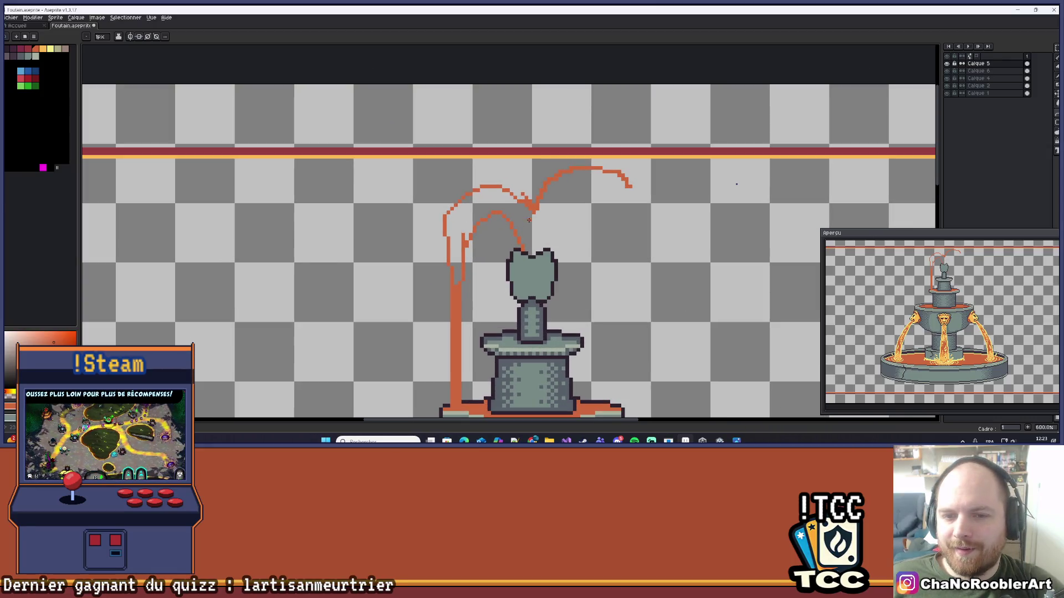
scroll(489, 224, up, 1)
- Curve the top of the orange water arc and outline the left falling stream, pushing its lower edge out
drag(453, 216, 480, 172)
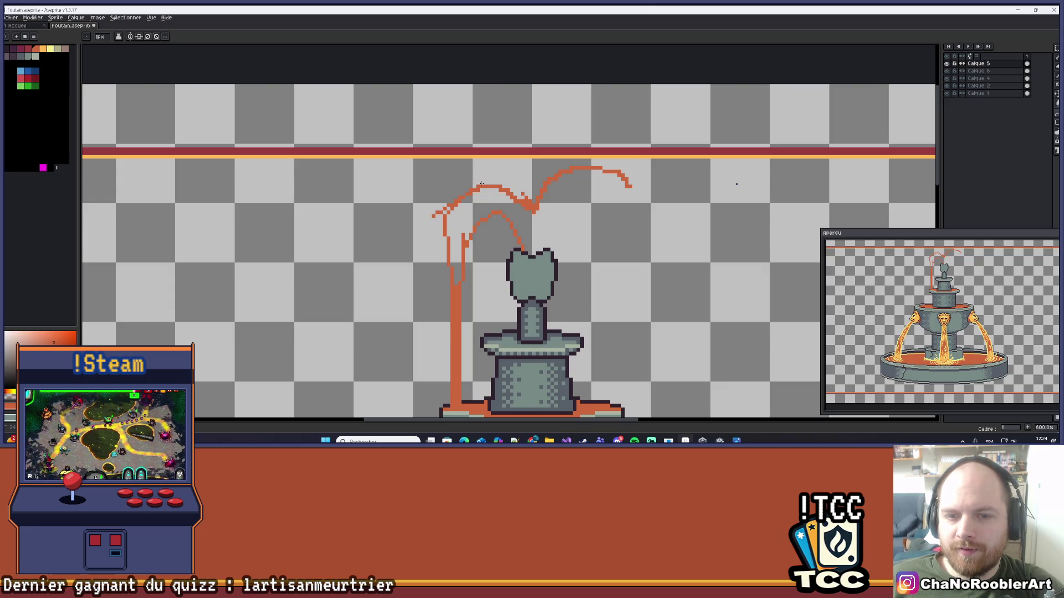
scroll(449, 246, up, 1)
scroll(486, 208, down, 1)
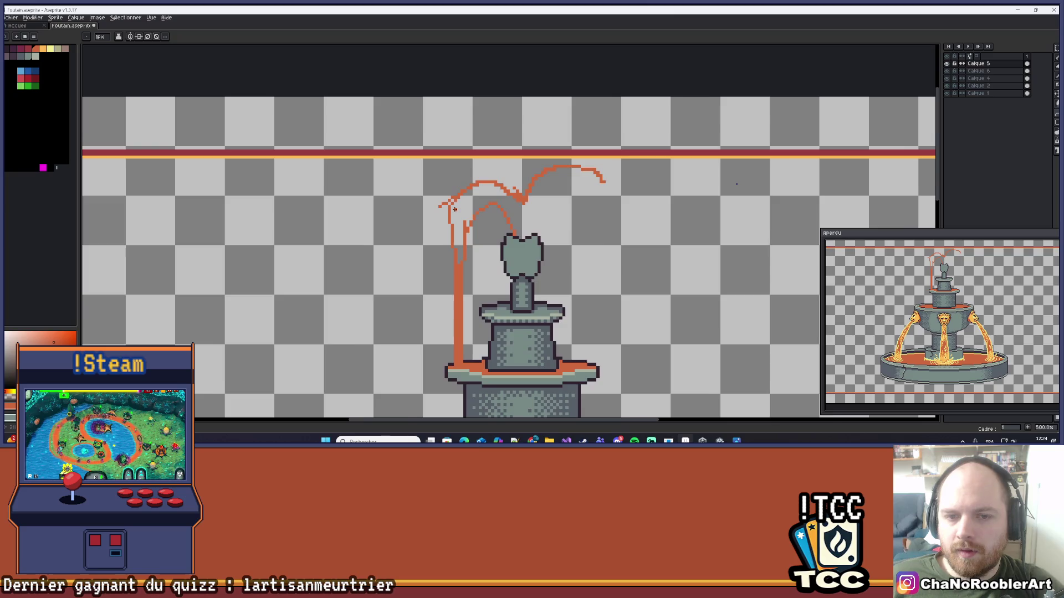
scroll(437, 214, up, 1)
drag(431, 204, 456, 312)
drag(435, 232, 439, 268)
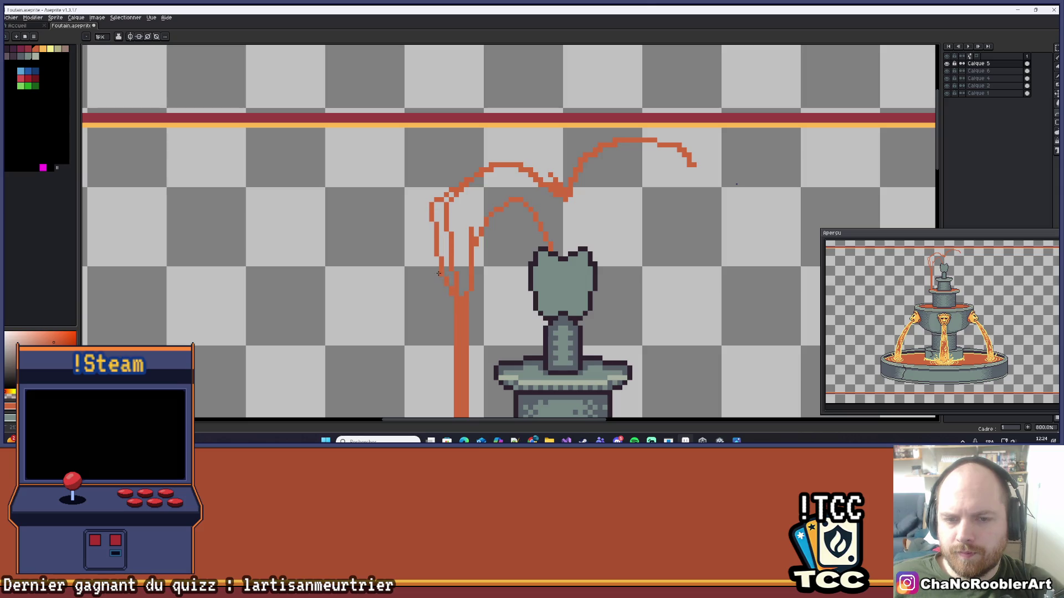
- Erase stray pixels from the left water line, then switch back to drawing
scroll(438, 273, down, 5)
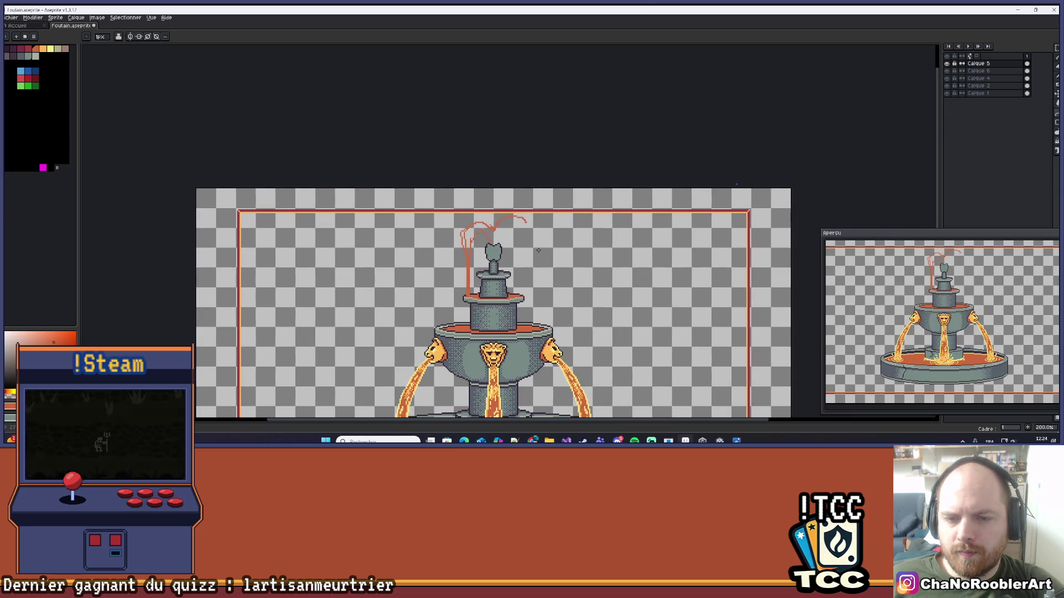
scroll(499, 240, up, 7)
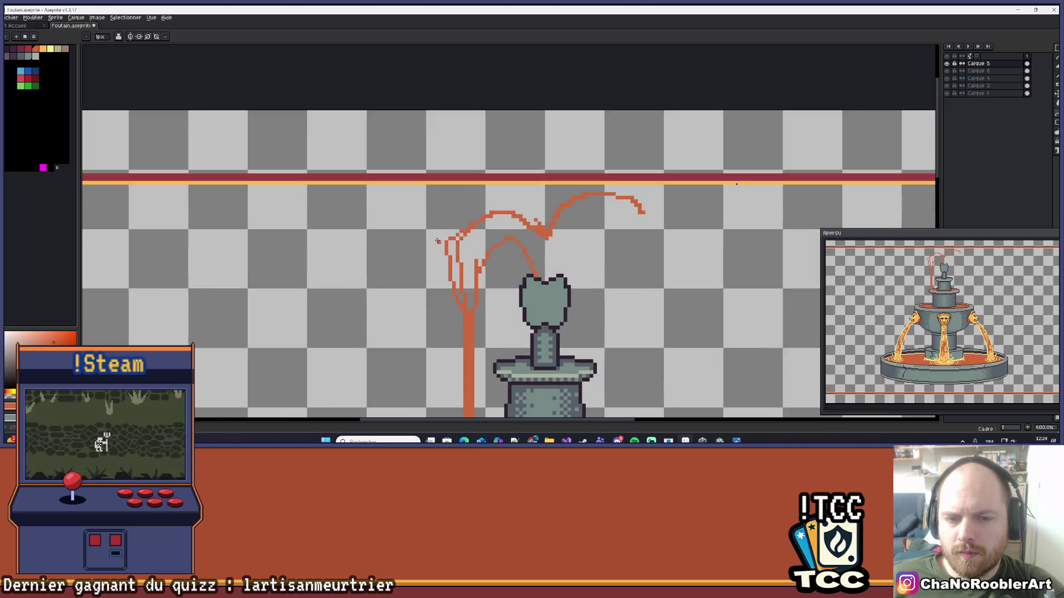
drag(456, 237, 458, 256)
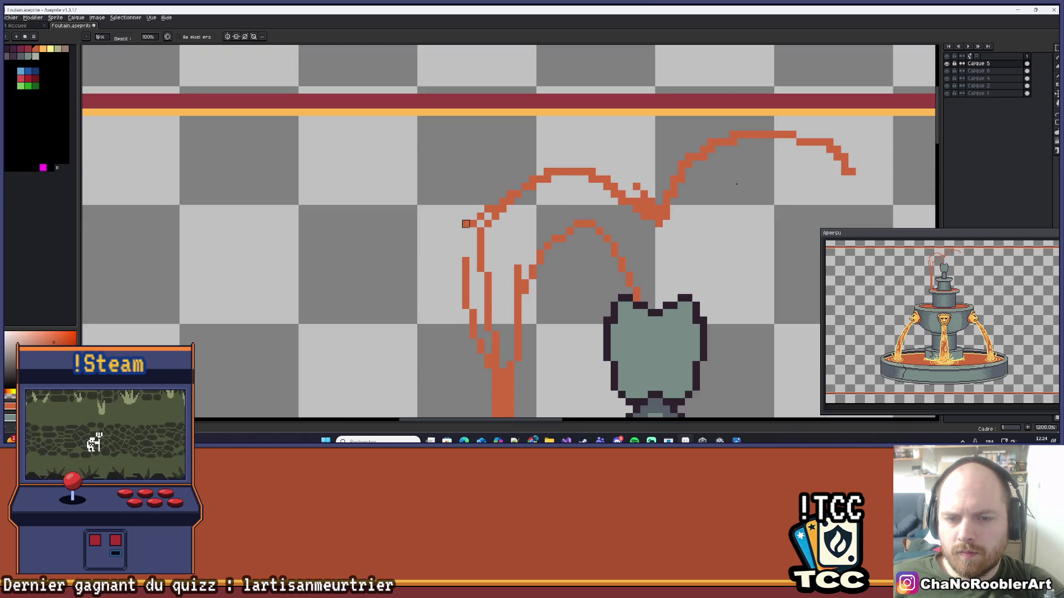
key(e)
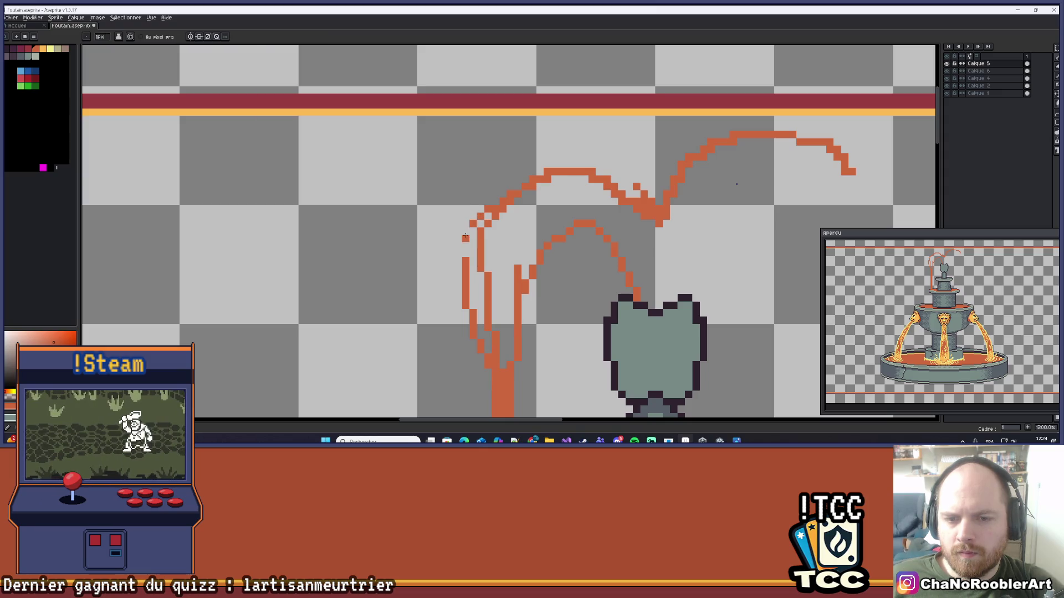
scroll(510, 243, down, 5)
scroll(510, 244, down, 2)
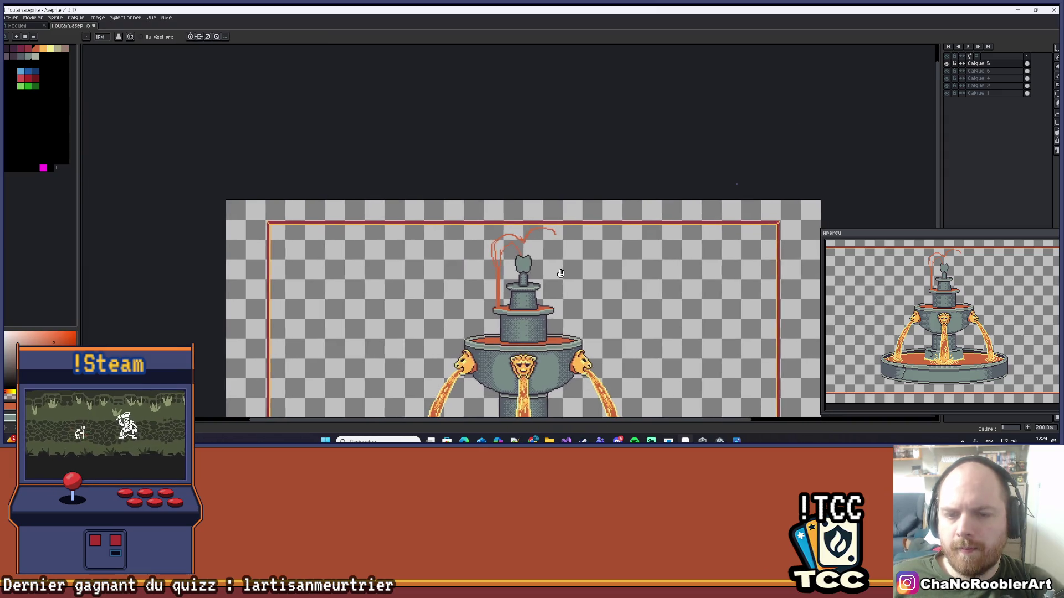
scroll(545, 257, up, 5)
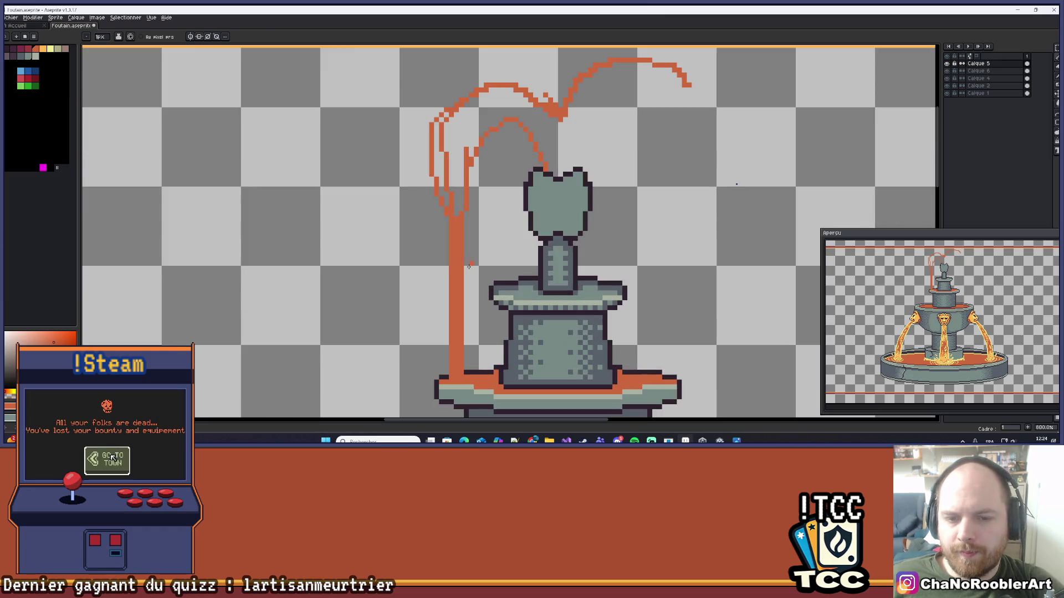
scroll(463, 230, up, 2)
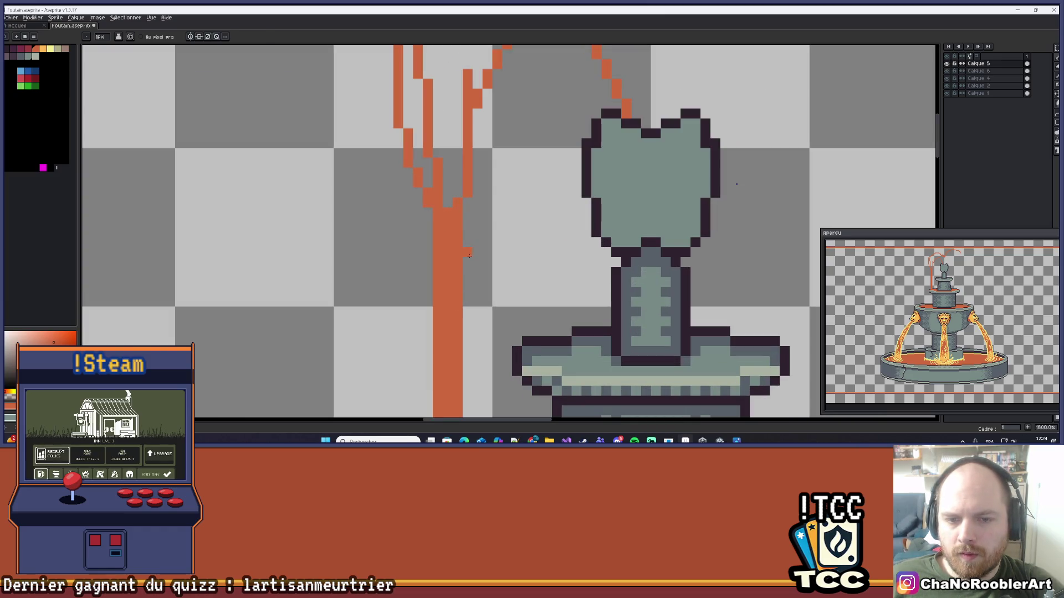
scroll(508, 194, down, 4)
scroll(508, 194, down, 3)
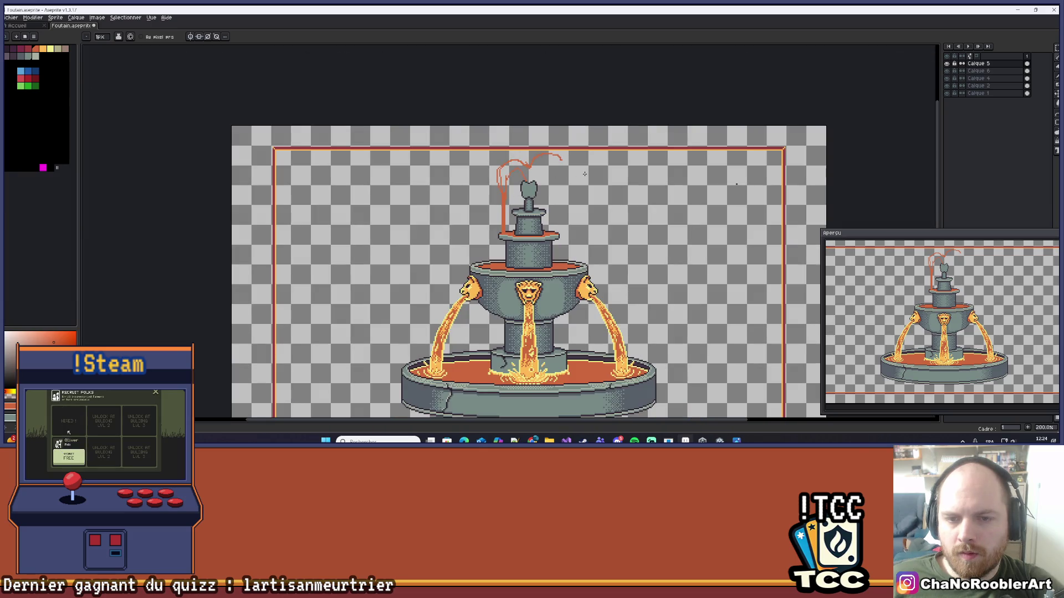
scroll(529, 188, up, 1)
scroll(532, 191, down, 2)
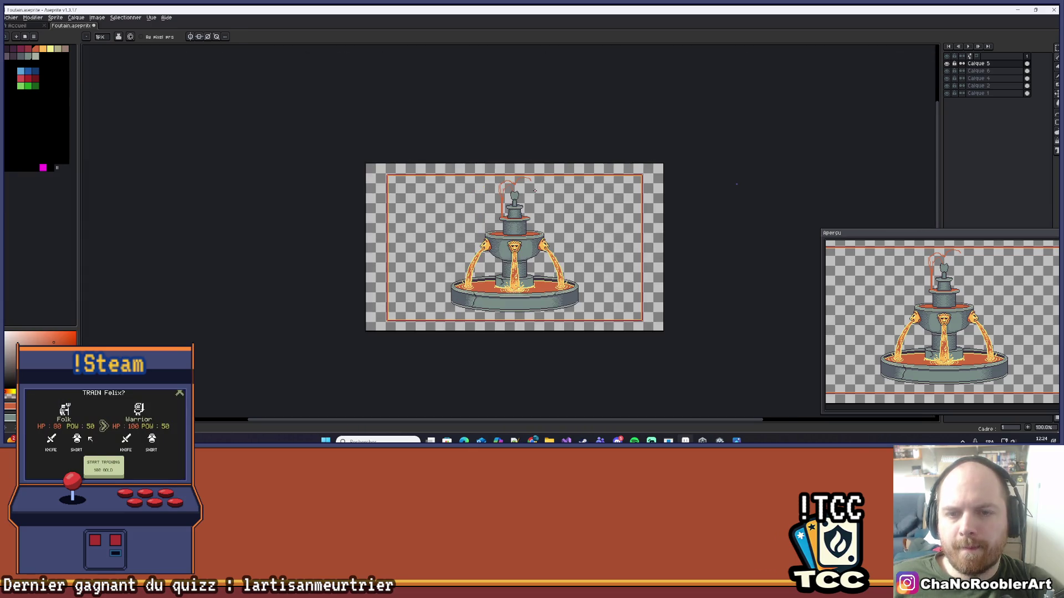
scroll(539, 197, up, 6)
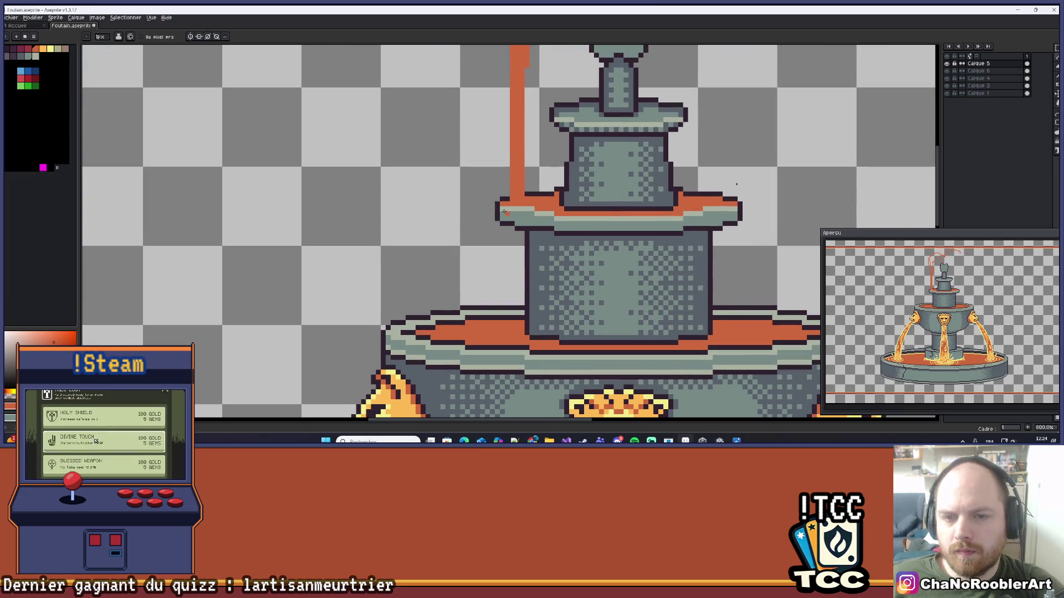
- Draw the stream from the upper ledge to the basin and add a straight parallel line, undoing stray strokes
mouse_move(510, 203)
mouse_down()
mouse_move(462, 235)
mouse_move(456, 323)
mouse_up()
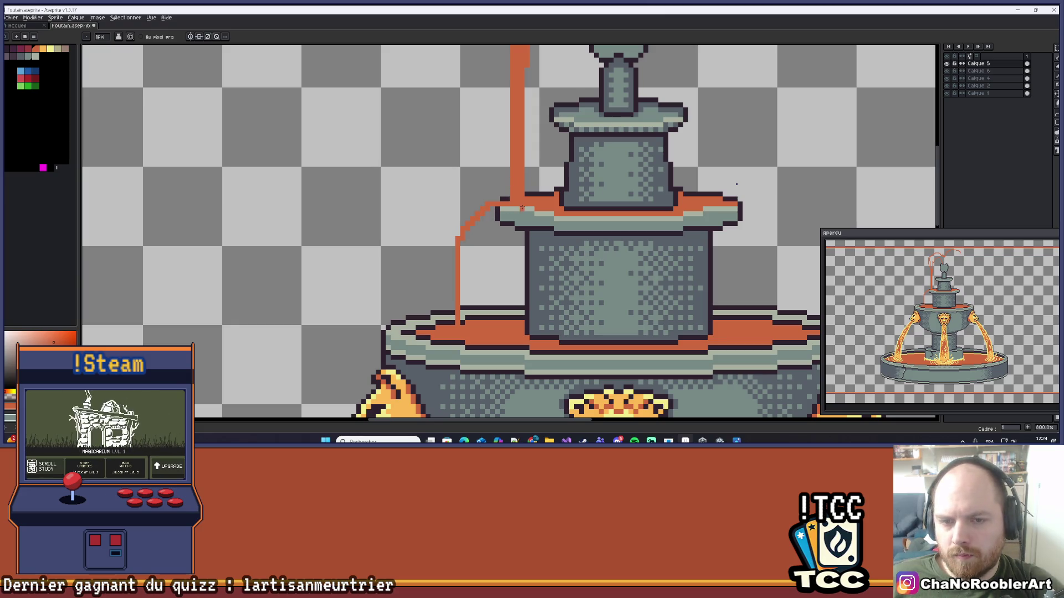
drag(497, 210, 487, 258)
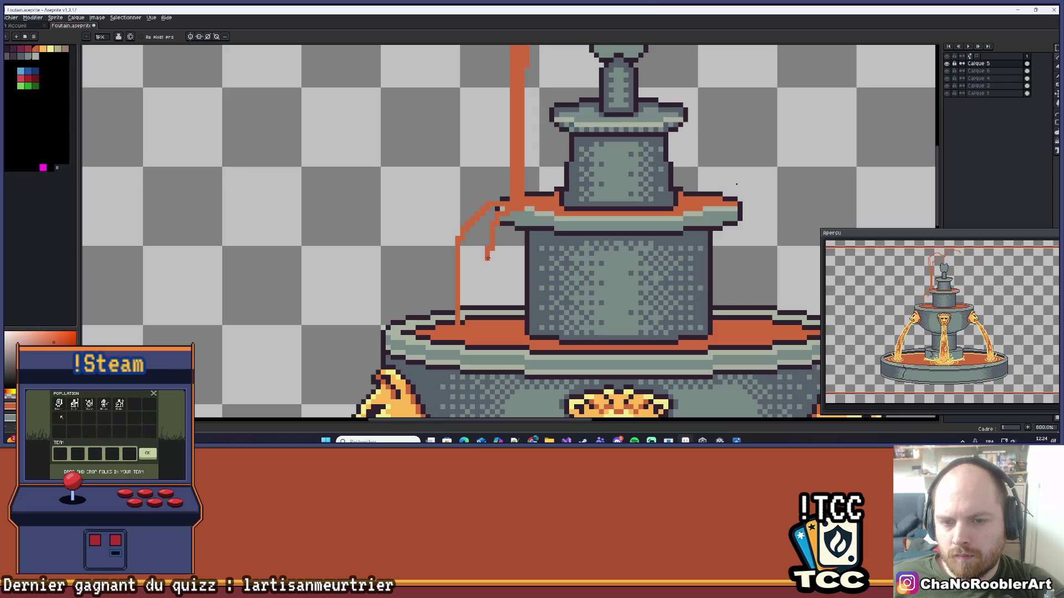
key(ctrl+z)
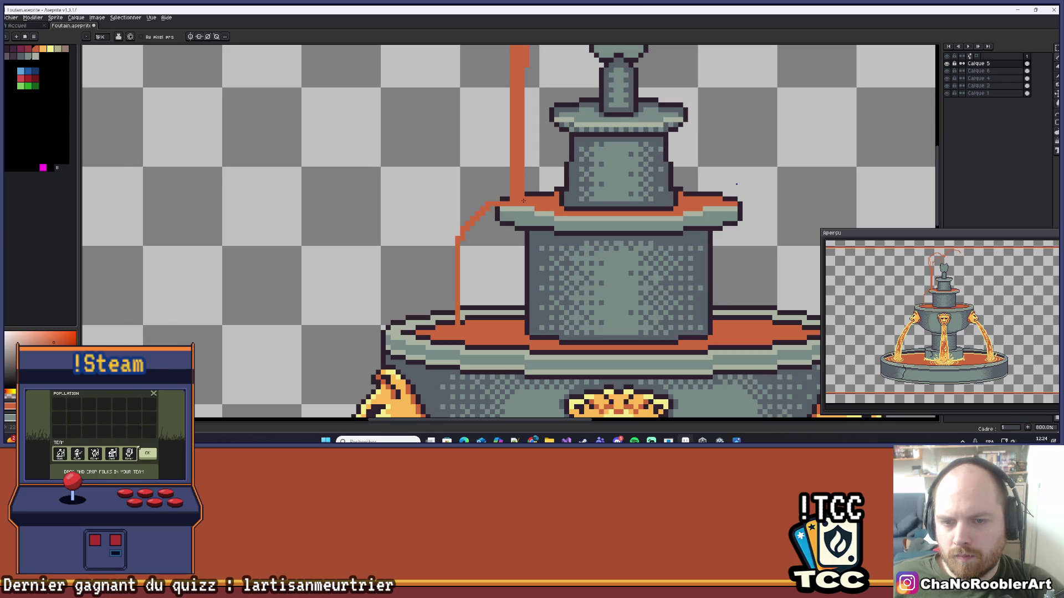
key(ctrl+z)
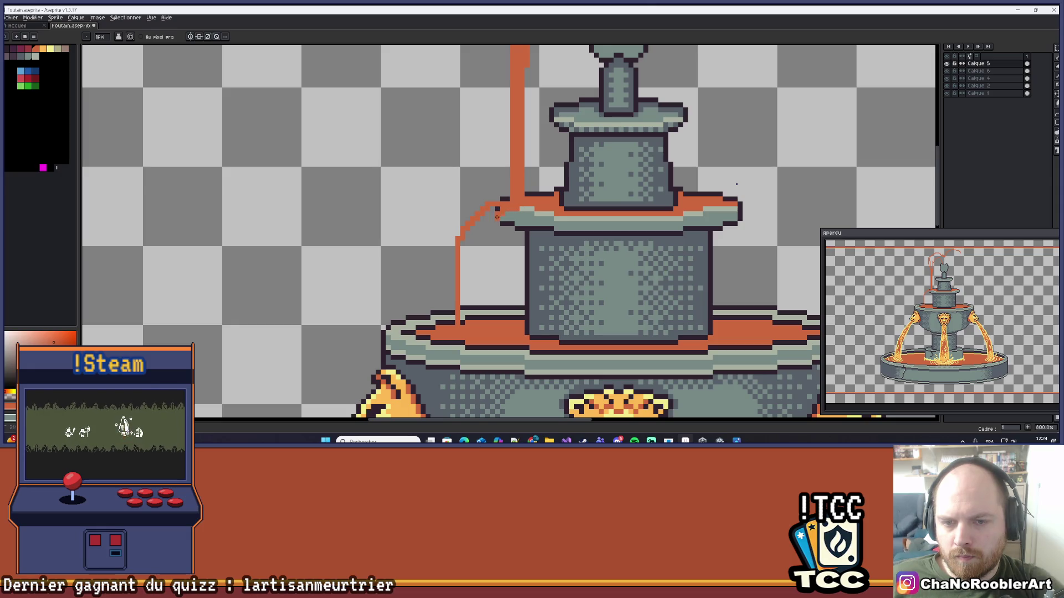
drag(472, 254, 471, 325)
key(ctrl+z)
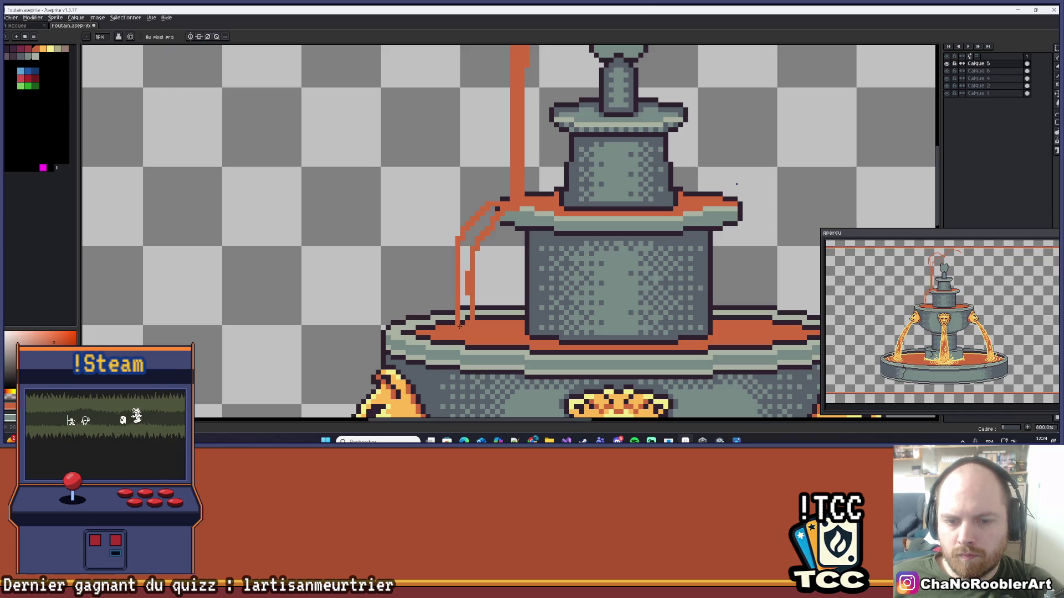
scroll(473, 328, down, 5)
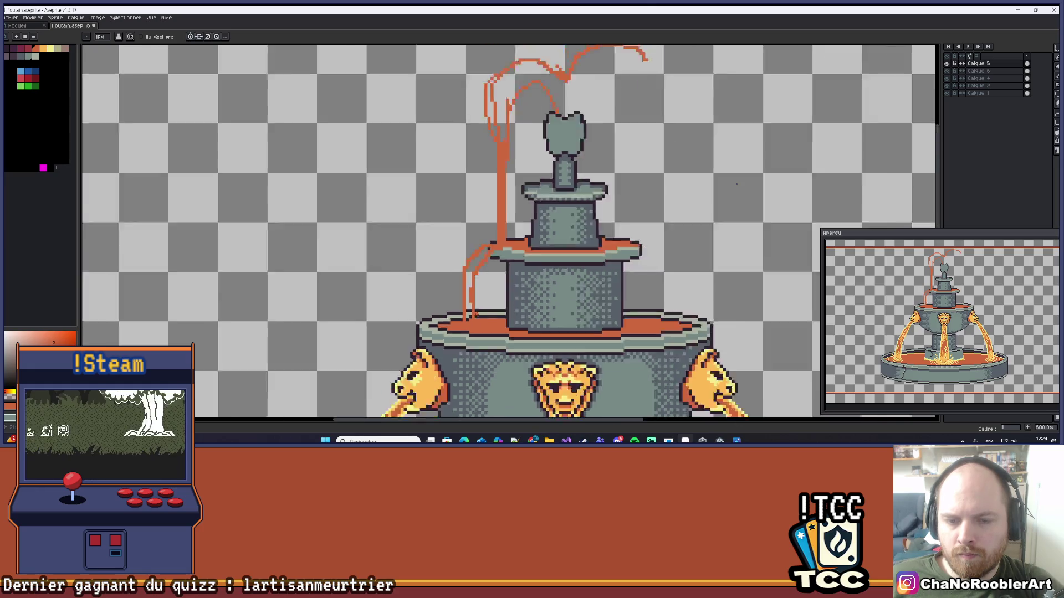
drag(509, 298, 506, 272)
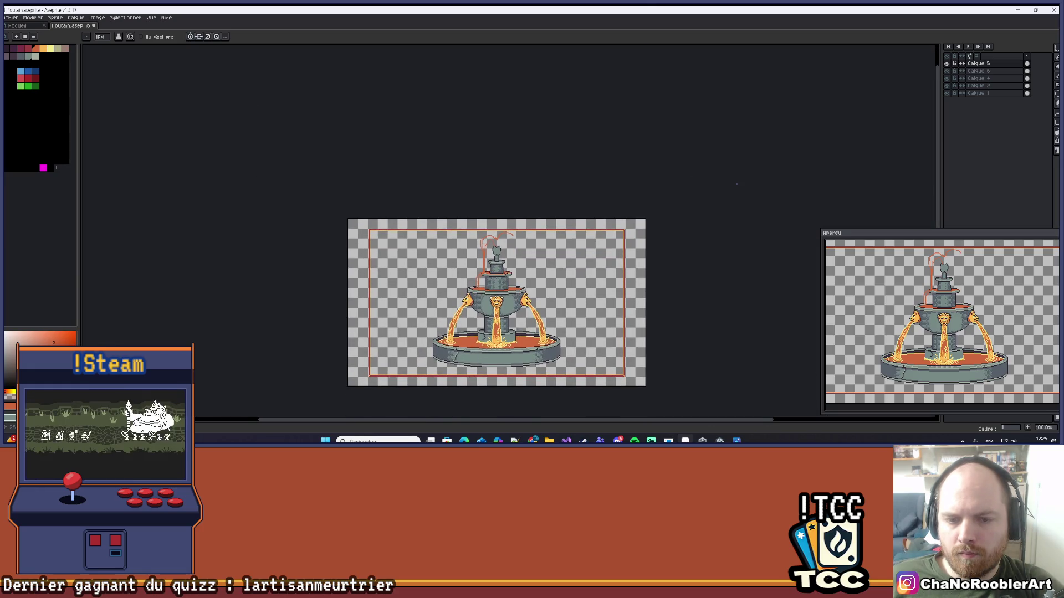
scroll(490, 244, up, 3)
scroll(490, 244, down, 3)
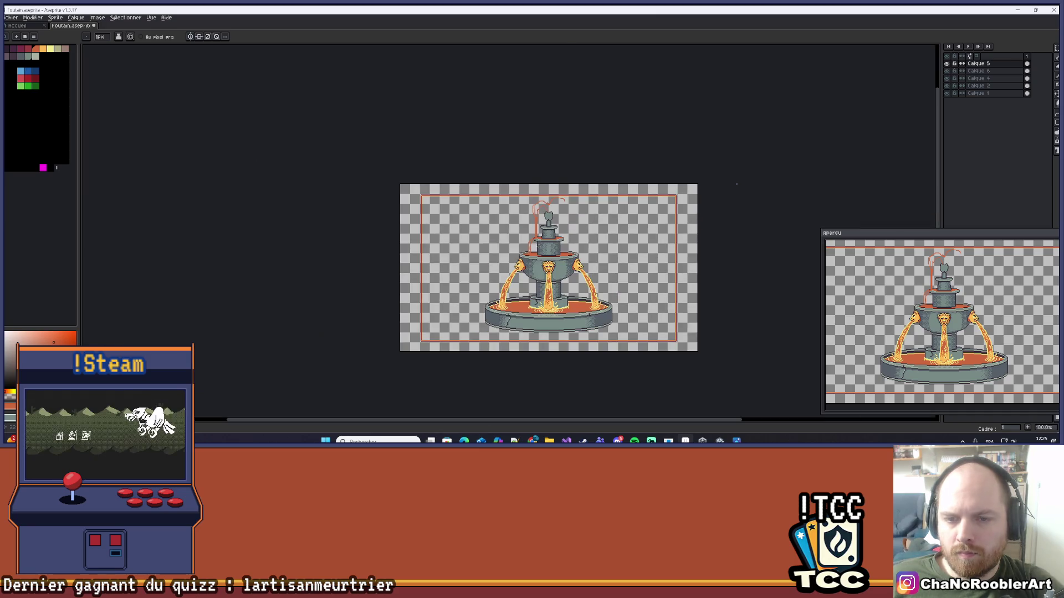
drag(490, 244, 477, 232)
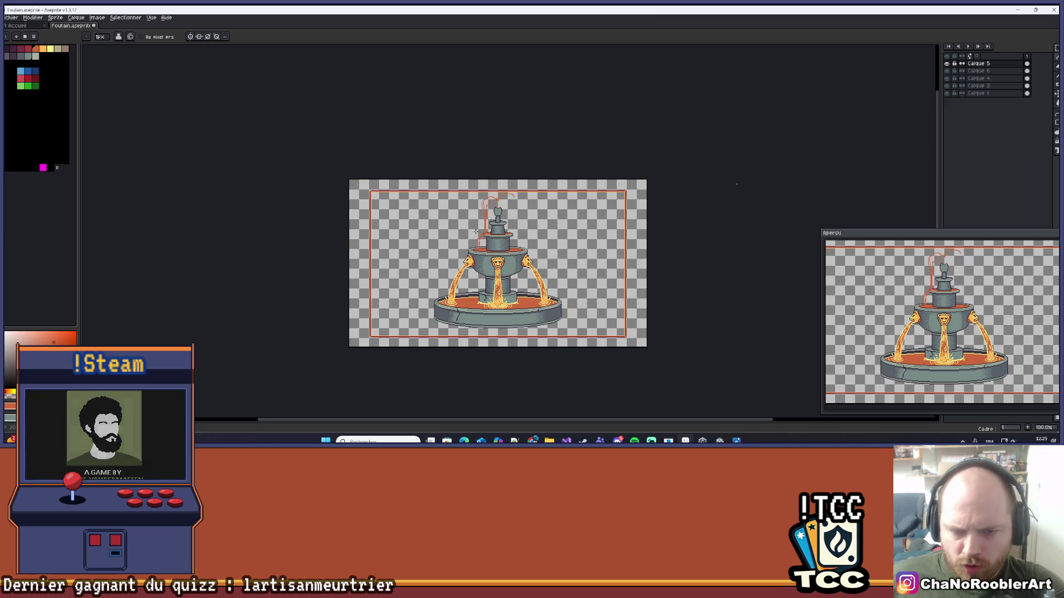
scroll(498, 247, up, 5)
- Switch to the Eraser with a 2 px brush and pan across the upper water arcs
scroll(499, 247, down, 1)
scroll(596, 295, up, 4)
drag(596, 295, 629, 315)
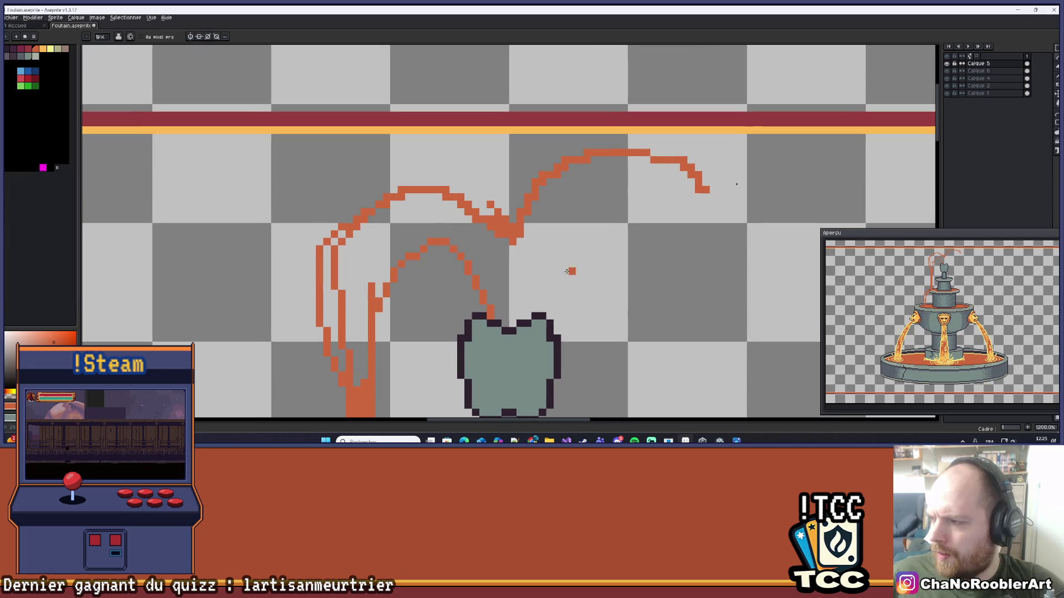
key(e)
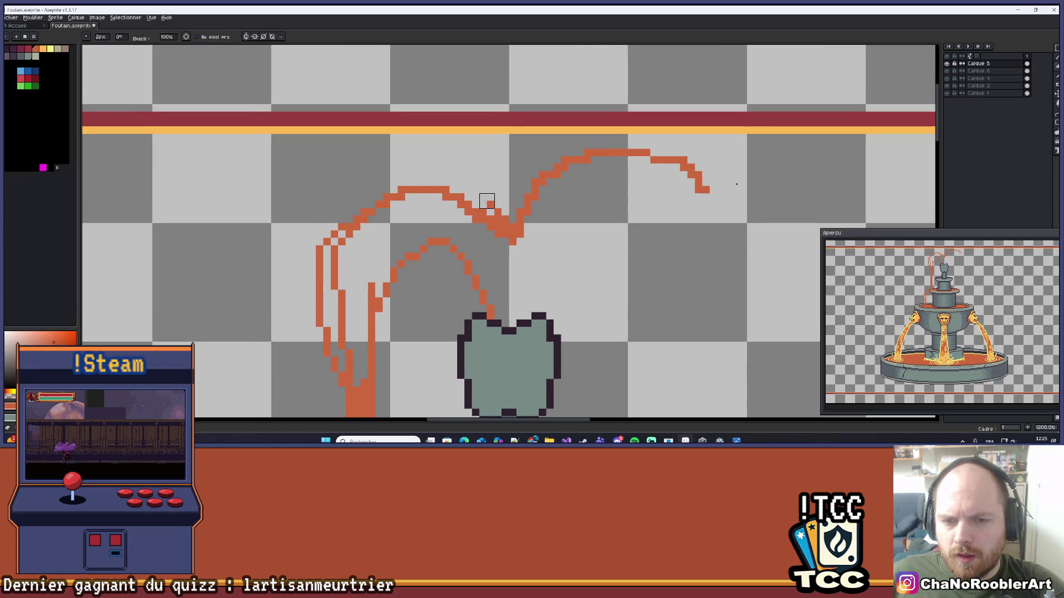
scroll(517, 193, down, 4)
scroll(588, 214, up, 3)
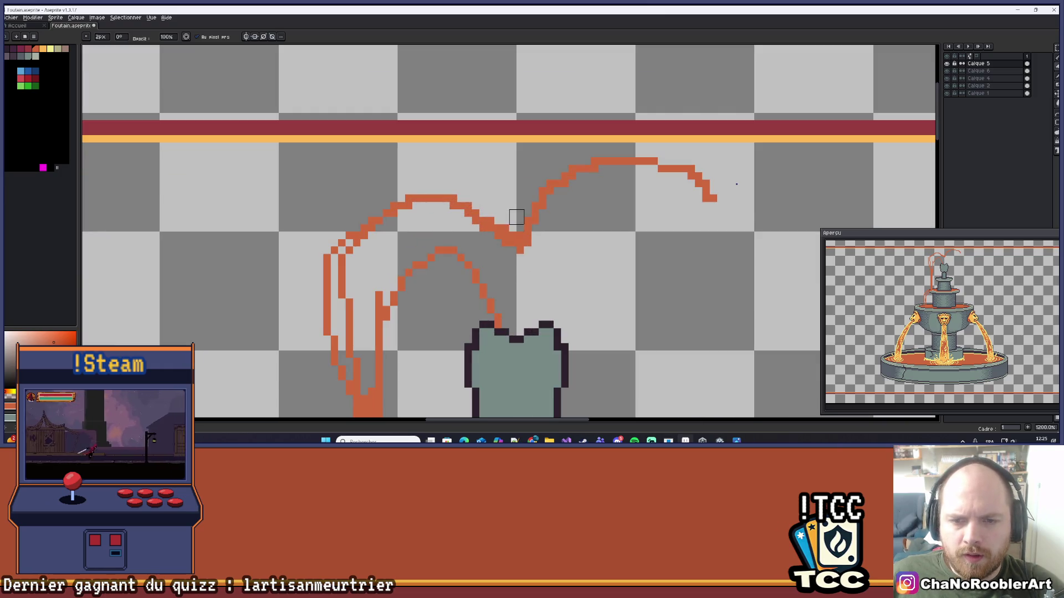
scroll(516, 222, down, 2)
scroll(596, 245, down, 1)
drag(597, 244, 545, 240)
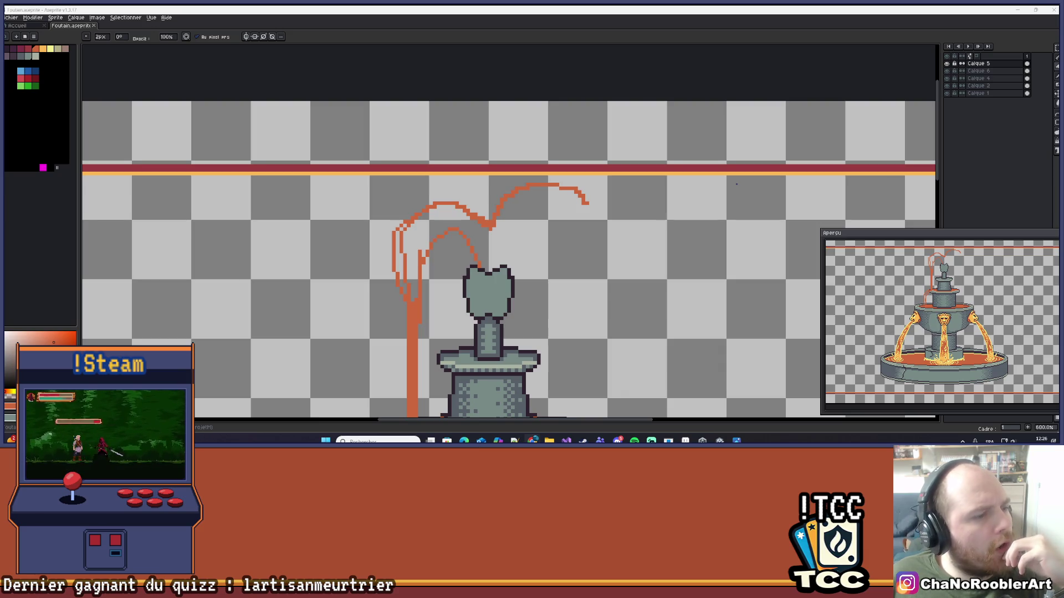
- Centre the view on the fountain top and erase part of the upper water curve
scroll(452, 213, down, 2)
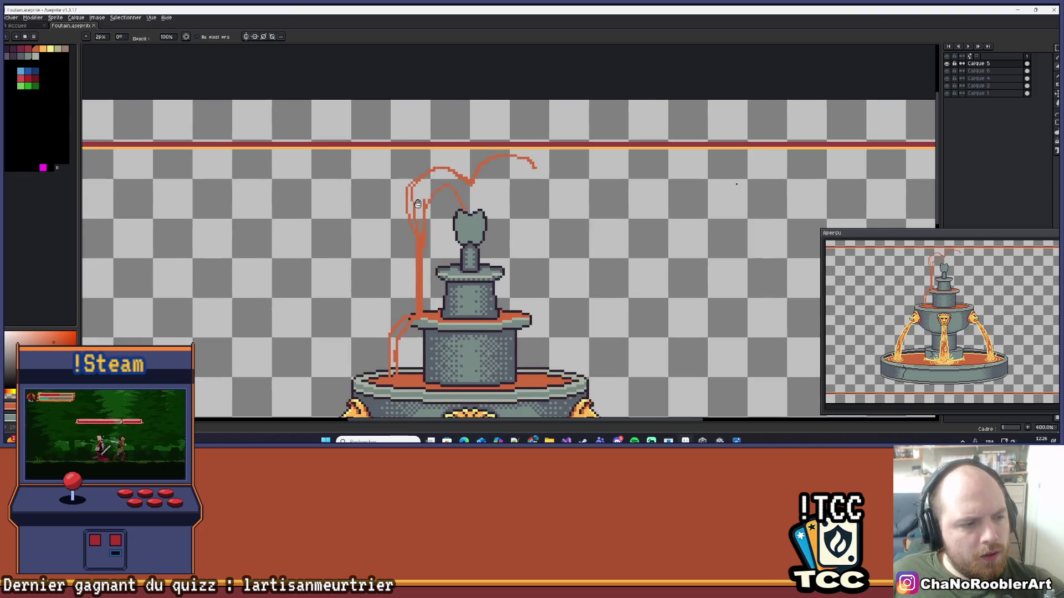
drag(417, 204, 377, 203)
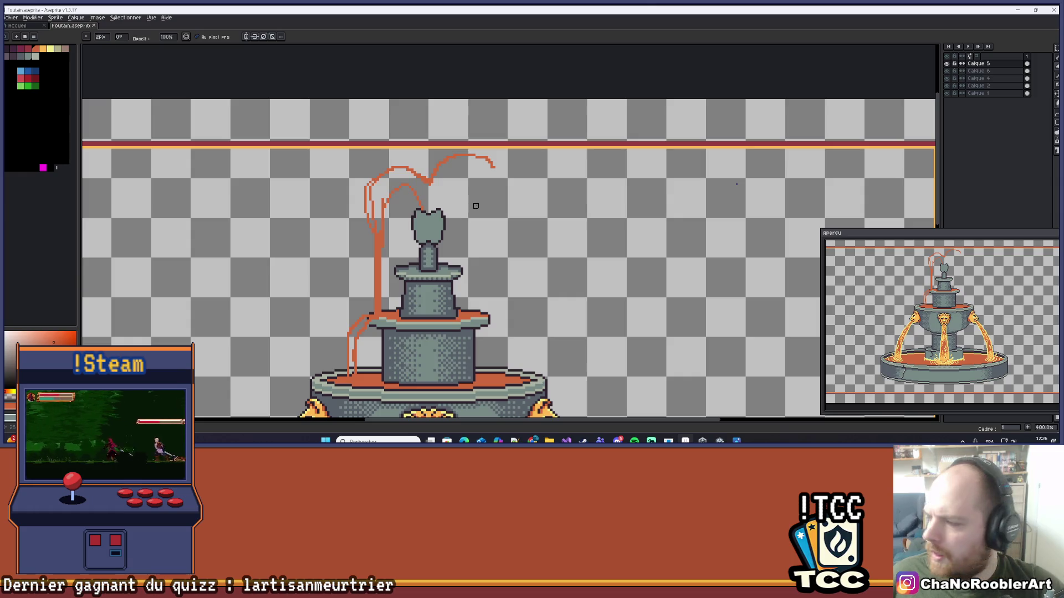
scroll(476, 203, down, 2)
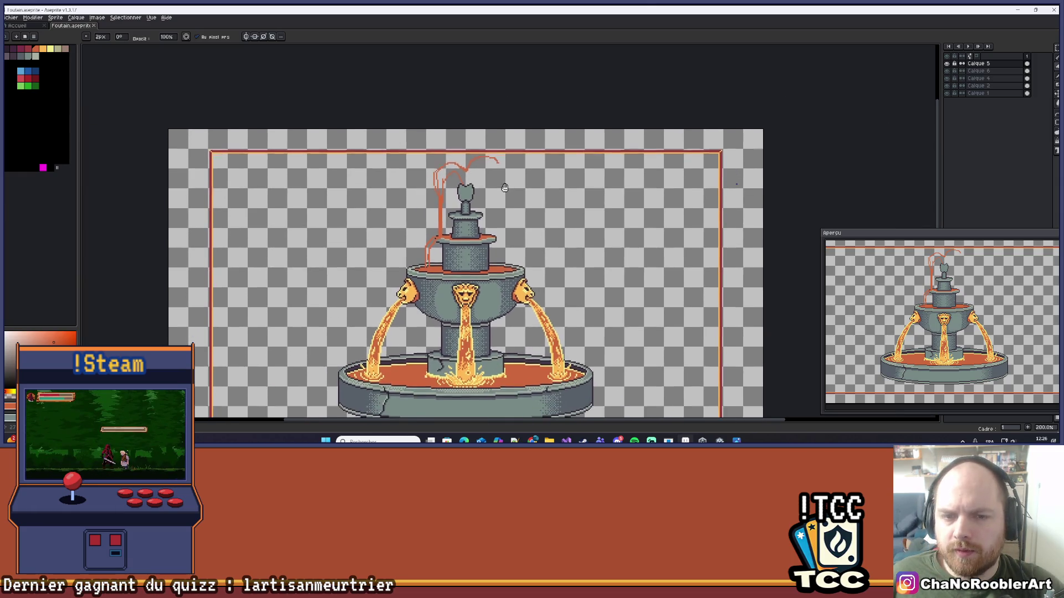
scroll(476, 166, up, 4)
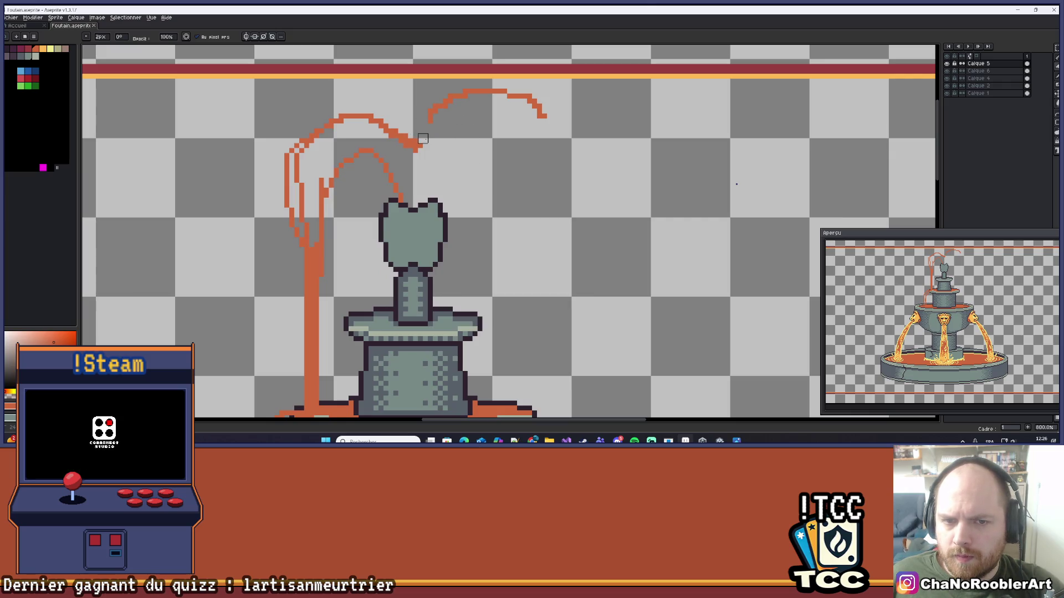
mouse_move(437, 114)
mouse_down()
mouse_move(417, 114)
mouse_move(433, 119)
mouse_move(486, 90)
mouse_move(537, 107)
mouse_move(541, 121)
mouse_up()
scroll(559, 173, down, 4)
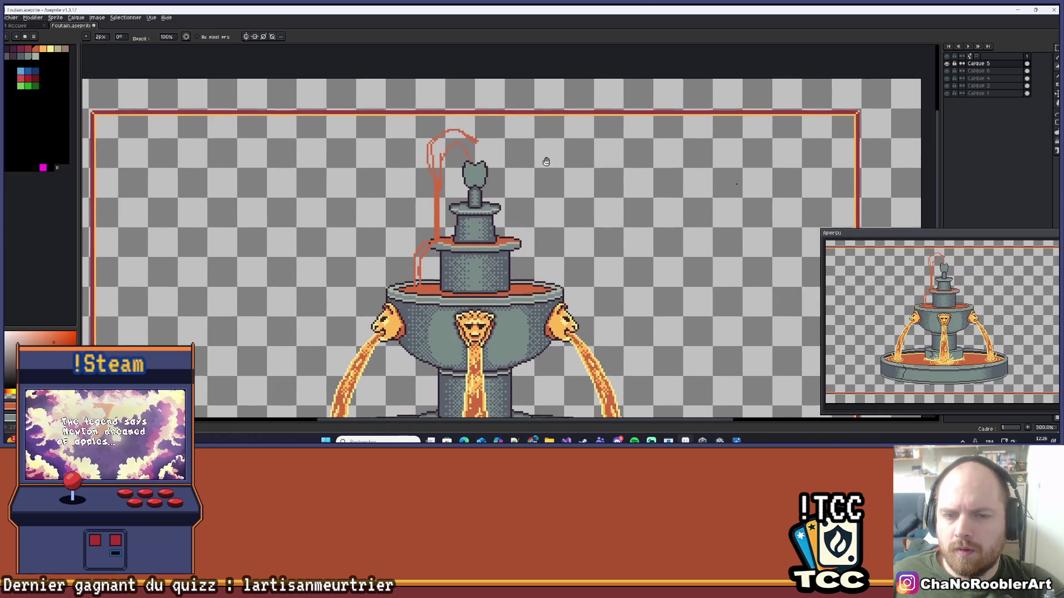
scroll(427, 126, up, 2)
scroll(421, 142, down, 4)
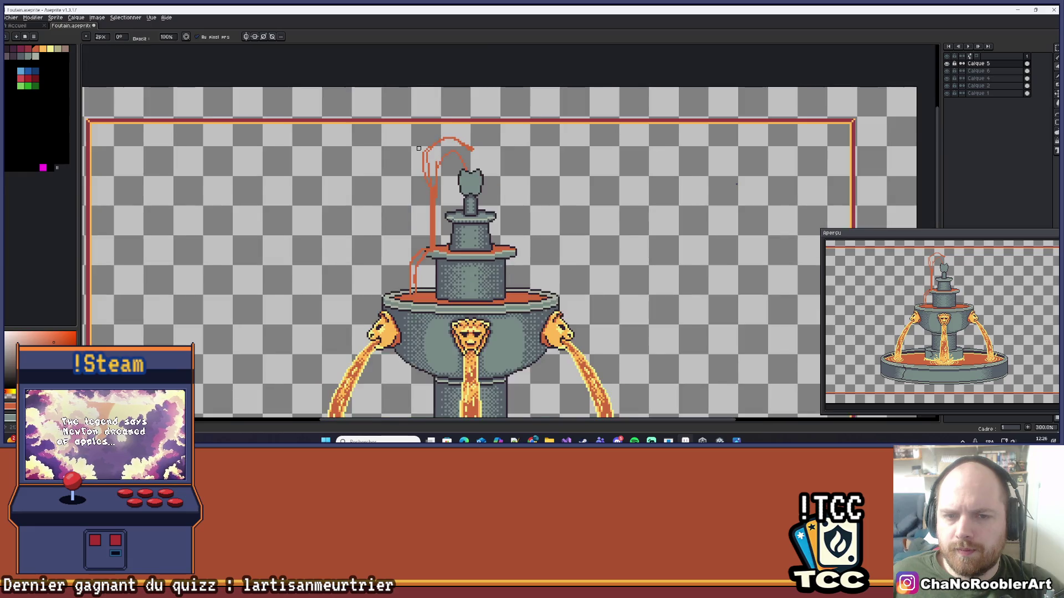
scroll(419, 154, up, 7)
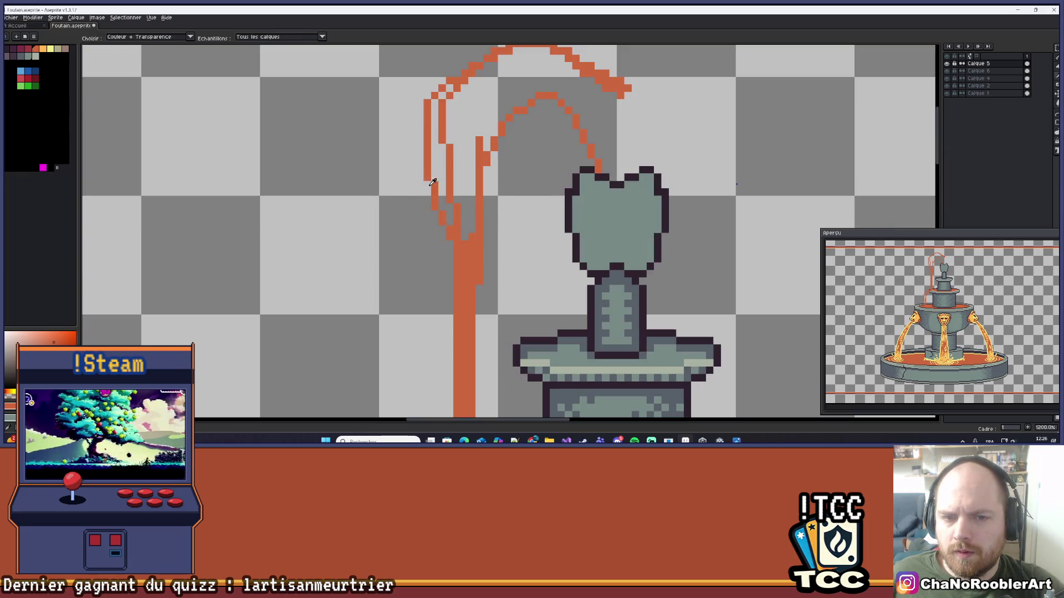
scroll(422, 161, up, 1)
- Place drip pixels left of the stream with the 2 px brush, undoing the stray diagonal ones
key(e)
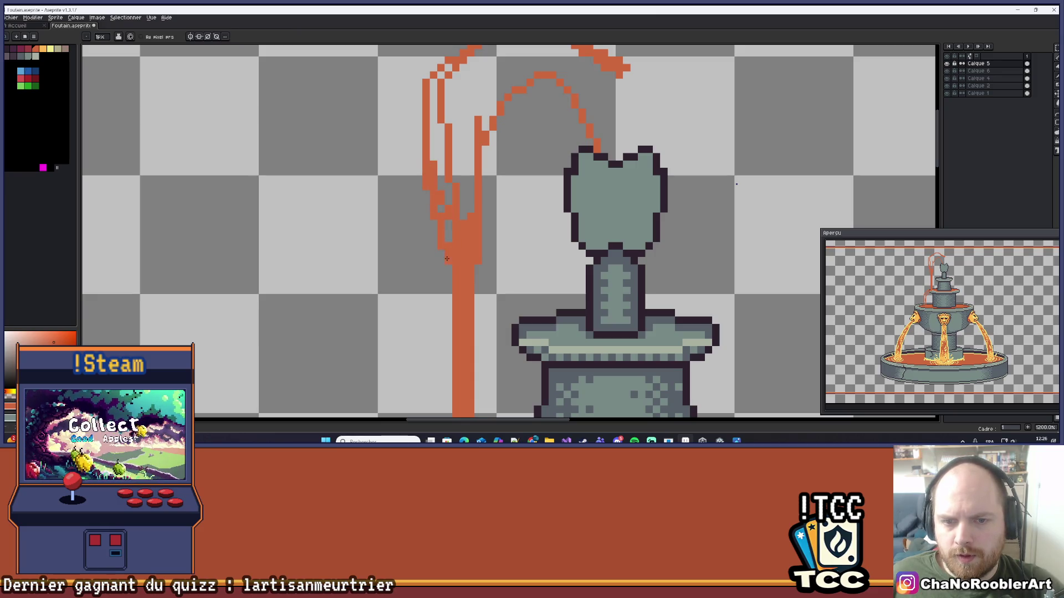
scroll(447, 278, down, 3)
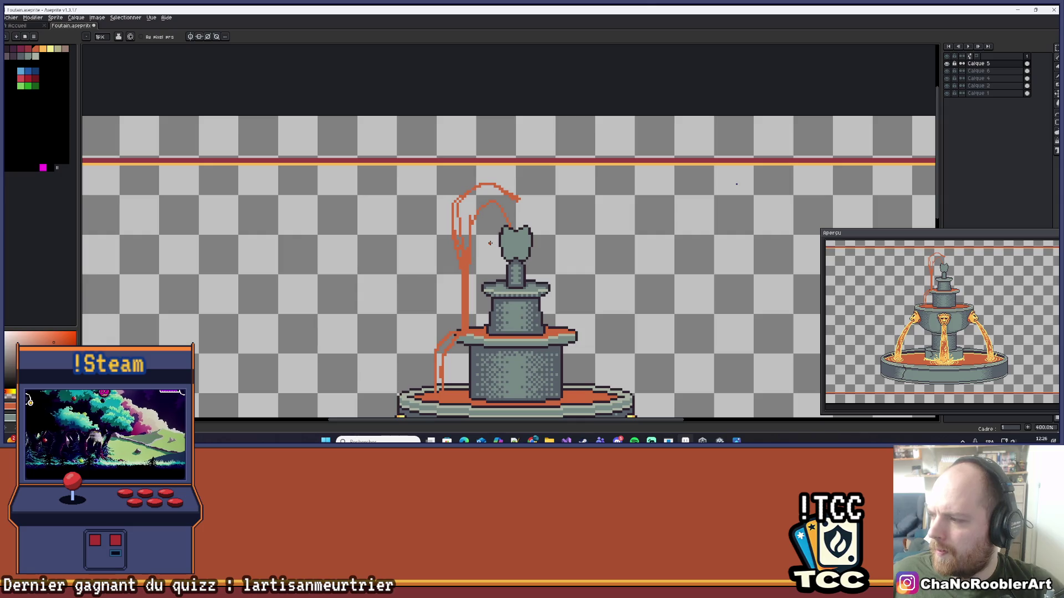
scroll(465, 255, up, 3)
key(b)
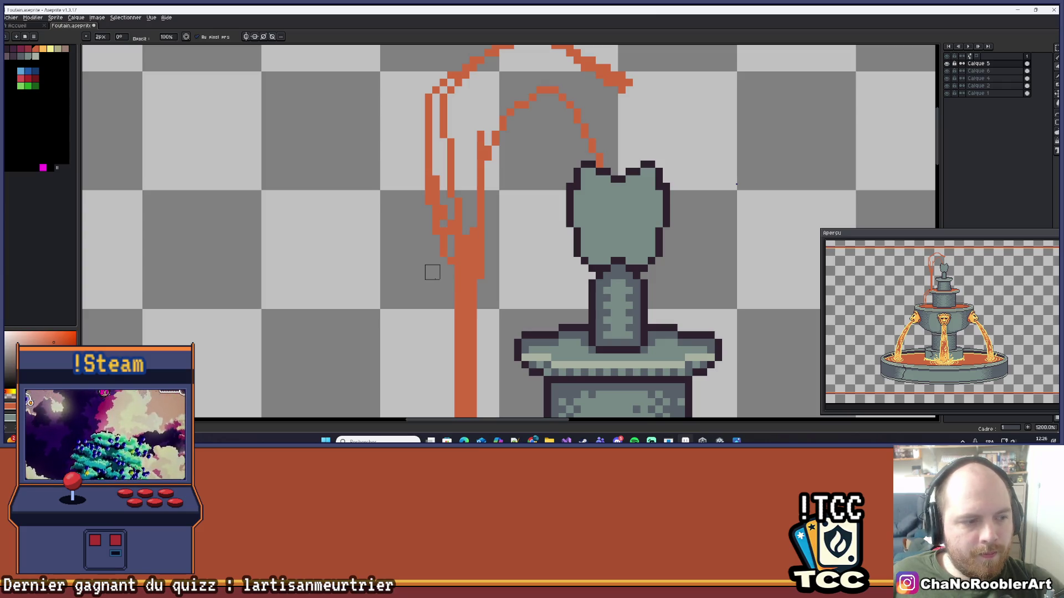
scroll(425, 268, down, 3)
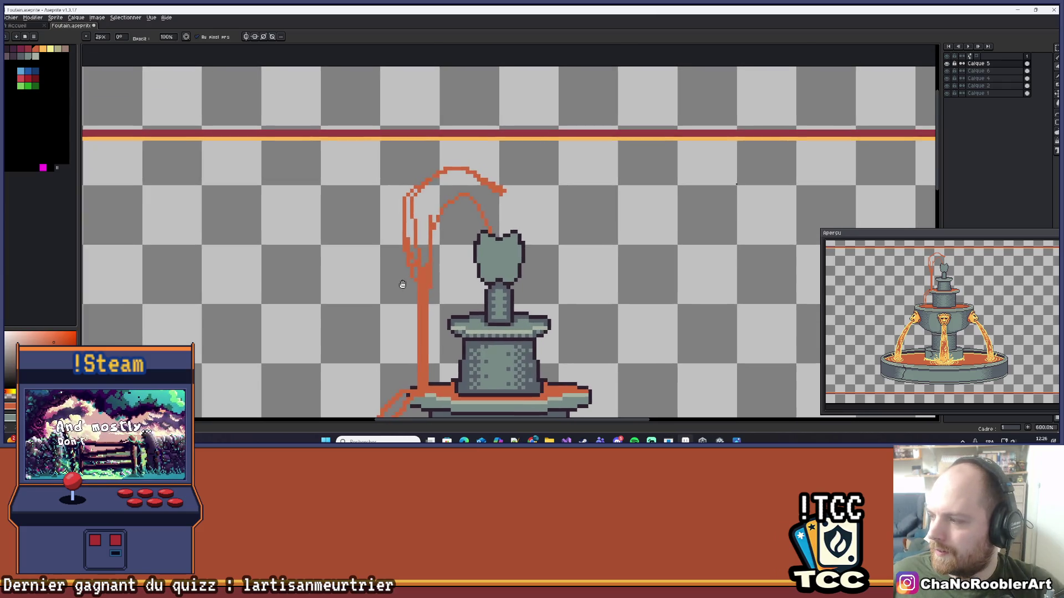
scroll(403, 280, up, 1)
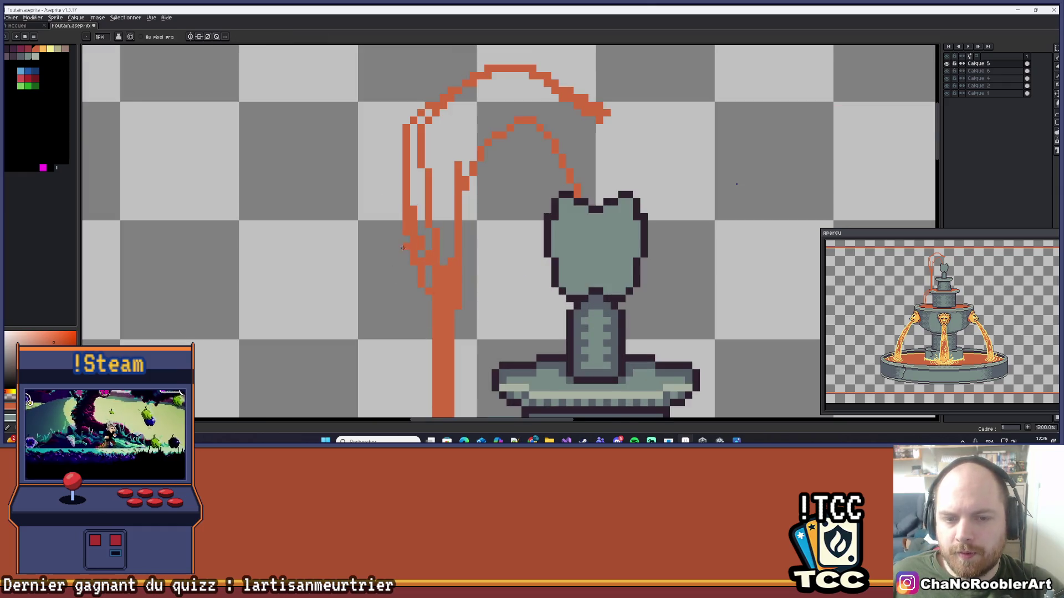
scroll(402, 240, up, 3)
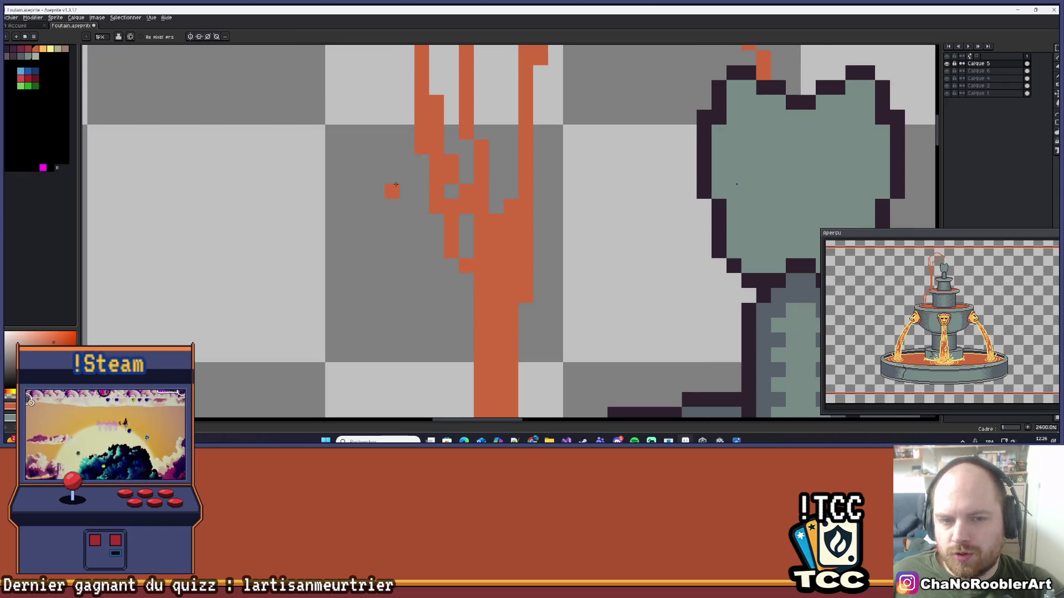
key(ctrl+z)
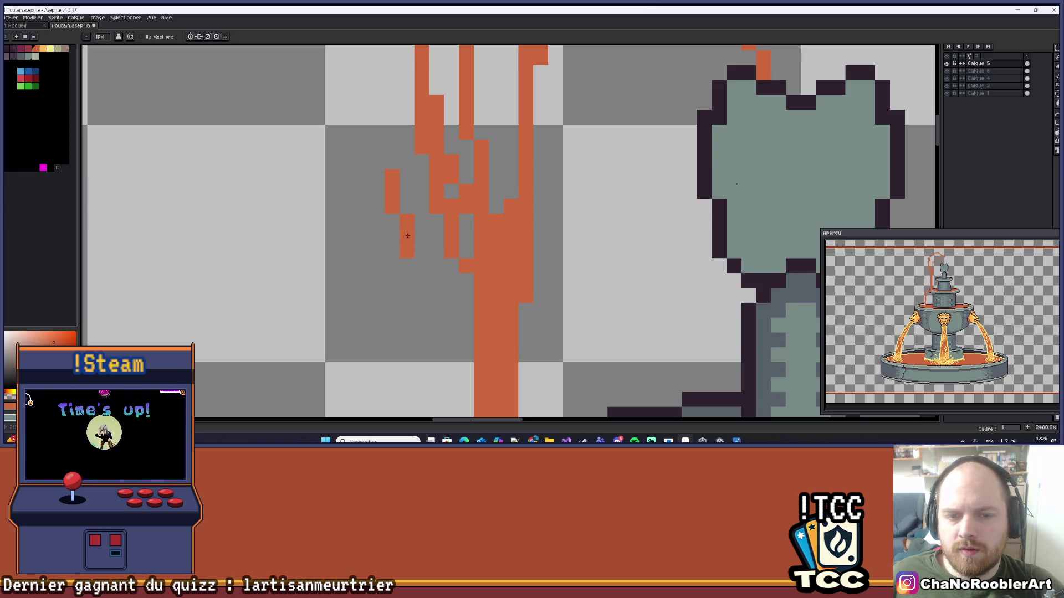
- Paint orange along the stream's left edge down to the basin ledge
scroll(406, 236, down, 6)
scroll(402, 237, up, 2)
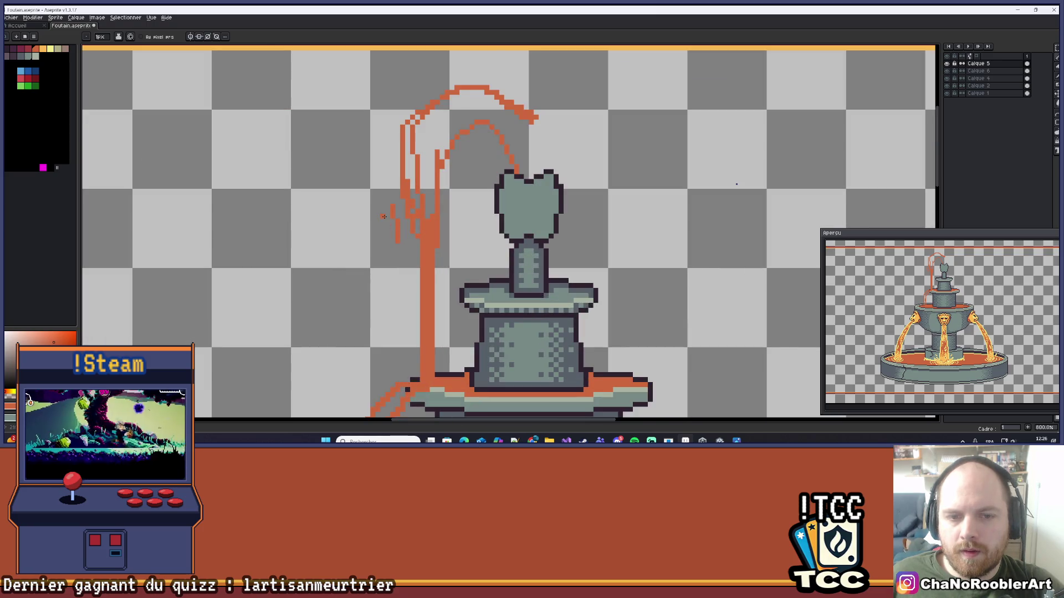
scroll(383, 216, down, 3)
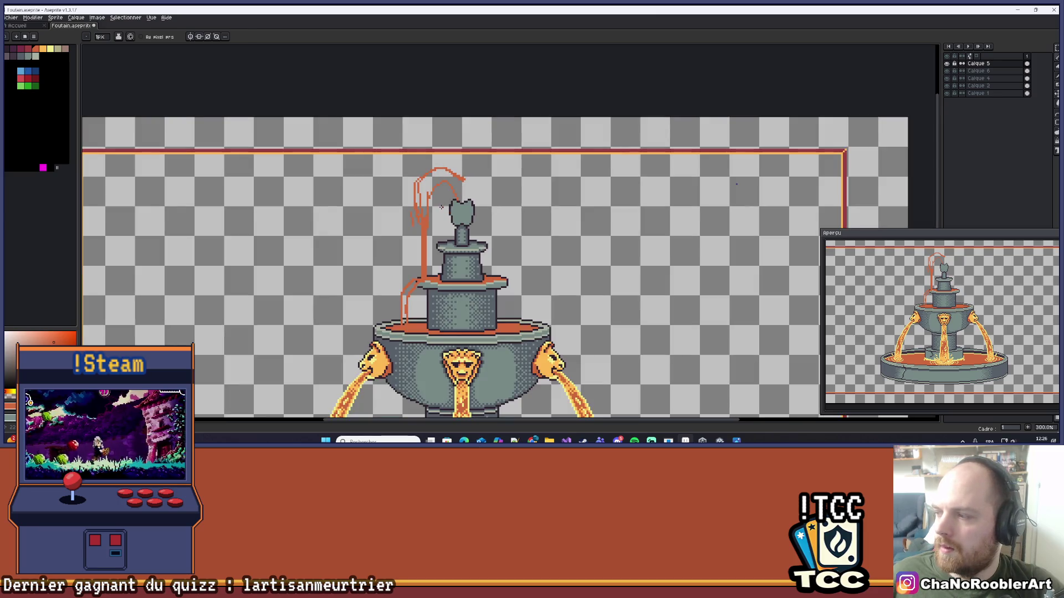
scroll(408, 275, up, 6)
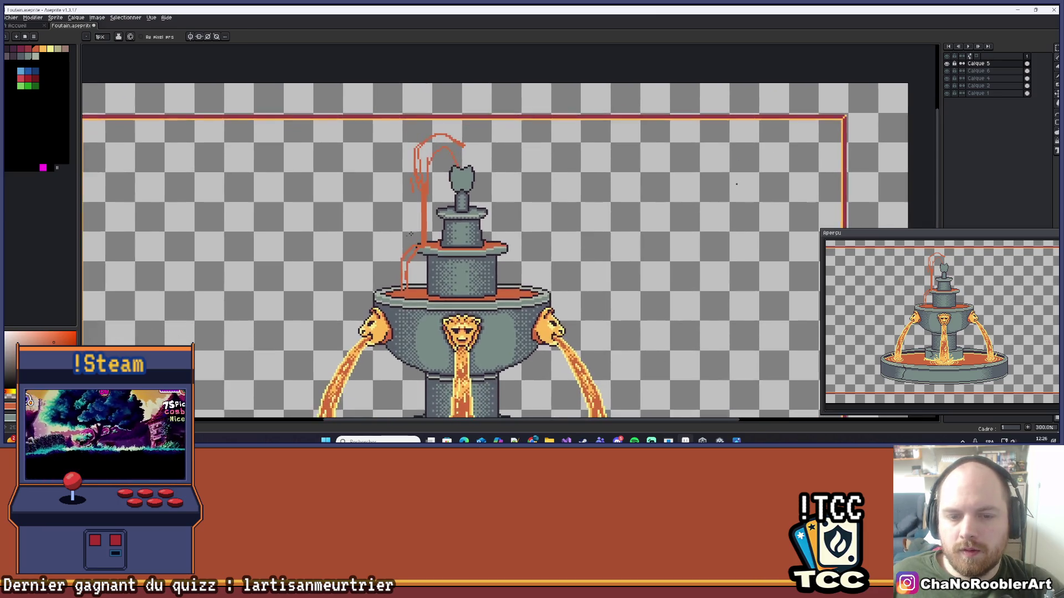
mouse_move(401, 282)
mouse_down()
mouse_move(401, 348)
mouse_move(410, 333)
mouse_move(402, 232)
mouse_up()
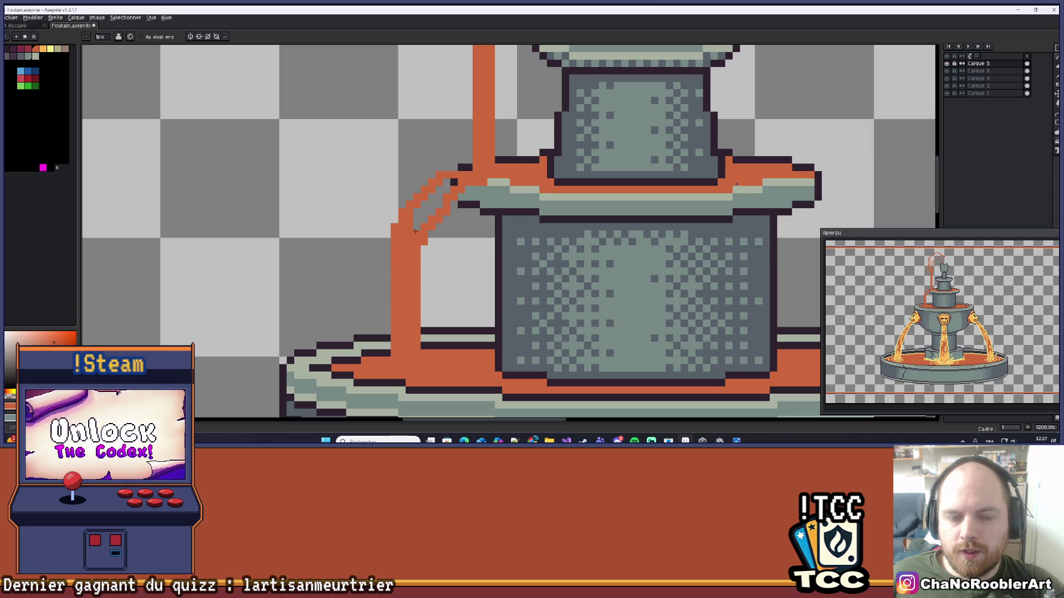
- Fill the stream's top bend with orange, recolouring the two dark outline pixels there
drag(446, 182, 465, 188)
scroll(465, 187, up, 2)
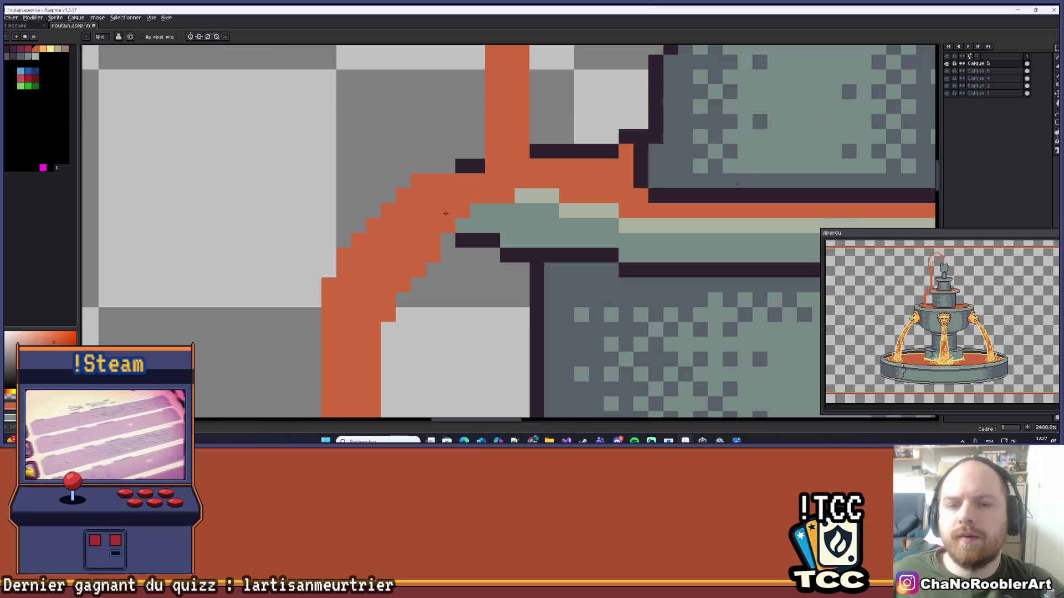
click(478, 166)
scroll(487, 173, down, 2)
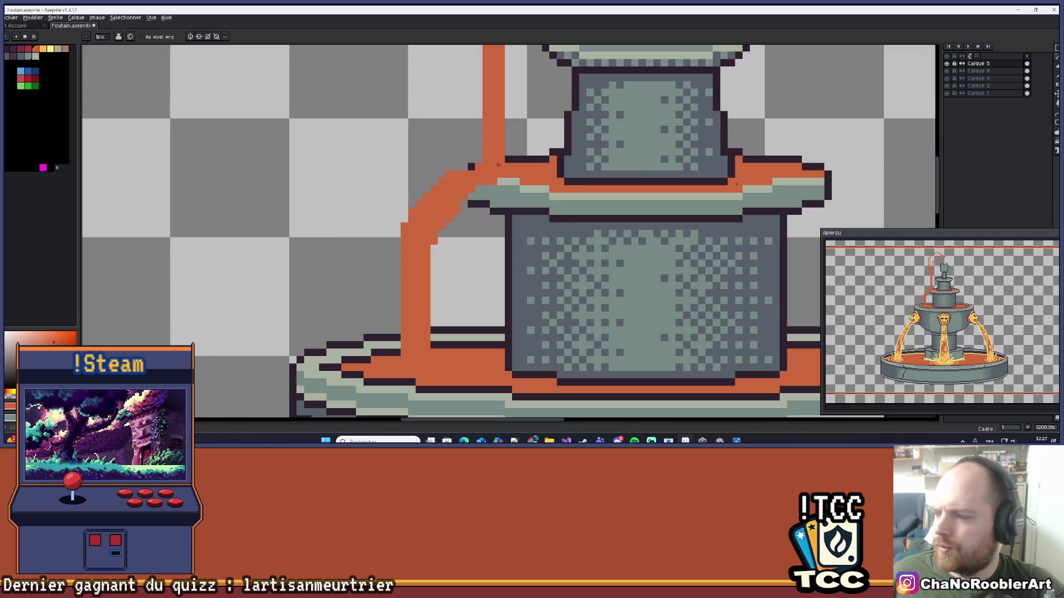
scroll(493, 165, up, 2)
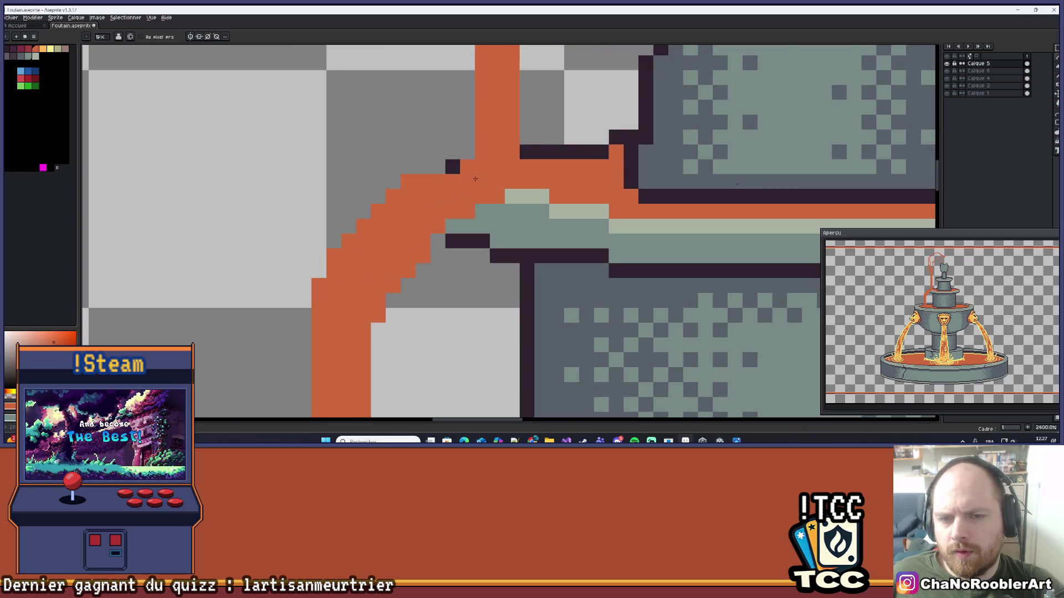
scroll(475, 178, down, 2)
scroll(476, 172, up, 1)
click(457, 170)
scroll(453, 169, down, 6)
scroll(462, 162, up, 2)
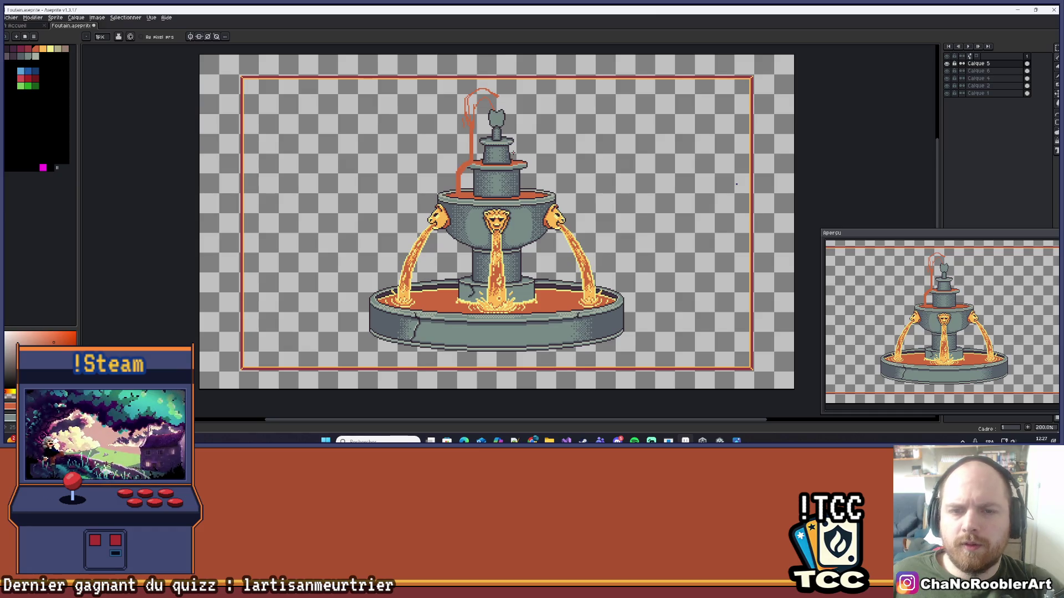
- Recentre the fountain in view and switch to the Move tool, then rectangular selection
drag(512, 154, 507, 154)
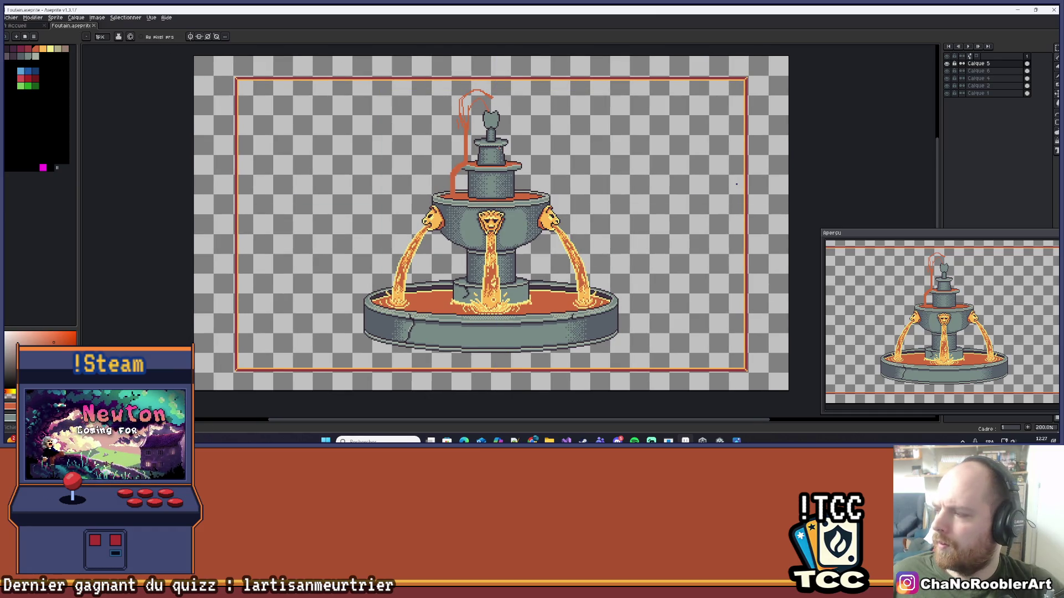
scroll(443, 195, up, 5)
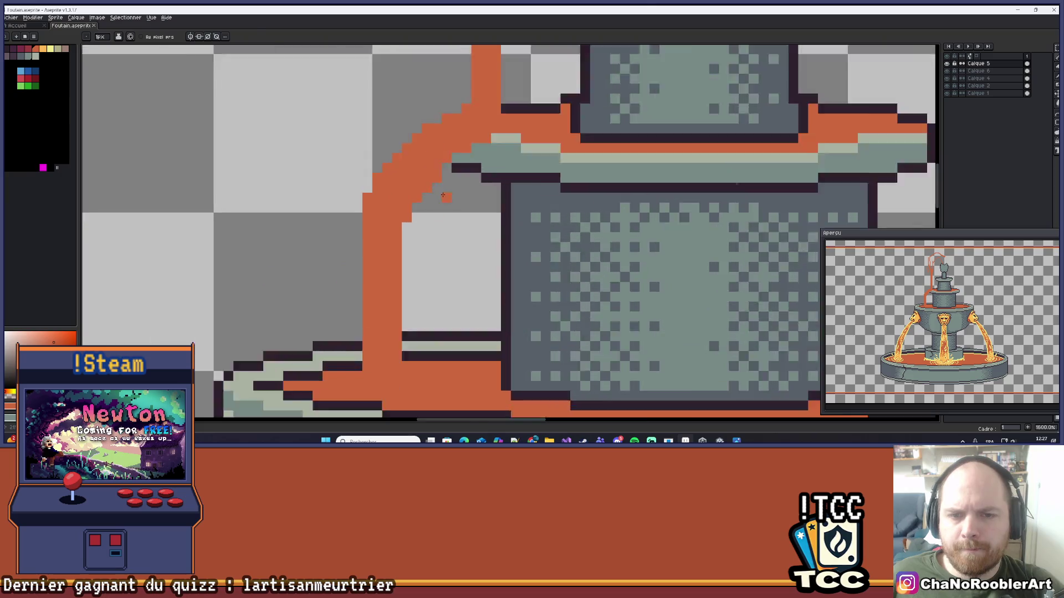
scroll(443, 195, up, 2)
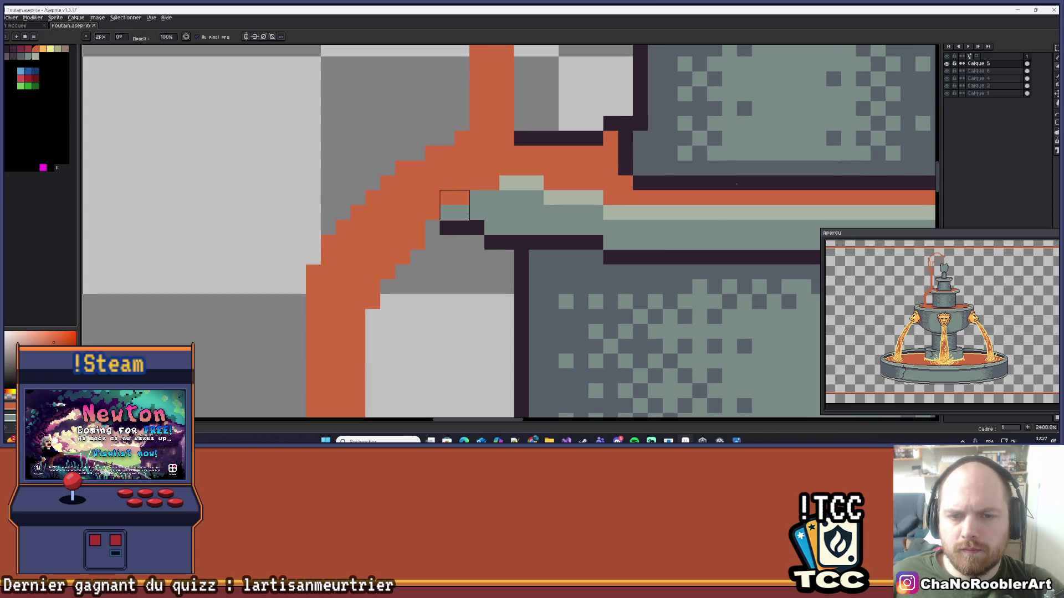
scroll(484, 235, down, 2)
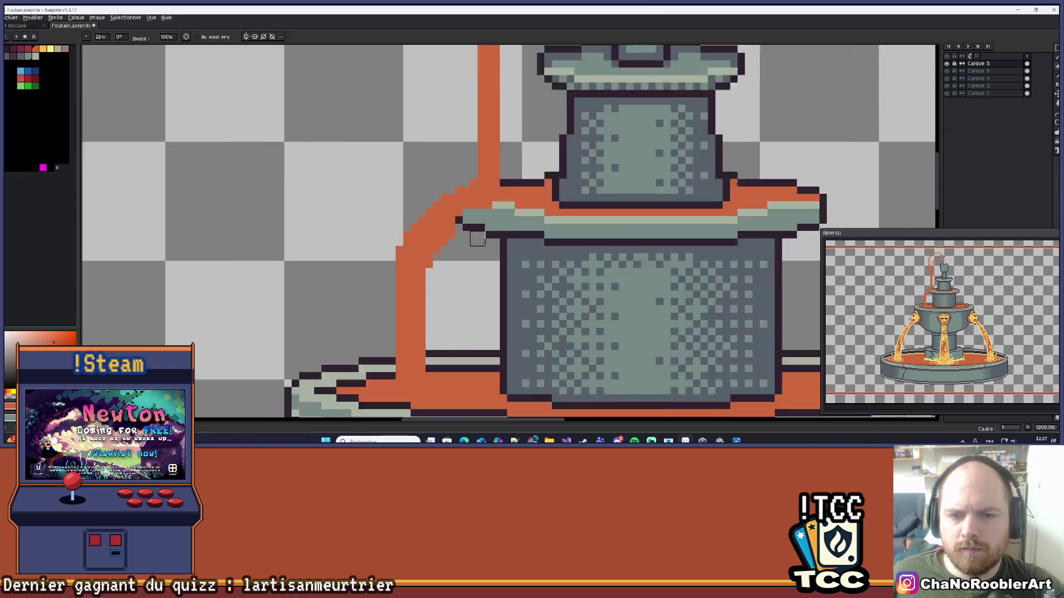
scroll(480, 222, down, 5)
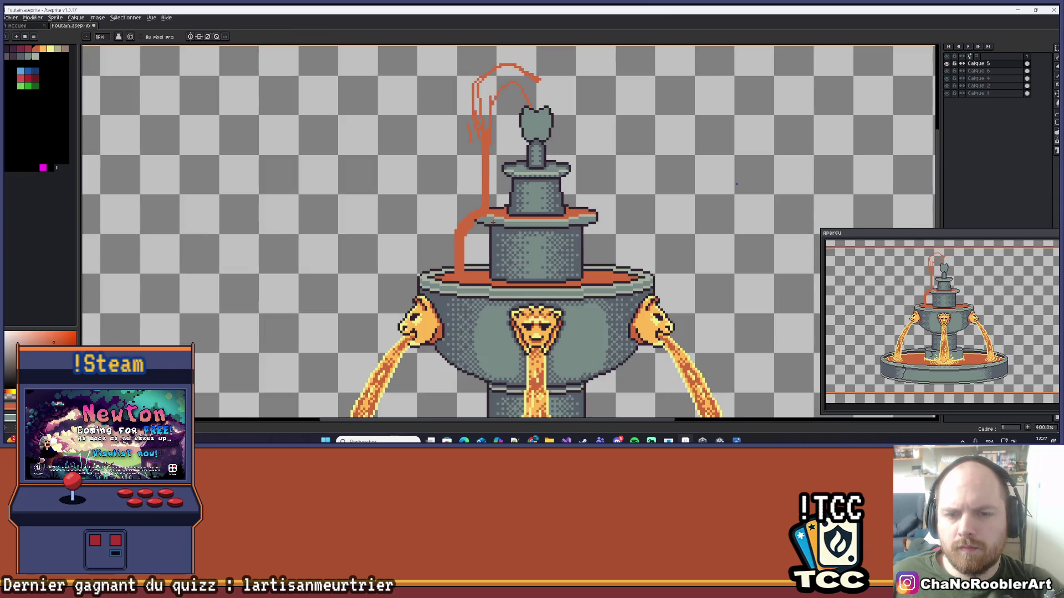
scroll(428, 237, up, 6)
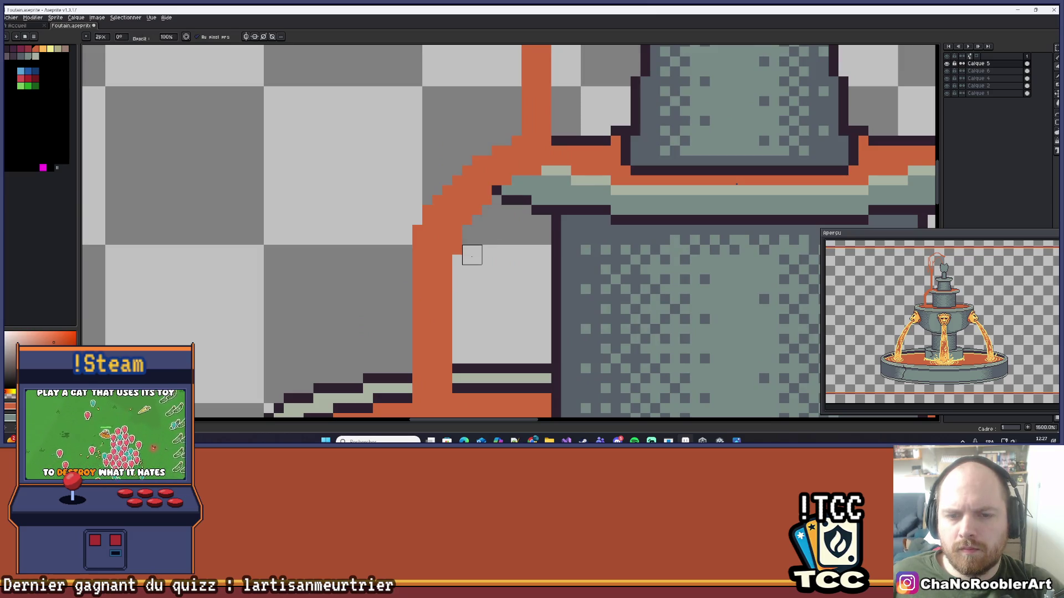
scroll(472, 244, down, 5)
scroll(470, 248, up, 5)
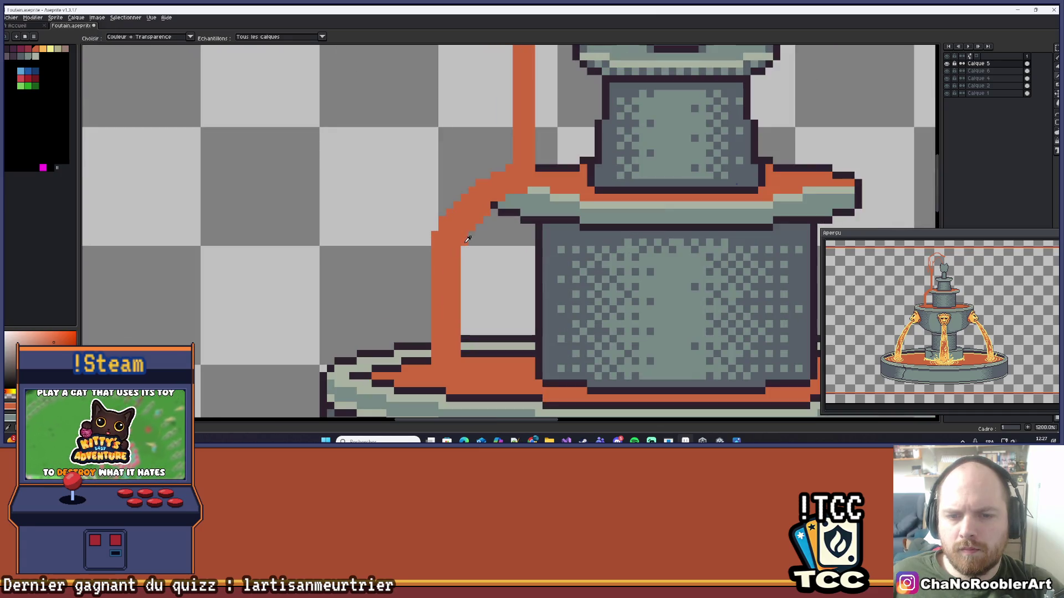
key(v)
scroll(464, 251, down, 4)
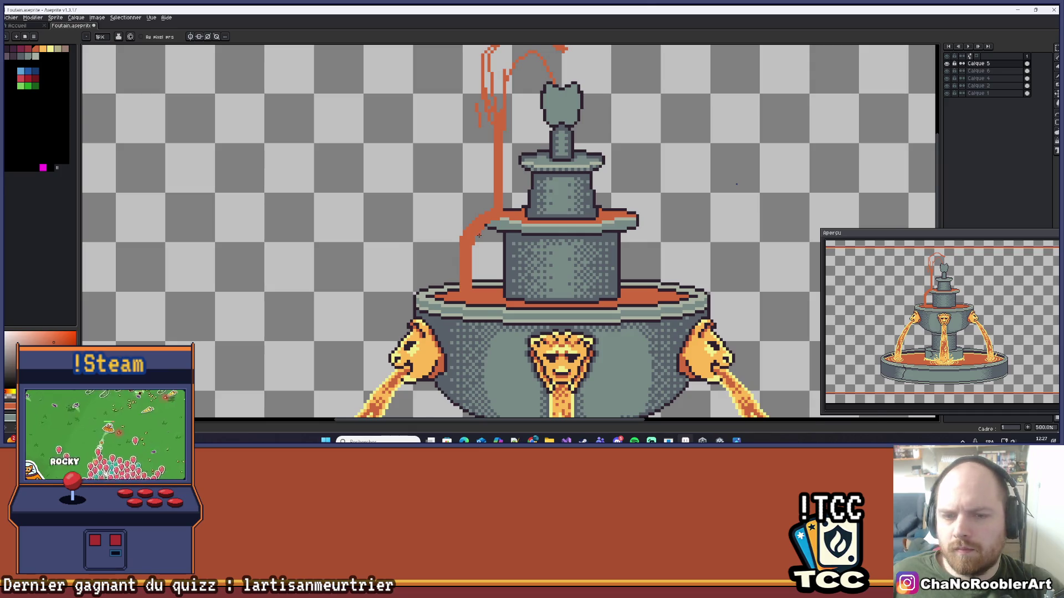
scroll(479, 237, up, 5)
scroll(465, 257, down, 5)
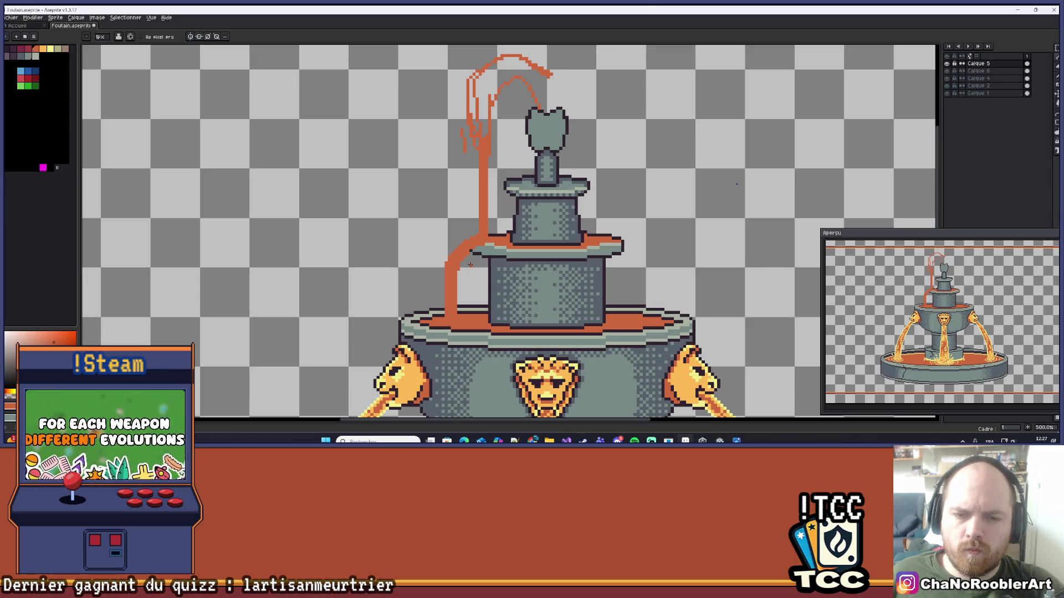
scroll(470, 265, up, 1)
scroll(471, 265, up, 1)
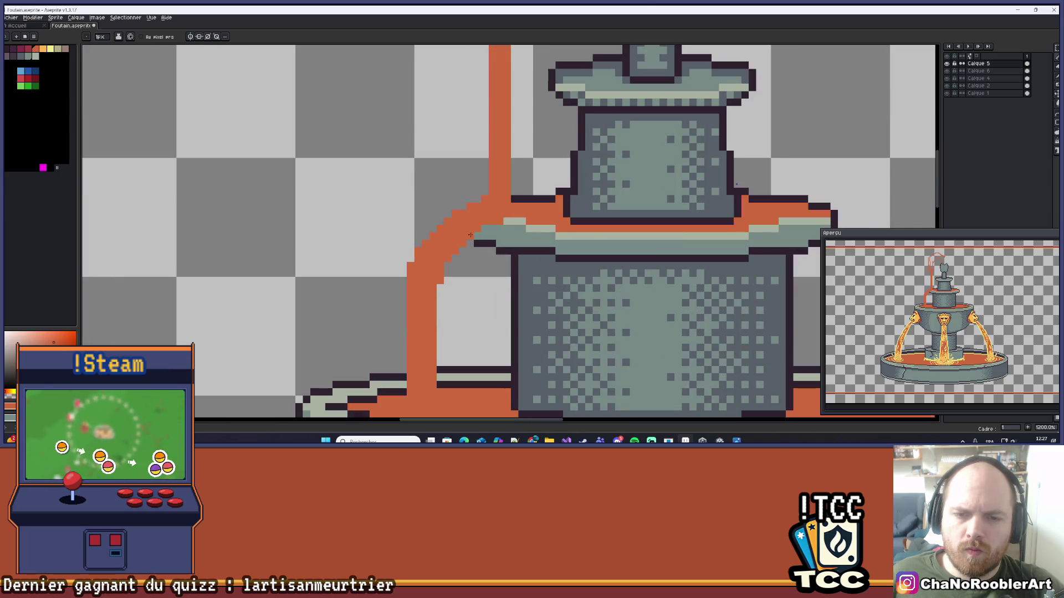
scroll(447, 252, down, 3)
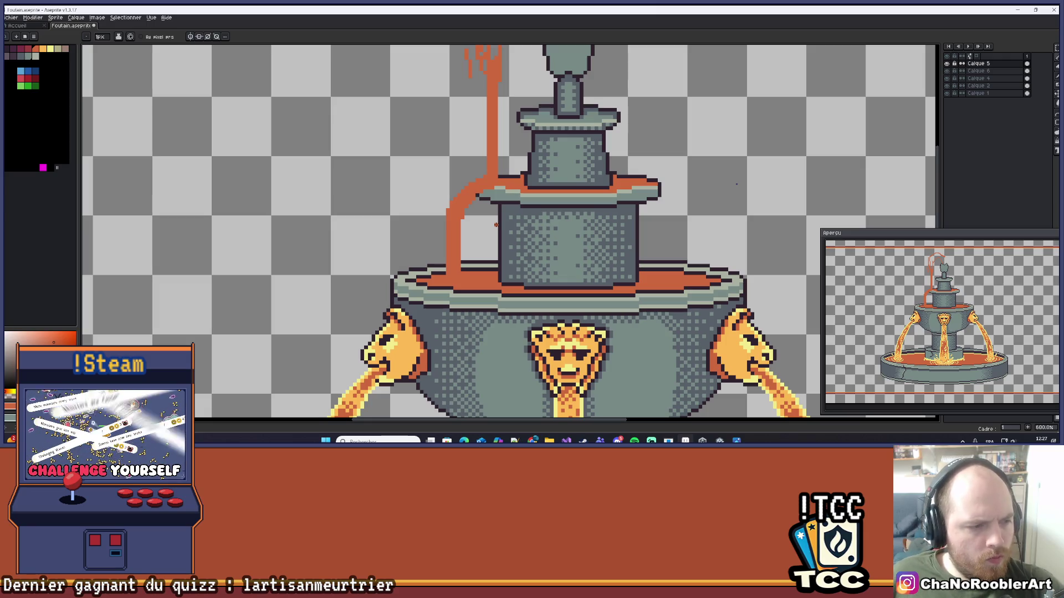
scroll(474, 221, right, 1)
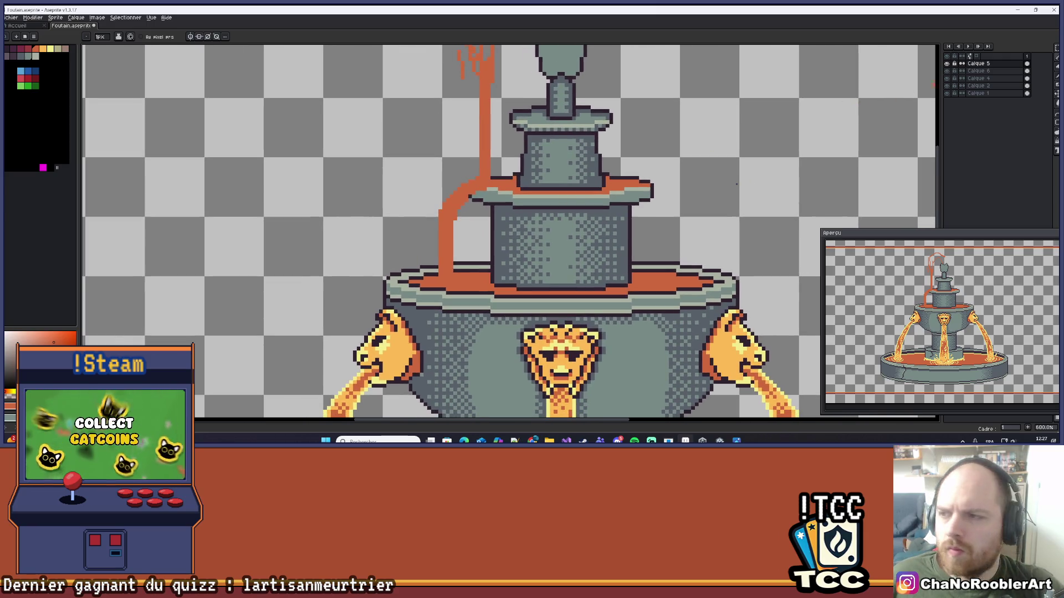
click(1055, 50)
scroll(485, 216, up, 1)
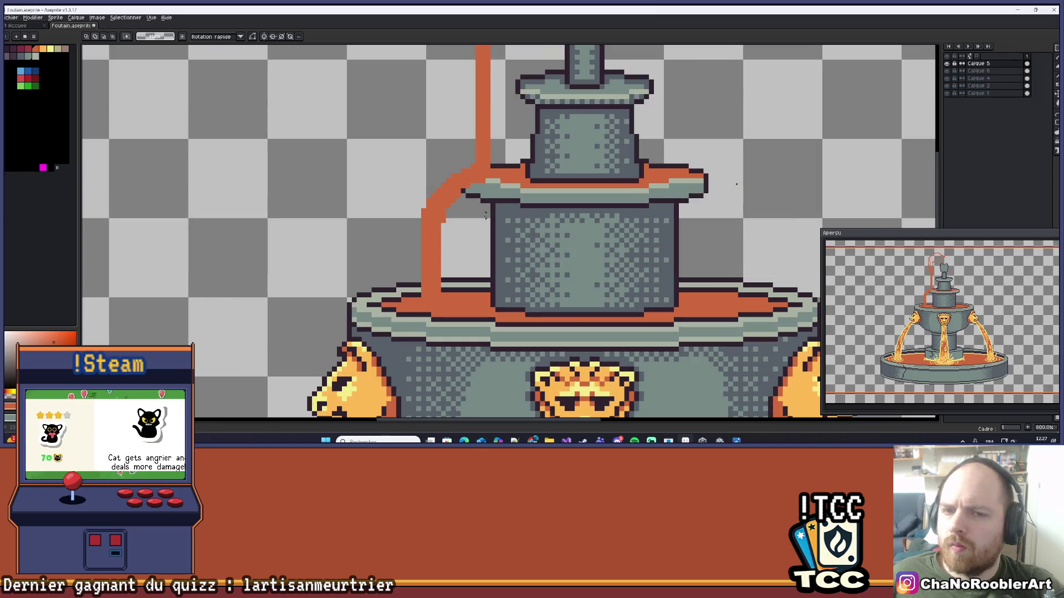
mouse_move(346, 203)
mouse_down()
mouse_move(451, 297)
mouse_move(510, 318)
mouse_up()
drag(459, 281, 465, 281)
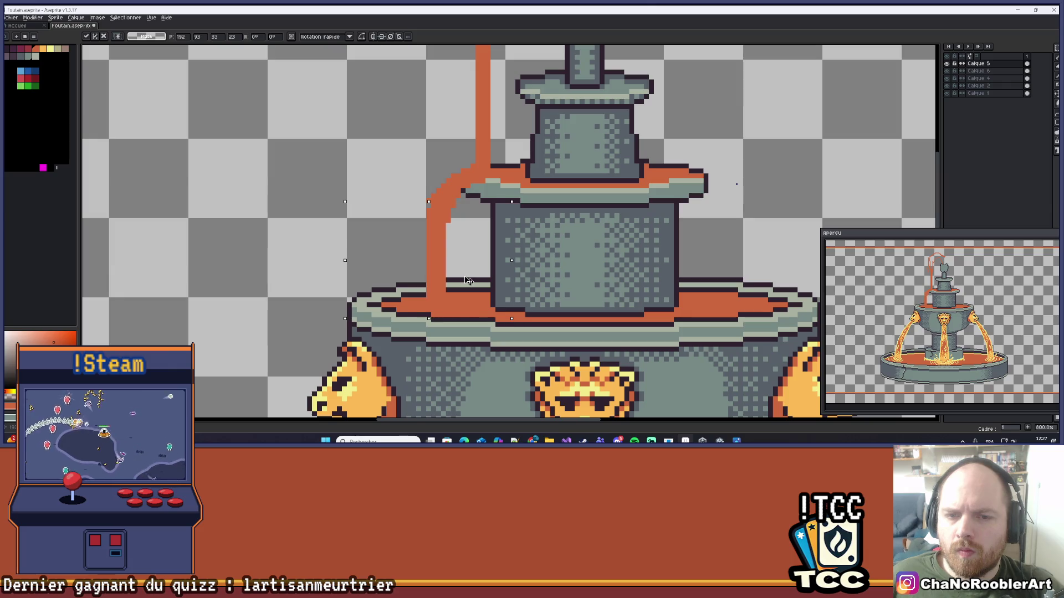
scroll(429, 190, up, 5)
key(i)
key(b)
scroll(427, 190, down, 5)
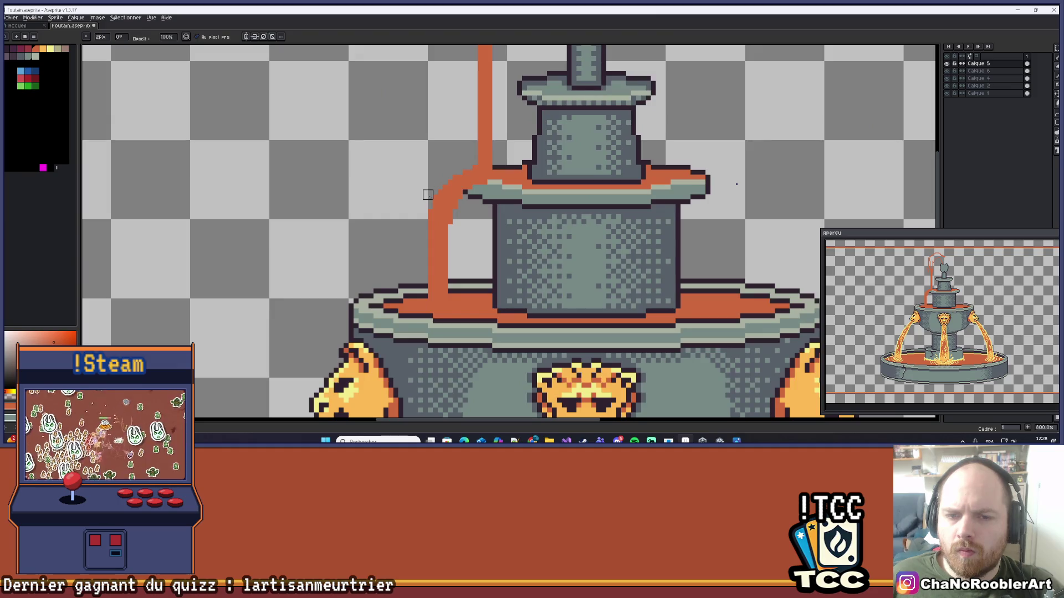
scroll(497, 224, down, 1)
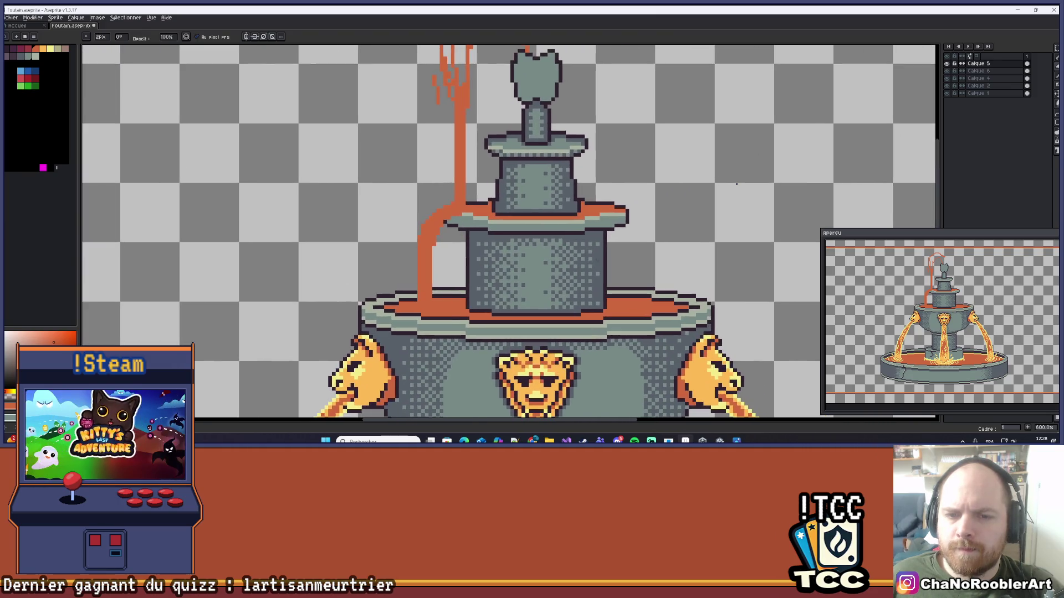
click(1056, 48)
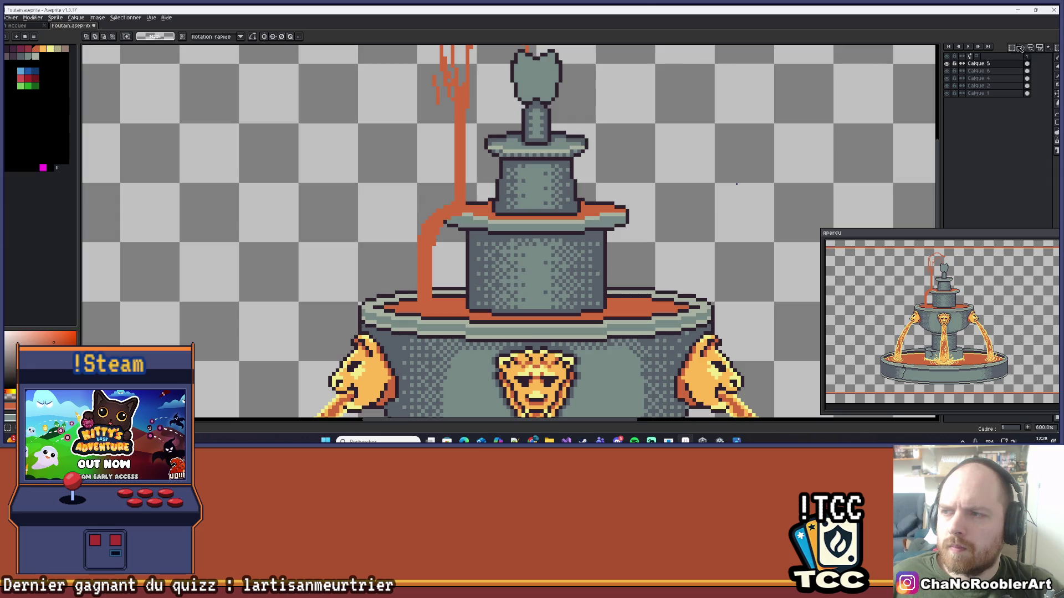
scroll(404, 214, up, 2)
drag(406, 250, 506, 401)
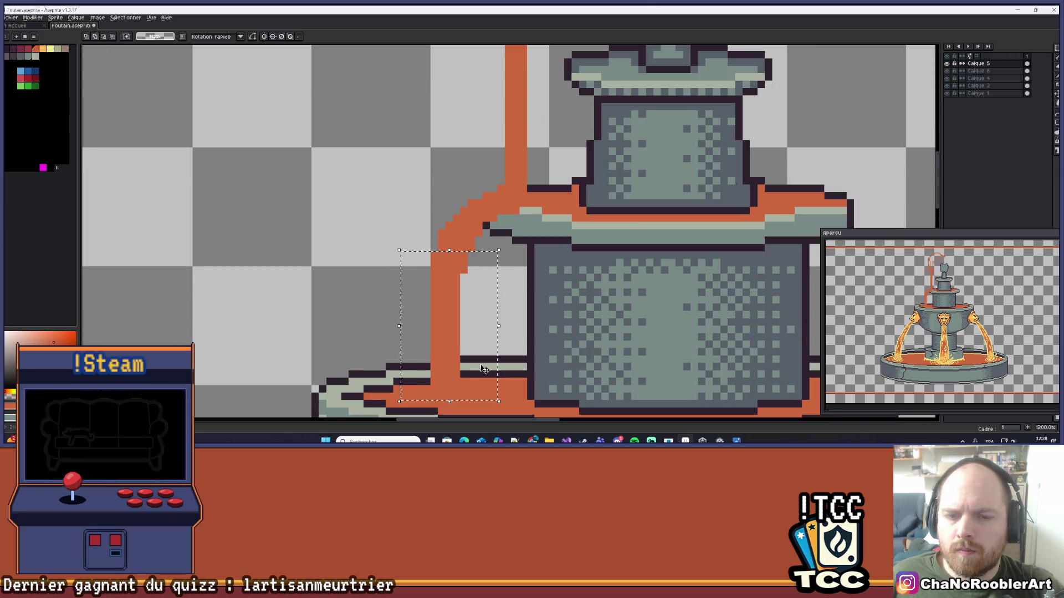
key(ctrl+d)
scroll(497, 351, down, 2)
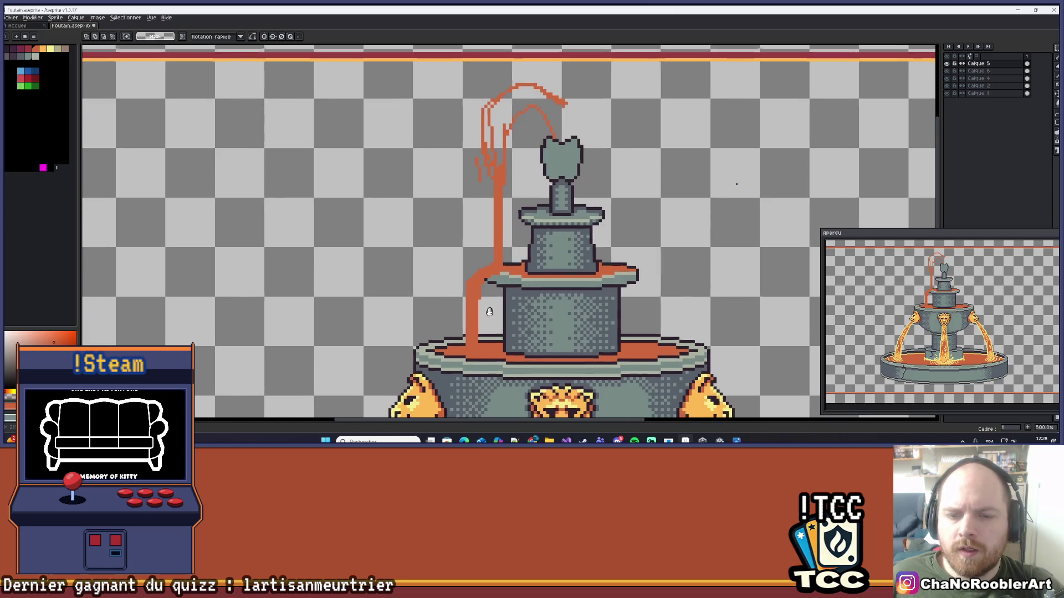
drag(491, 300, 492, 228)
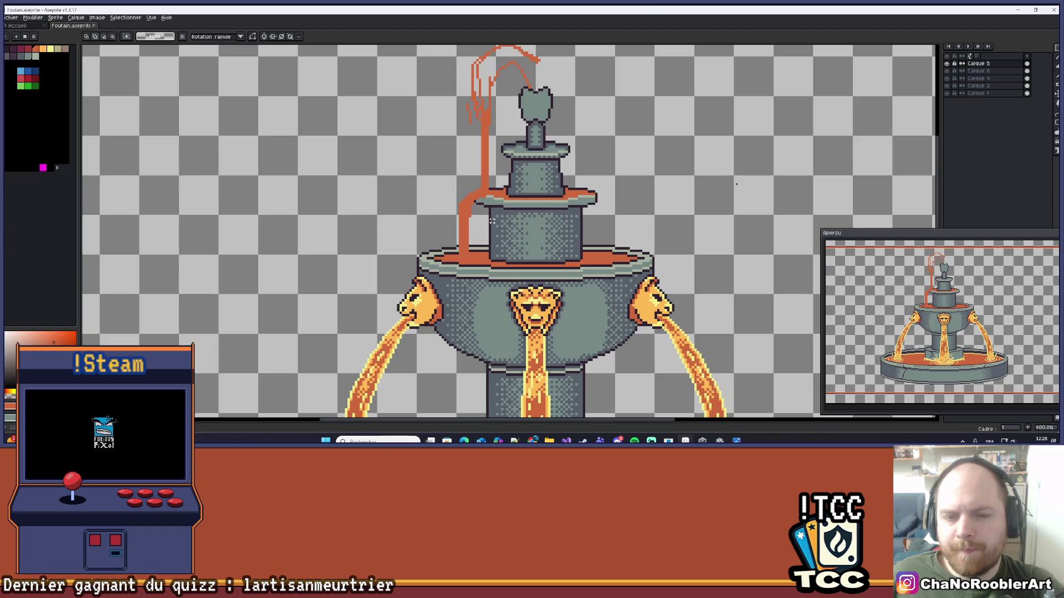
scroll(480, 238, down, 1)
drag(489, 239, 483, 242)
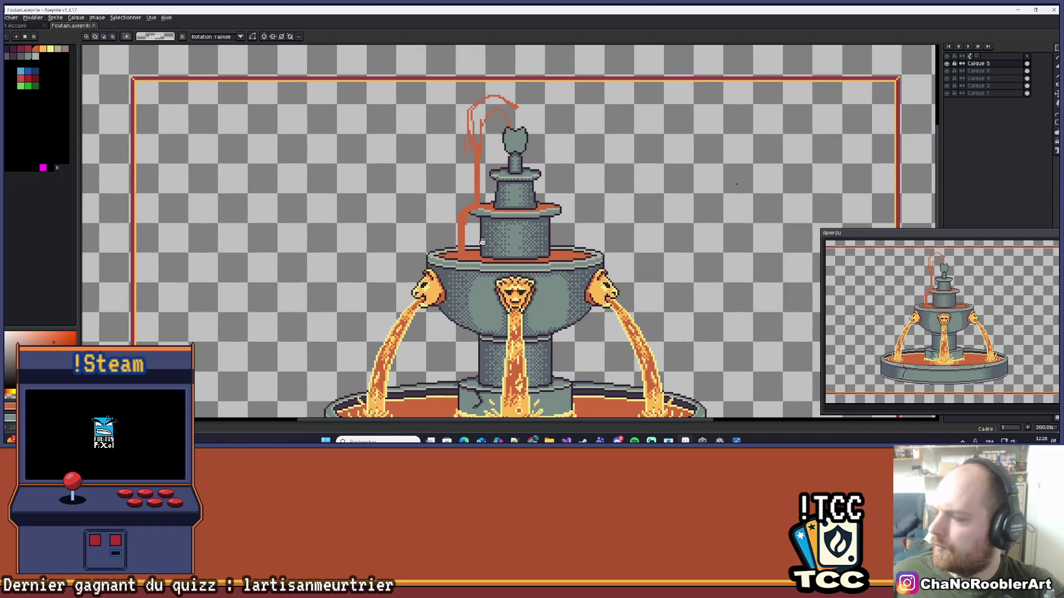
scroll(490, 190, up, 3)
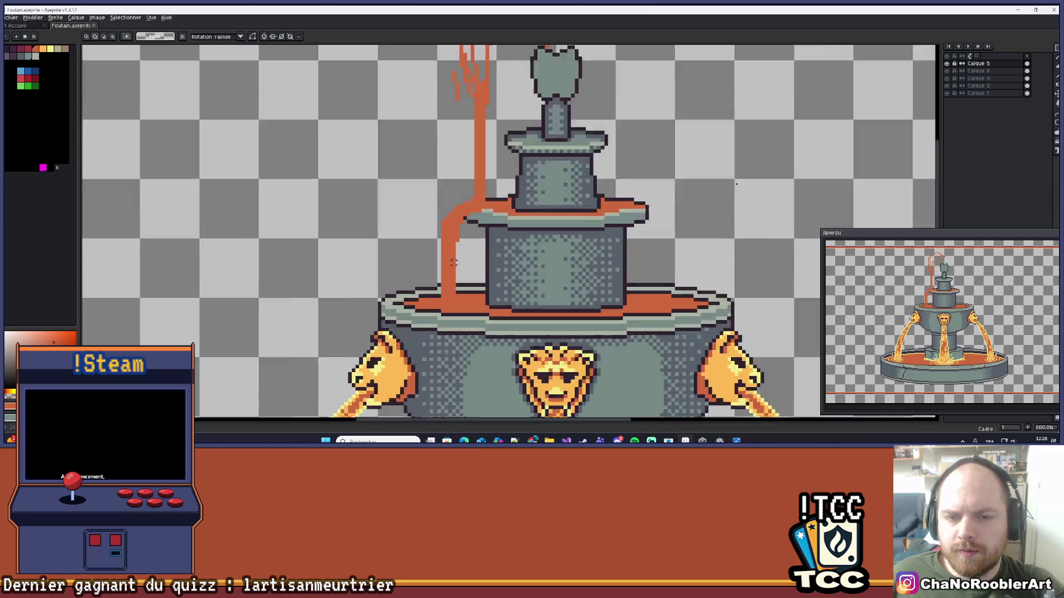
scroll(477, 222, up, 3)
drag(463, 237, 483, 268)
key(b)
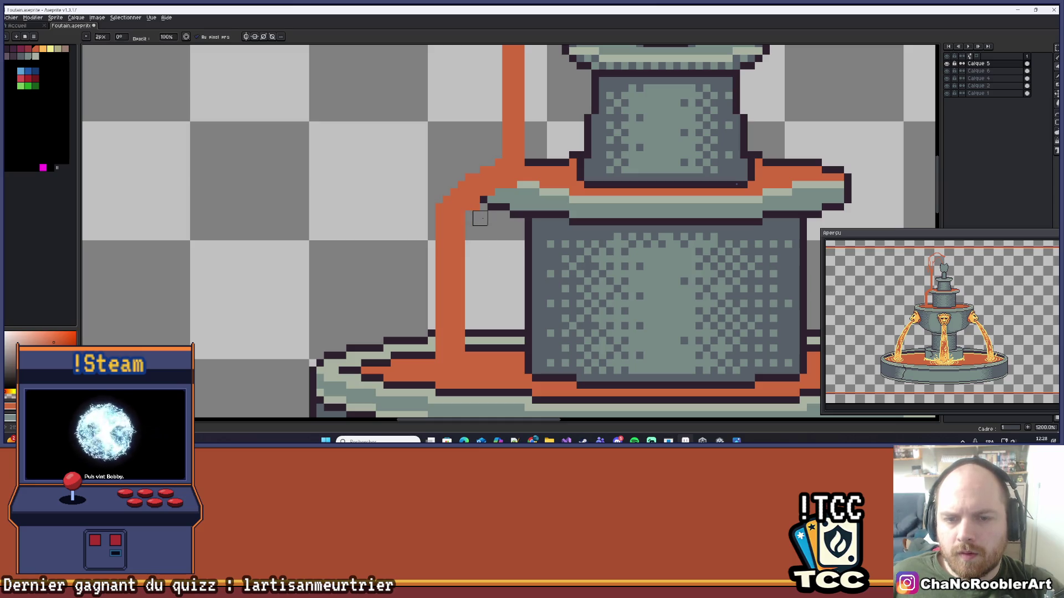
- Zoom in and out around the top spout's twin water arcs to inspect them
scroll(480, 241, down, 4)
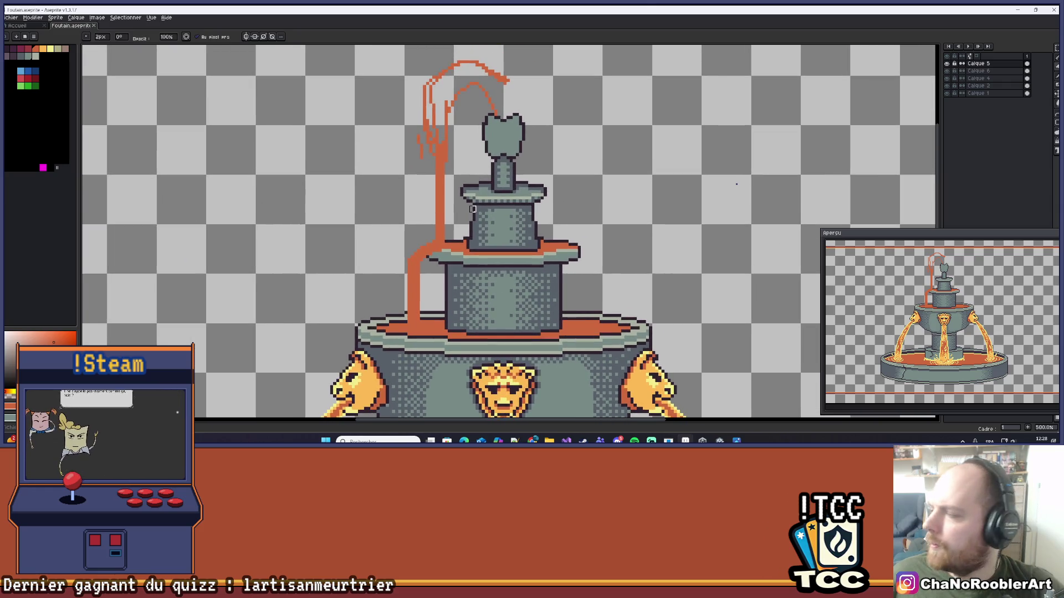
scroll(491, 141, up, 2)
scroll(466, 166, up, 2)
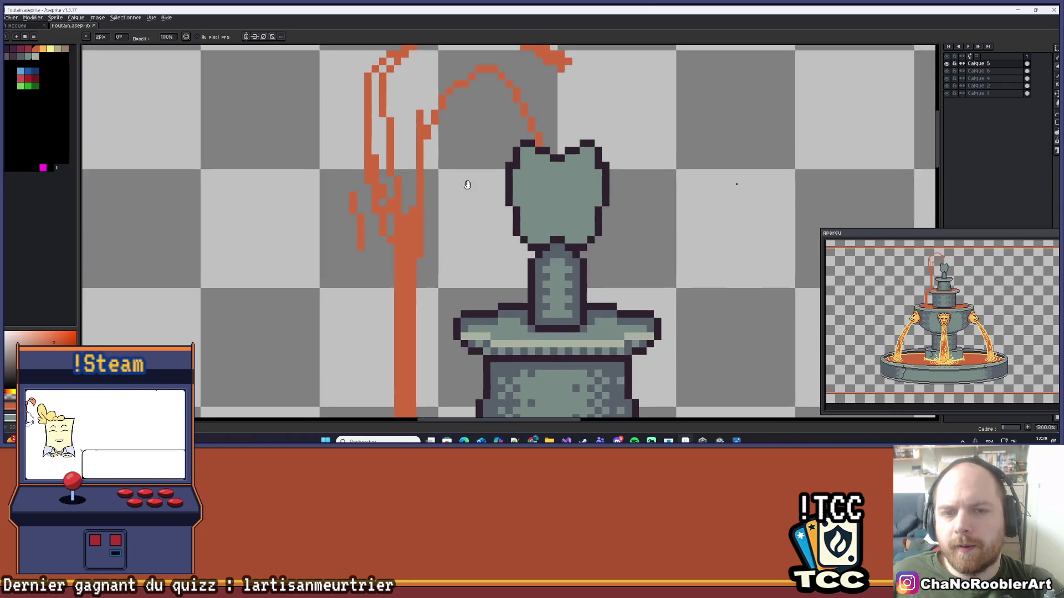
scroll(465, 181, down, 2)
scroll(460, 185, up, 2)
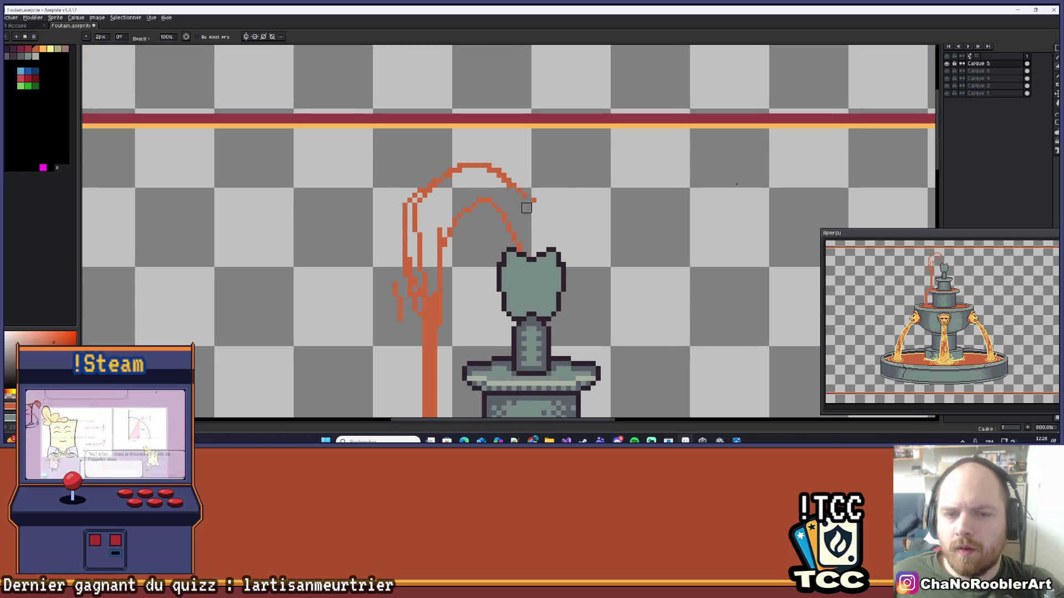
scroll(389, 233, down, 1)
scroll(396, 194, up, 3)
scroll(410, 173, down, 4)
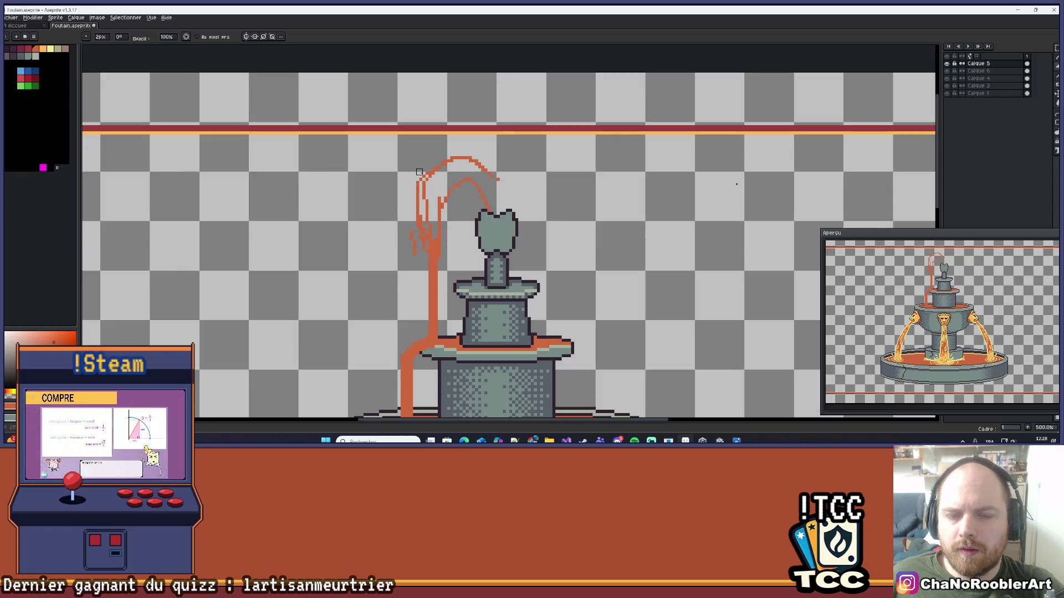
scroll(422, 172, down, 1)
scroll(506, 166, up, 2)
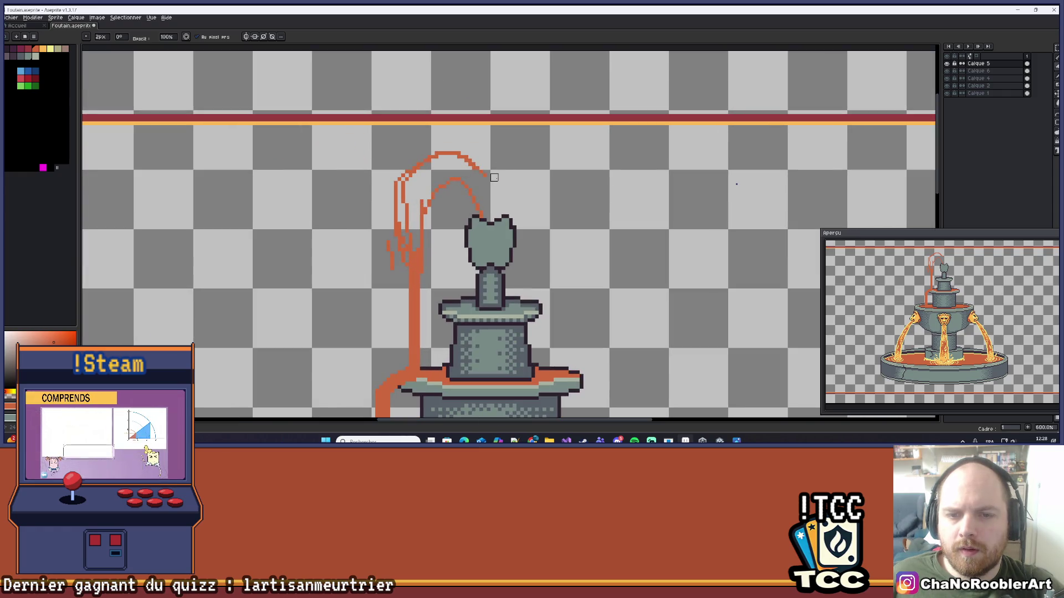
scroll(483, 192, up, 4)
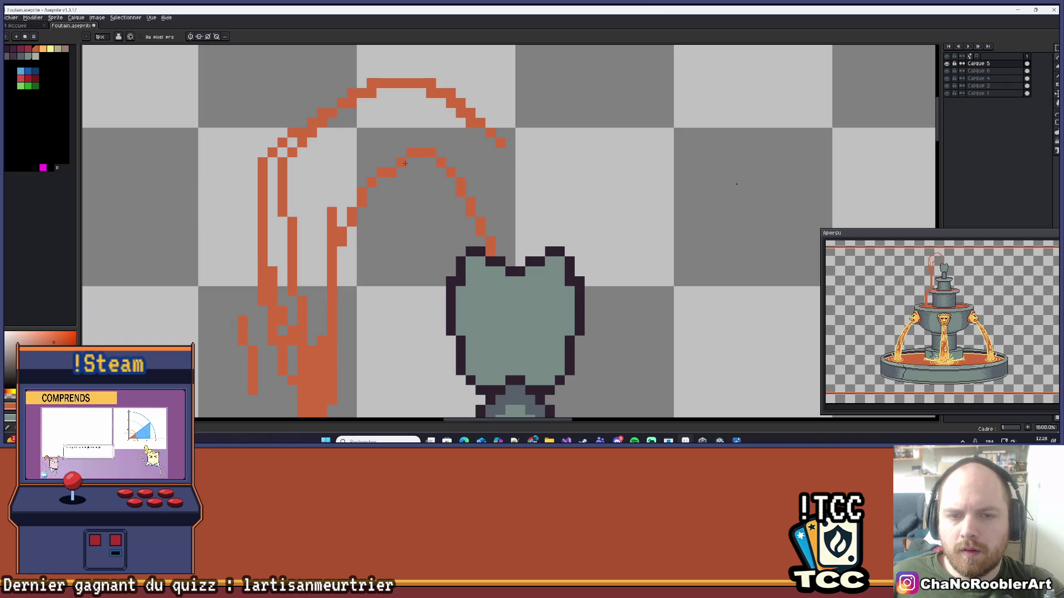
scroll(444, 160, down, 7)
scroll(494, 168, up, 2)
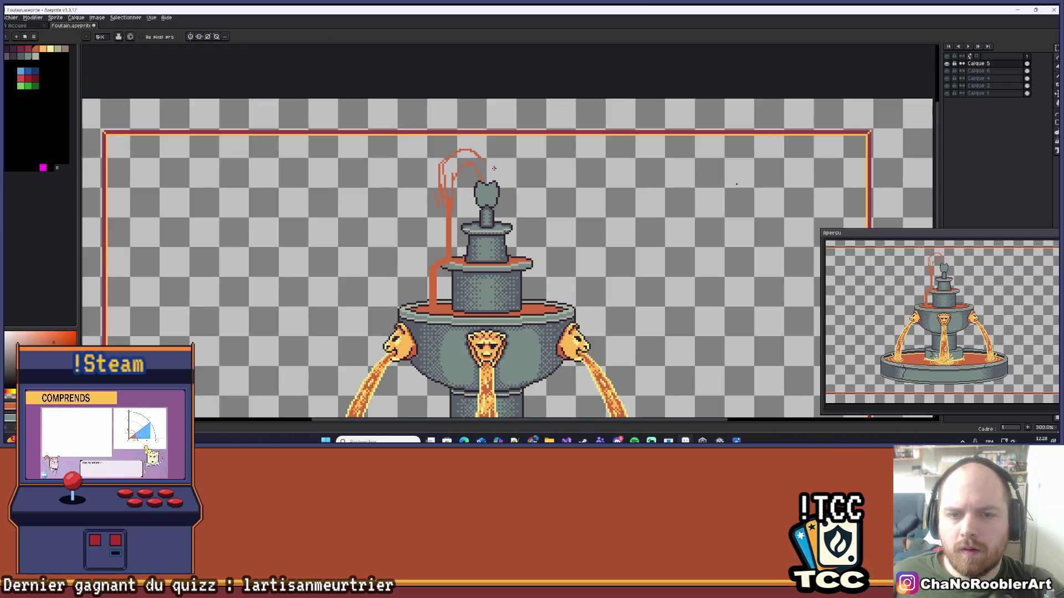
scroll(429, 189, up, 6)
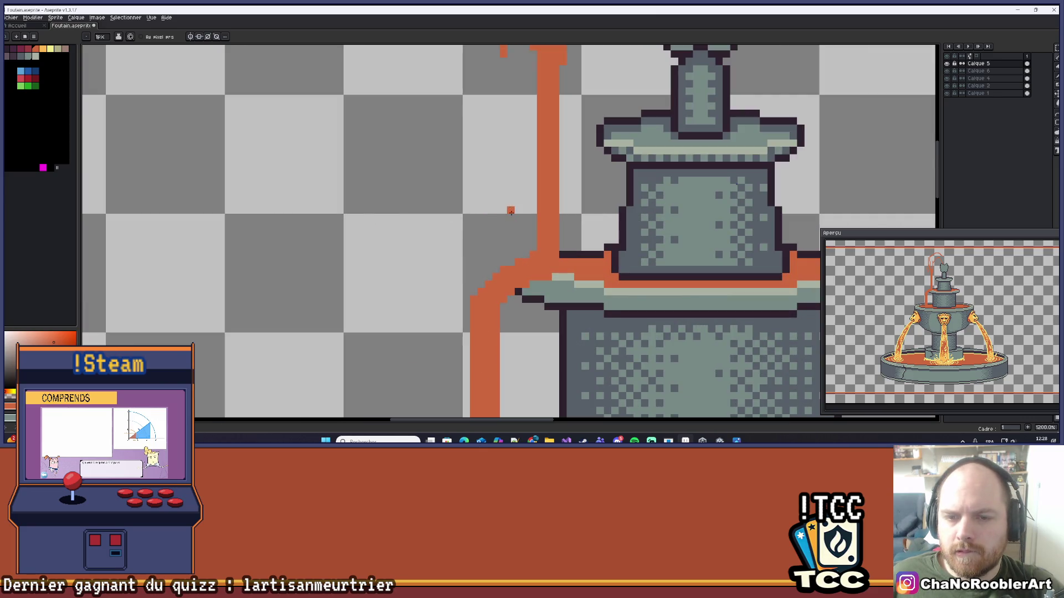
- Try two orange drip pixels below the short mark, then undo the drip strokes
key(ctrl+z)
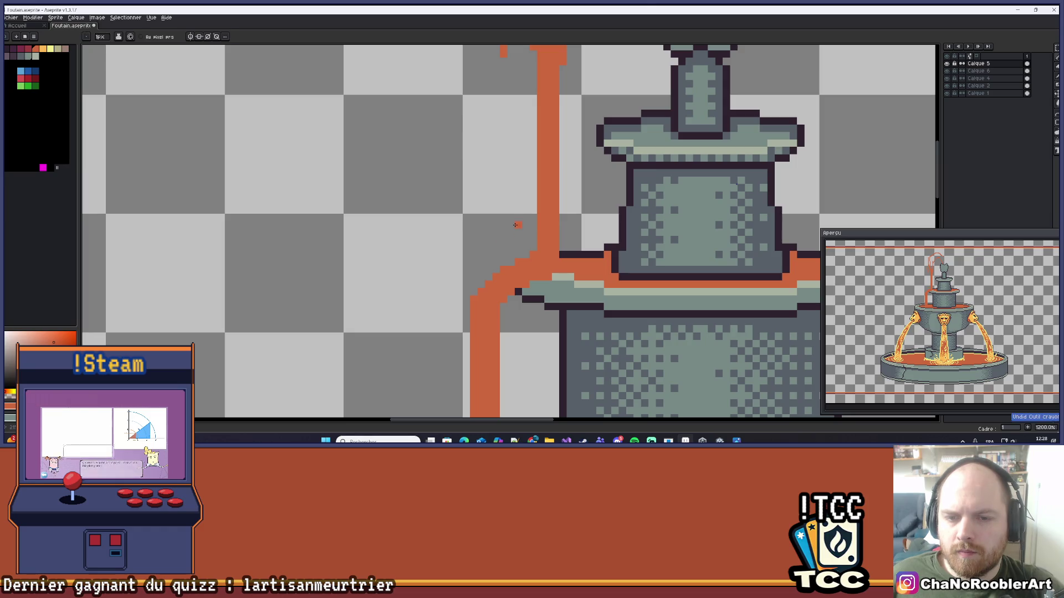
drag(518, 238, 512, 238)
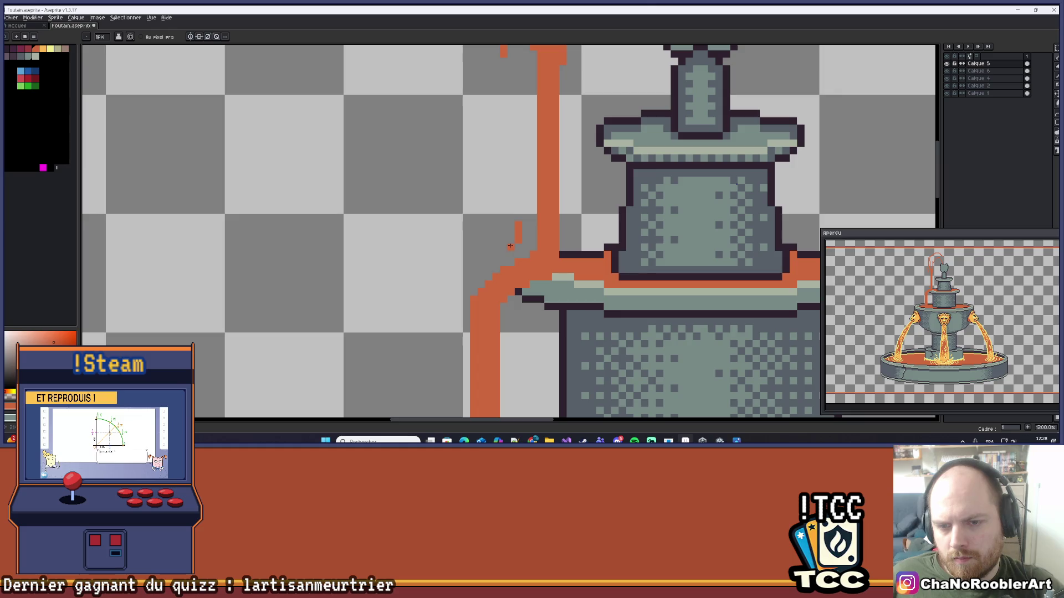
key(ctrl+z)
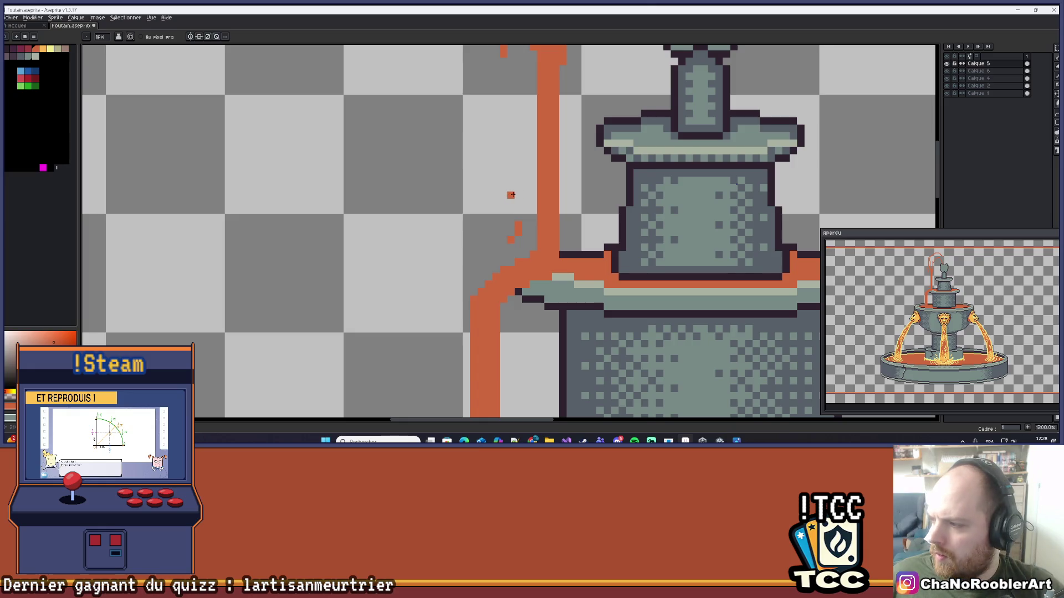
scroll(522, 204, up, 3)
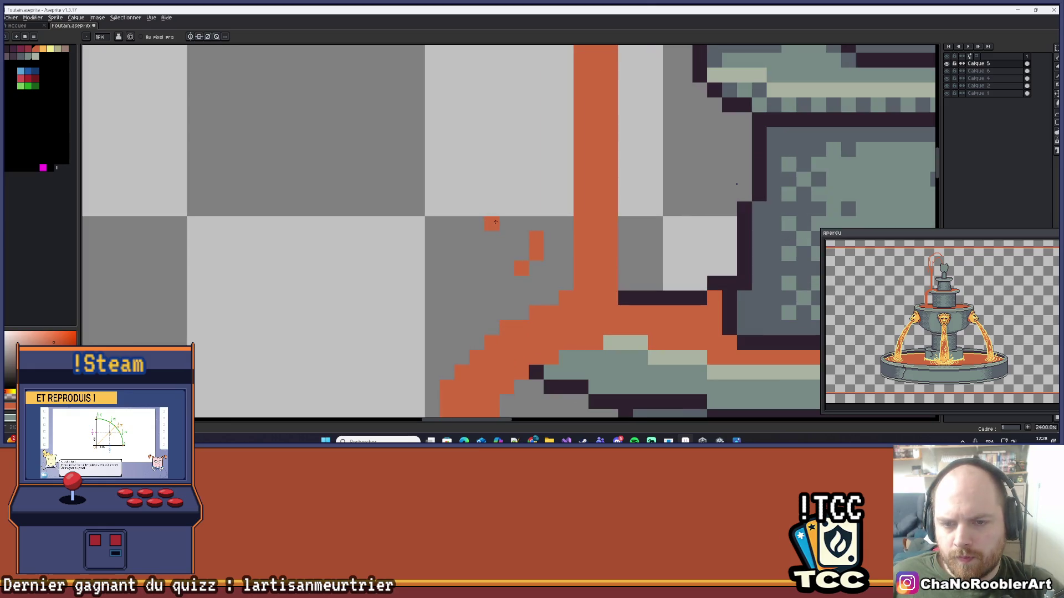
key(ctrl+z)
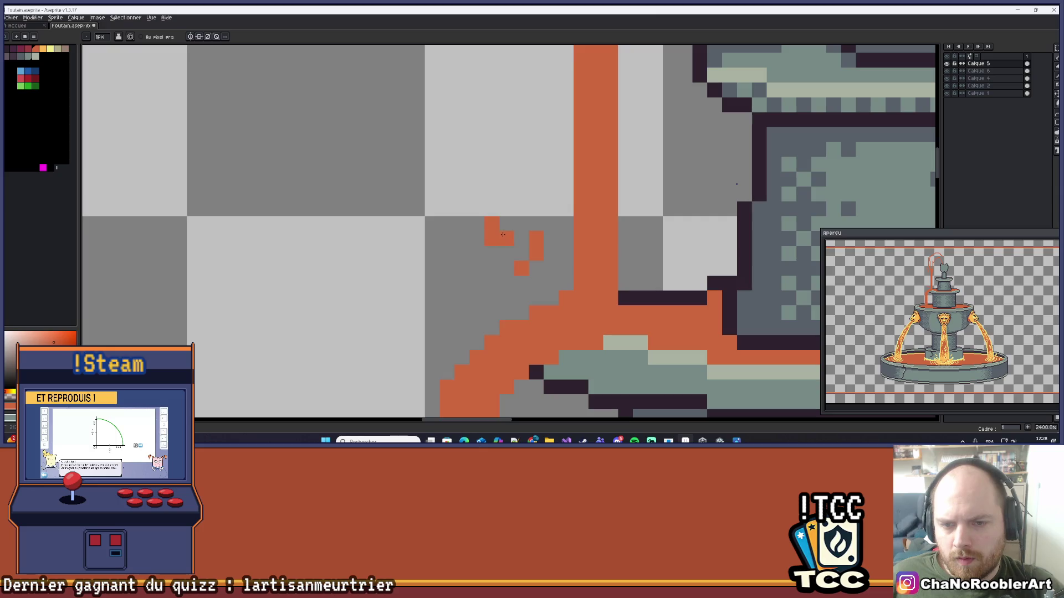
key(ctrl+z)
- Pick the orange from the canvas and draw a short drip beside the stream
scroll(521, 251, down, 5)
scroll(526, 244, up, 3)
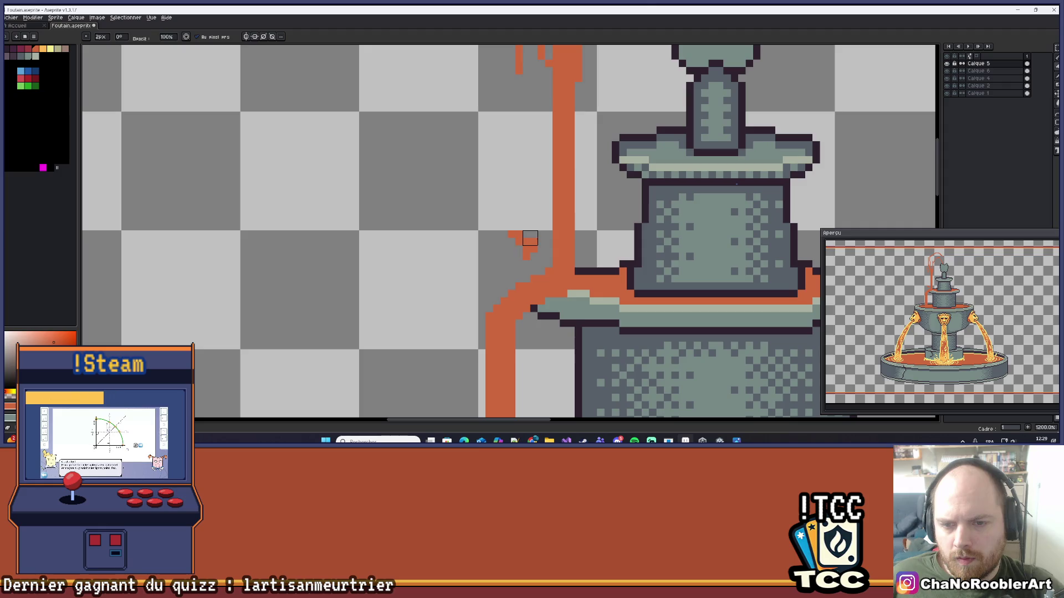
scroll(538, 239, down, 4)
scroll(539, 238, up, 4)
scroll(539, 237, down, 3)
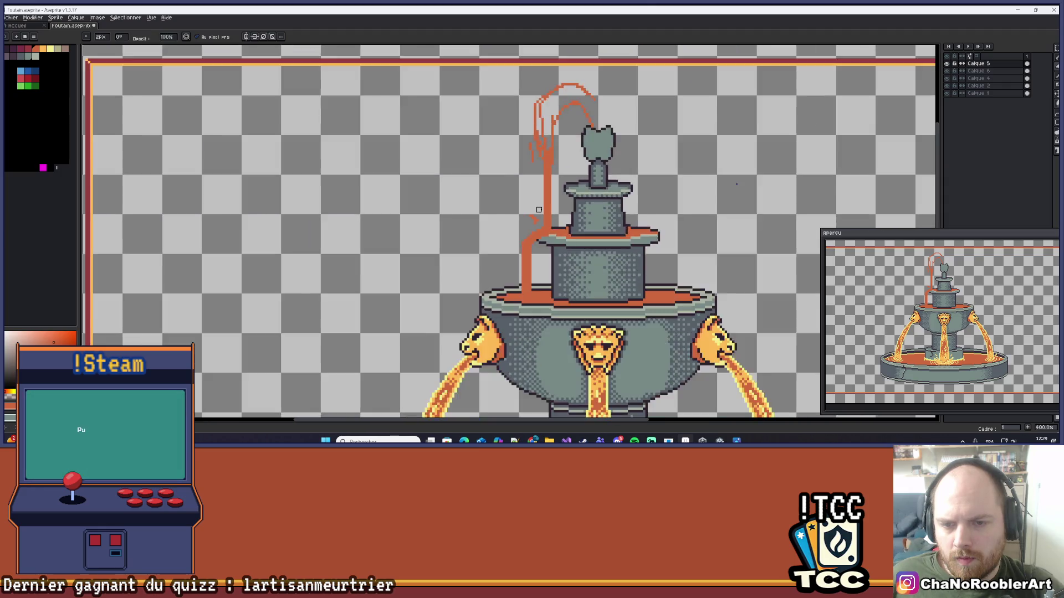
scroll(542, 223, up, 2)
key(alt)
scroll(538, 233, up, 3)
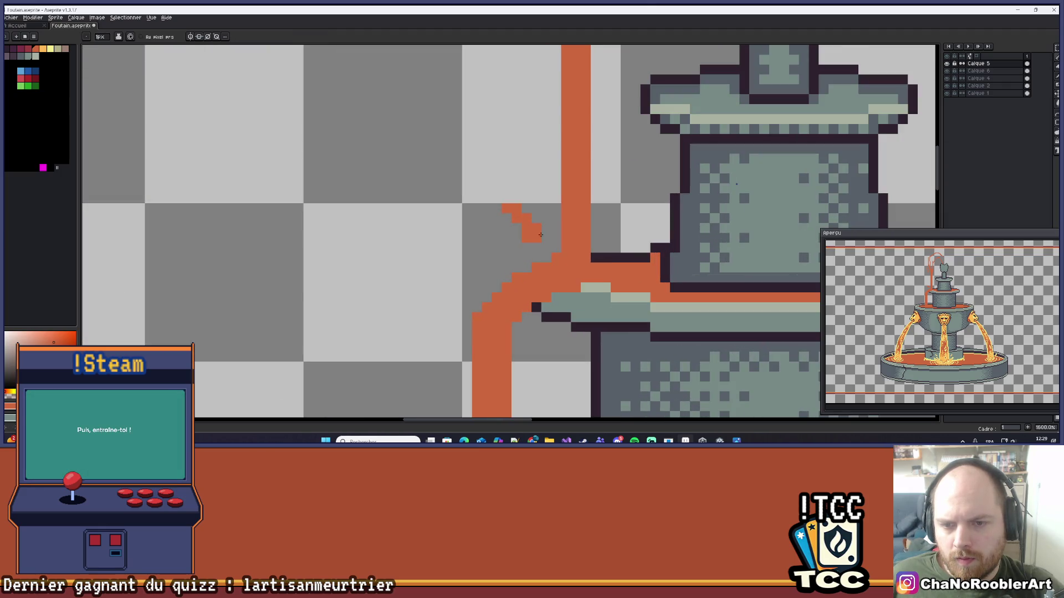
scroll(541, 235, down, 3)
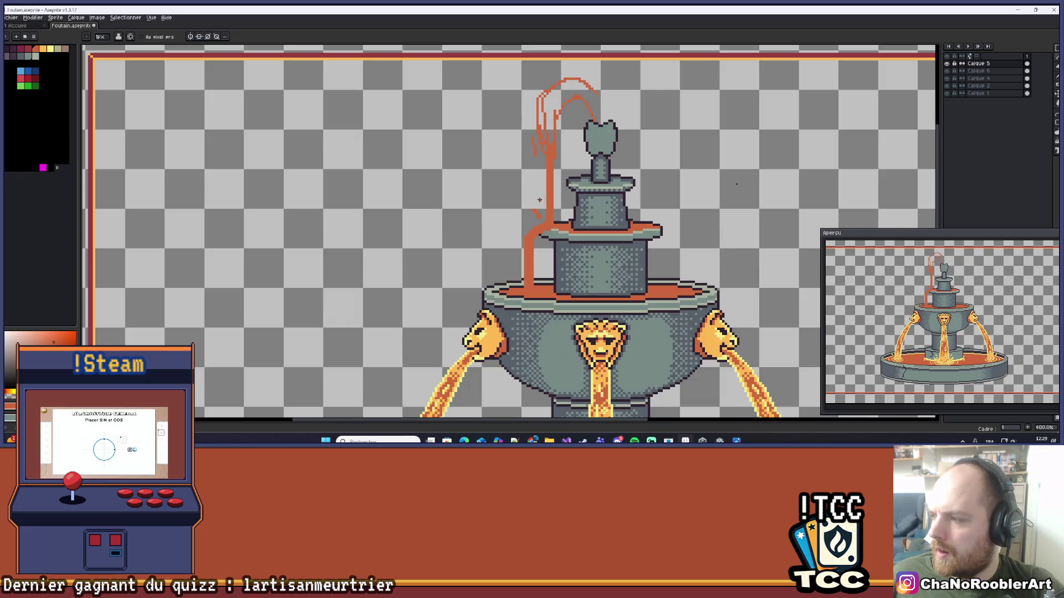
scroll(532, 202, up, 2)
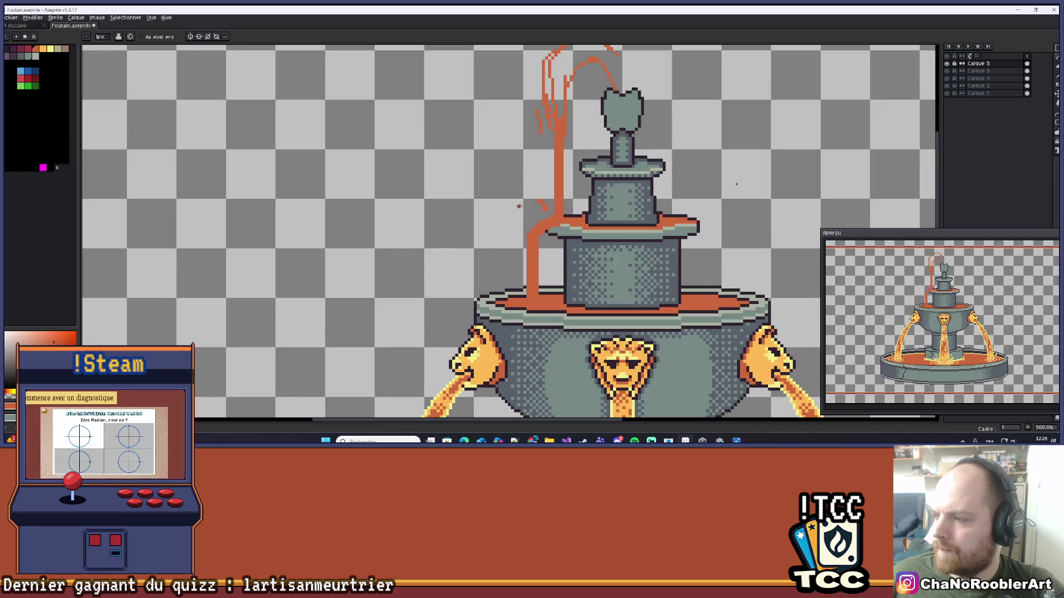
scroll(519, 206, up, 2)
mouse_move(527, 200)
mouse_down()
mouse_move(508, 206)
mouse_move(507, 221)
mouse_move(529, 198)
mouse_up()
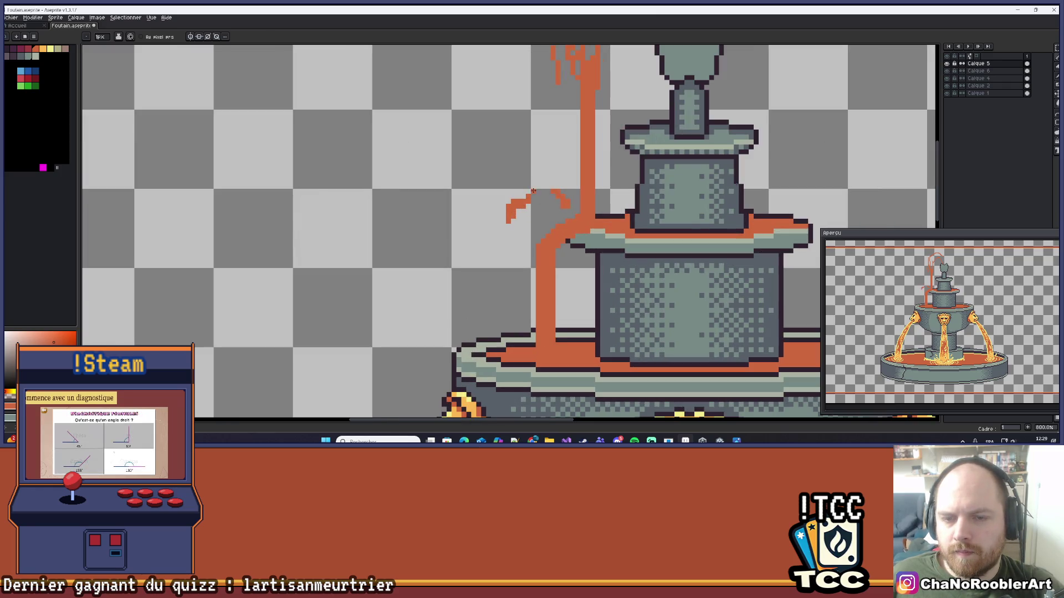
- Join the tops of the two orange arcs with a straight pencil line
scroll(534, 183, down, 5)
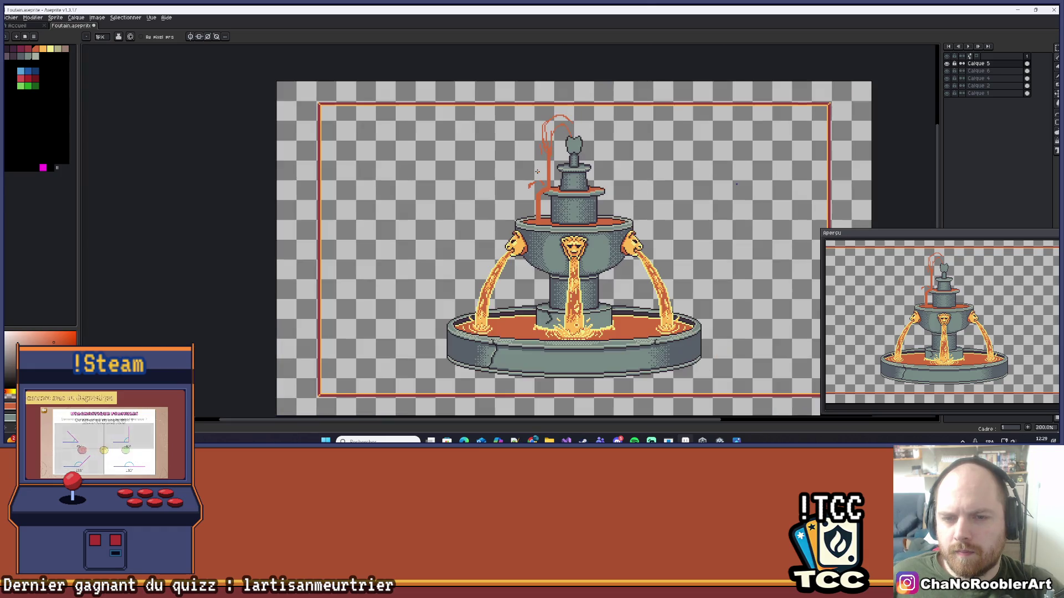
mouse_move(586, 150)
mouse_down()
mouse_move(539, 174)
mouse_move(526, 196)
mouse_up()
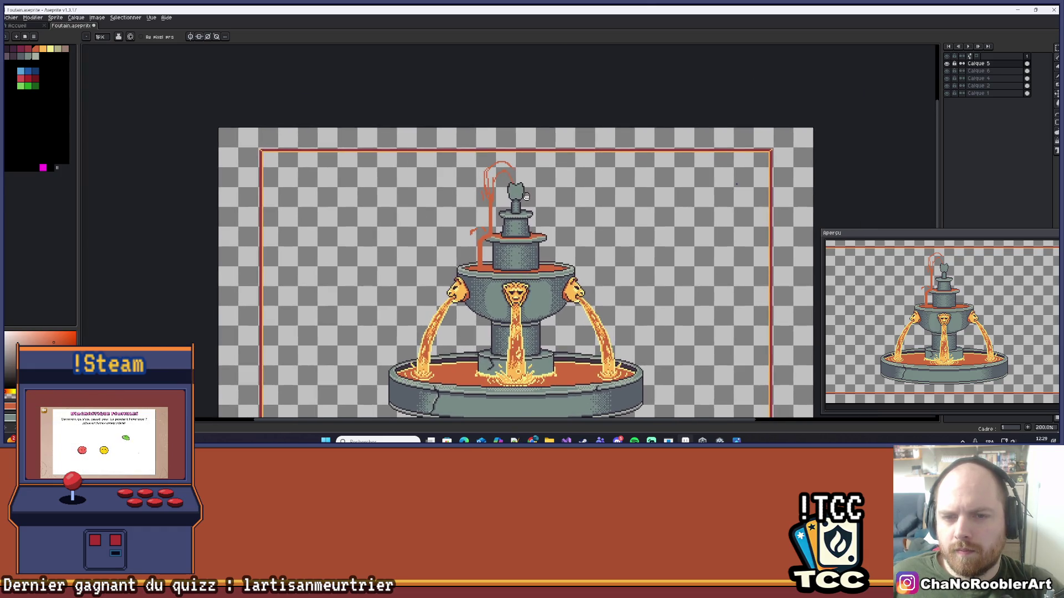
scroll(526, 196, down, 2)
scroll(488, 165, up, 5)
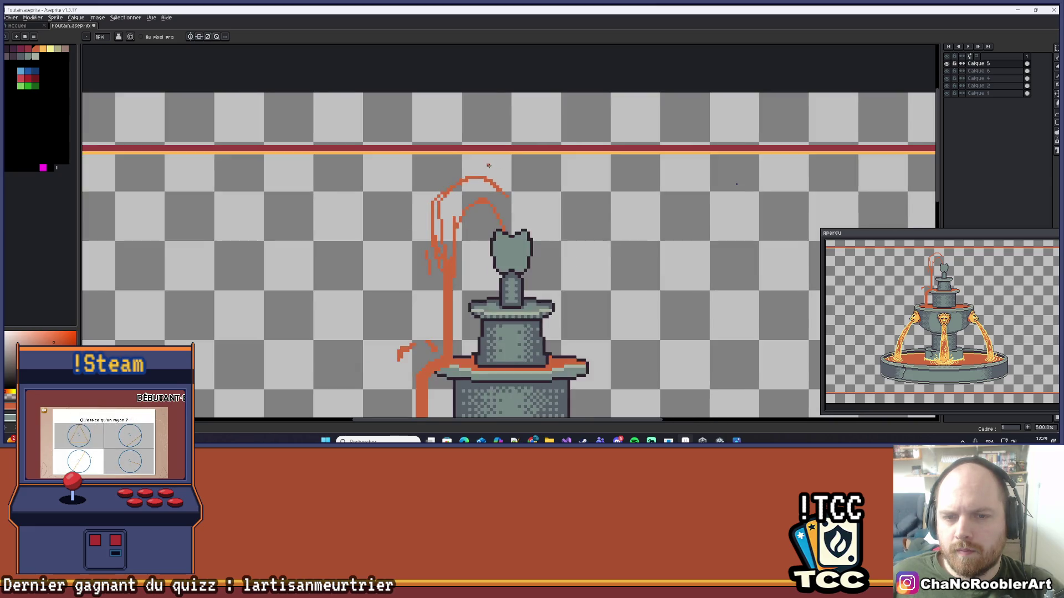
scroll(489, 166, up, 4)
key(b)
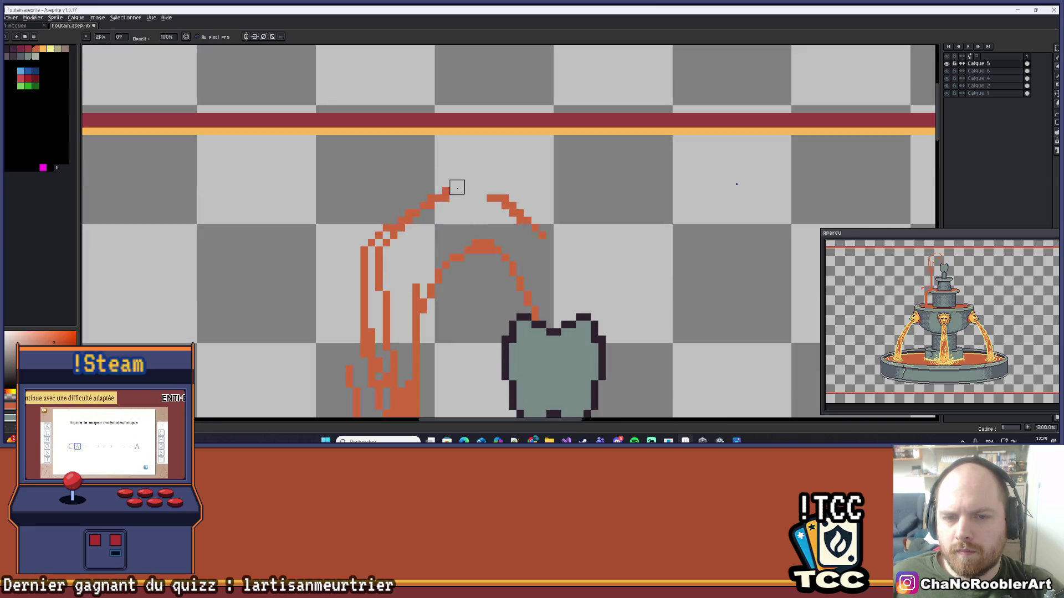
key(l)
drag(446, 197, 483, 197)
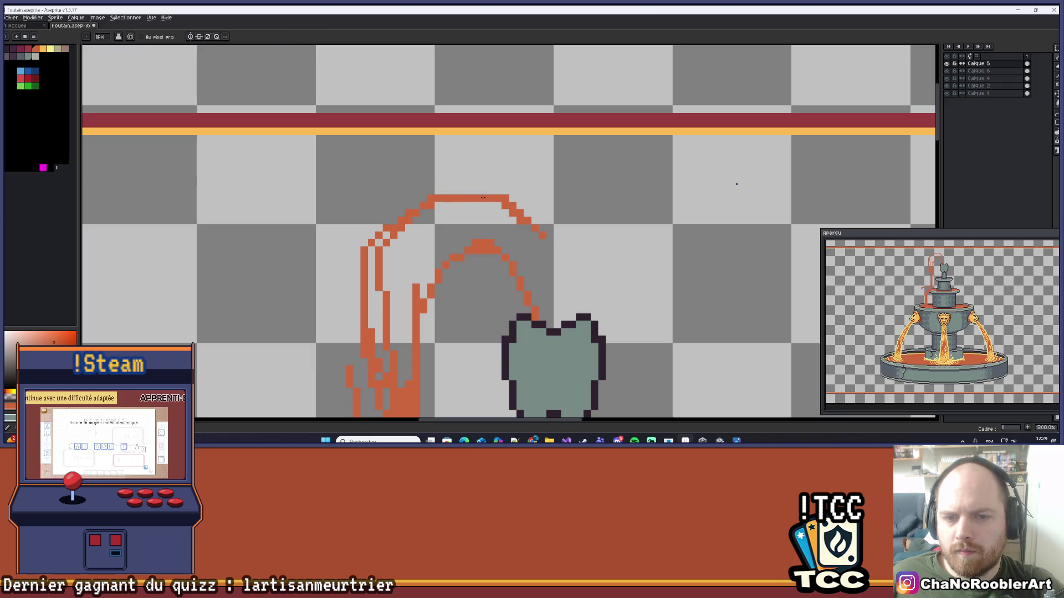
- Draw the two mirrored orange streams down the right of the top tier to the basin
scroll(426, 209, down, 6)
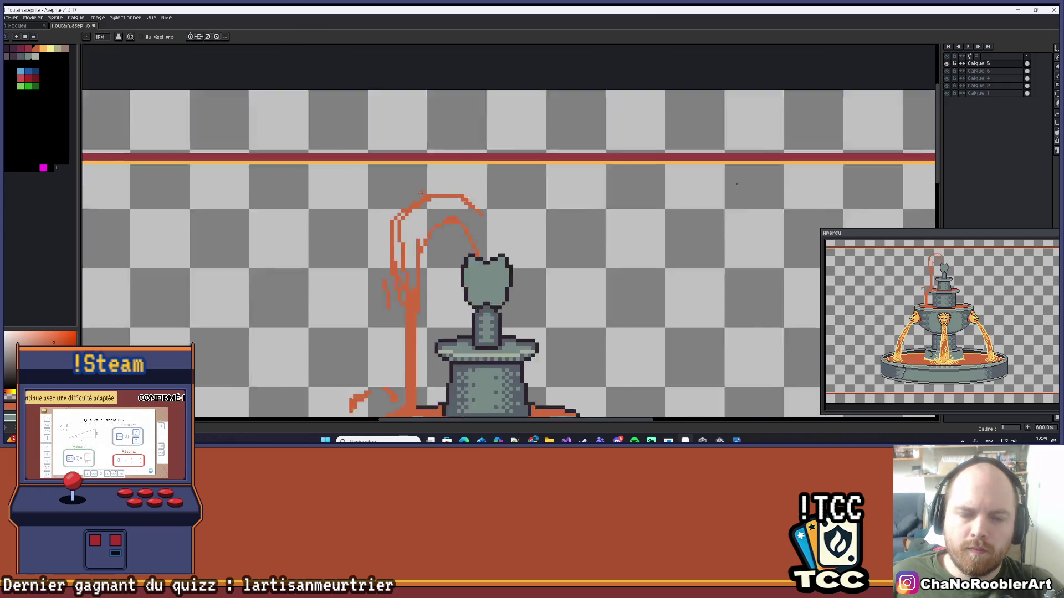
scroll(425, 189, down, 1)
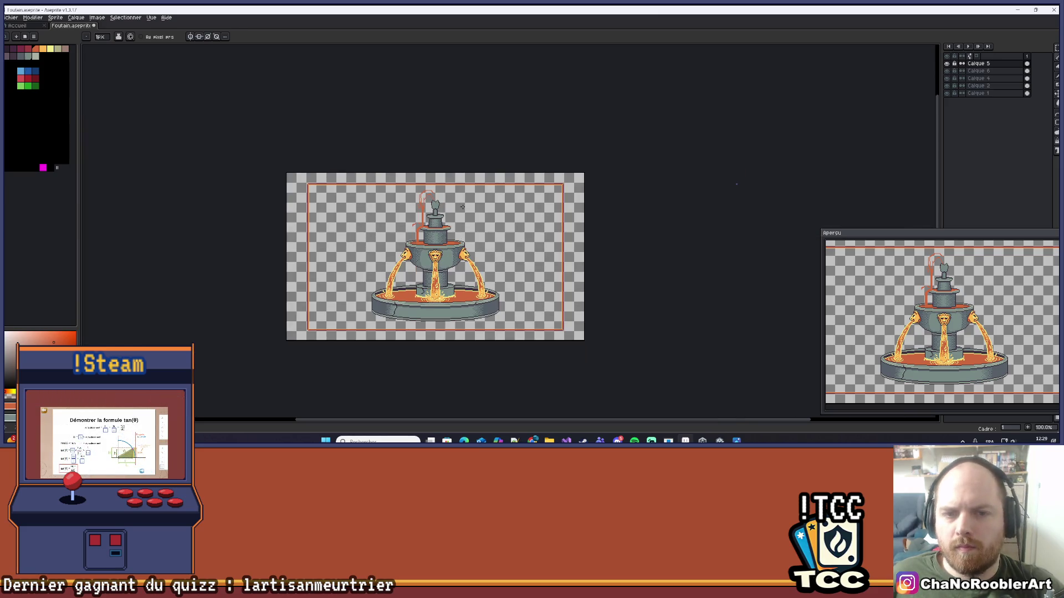
scroll(436, 231, up, 3)
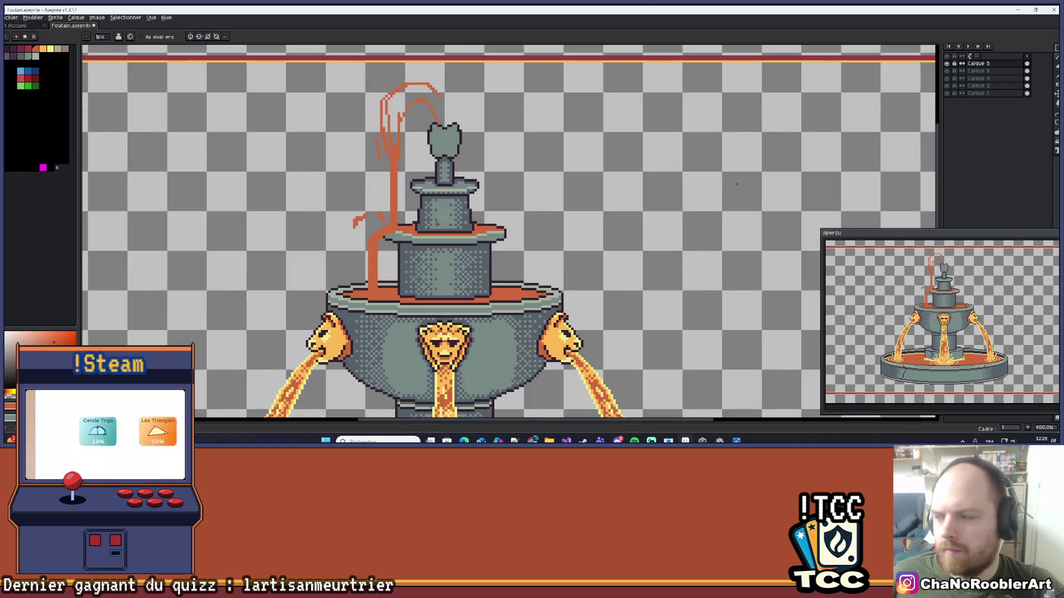
scroll(437, 216, up, 3)
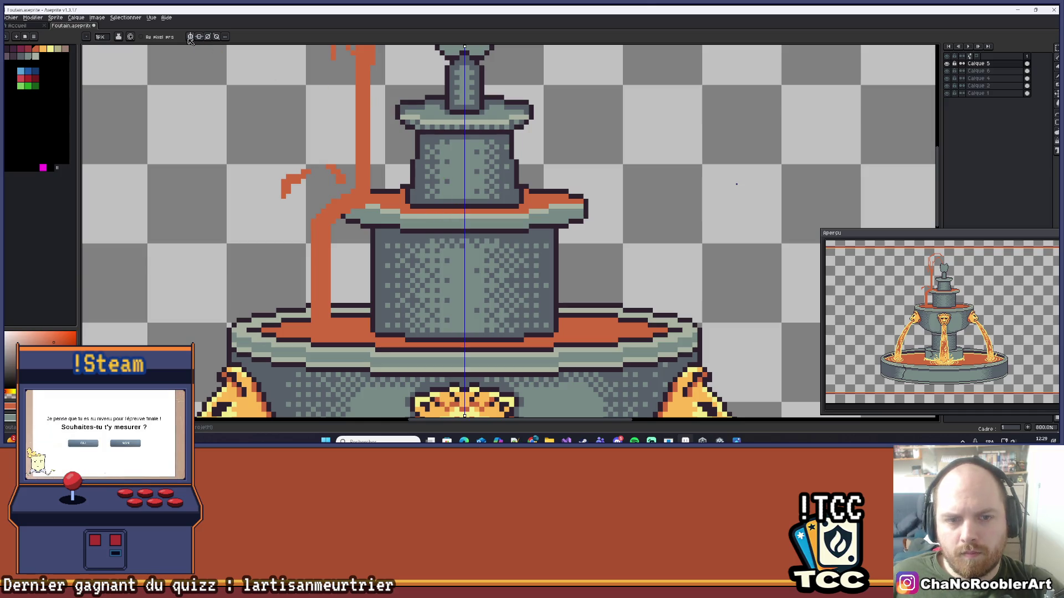
scroll(428, 255, down, 2)
scroll(429, 255, up, 1)
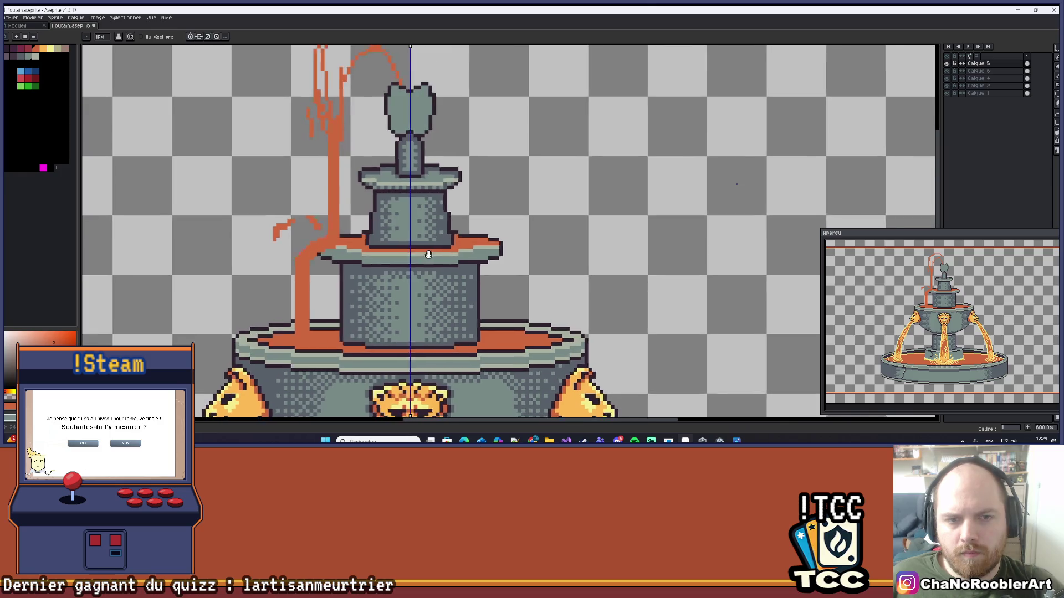
scroll(429, 254, up, 1)
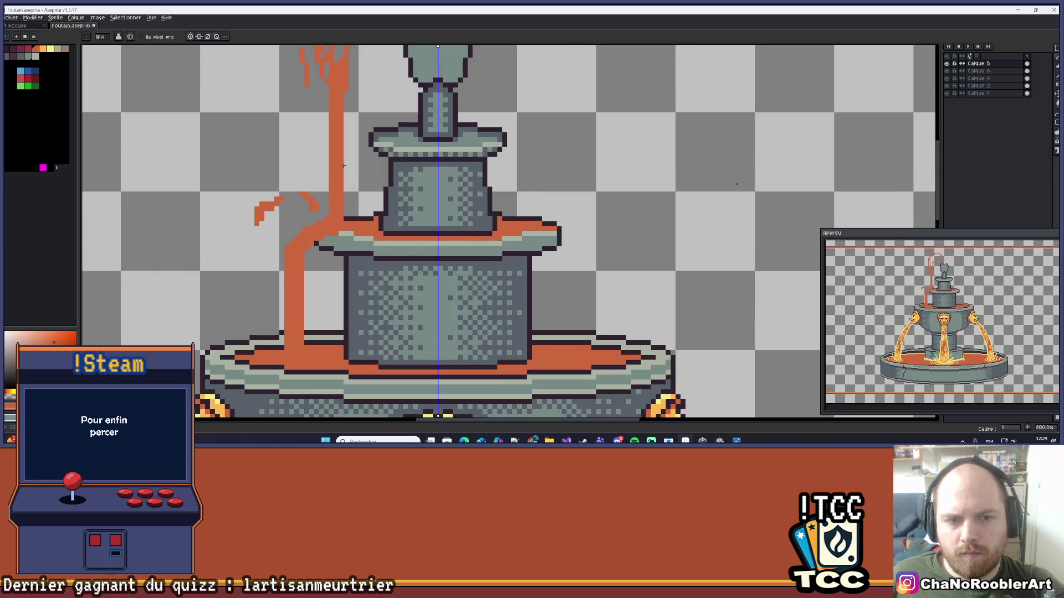
scroll(344, 172, up, 3)
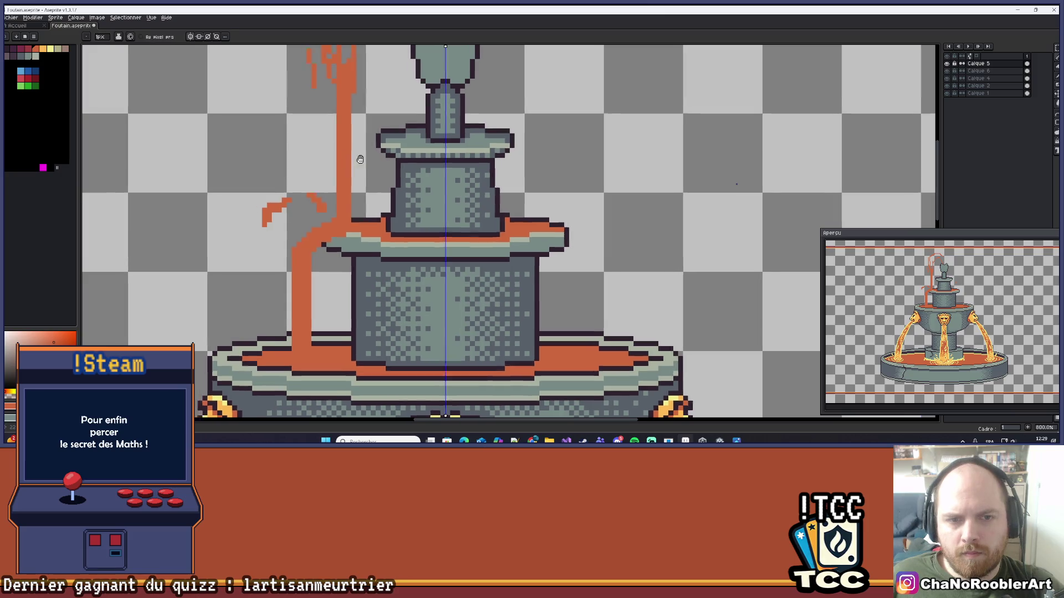
drag(390, 186, 369, 320)
drag(387, 242, 386, 320)
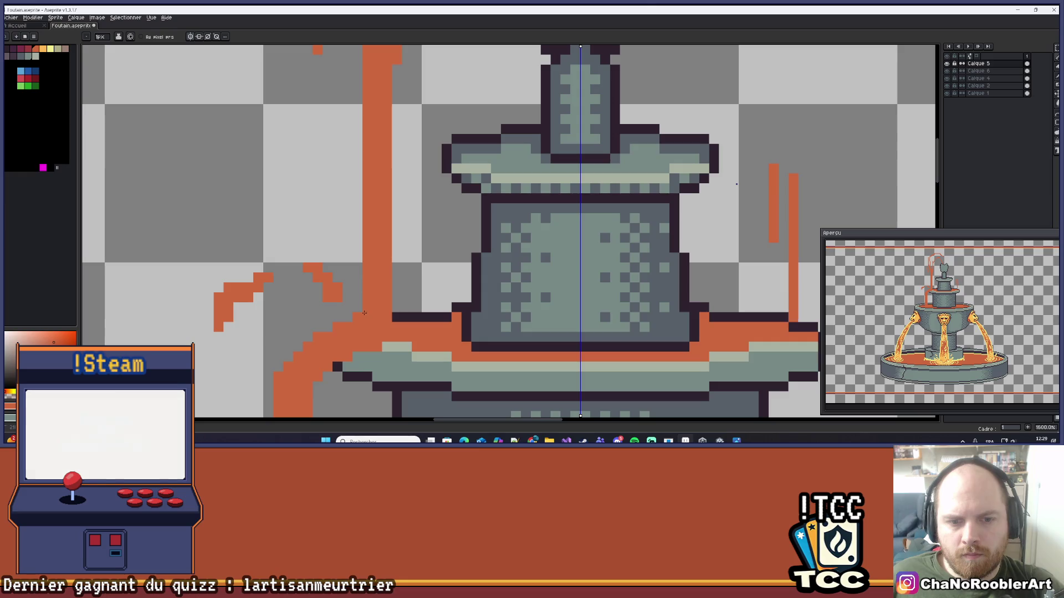
- Try a 2-pixel brush, return to a 1-pixel brush, and recentre the view on the fountain
scroll(382, 215, down, 3)
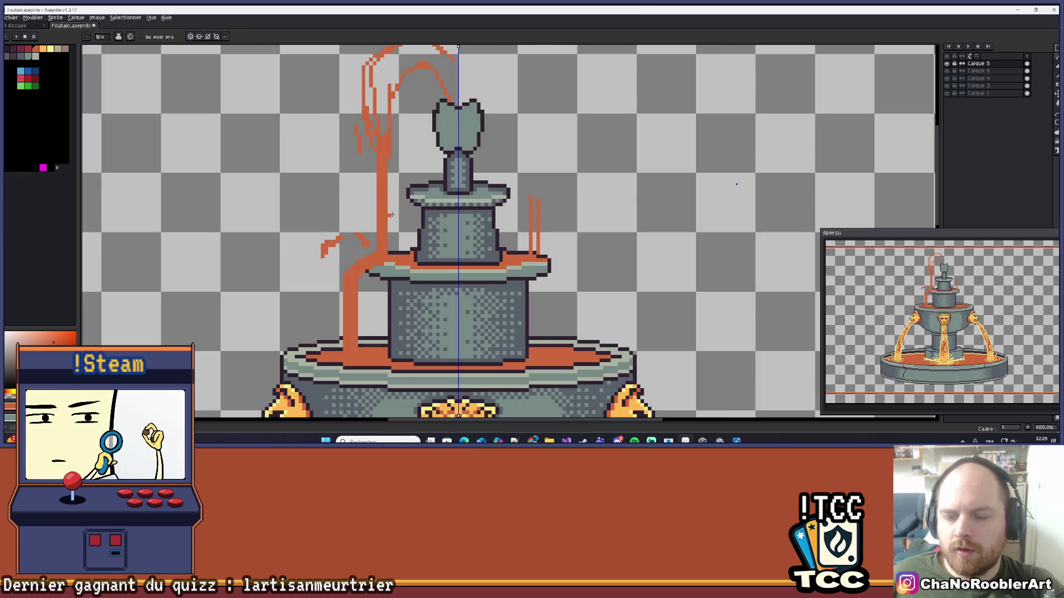
scroll(375, 264, up, 3)
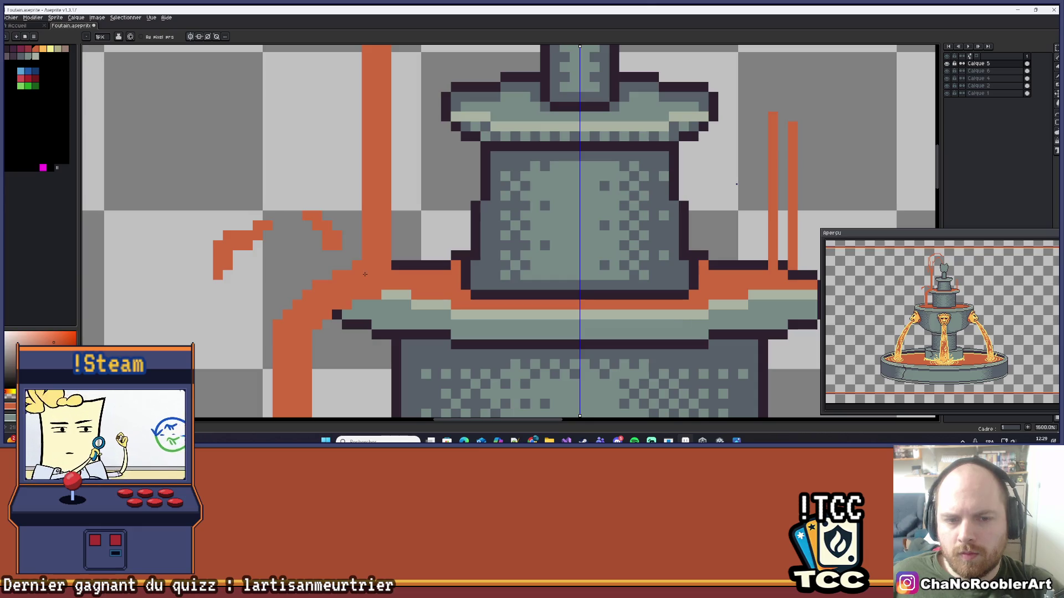
scroll(374, 263, down, 3)
scroll(535, 172, down, 2)
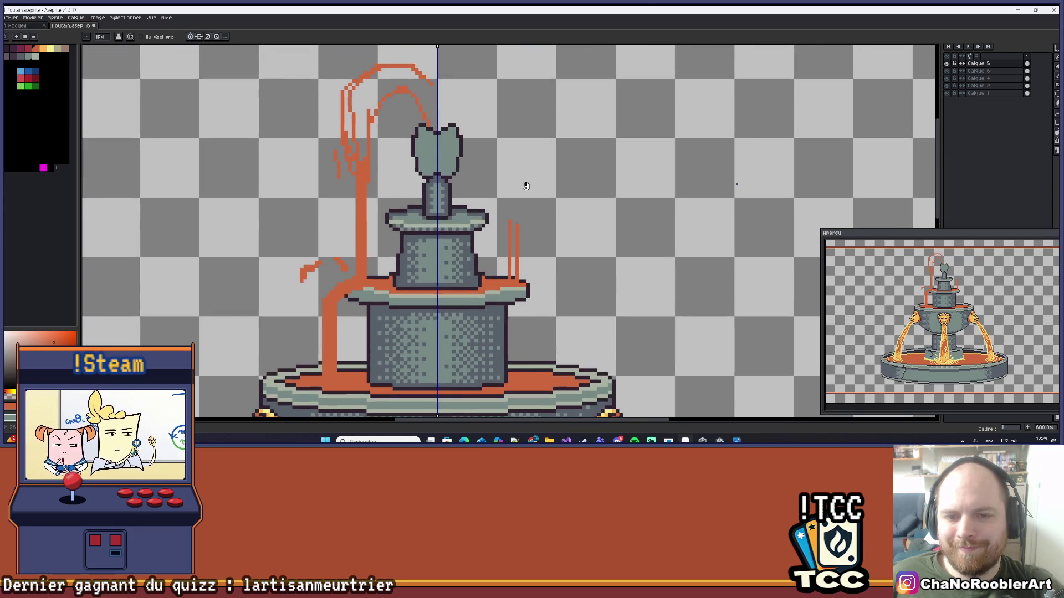
scroll(524, 187, down, 1)
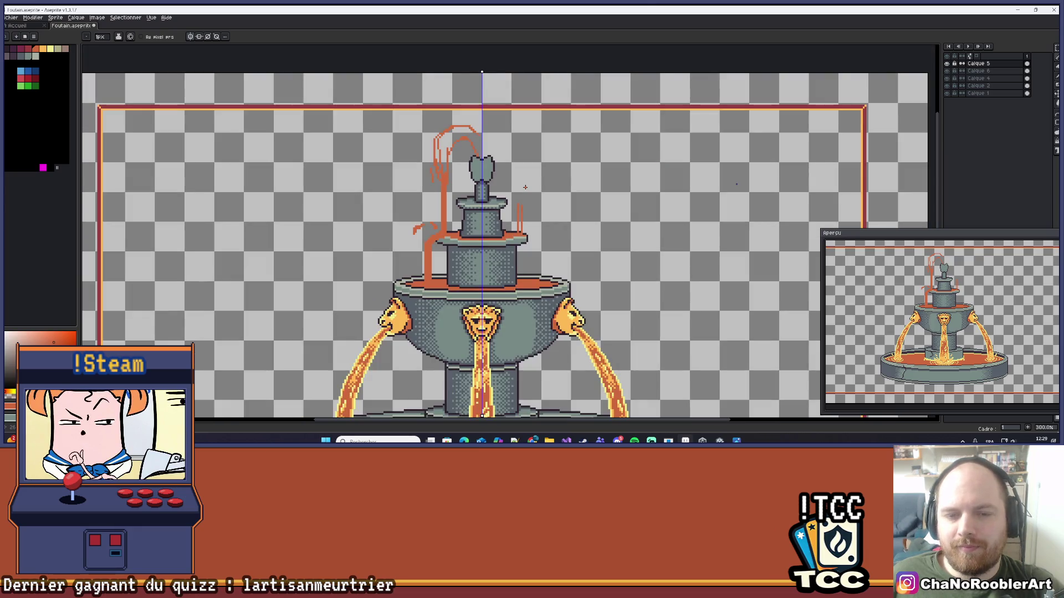
scroll(524, 187, down, 1)
scroll(482, 231, up, 5)
scroll(481, 231, down, 3)
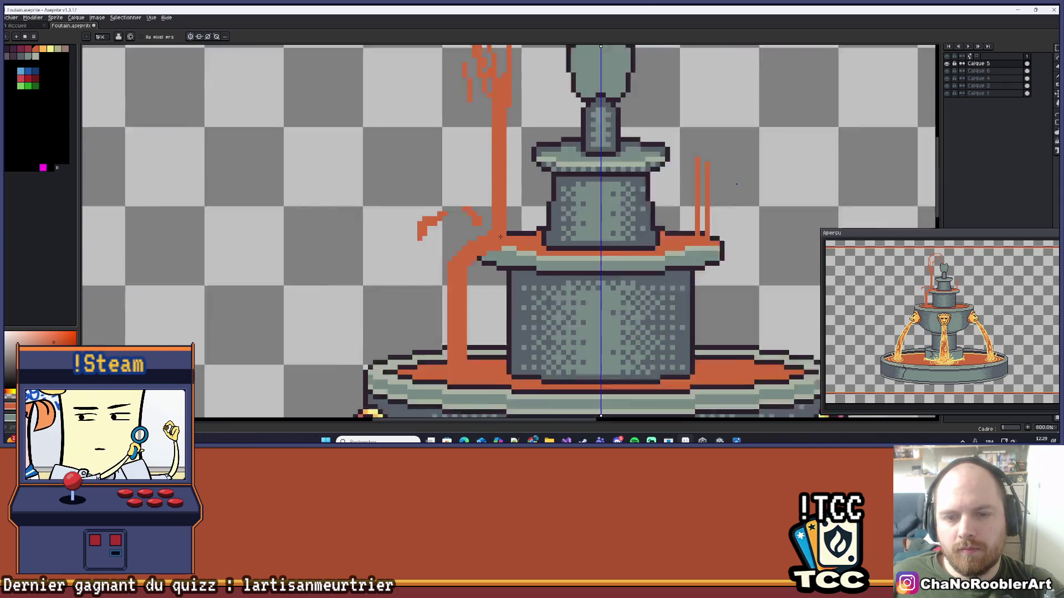
scroll(476, 259, up, 2)
scroll(476, 260, up, 4)
key(b)
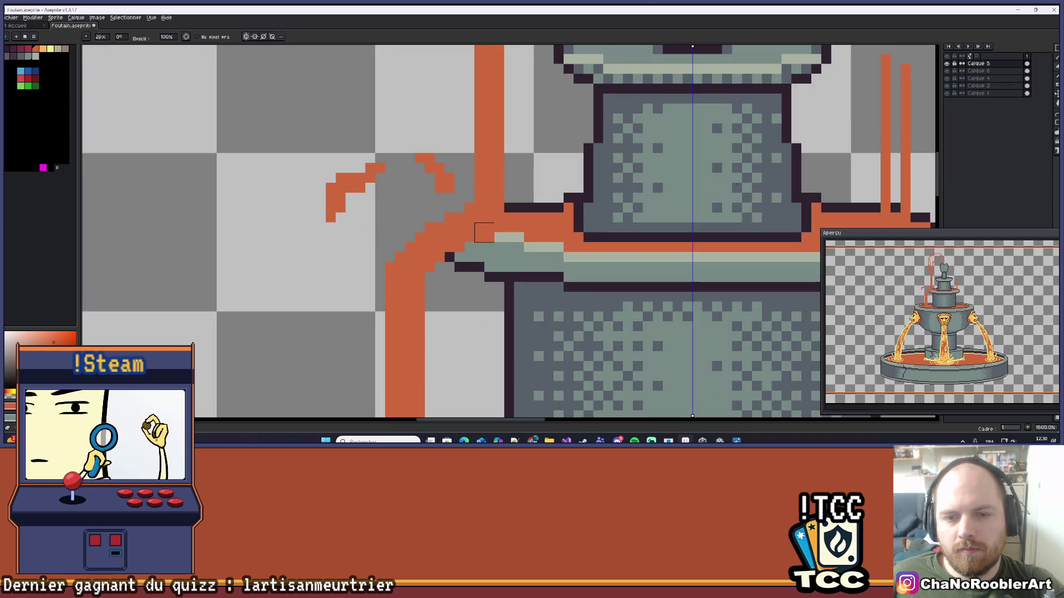
scroll(492, 246, down, 5)
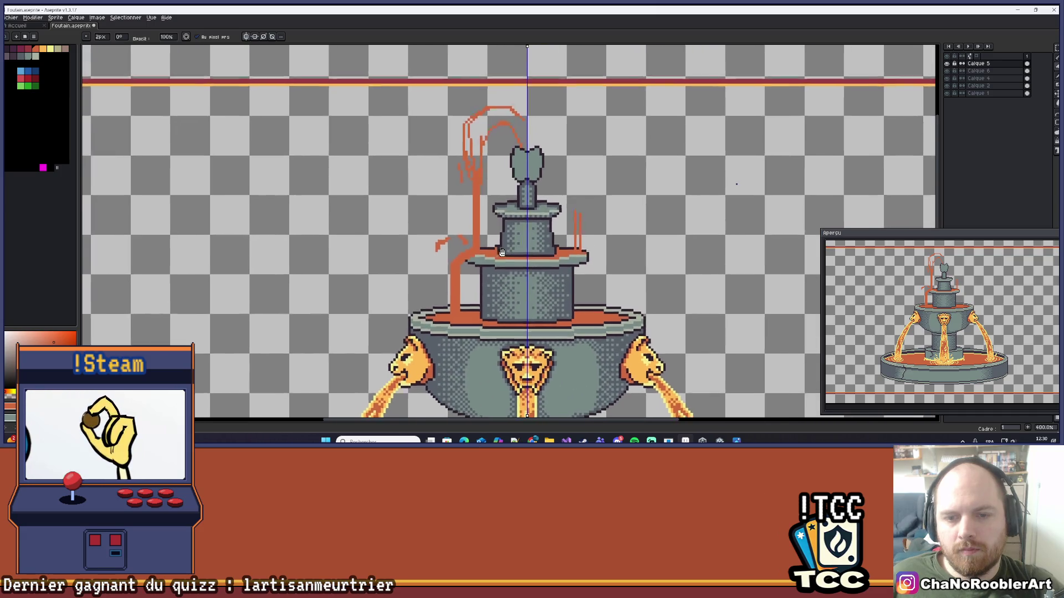
scroll(450, 255, down, 2)
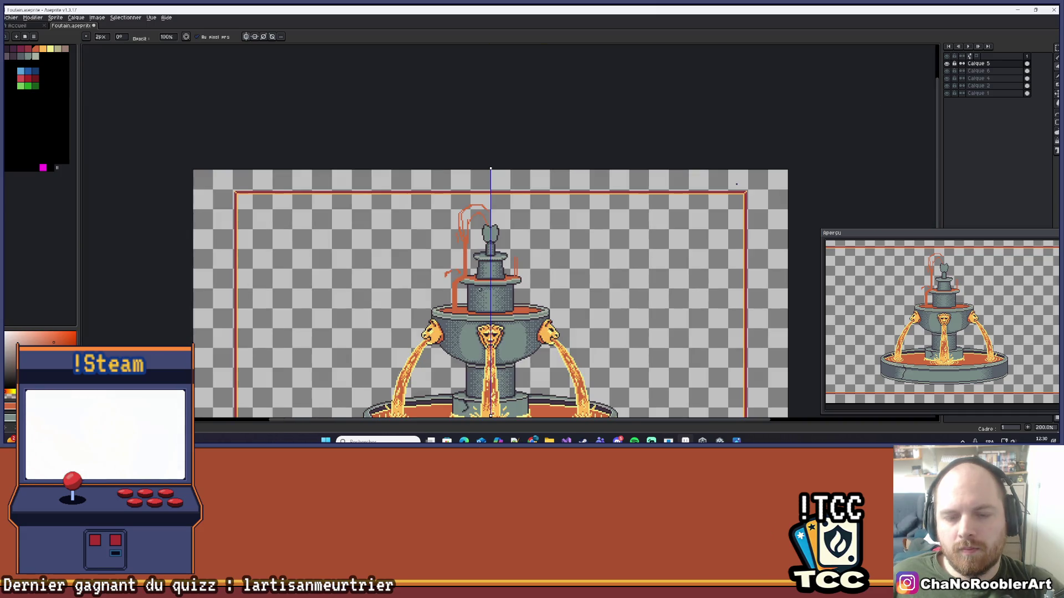
scroll(530, 285, down, 2)
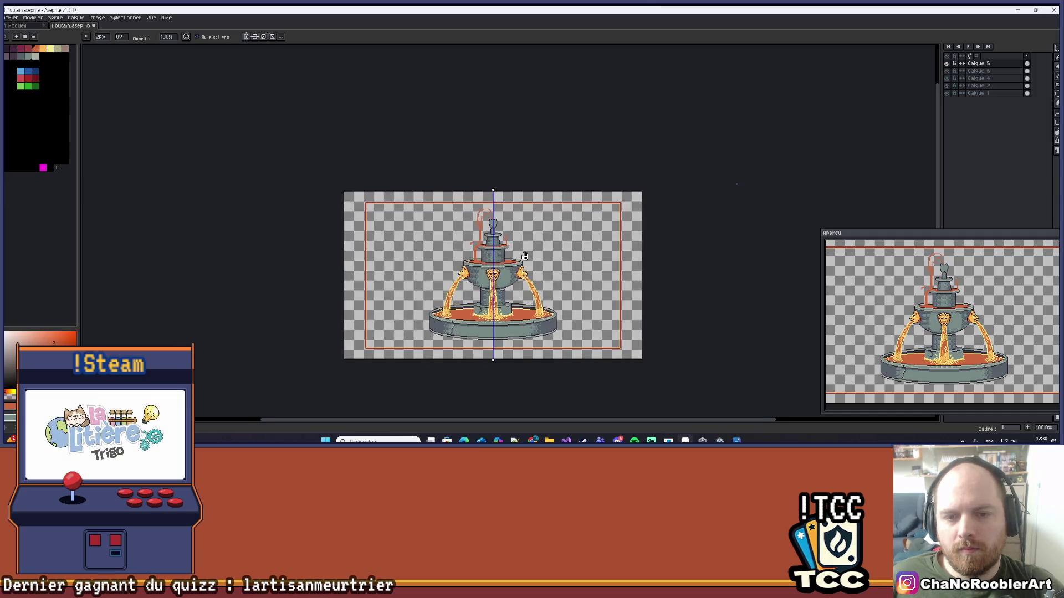
scroll(506, 234, up, 1)
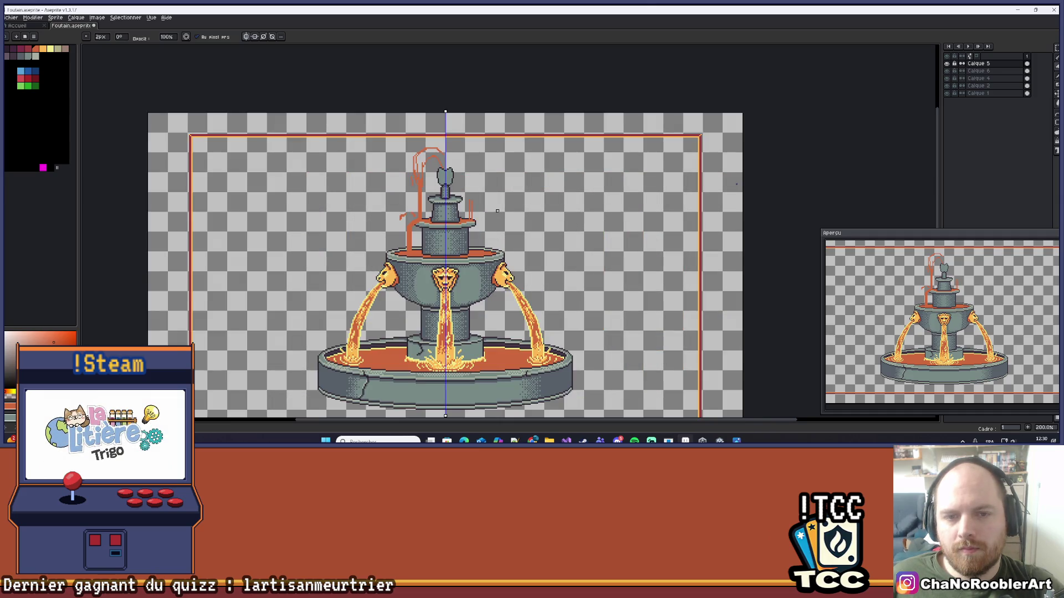
scroll(498, 211, down, 1)
scroll(380, 164, up, 6)
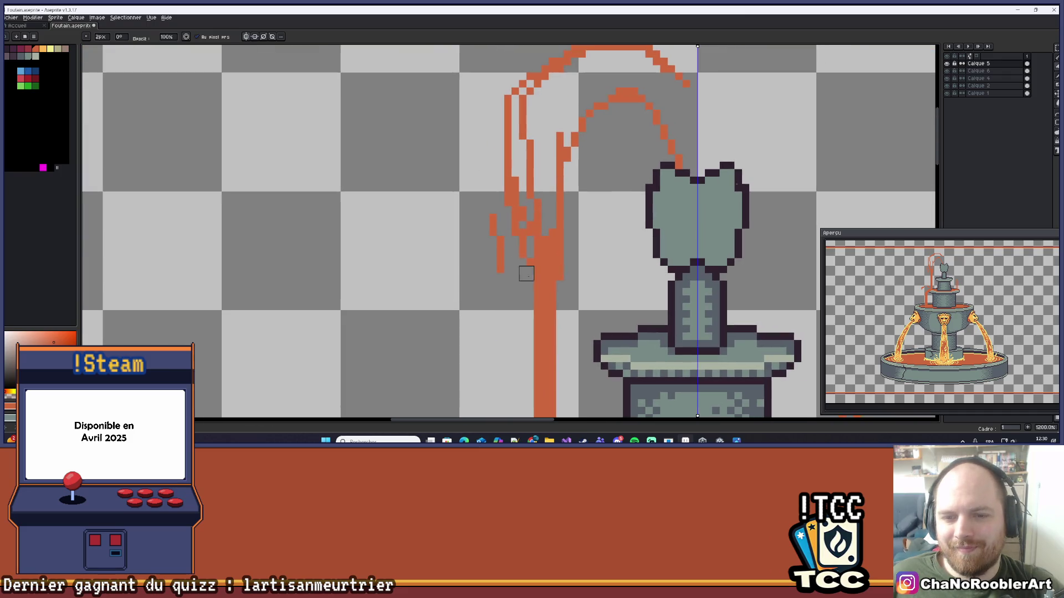
key(b)
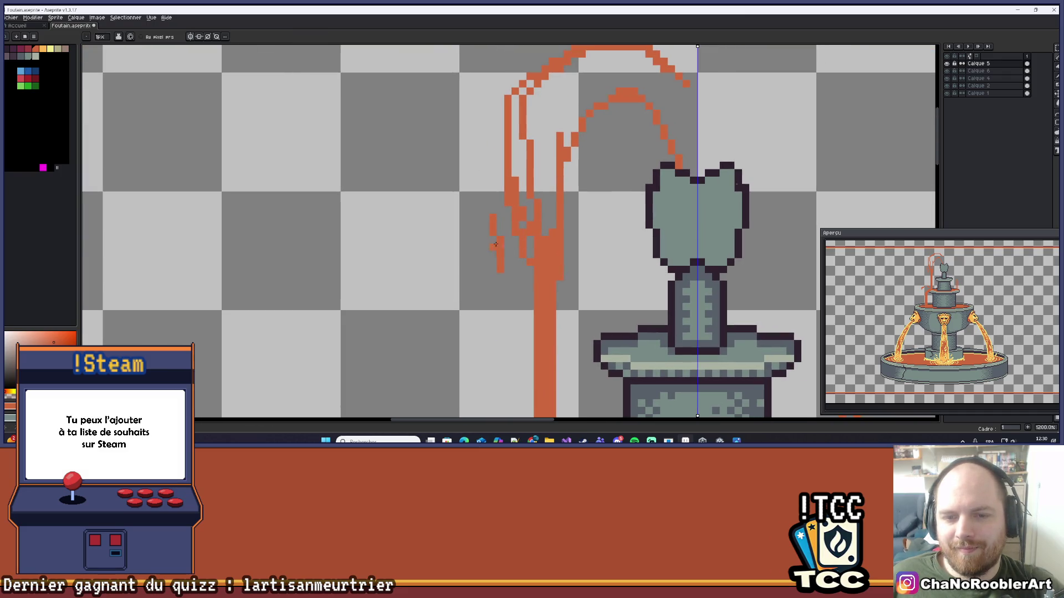
scroll(595, 119, down, 5)
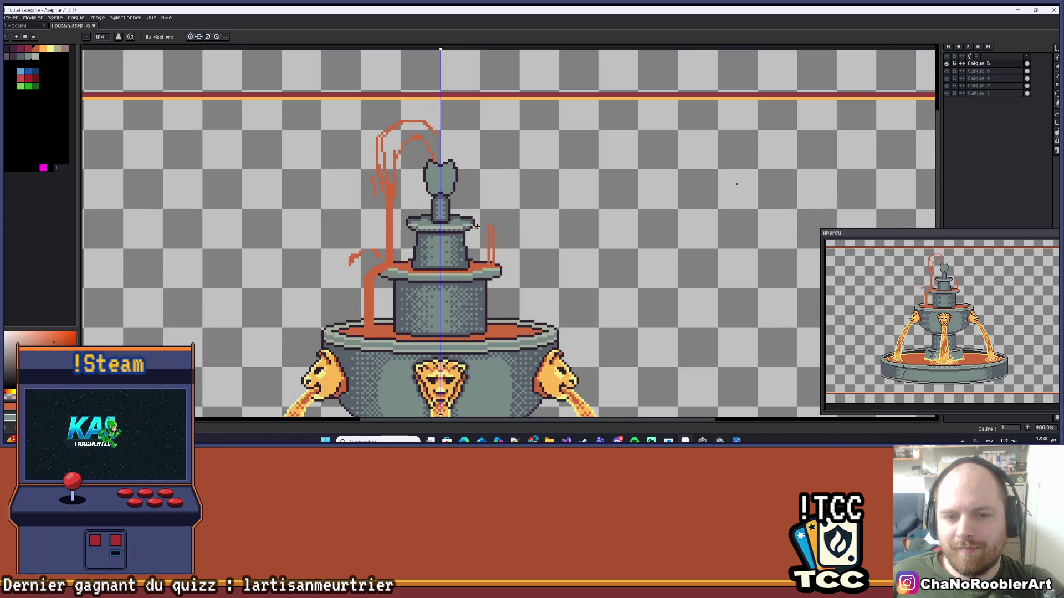
drag(479, 224, 486, 227)
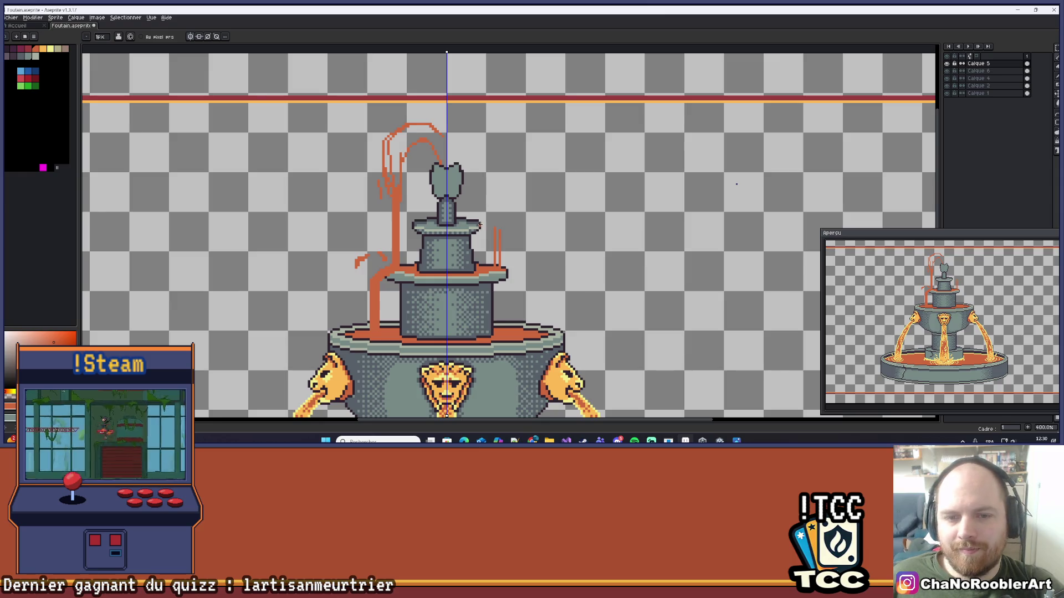
scroll(480, 224, down, 3)
scroll(480, 224, up, 1)
drag(501, 250, 551, 253)
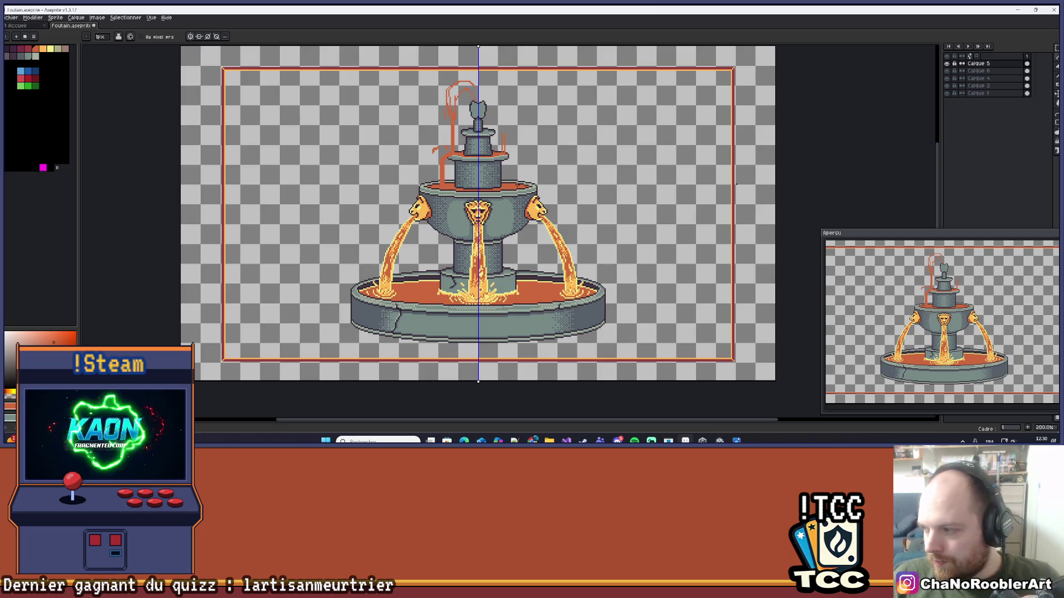
- Paint a short orange drip under the tier's rim with a droplet pixel at its end
scroll(446, 183, up, 6)
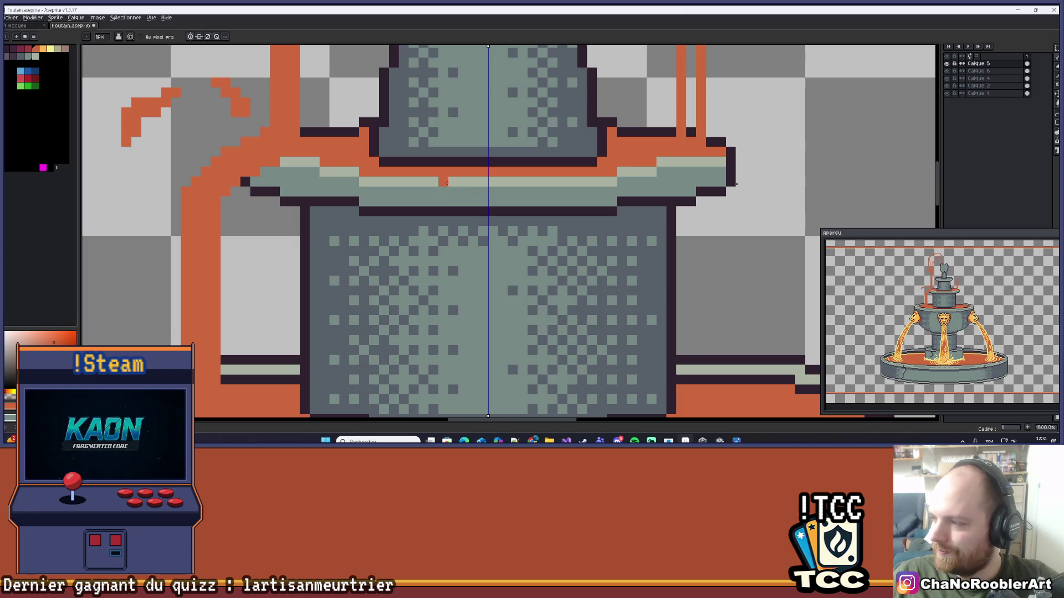
drag(447, 182, 451, 197)
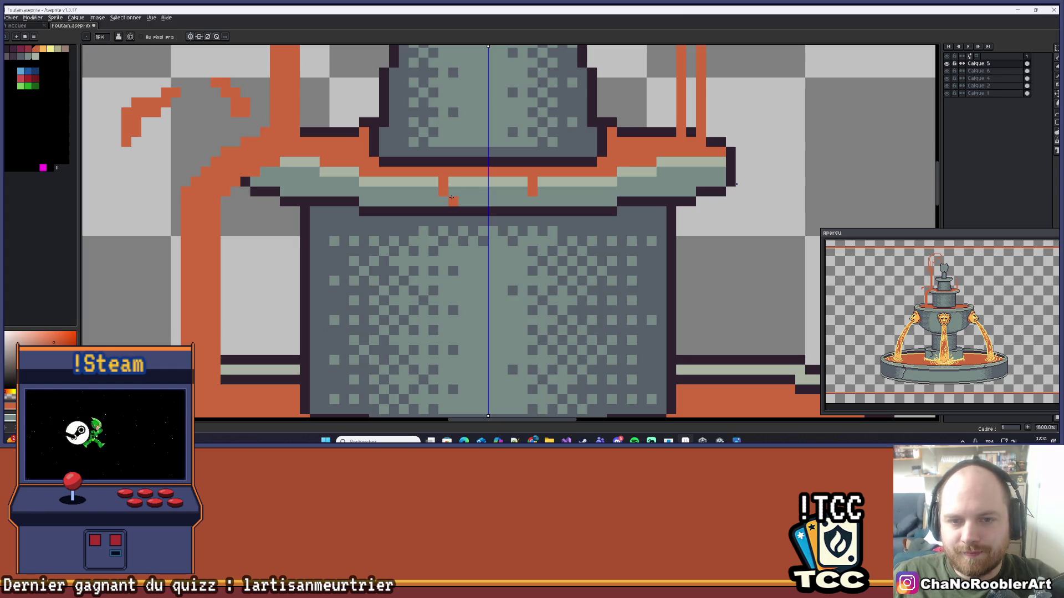
click(452, 200)
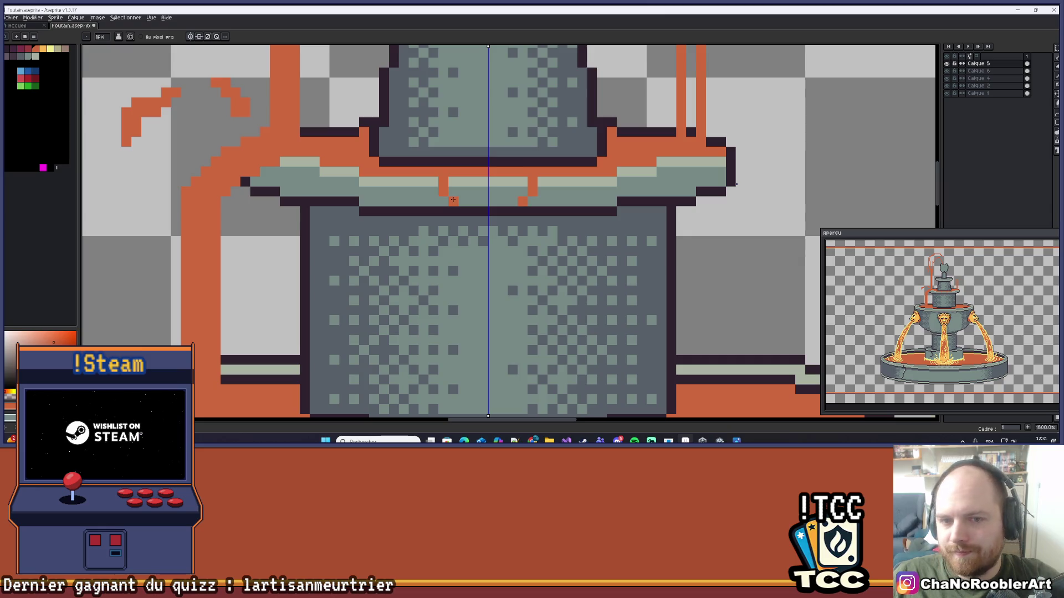
- Draw two vertical orange stripes from the rim down to the basin's bottom edge
scroll(467, 224, down, 3)
scroll(467, 223, up, 3)
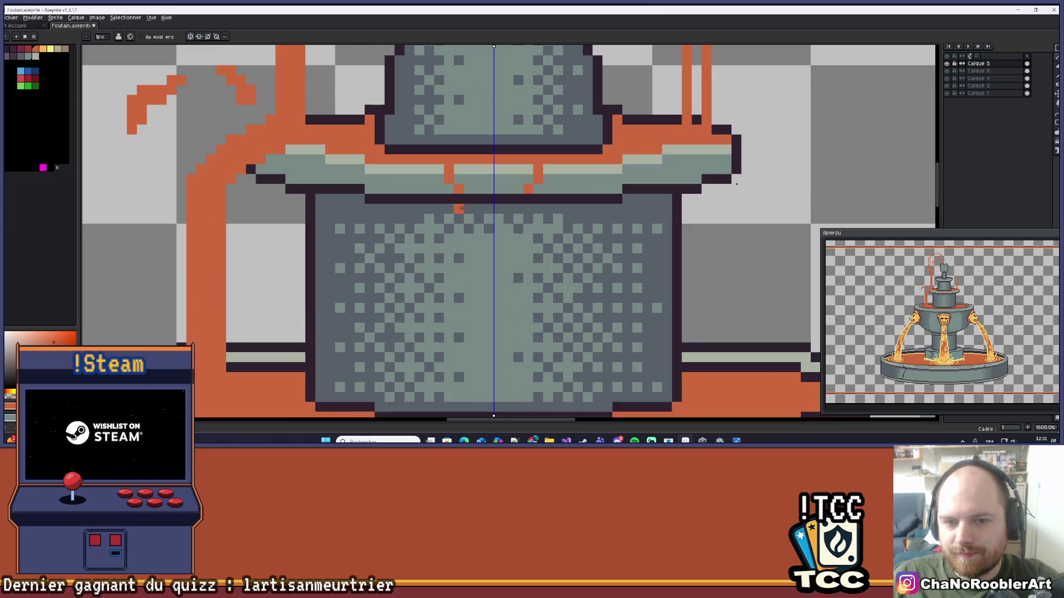
drag(463, 205, 459, 323)
scroll(459, 319, down, 1)
scroll(458, 304, up, 1)
drag(475, 239, 475, 330)
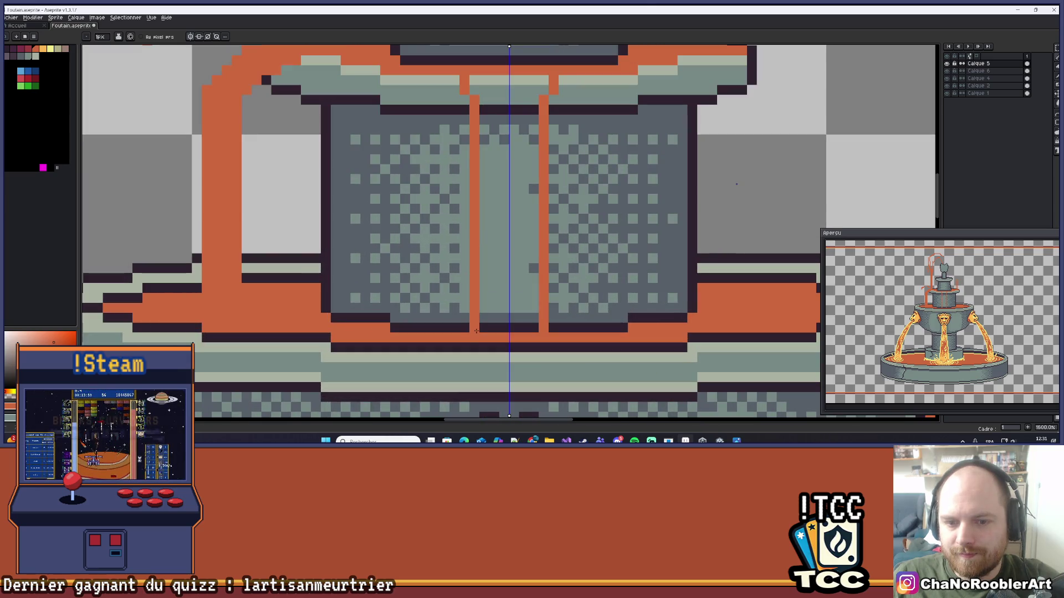
- Close the orange outline across the top with a horizontal line
scroll(476, 331, down, 3)
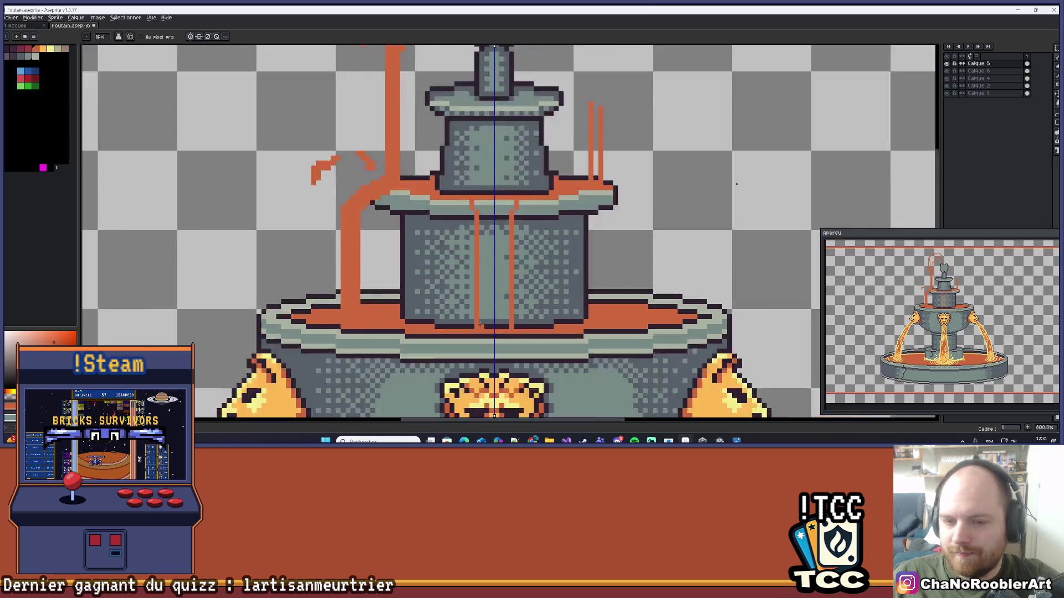
drag(535, 309, 536, 252)
scroll(536, 253, down, 1)
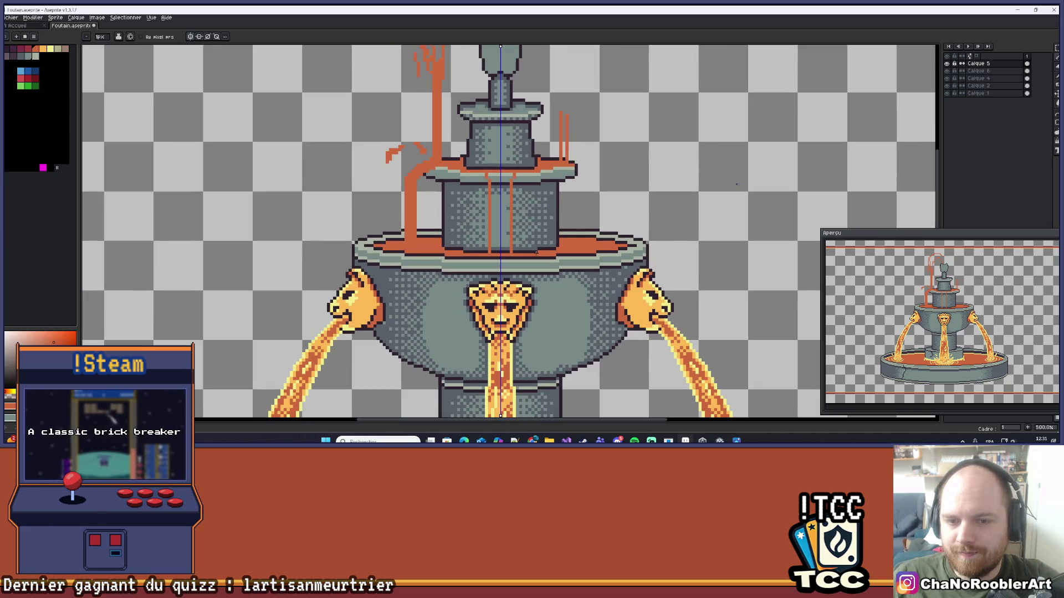
scroll(534, 251, up, 1)
scroll(466, 194, up, 1)
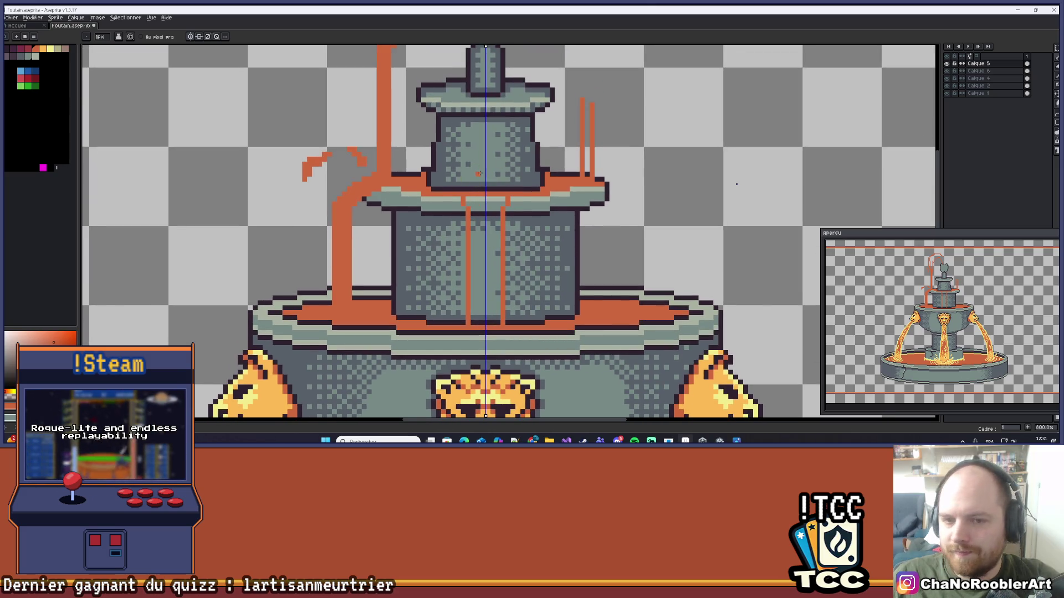
scroll(480, 174, up, 3)
scroll(479, 174, down, 3)
drag(474, 205, 474, 180)
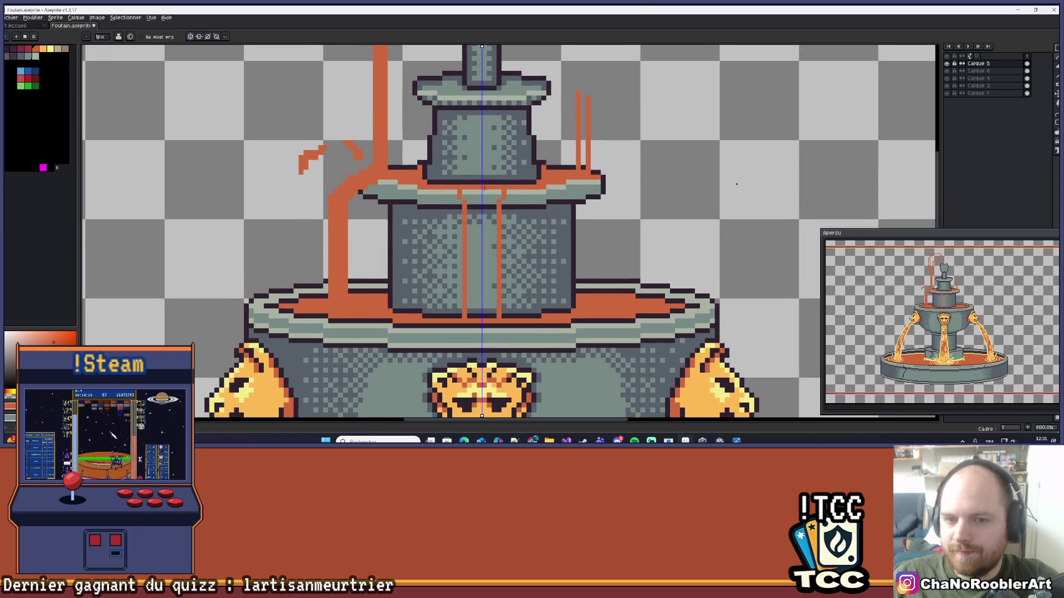
scroll(481, 198, up, 1)
scroll(481, 198, down, 1)
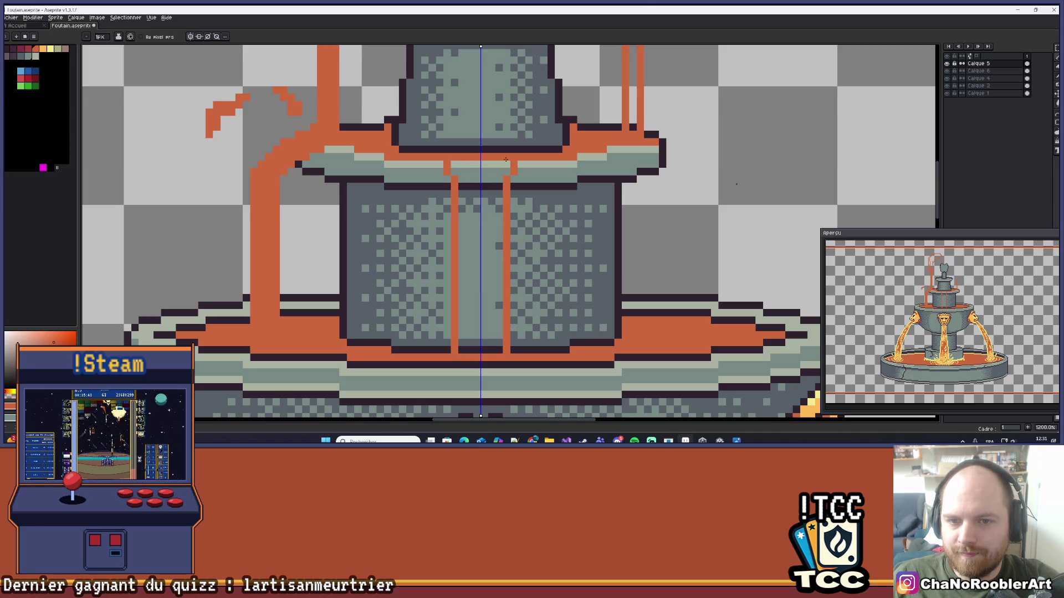
drag(510, 164, 454, 164)
- Fill the outlined lip and column with solid orange using the Paint Bucket
key(g)
click(487, 249)
scroll(512, 211, down, 3)
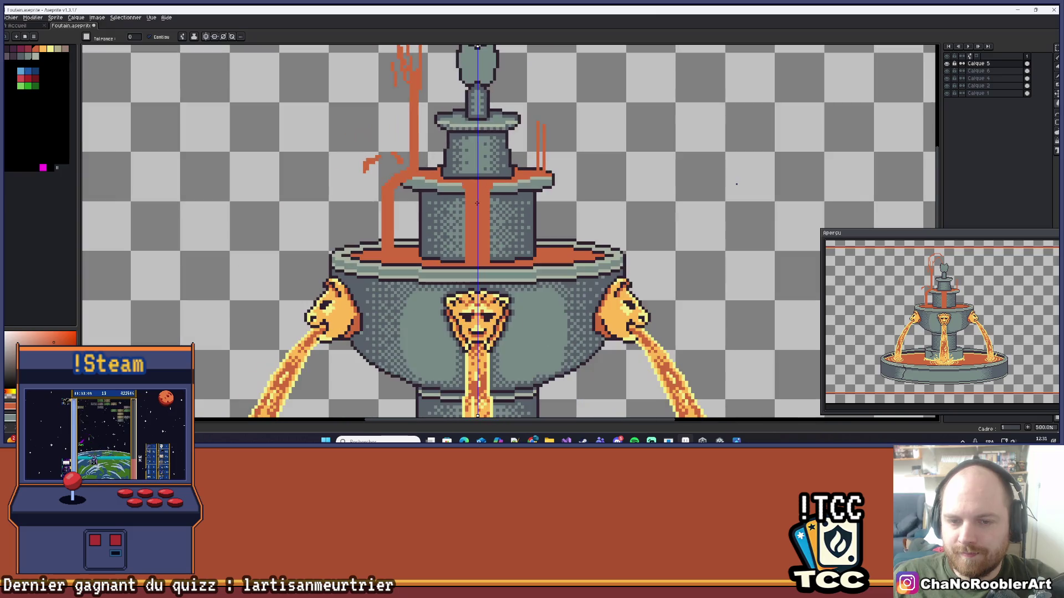
scroll(504, 199, up, 4)
- Return to the Pencil and pick the orange colour from the palette
key(b)
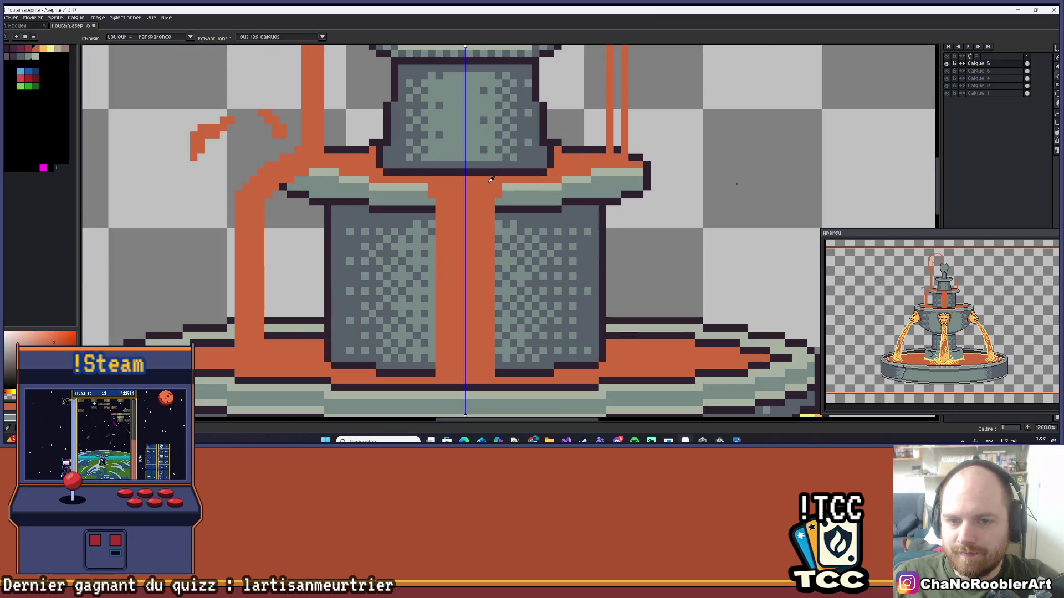
scroll(504, 187, down, 3)
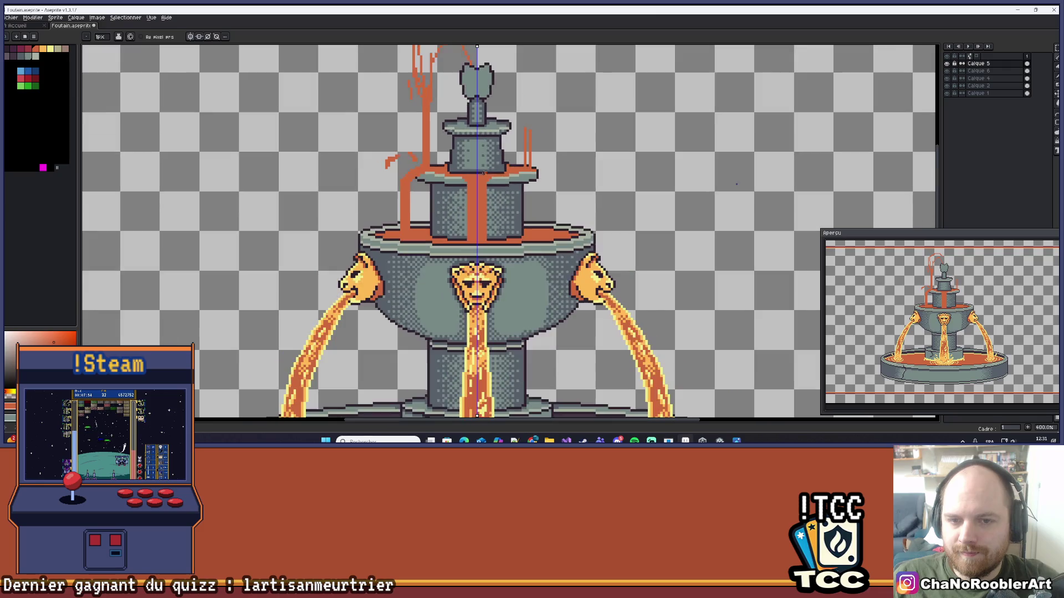
scroll(506, 170, down, 4)
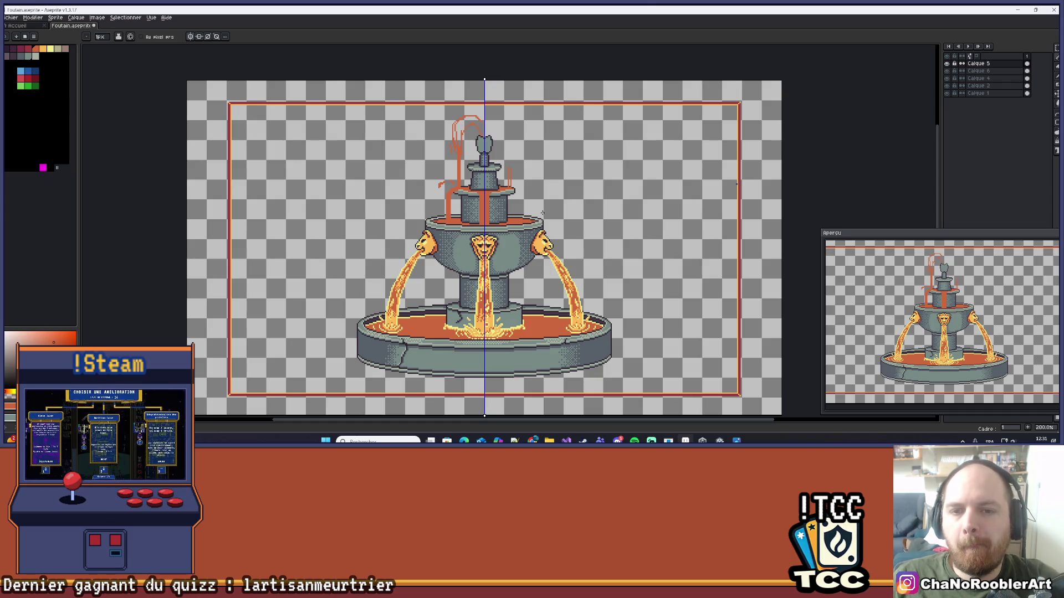
scroll(546, 206, up, 1)
scroll(545, 205, down, 1)
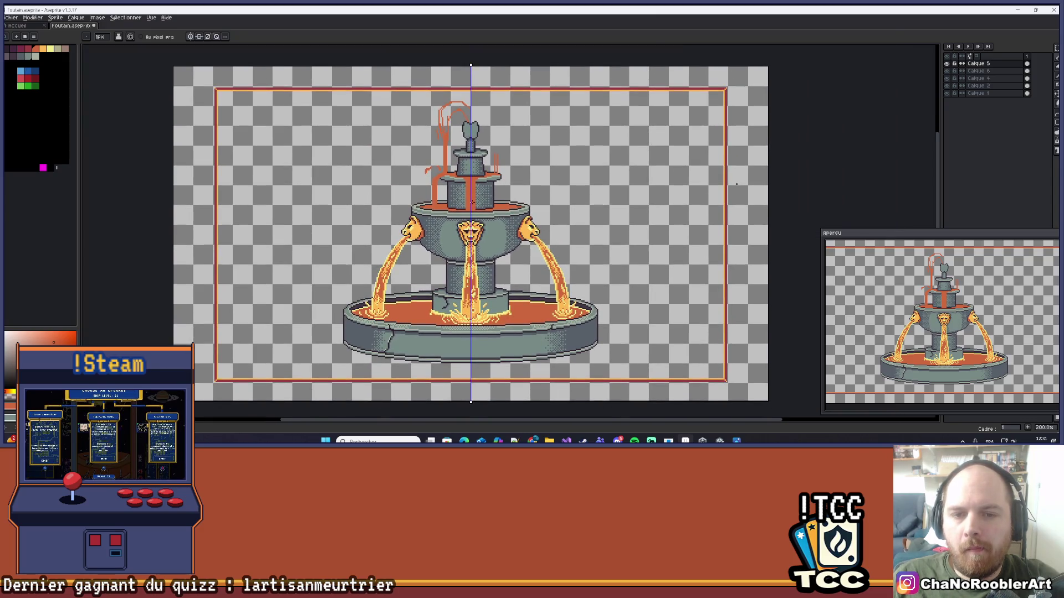
scroll(474, 176, up, 5)
drag(471, 178, 486, 207)
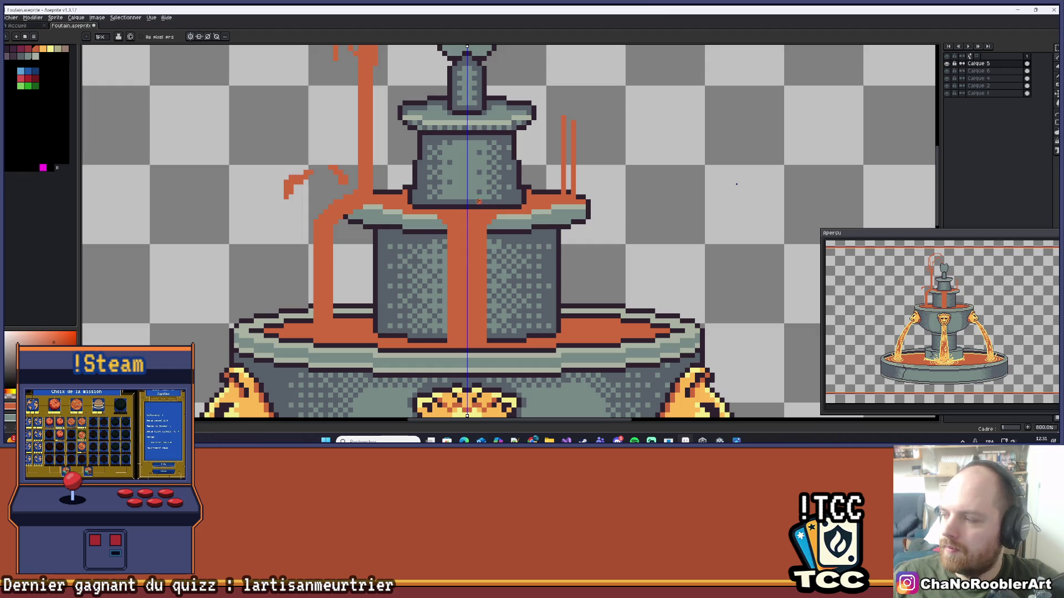
scroll(468, 201, up, 3)
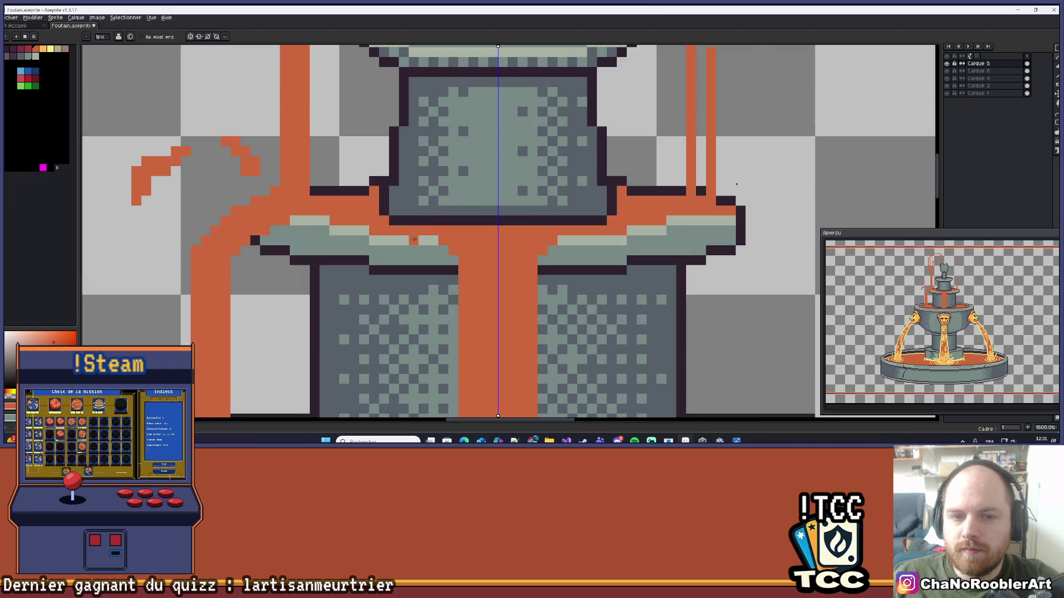
scroll(357, 202, down, 4)
scroll(357, 202, down, 4)
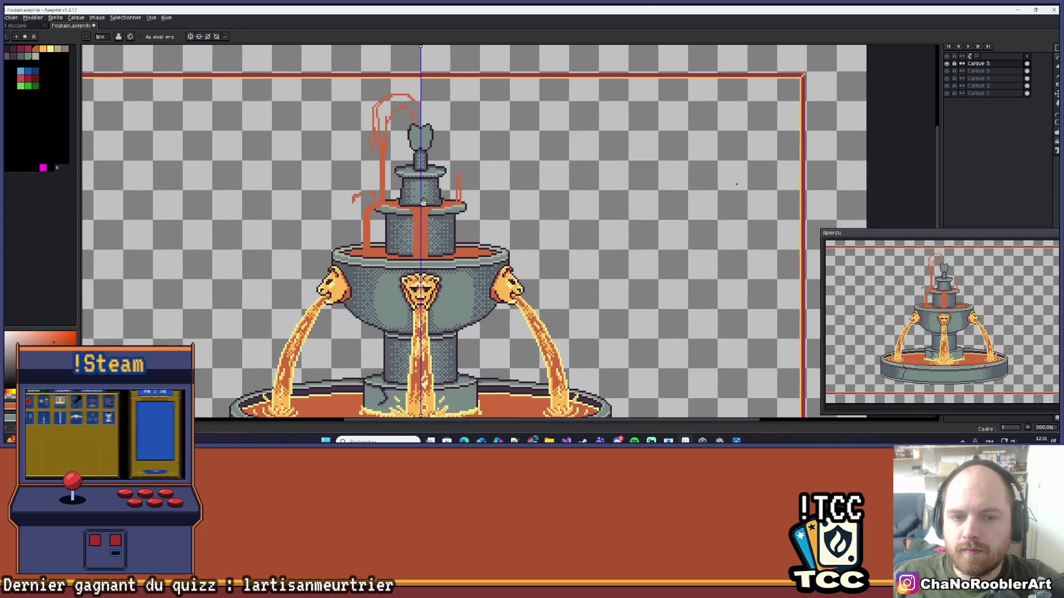
scroll(456, 195, down, 1)
scroll(456, 196, up, 1)
scroll(456, 195, up, 5)
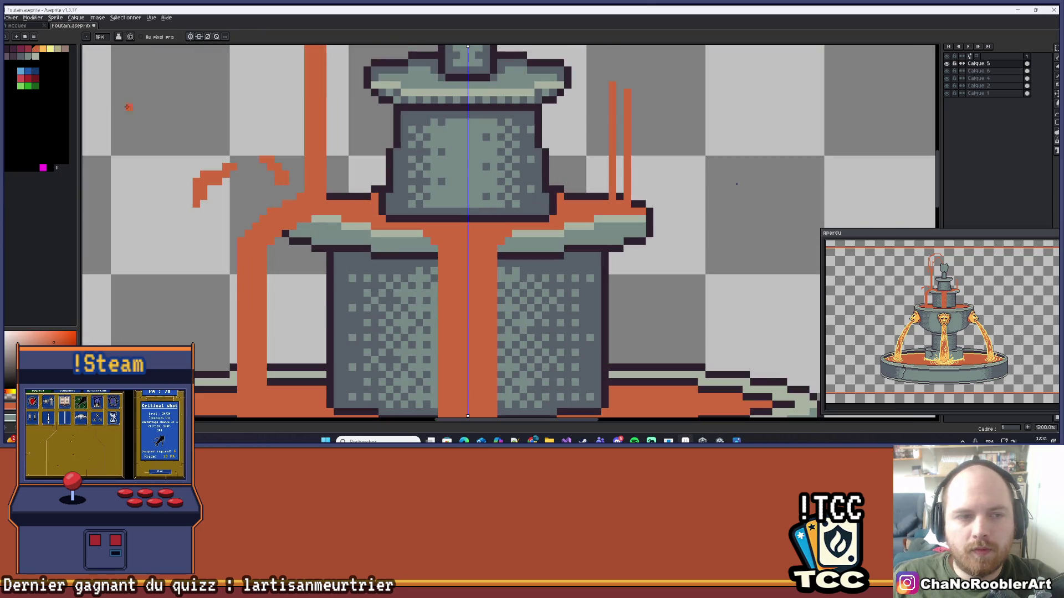
click(49, 53)
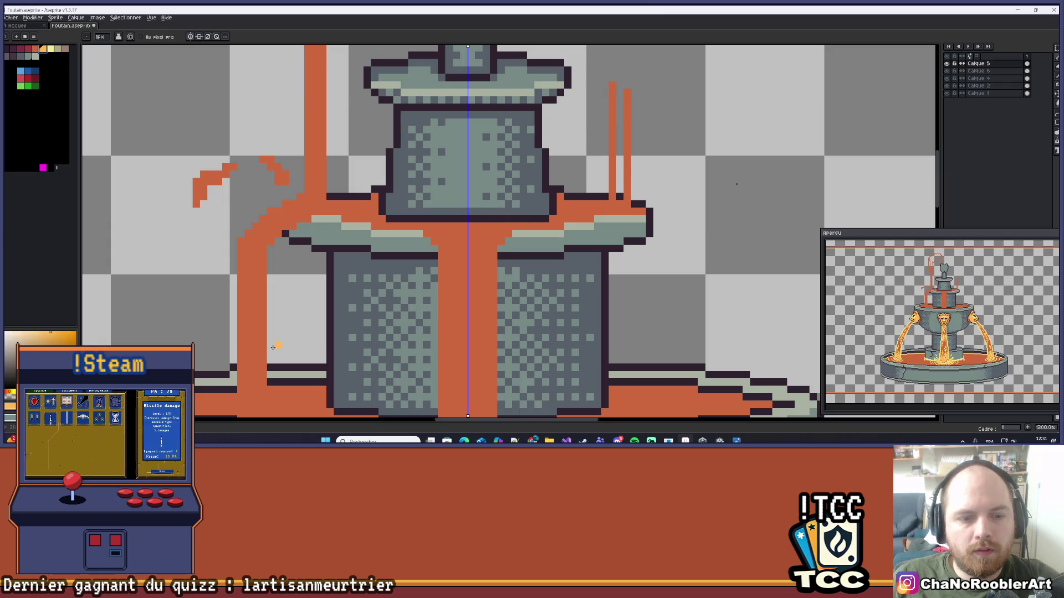
scroll(285, 324, down, 3)
scroll(284, 324, down, 2)
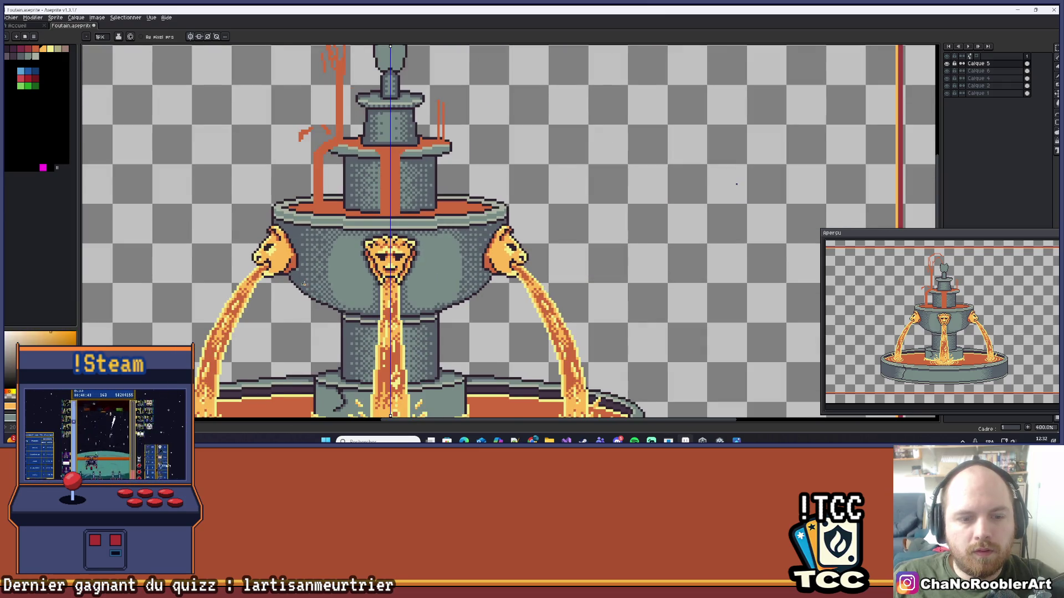
scroll(238, 313, up, 1)
- Pick pale yellow and draw a mirrored highlight strip along the ledge water
click(53, 50)
scroll(380, 185, up, 5)
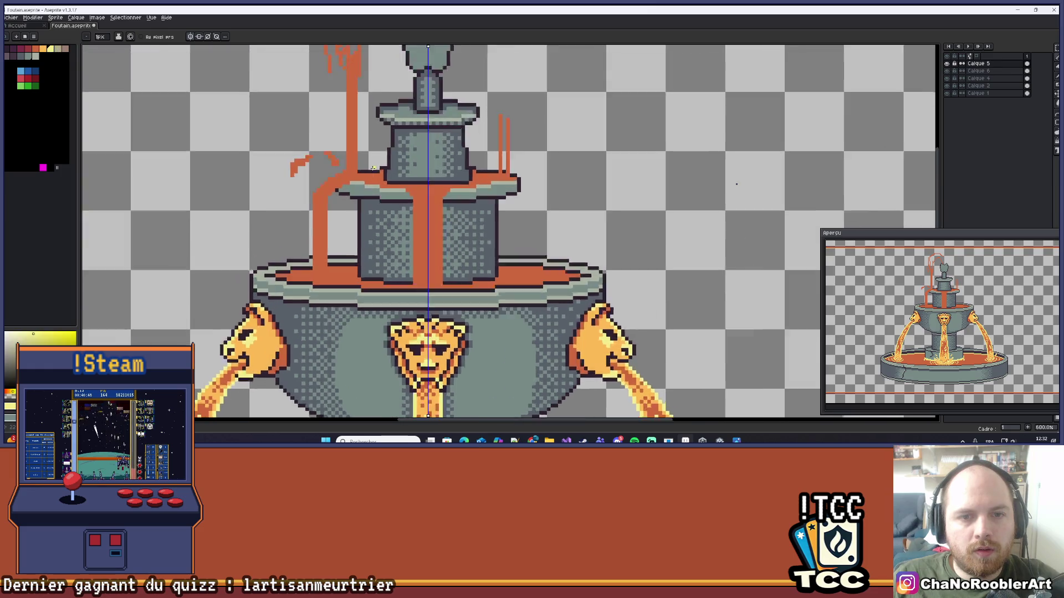
click(383, 184)
mouse_move(331, 194)
mouse_down()
mouse_move(370, 194)
mouse_move(397, 214)
mouse_move(504, 213)
mouse_up()
scroll(506, 213, down, 8)
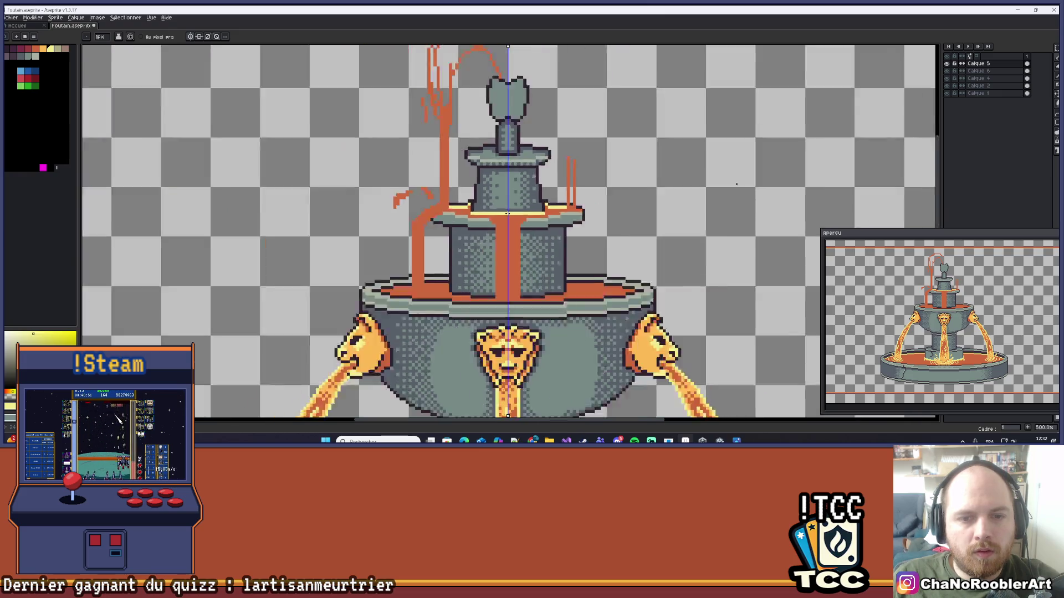
scroll(512, 214, up, 2)
scroll(513, 215, up, 7)
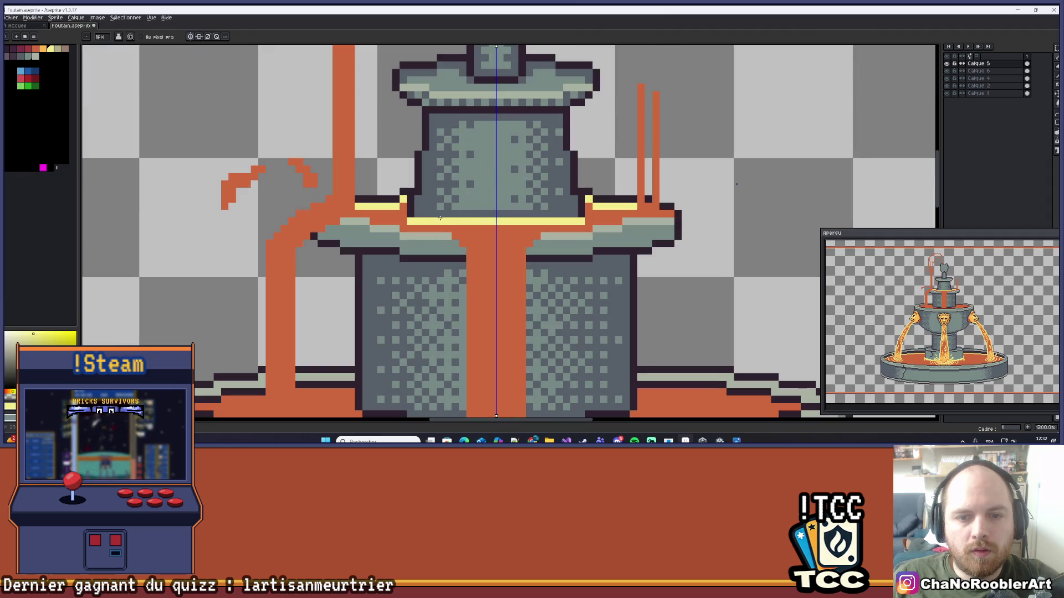
- Add yellow highlight pixels at the column's corner and on the step beside it
click(473, 215)
scroll(514, 216, down, 3)
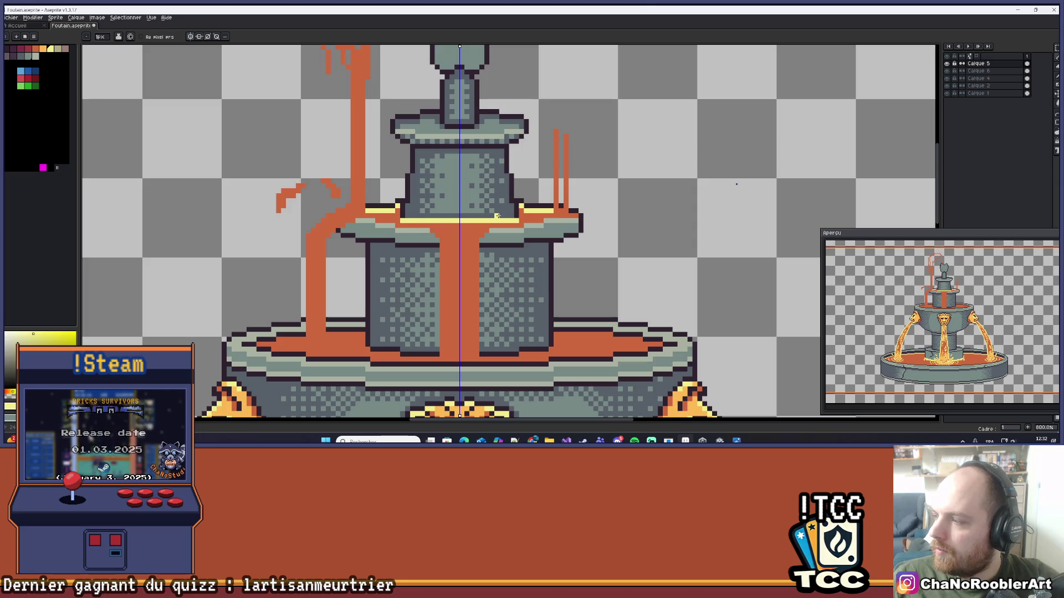
drag(486, 220, 471, 226)
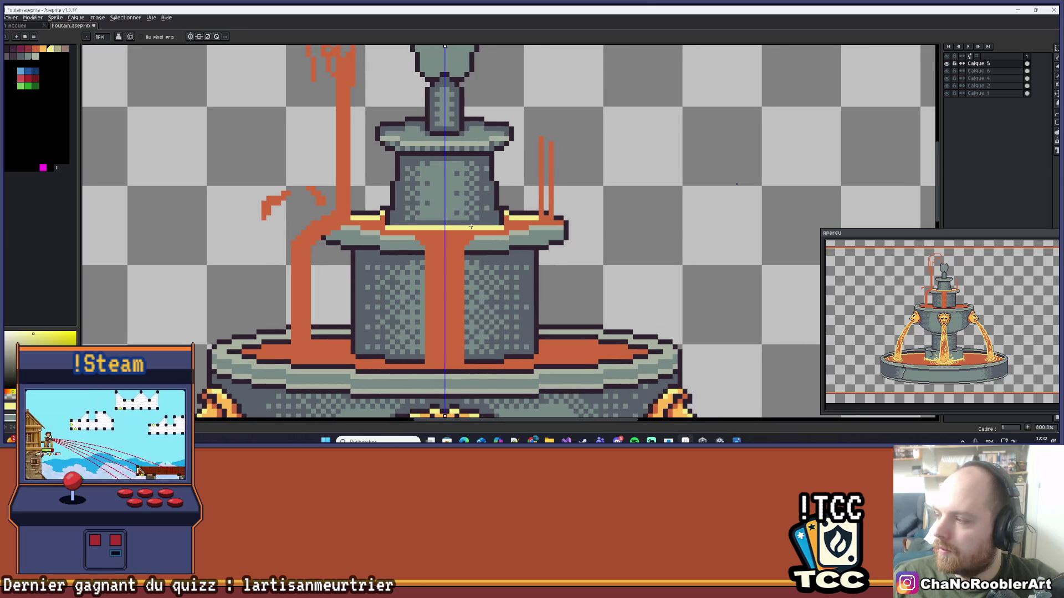
scroll(407, 252, up, 3)
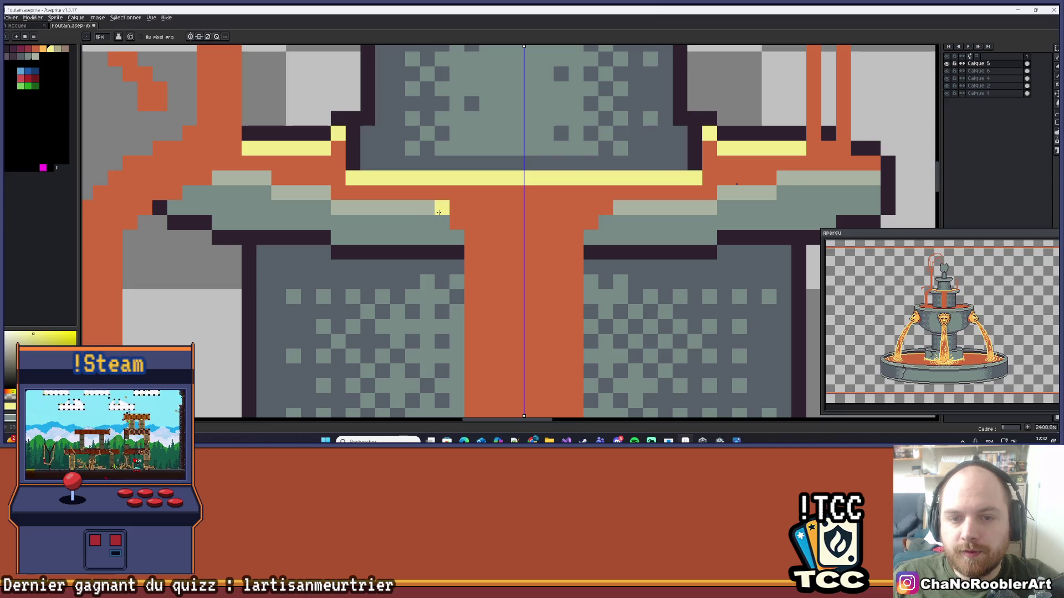
click(456, 222)
scroll(472, 237, down, 3)
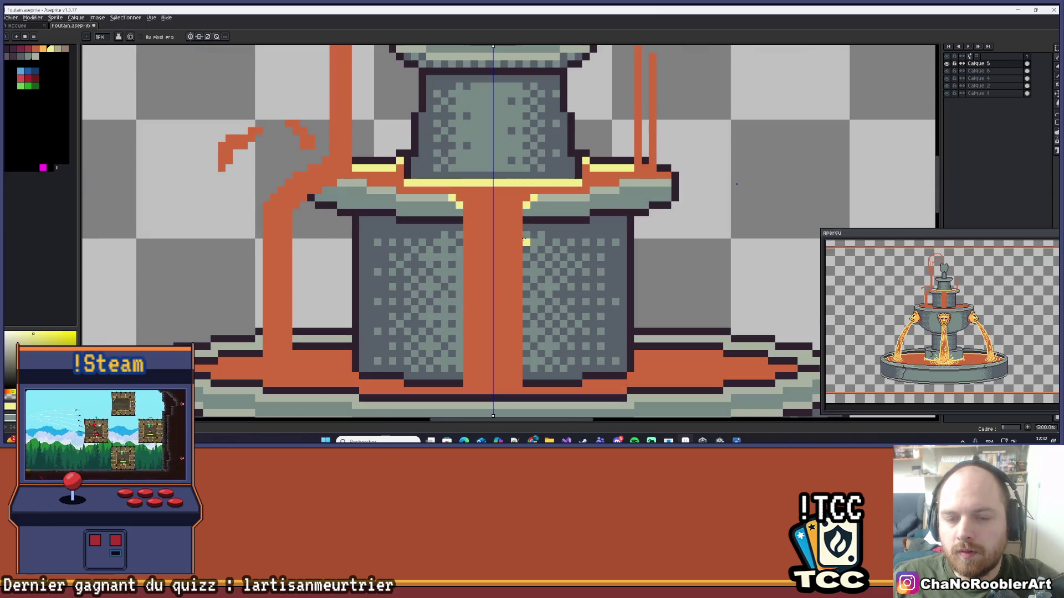
- Draw yellow highlight lines down both column edges, undoing and redrawing them once
mouse_move(517, 219)
mouse_down()
mouse_move(517, 314)
mouse_move(496, 254)
mouse_up()
key(ctrl+z)
scroll(490, 237, up, 1)
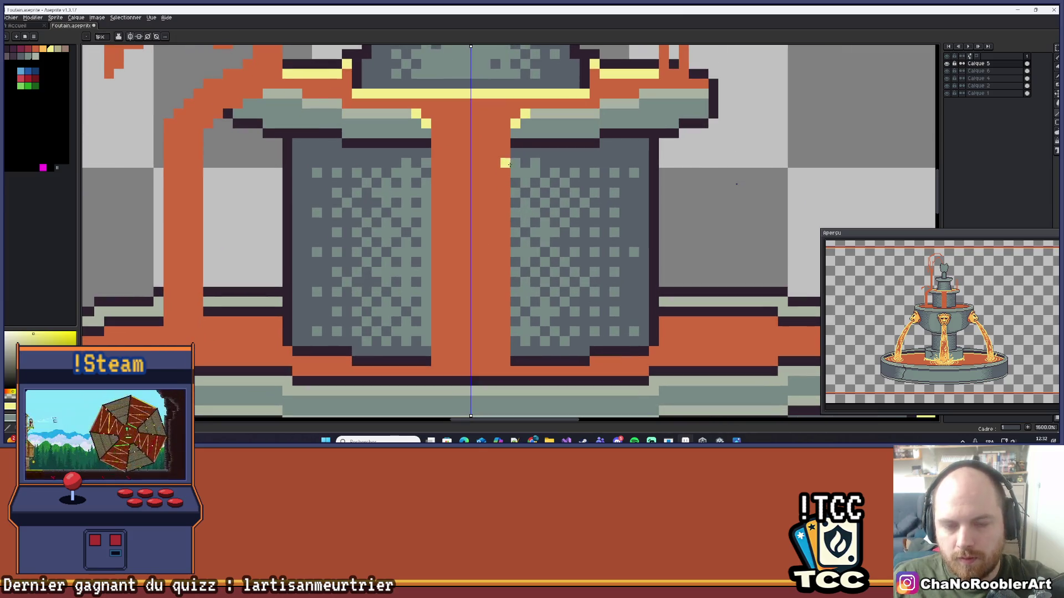
drag(501, 135, 505, 367)
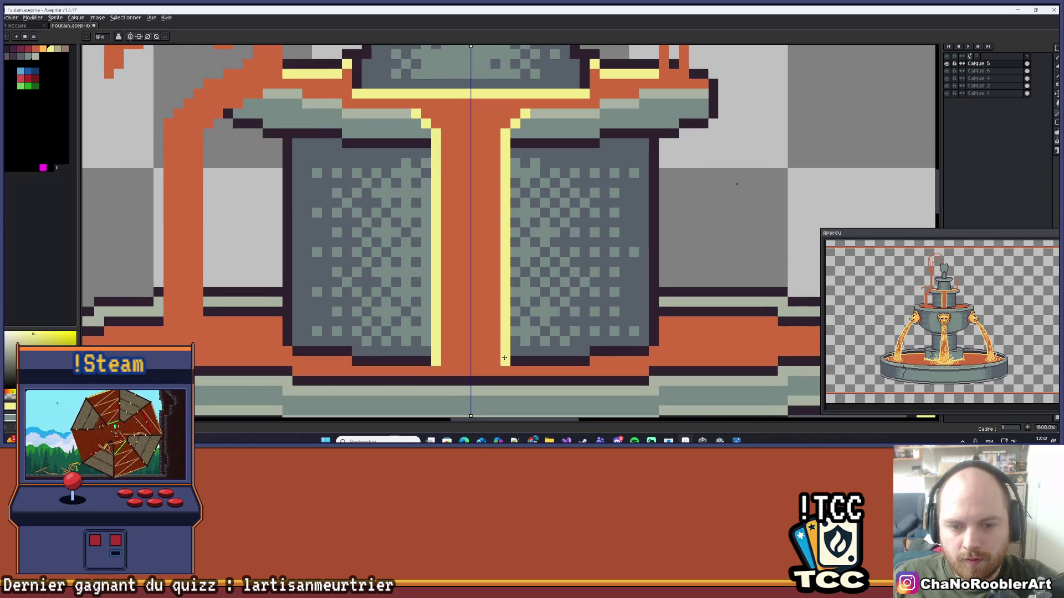
scroll(505, 314, down, 4)
scroll(513, 312, up, 5)
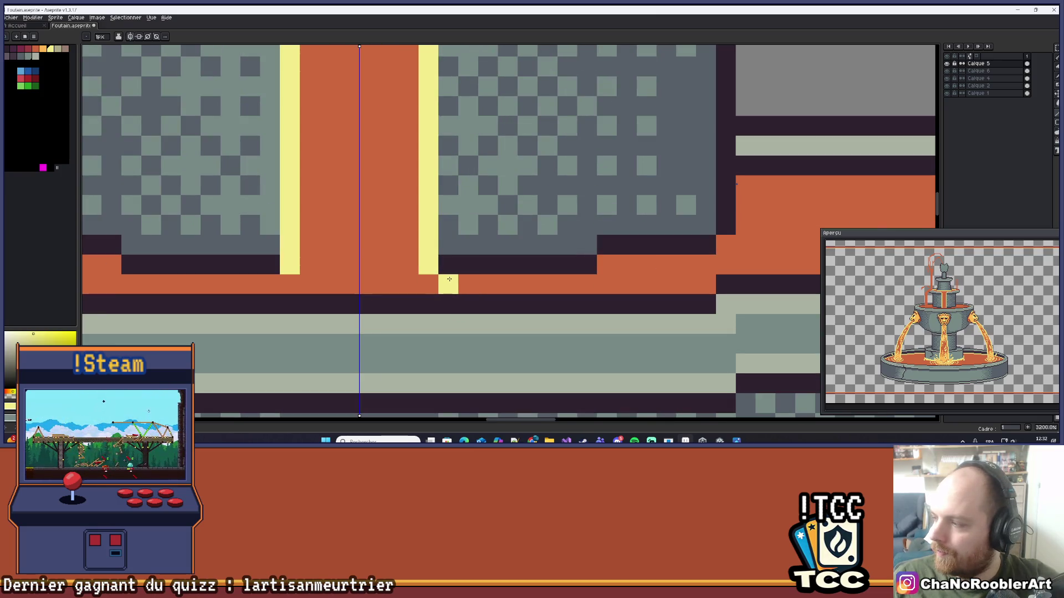
scroll(449, 279, down, 9)
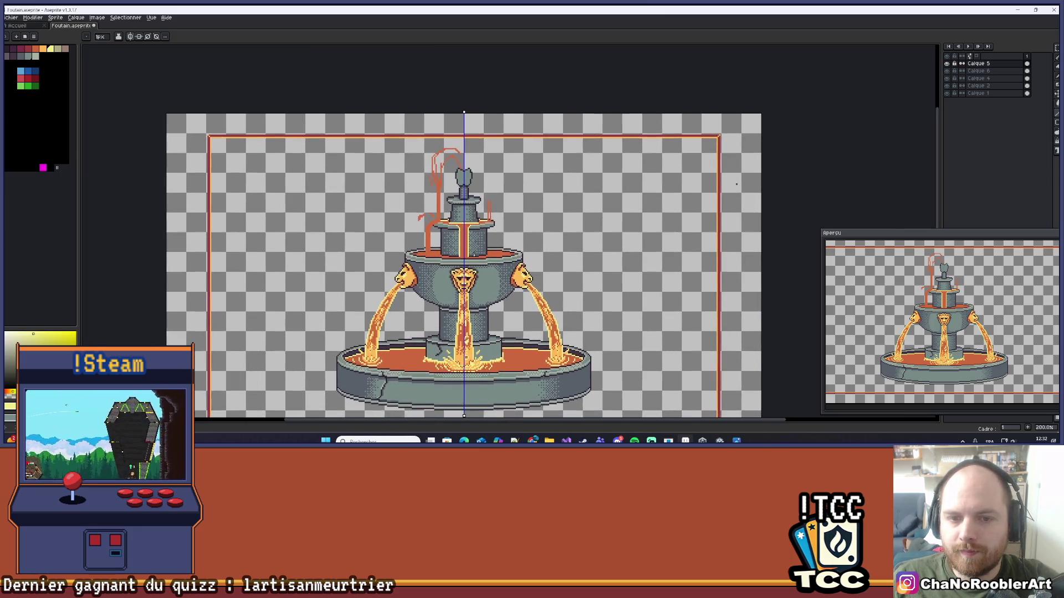
scroll(450, 224, up, 7)
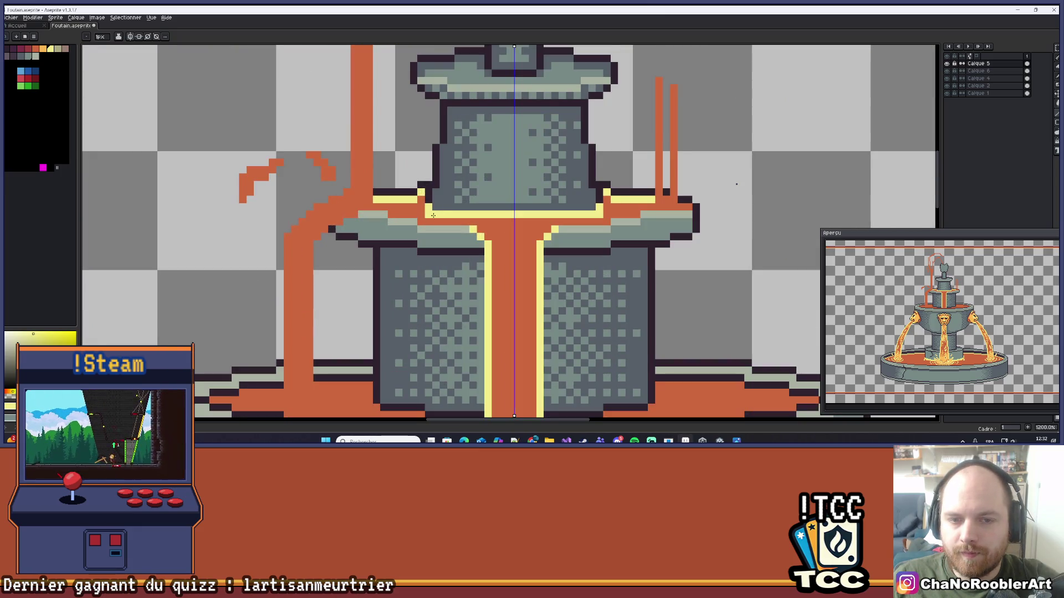
scroll(596, 220, down, 4)
scroll(594, 222, down, 2)
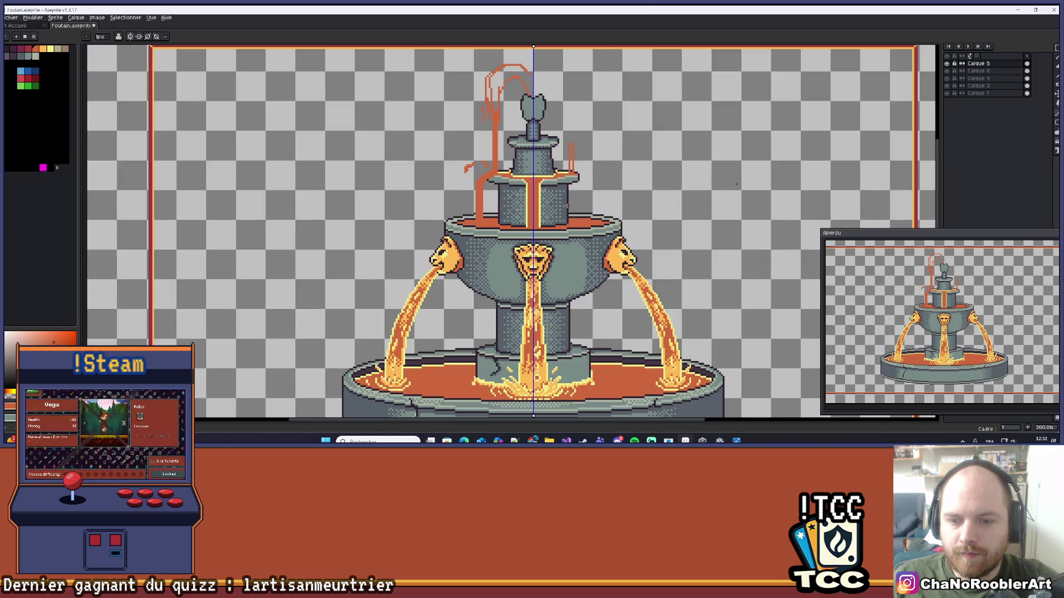
scroll(566, 206, up, 9)
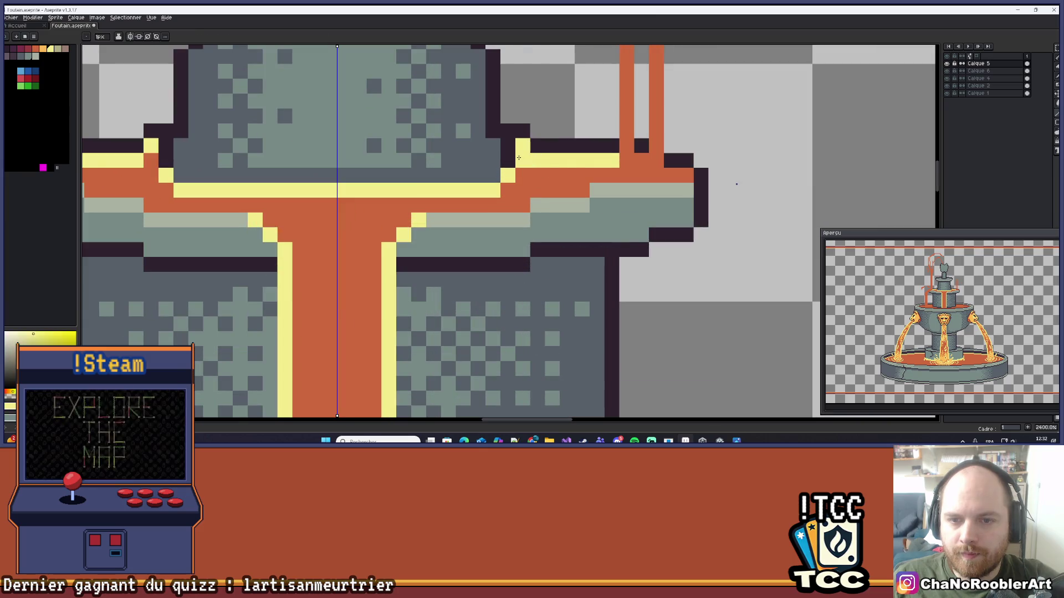
scroll(518, 157, down, 7)
scroll(542, 222, up, 1)
scroll(547, 234, down, 1)
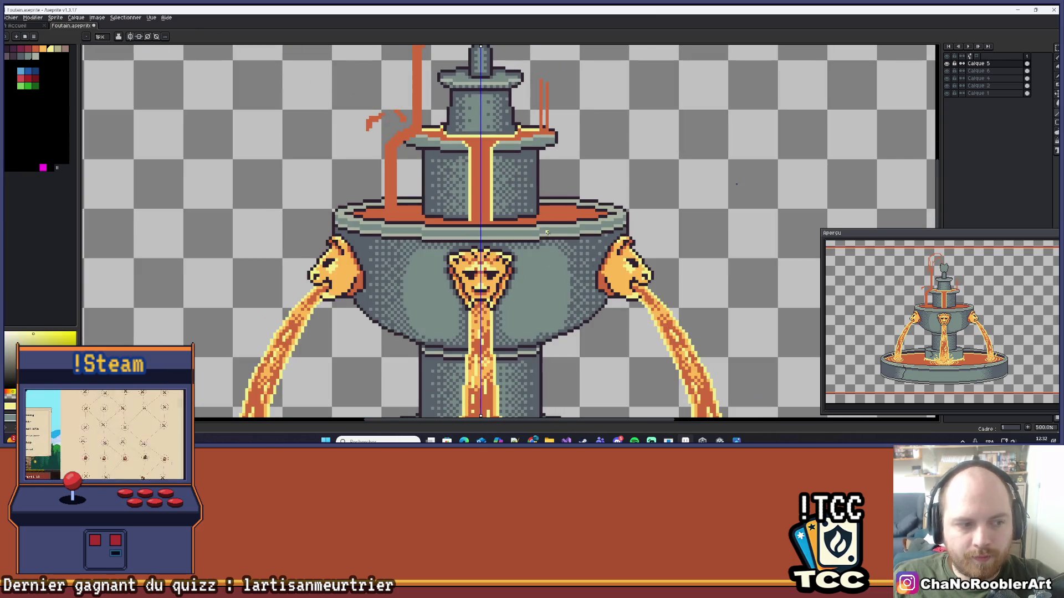
scroll(507, 172, down, 1)
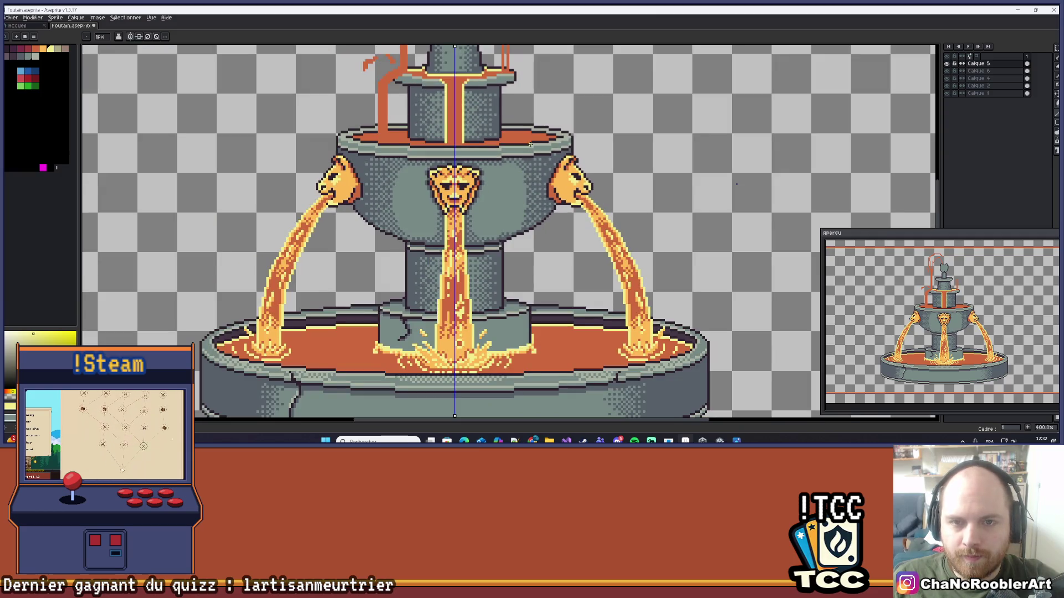
scroll(519, 107, up, 8)
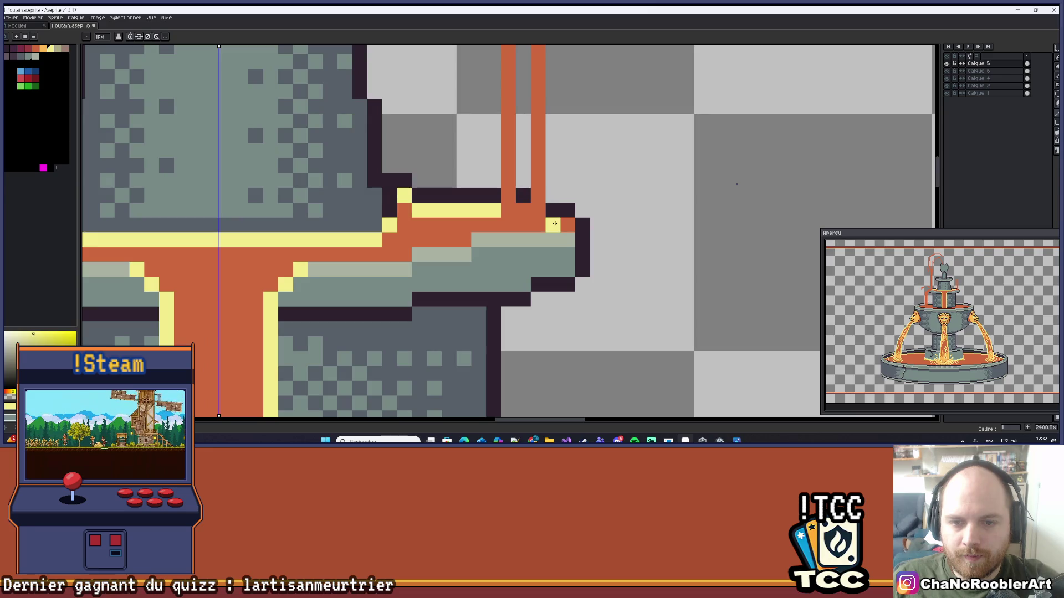
scroll(556, 222, down, 5)
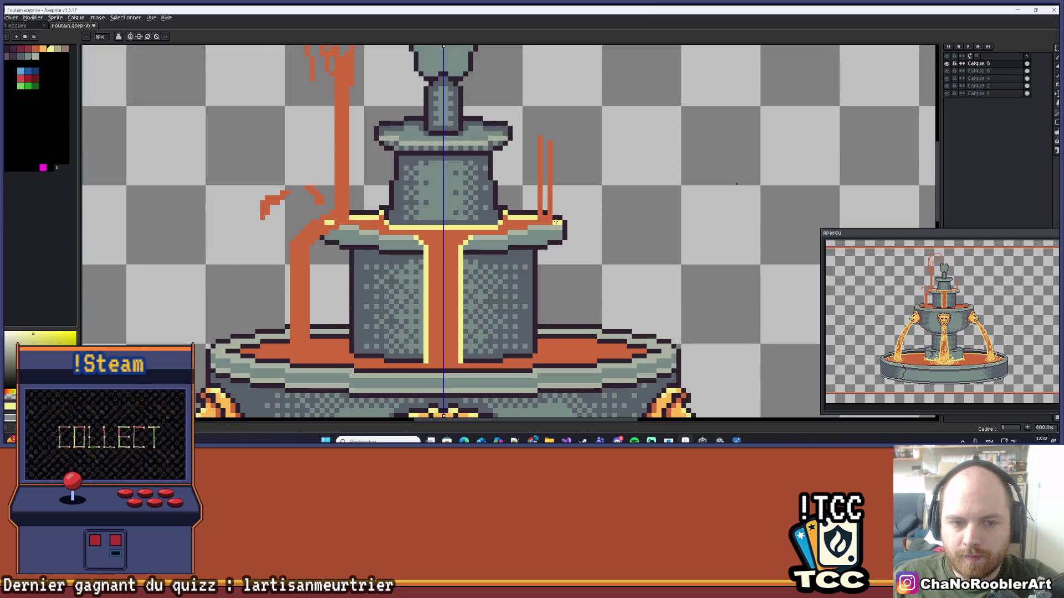
scroll(555, 222, down, 2)
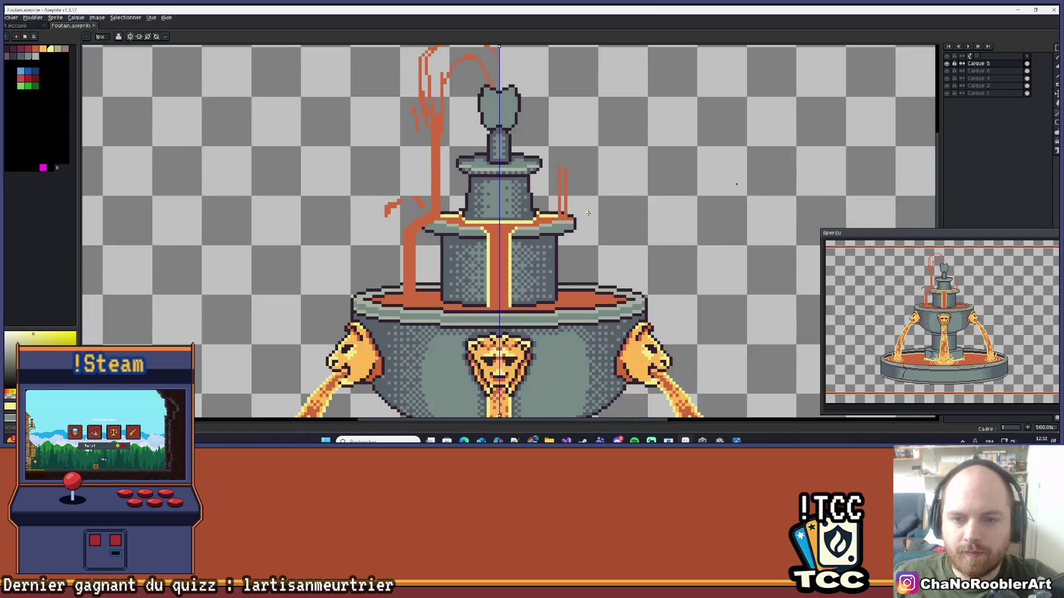
scroll(576, 223, down, 5)
scroll(558, 200, up, 1)
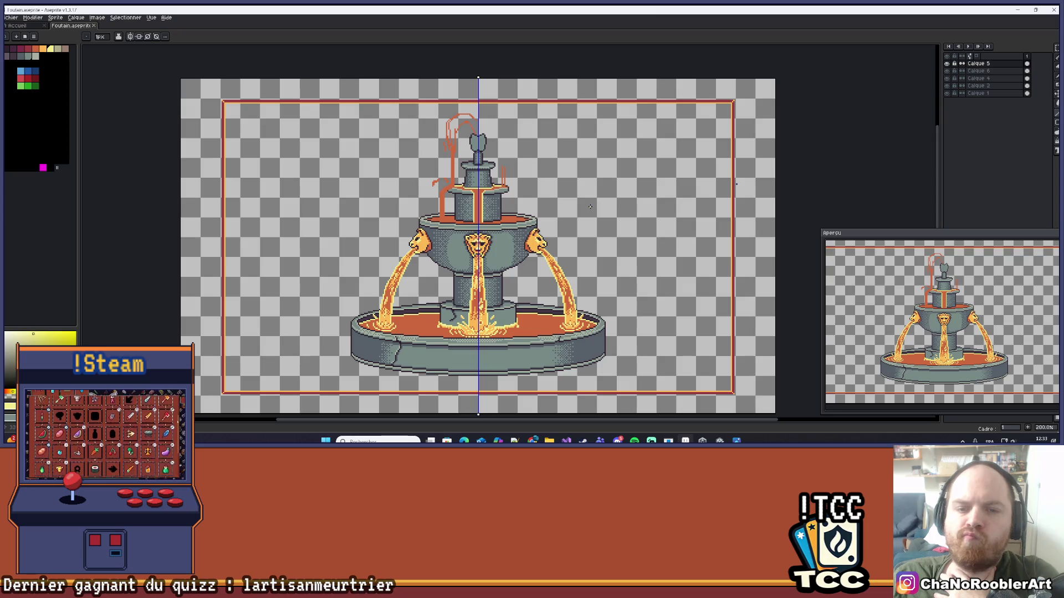
scroll(594, 207, down, 1)
drag(594, 206, 529, 223)
scroll(528, 224, up, 1)
scroll(389, 157, up, 3)
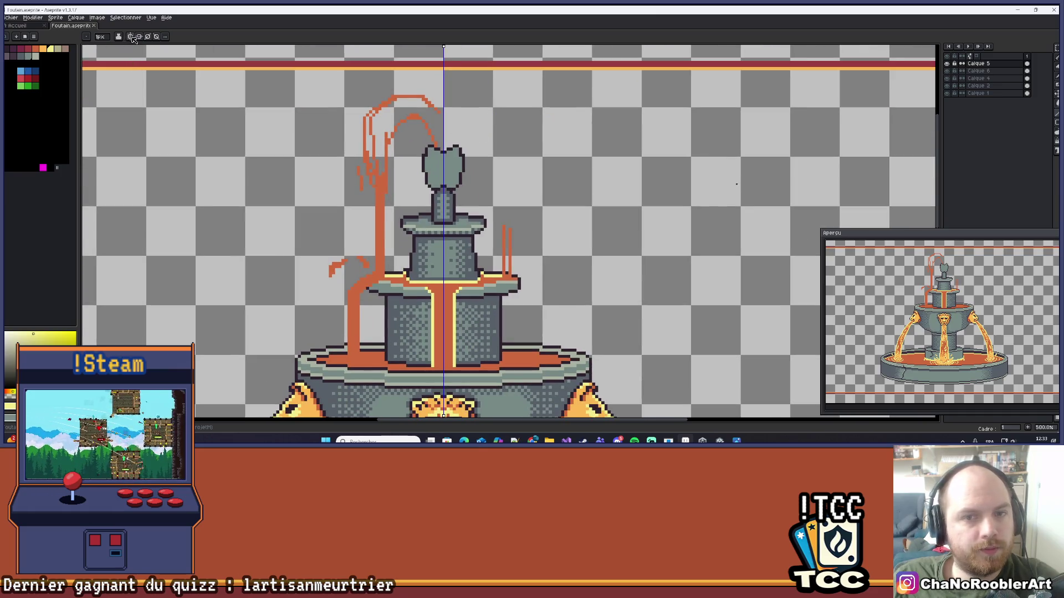
scroll(406, 138, down, 3)
scroll(459, 163, up, 2)
scroll(467, 221, up, 5)
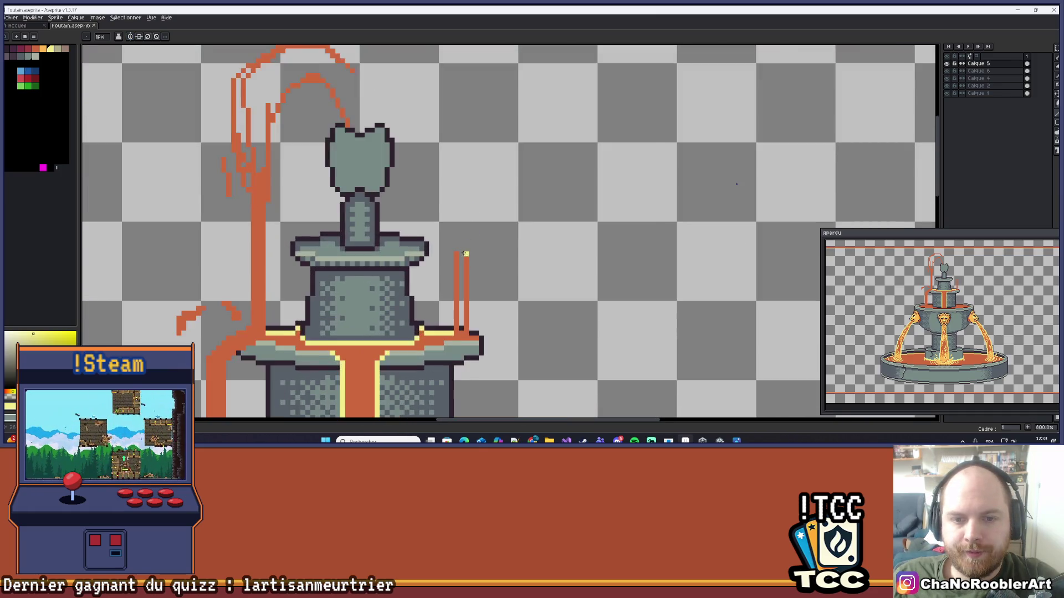
key(i)
click(477, 280)
drag(473, 280, 535, 294)
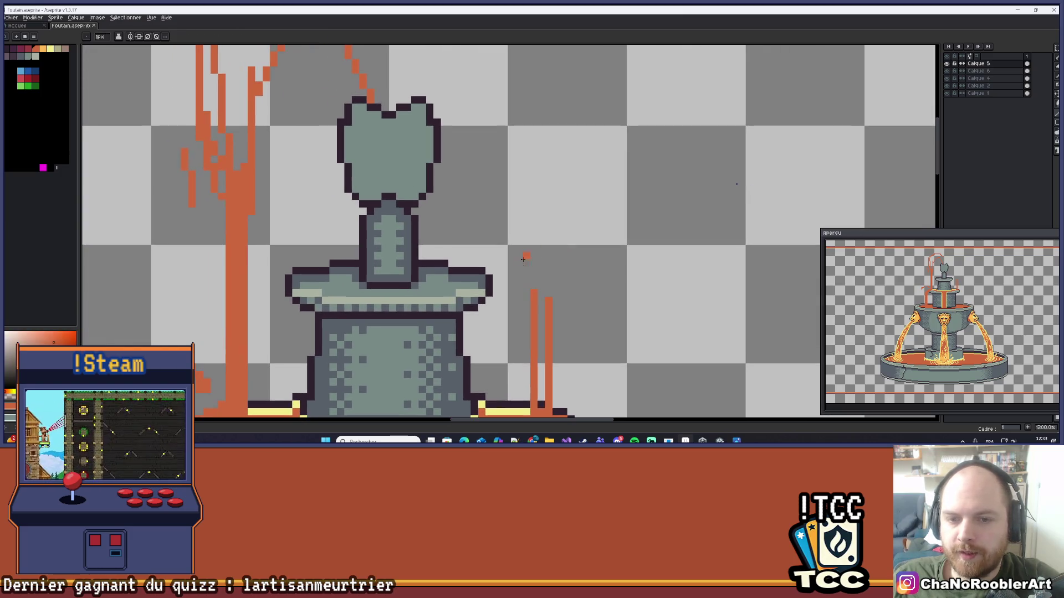
drag(534, 218, 541, 260)
key(ctrl+z)
scroll(532, 260, down, 2)
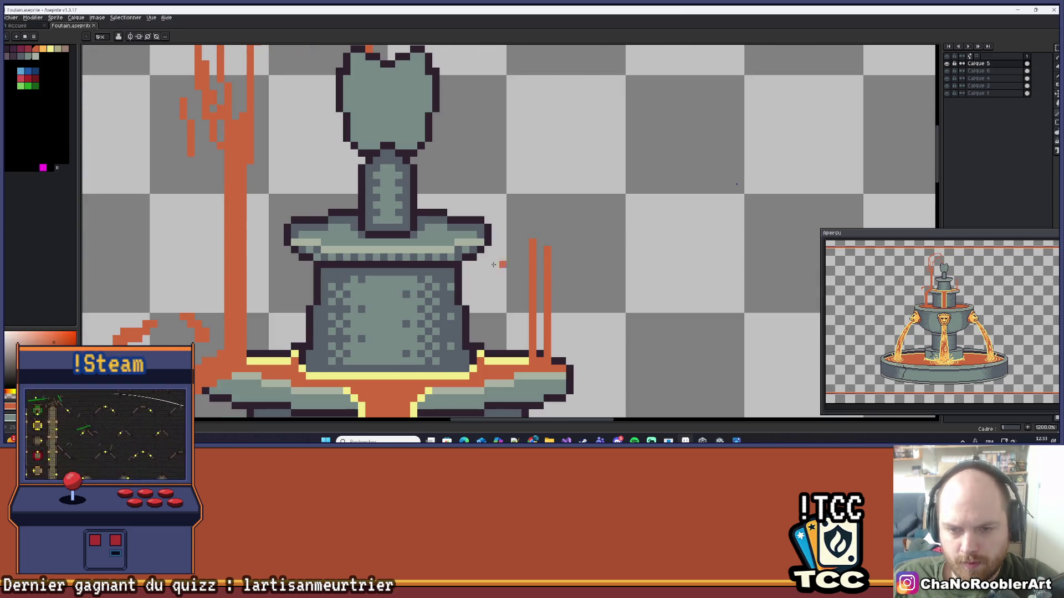
scroll(235, 272, up, 1)
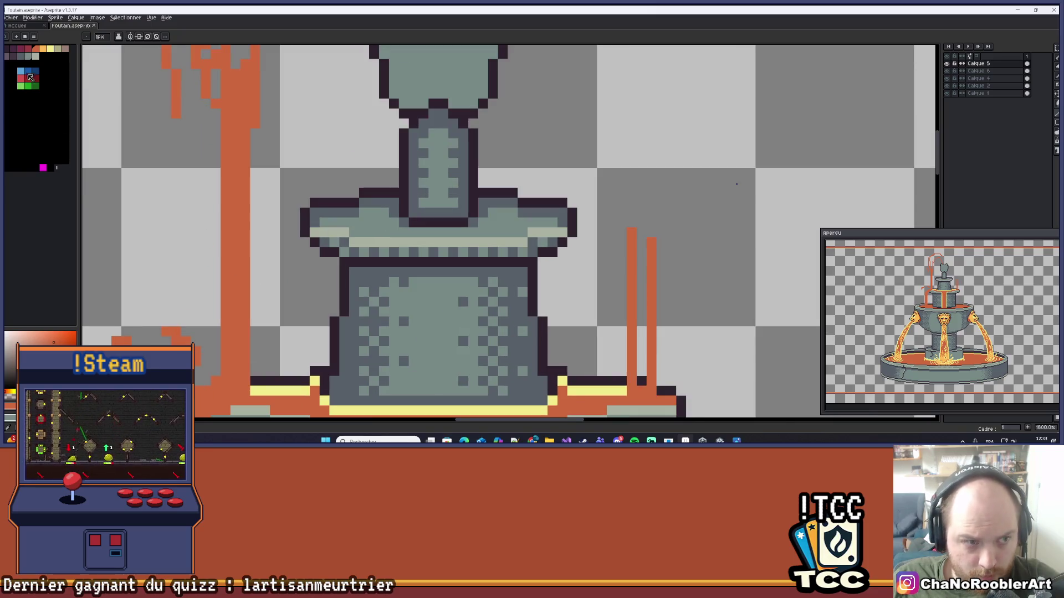
click(50, 49)
click(242, 263)
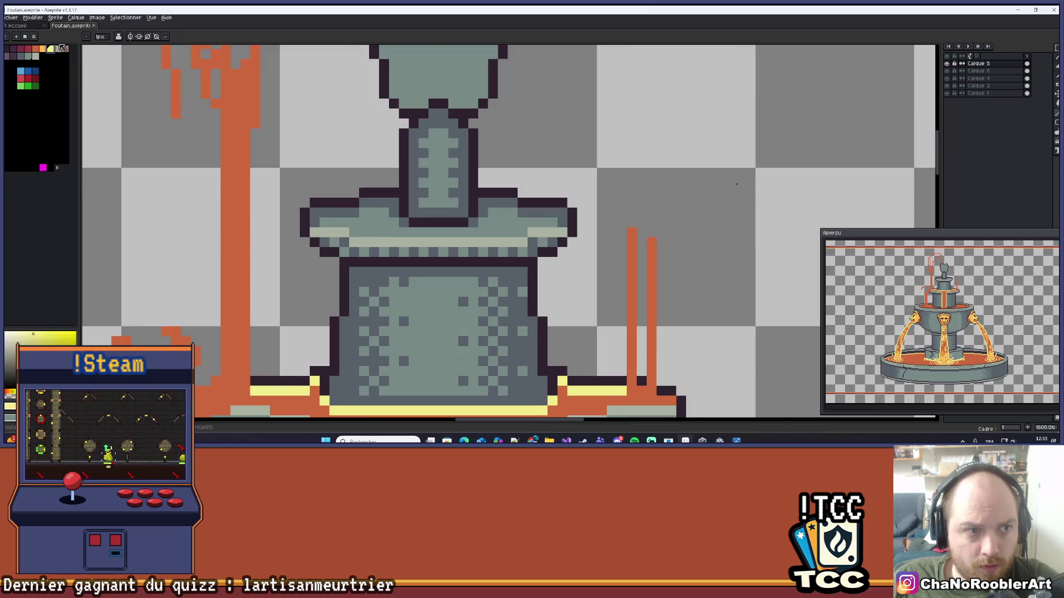
click(38, 50)
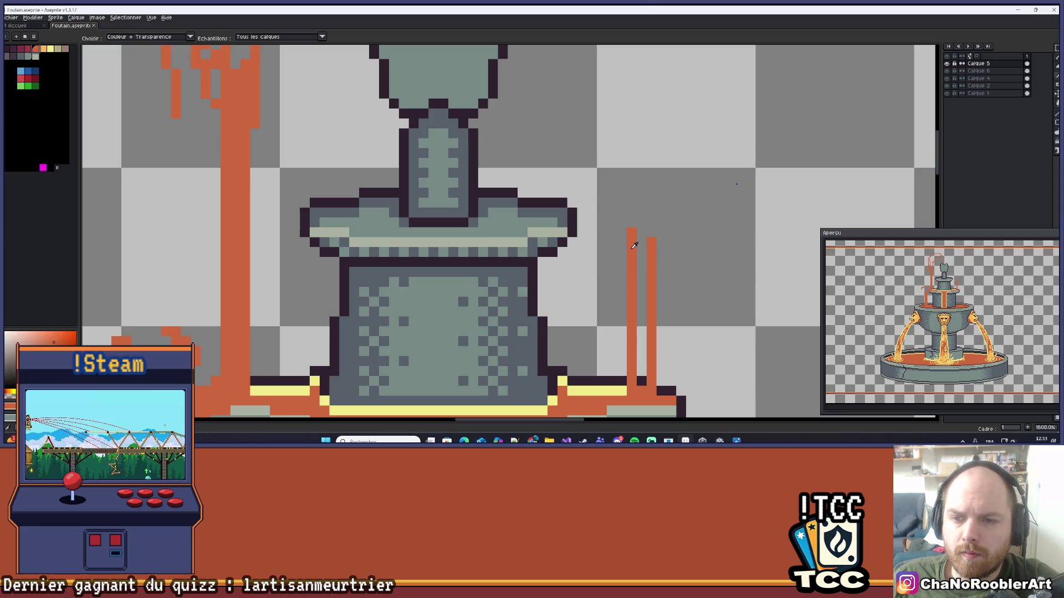
scroll(632, 244, down, 4)
scroll(658, 242, down, 3)
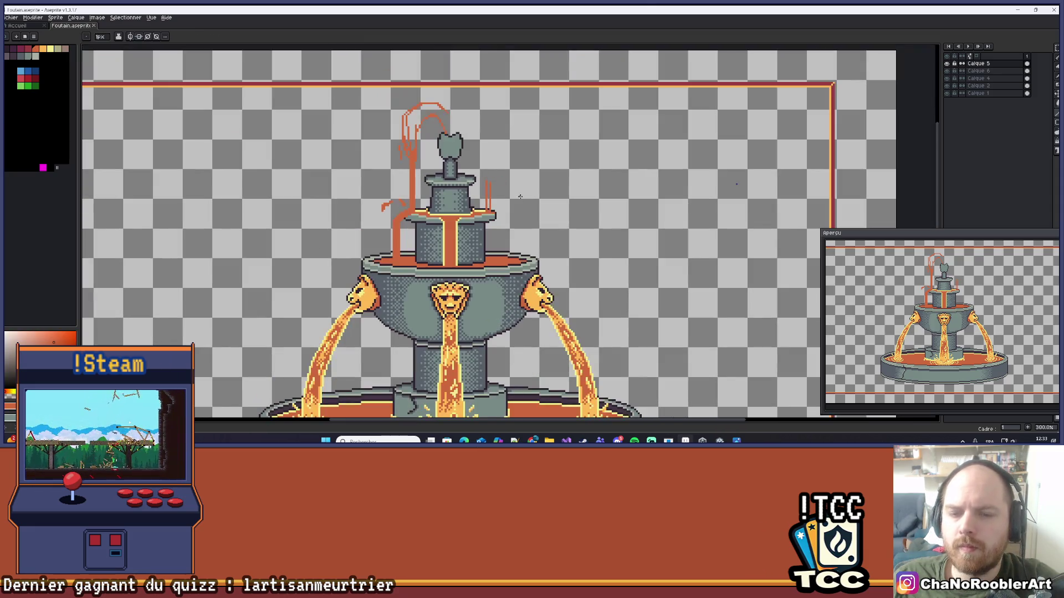
scroll(559, 227, down, 2)
scroll(566, 210, up, 2)
scroll(569, 196, down, 1)
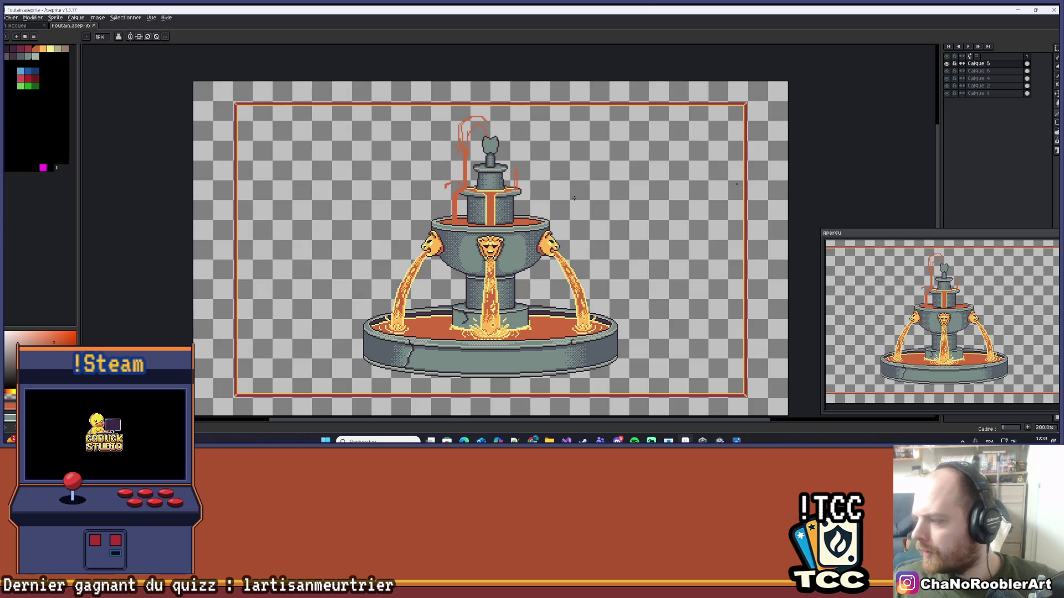
scroll(591, 293, down, 1)
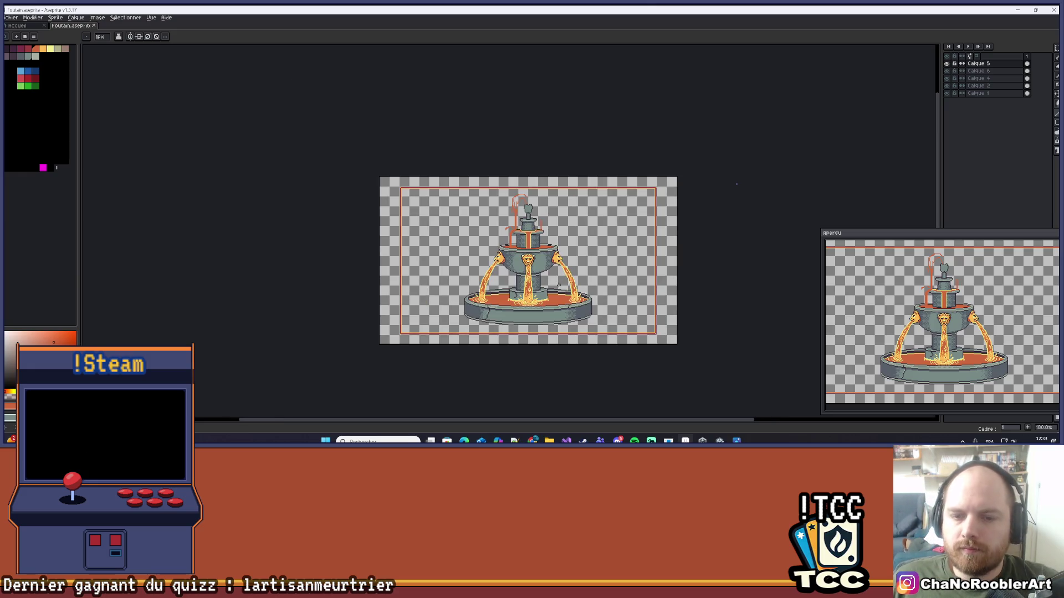
drag(559, 286, 502, 310)
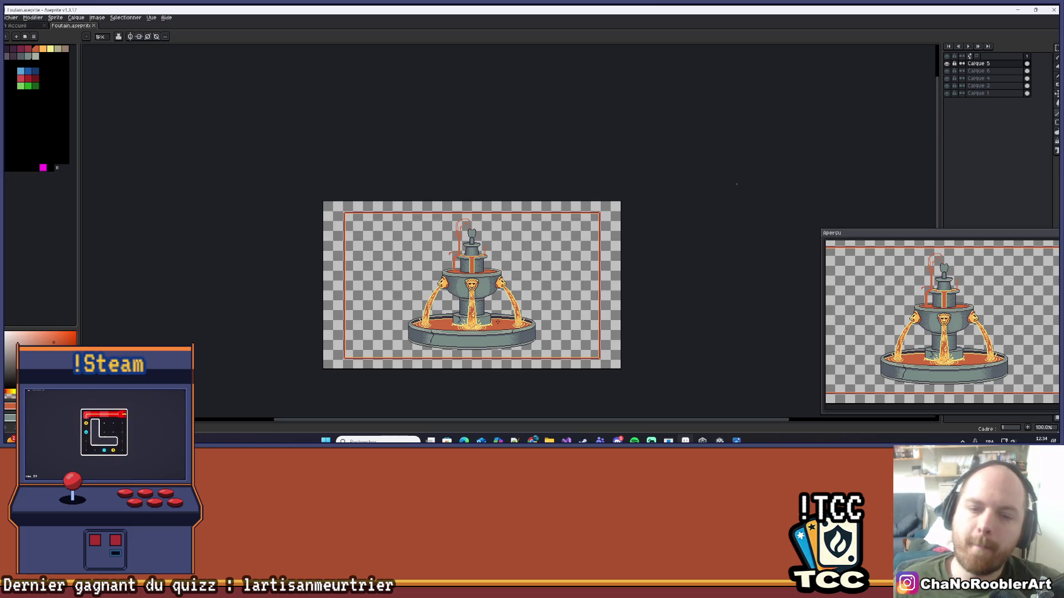
scroll(507, 321, up, 5)
mouse_move(331, 171)
mouse_down()
mouse_move(442, 286)
mouse_move(437, 325)
mouse_up()
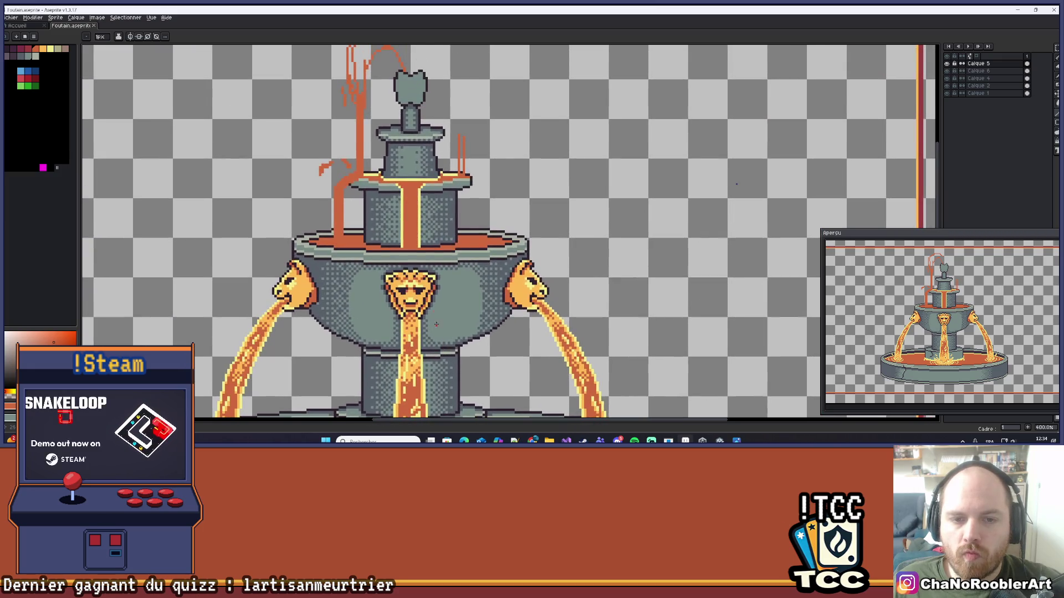
scroll(438, 242, down, 4)
scroll(586, 171, up, 3)
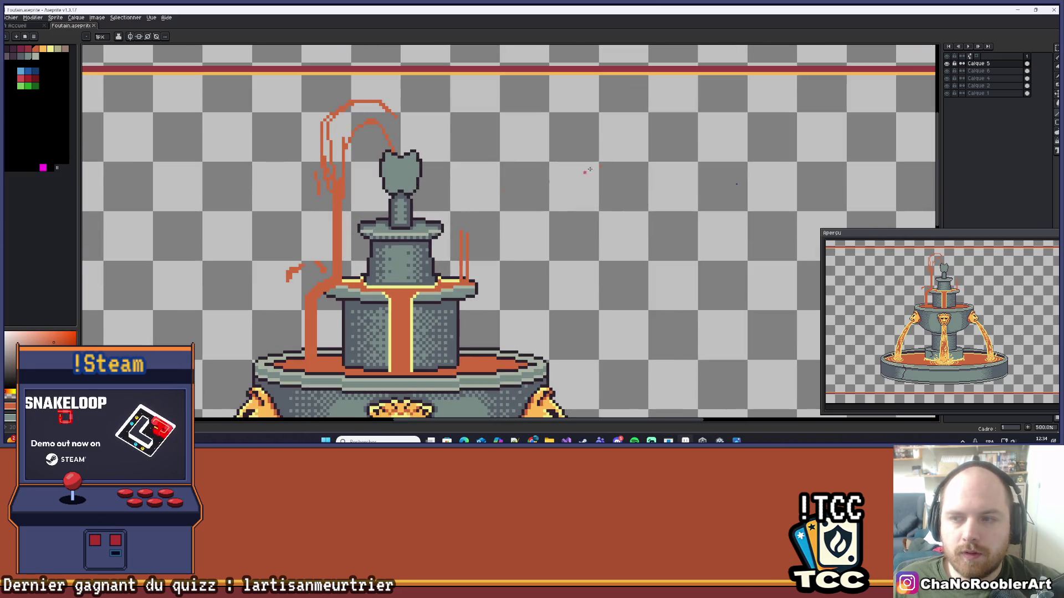
click(947, 63)
click(947, 64)
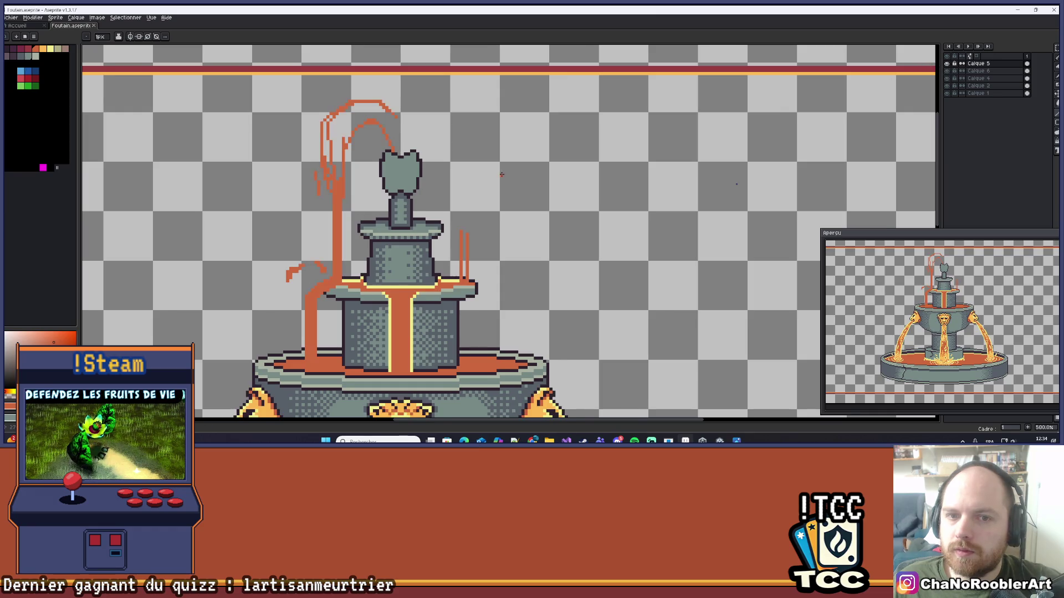
scroll(453, 180, up, 1)
drag(467, 191, 487, 214)
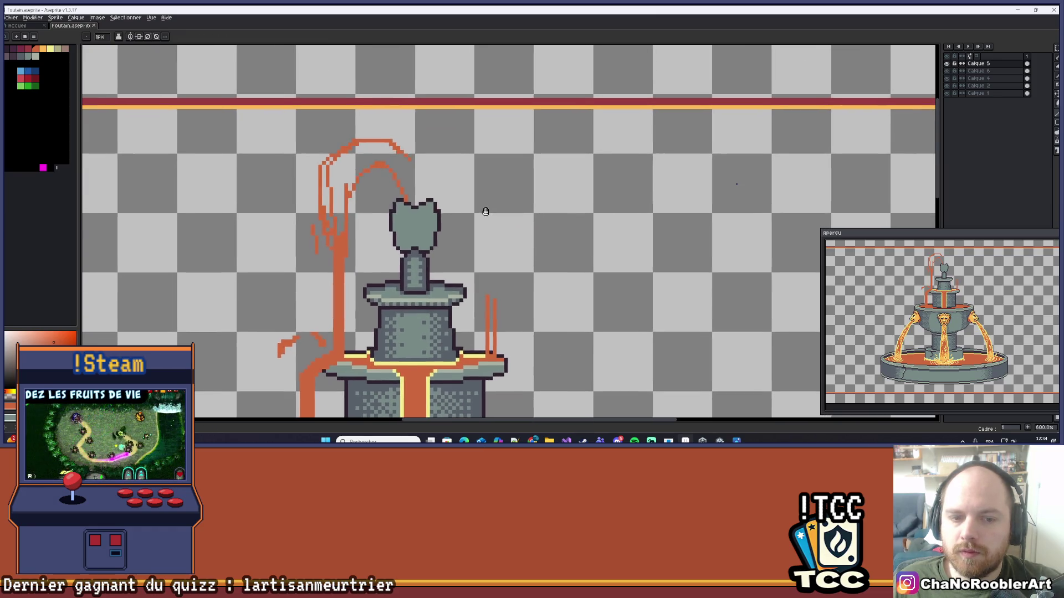
scroll(487, 213, down, 1)
scroll(482, 221, up, 3)
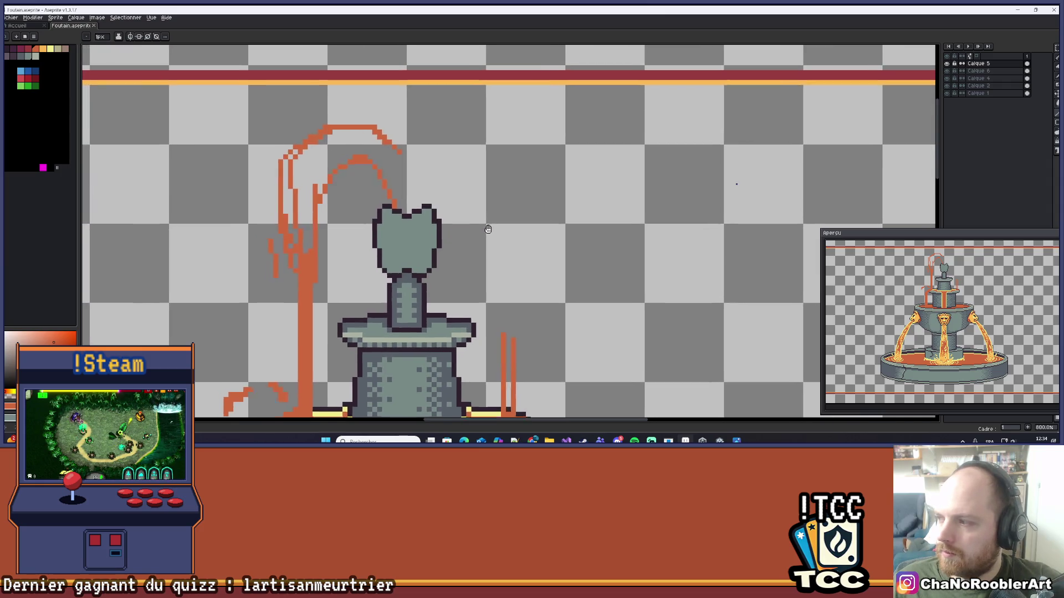
scroll(432, 171, down, 2)
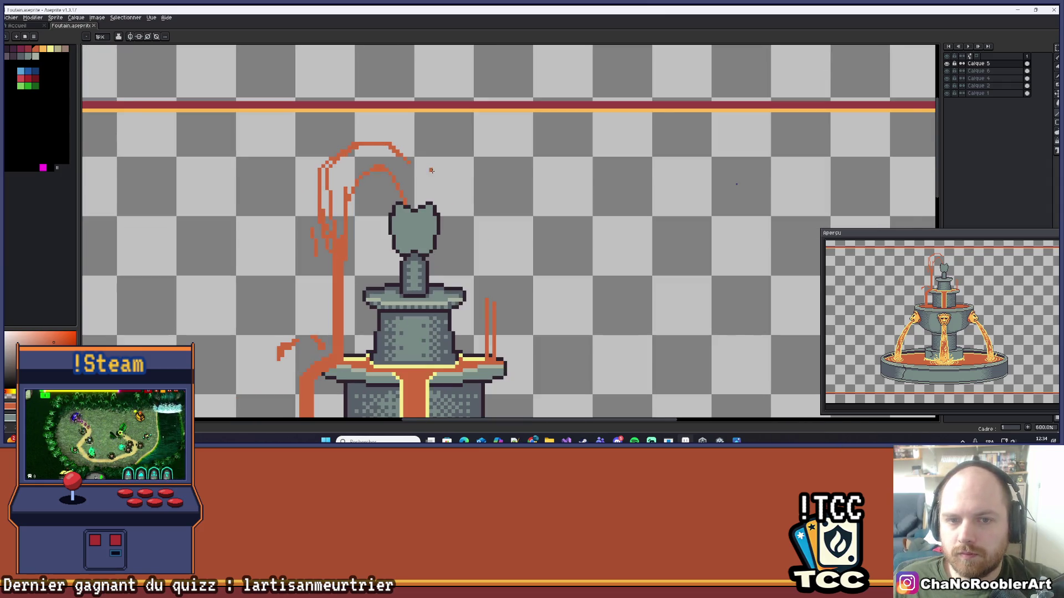
scroll(421, 166, up, 4)
key(b)
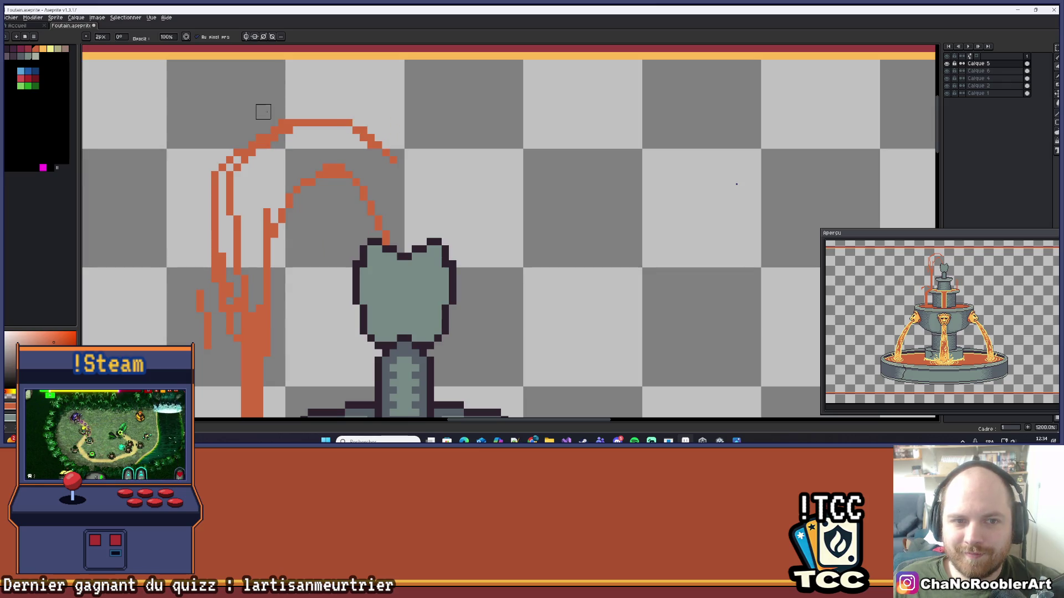
scroll(333, 102, down, 3)
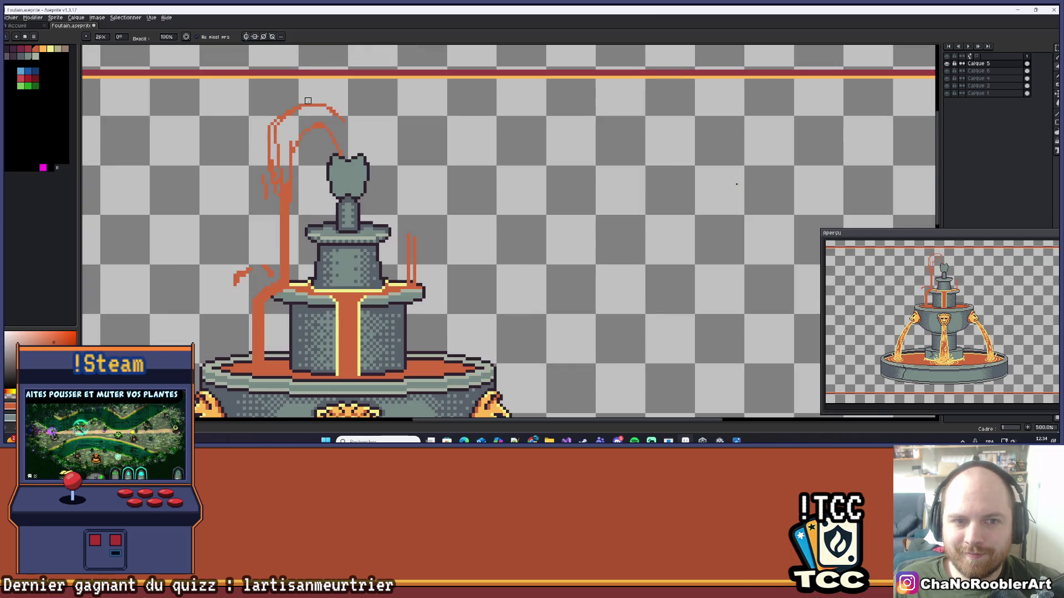
scroll(302, 100, up, 3)
scroll(284, 106, down, 3)
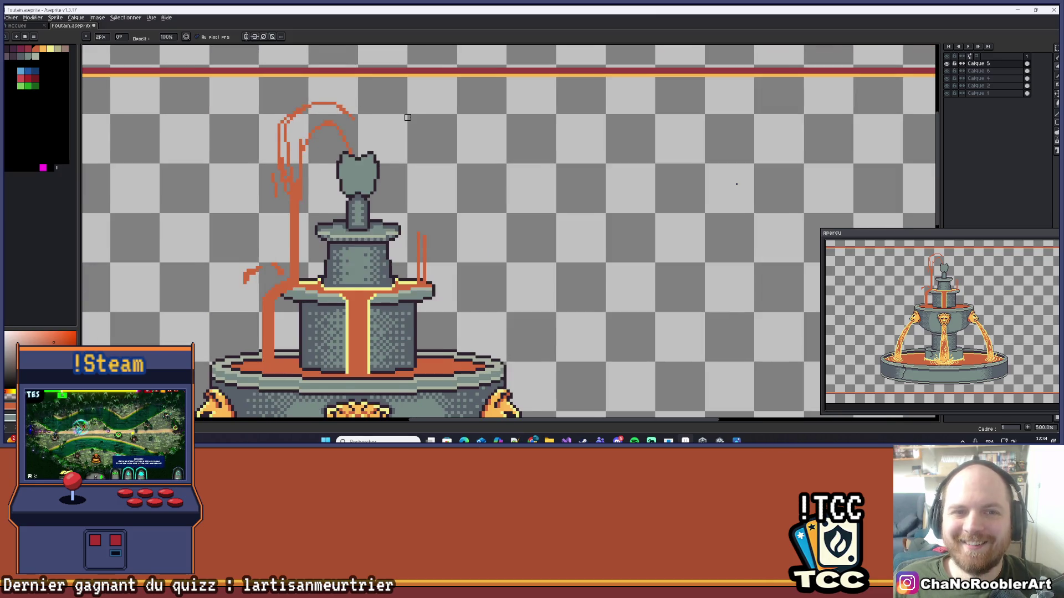
scroll(365, 120, up, 1)
scroll(366, 121, up, 3)
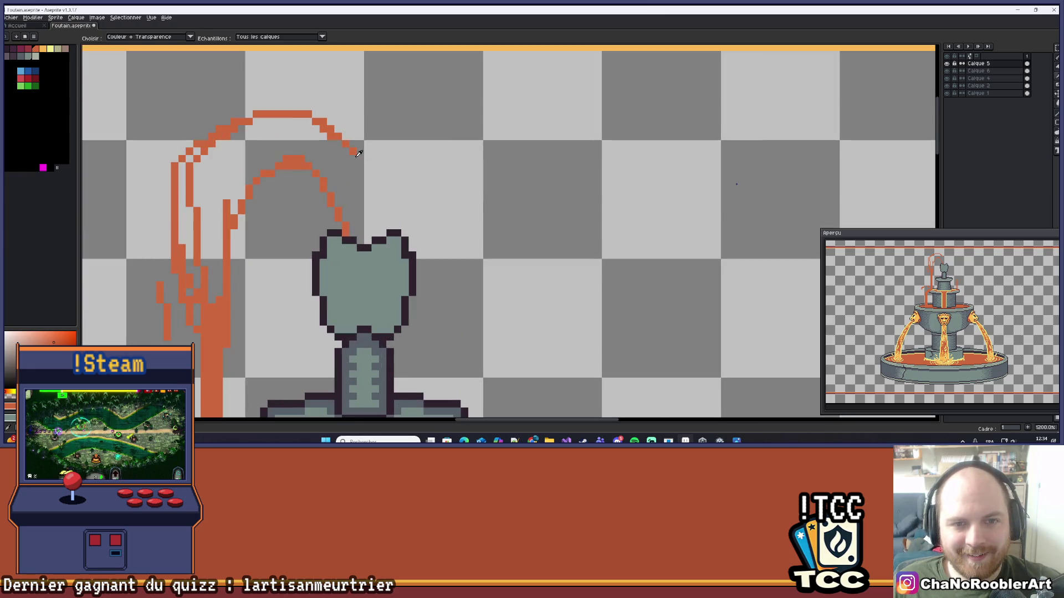
key(b)
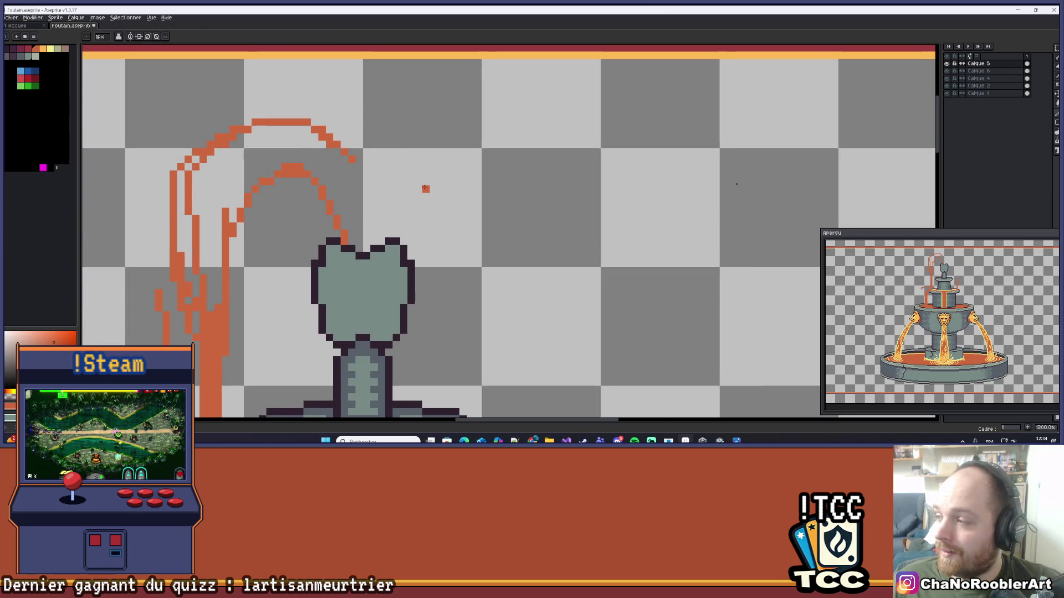
scroll(397, 188, down, 2)
scroll(387, 177, up, 2)
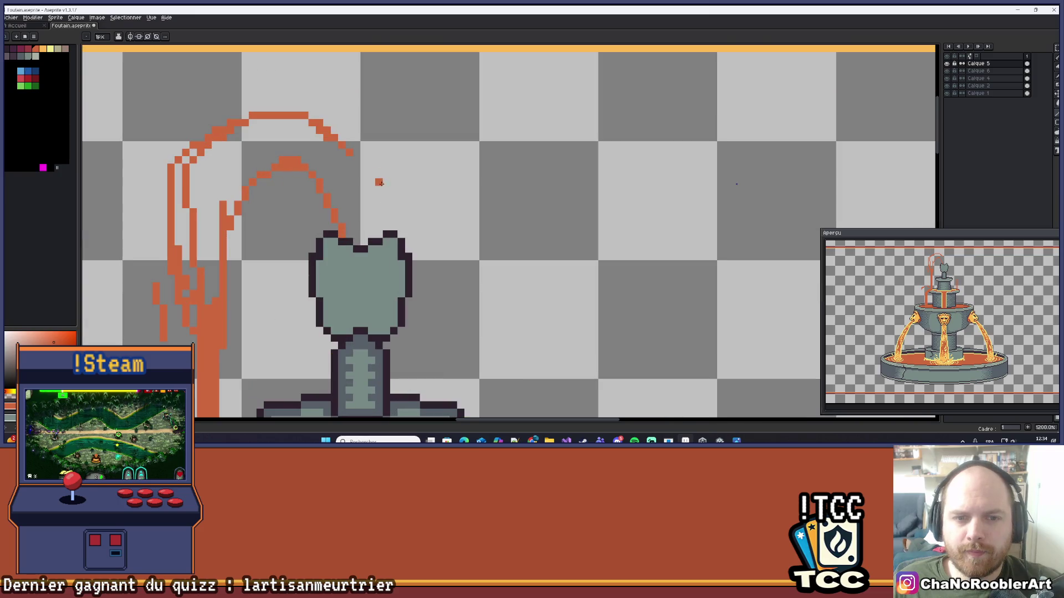
scroll(382, 149, down, 1)
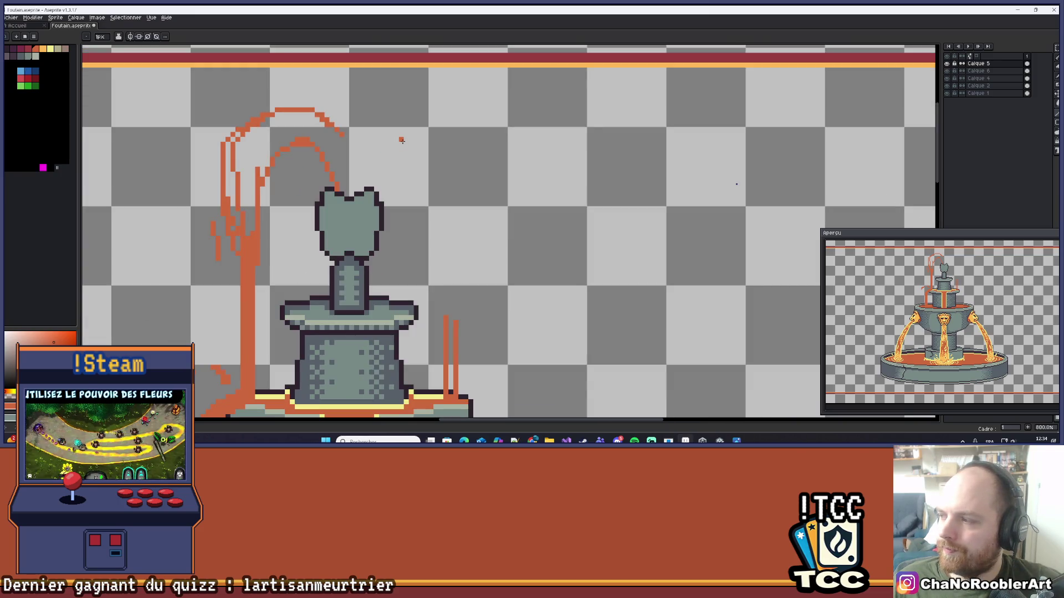
drag(415, 209, 464, 210)
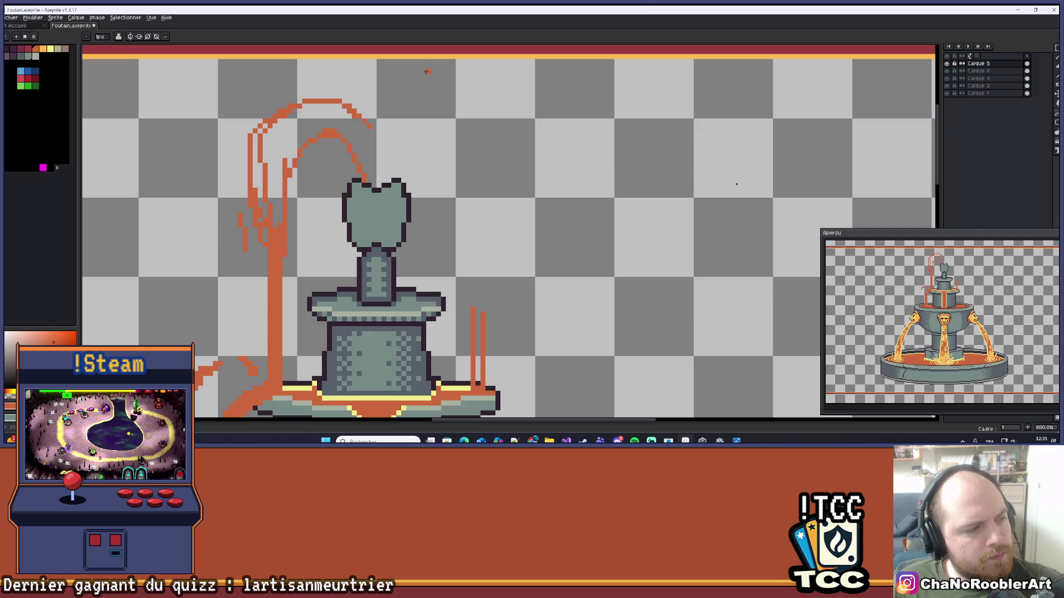
- Extend the top arc rightward over the statue head, undoing a misplaced lower stroke
scroll(428, 80, up, 3)
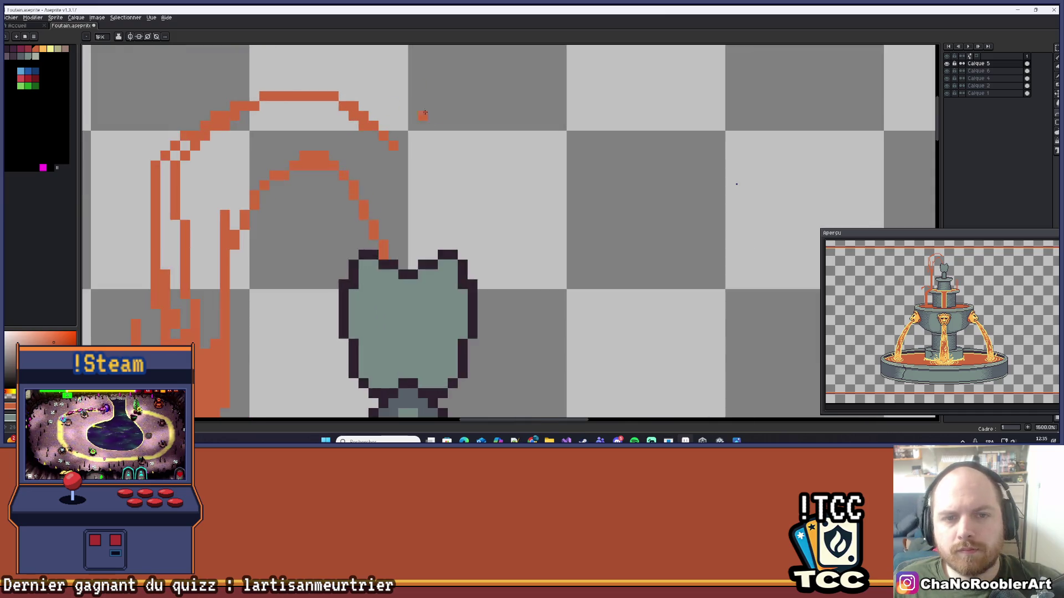
scroll(415, 111, down, 5)
scroll(403, 147, up, 2)
mouse_move(412, 133)
mouse_down()
mouse_move(418, 148)
mouse_move(411, 124)
mouse_up()
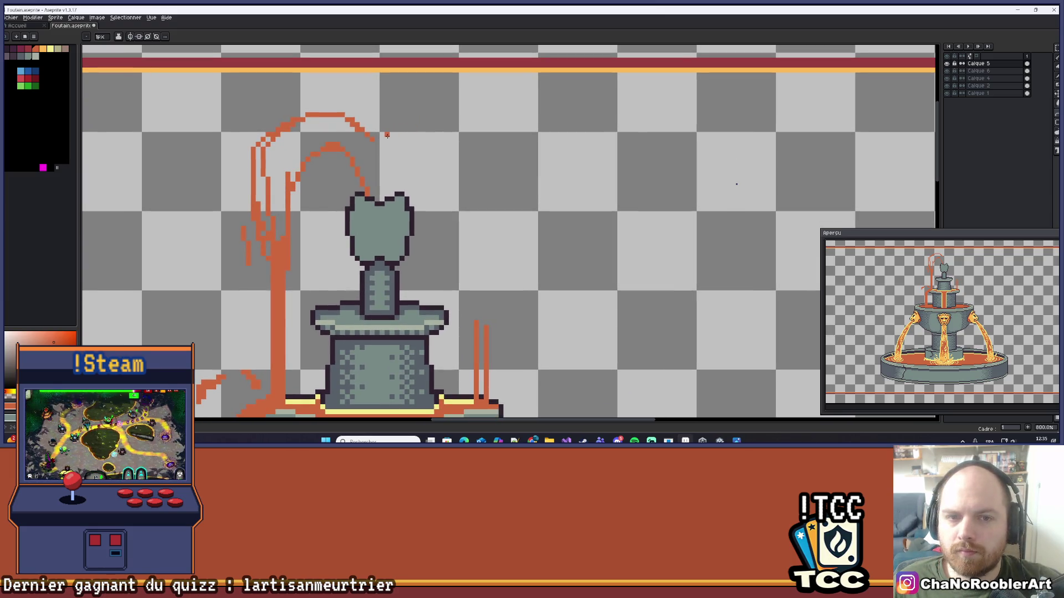
mouse_move(376, 136)
mouse_down()
mouse_move(456, 126)
mouse_move(466, 138)
mouse_move(497, 139)
mouse_move(445, 96)
mouse_up()
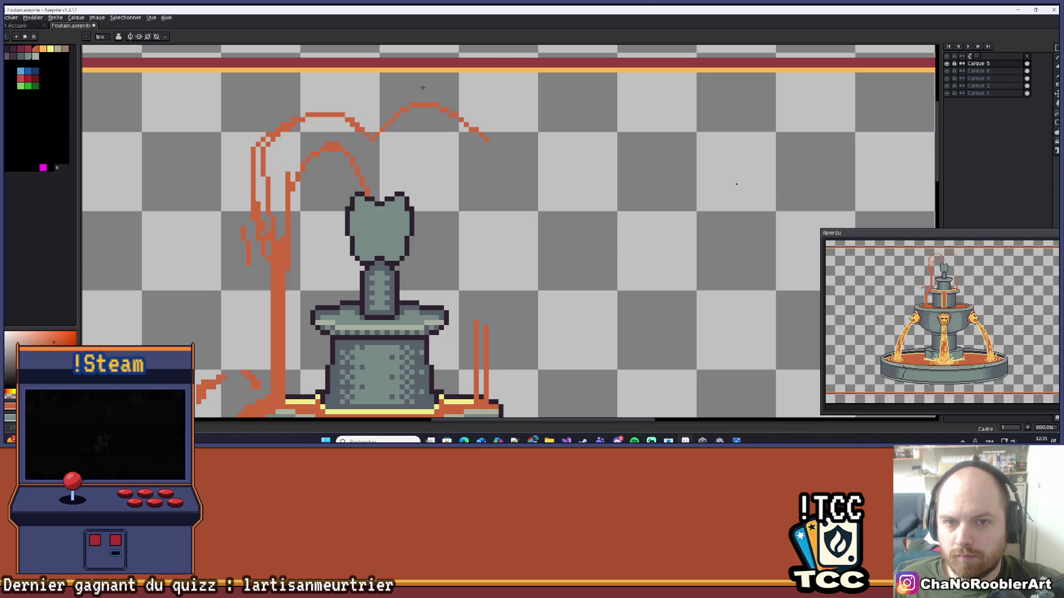
scroll(422, 87, down, 3)
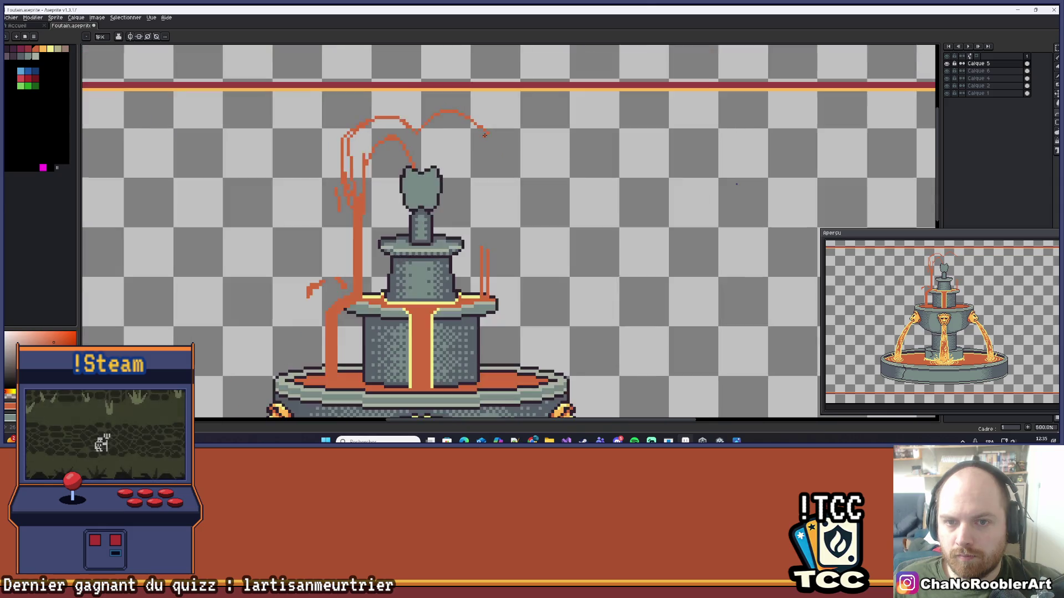
scroll(484, 136, up, 3)
mouse_move(488, 132)
mouse_down()
mouse_move(492, 283)
mouse_move(496, 178)
mouse_up()
key(ctrl+z)
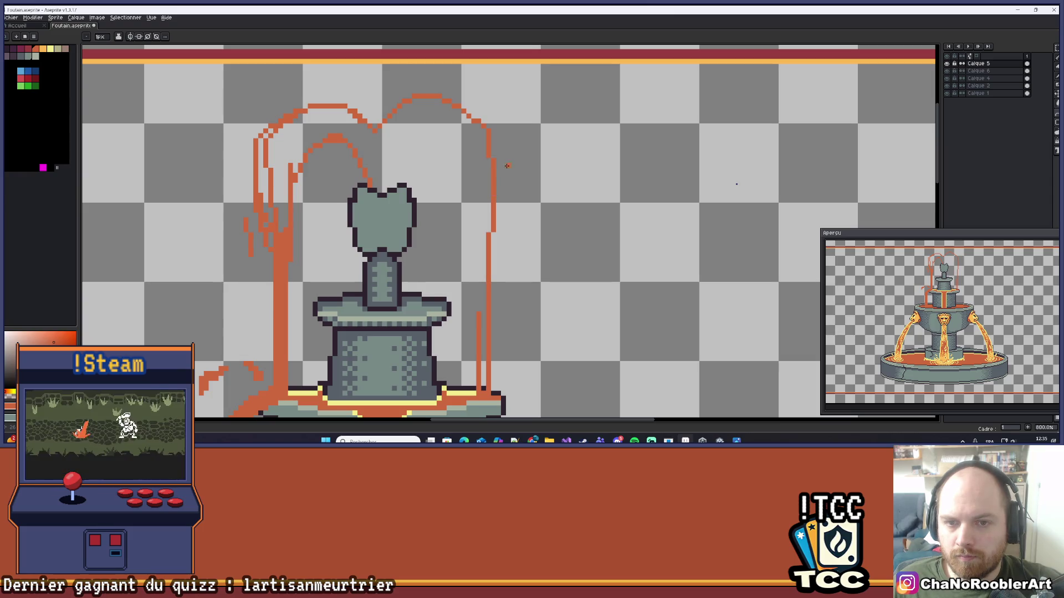
- Draw the right inner water arc of the top spout and refine its pixels
scroll(530, 169, down, 3)
scroll(543, 173, up, 3)
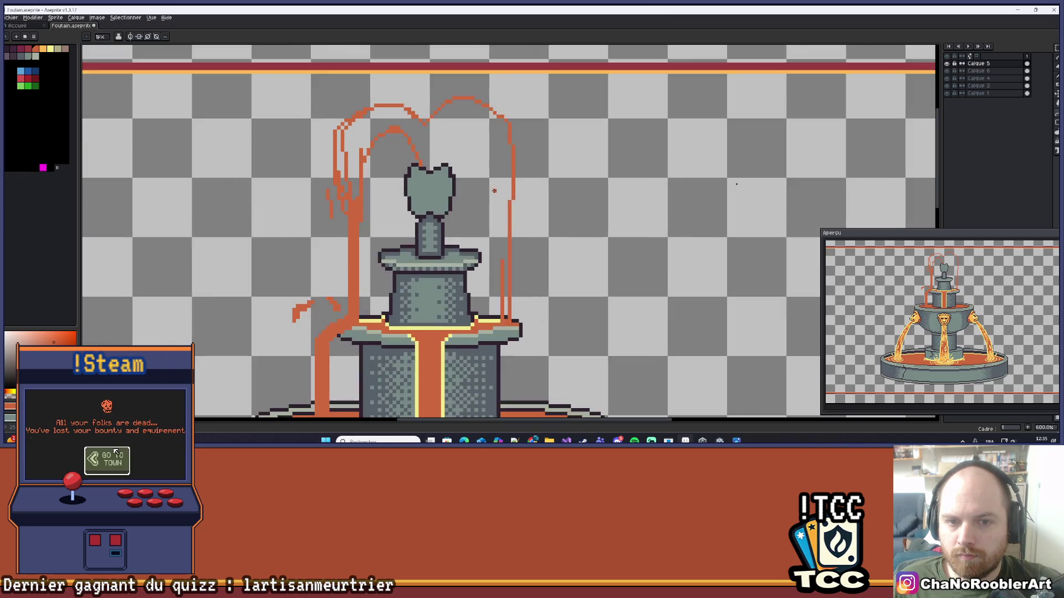
drag(497, 197, 499, 214)
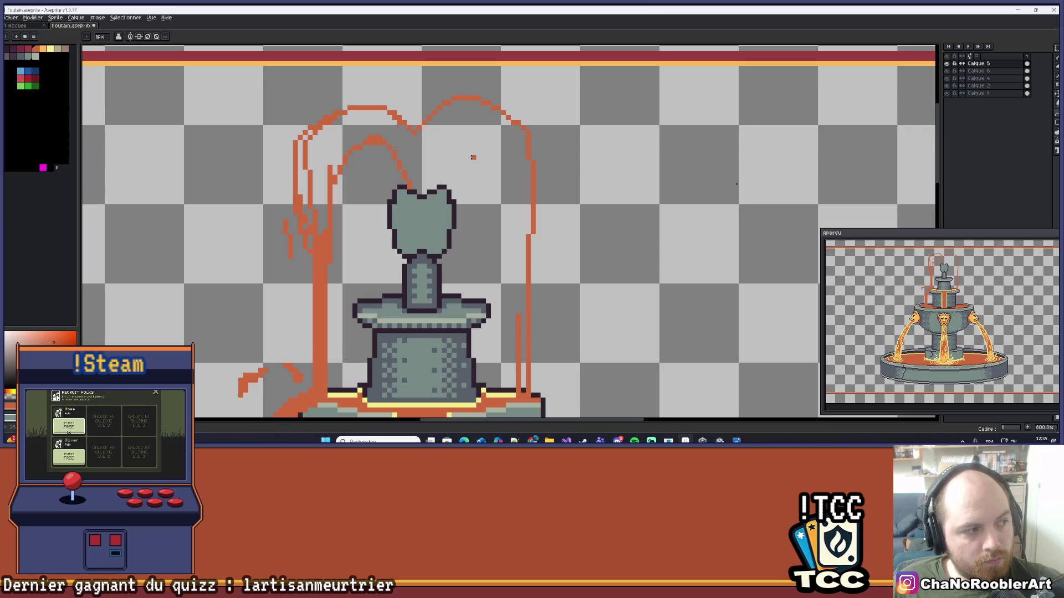
drag(473, 157, 451, 178)
scroll(335, 168, up, 1)
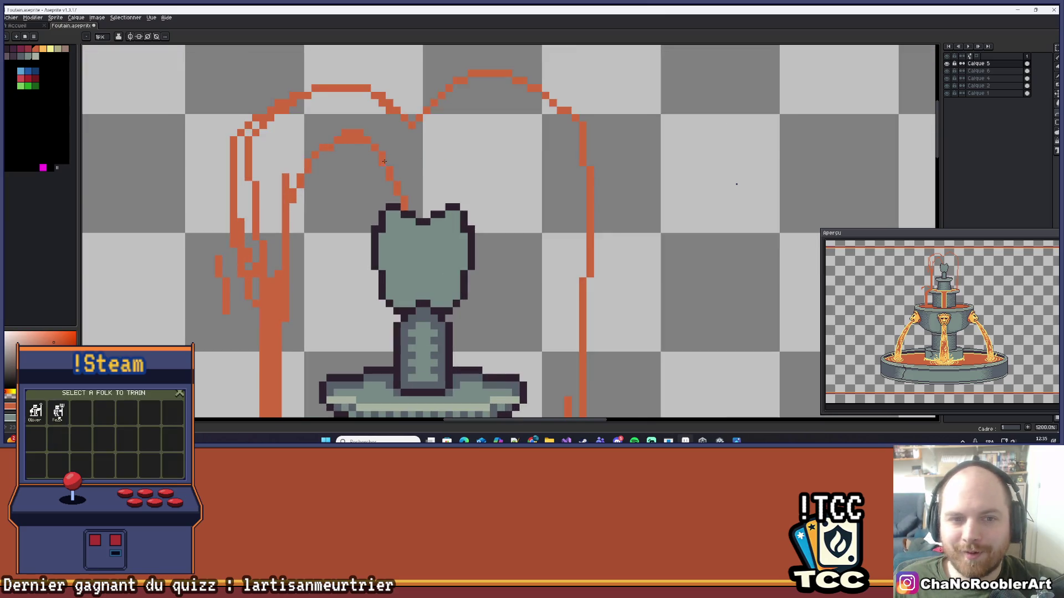
scroll(460, 163, down, 1)
scroll(460, 162, up, 1)
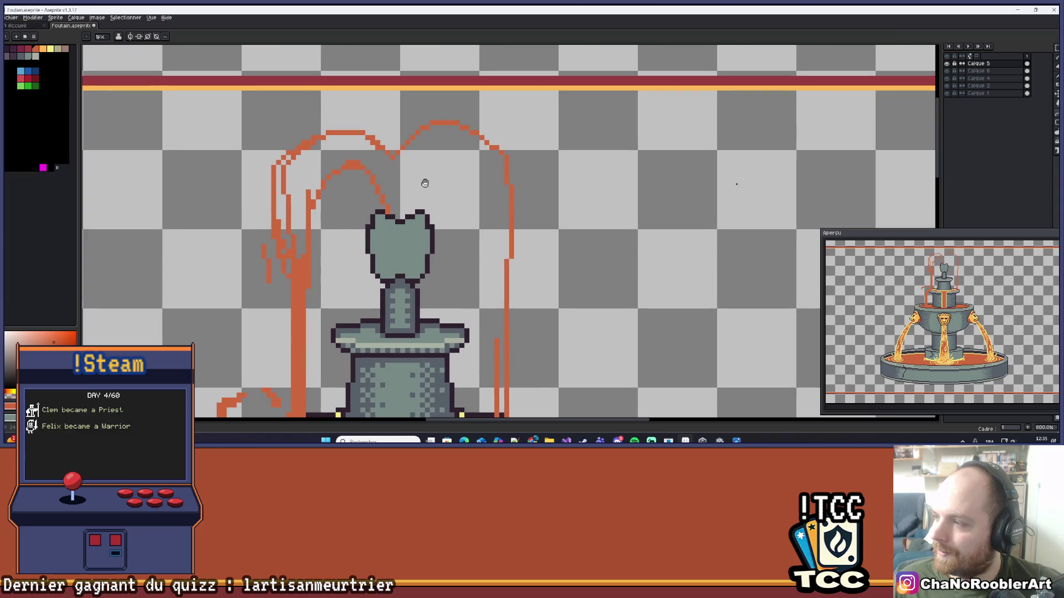
scroll(425, 183, up, 1)
scroll(423, 221, down, 1)
scroll(413, 216, up, 1)
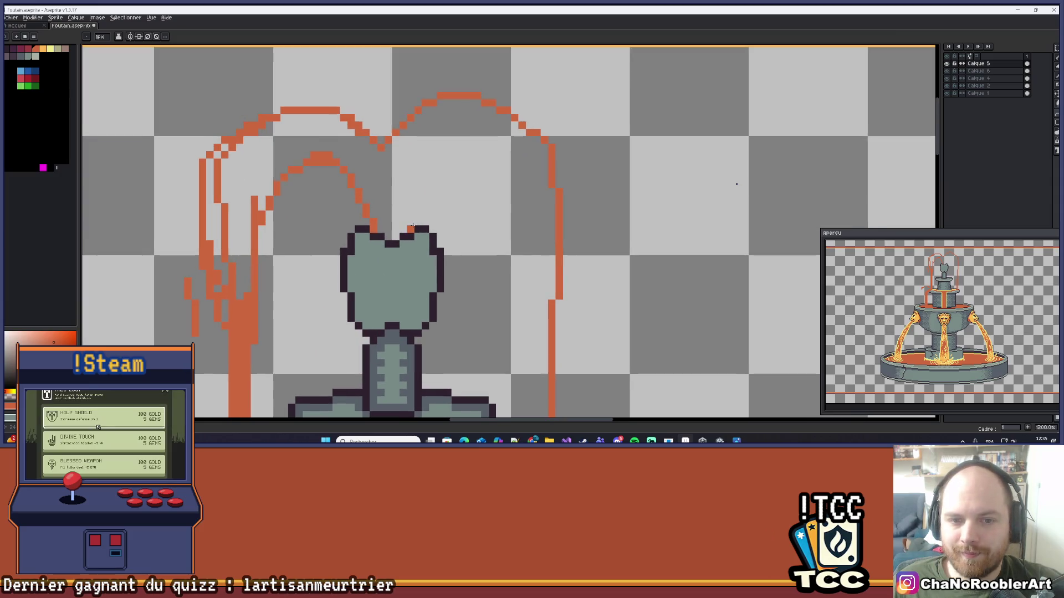
mouse_move(411, 228)
mouse_down()
mouse_move(501, 229)
mouse_move(446, 169)
mouse_move(457, 153)
mouse_move(446, 143)
mouse_up()
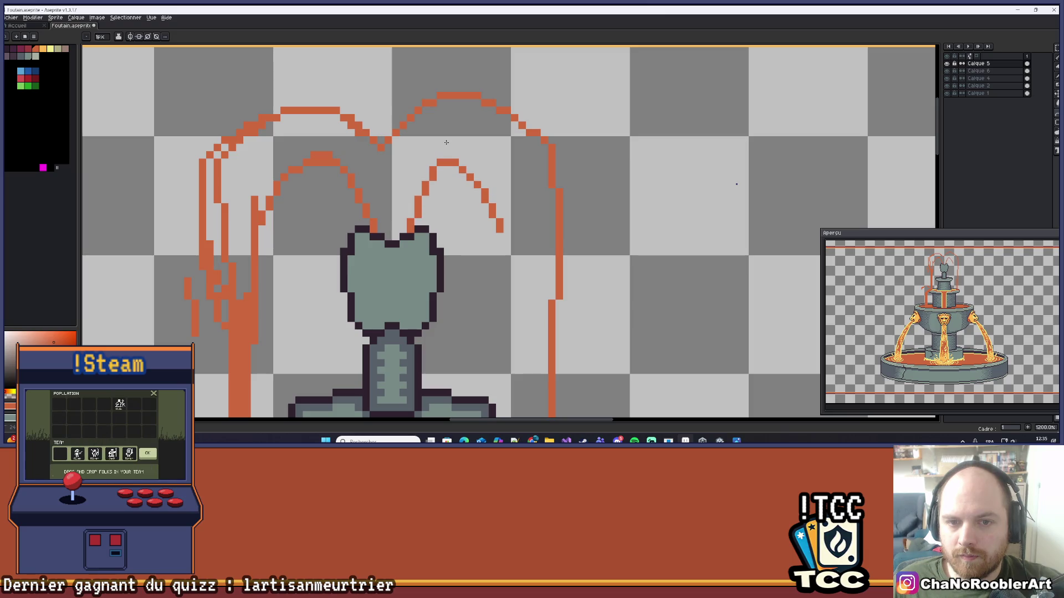
scroll(446, 143, down, 5)
scroll(502, 212, up, 2)
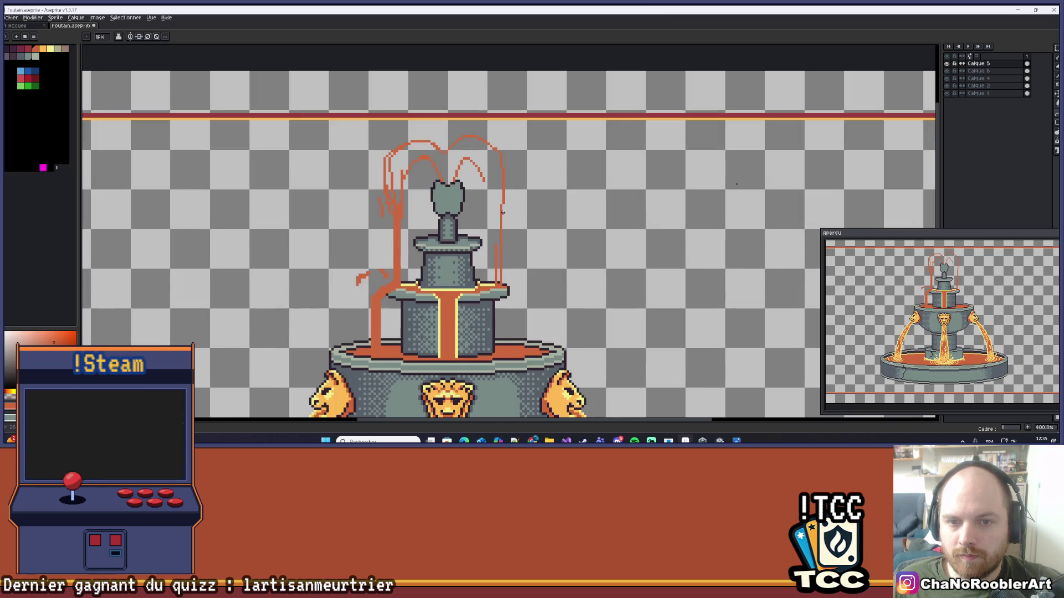
scroll(502, 212, up, 2)
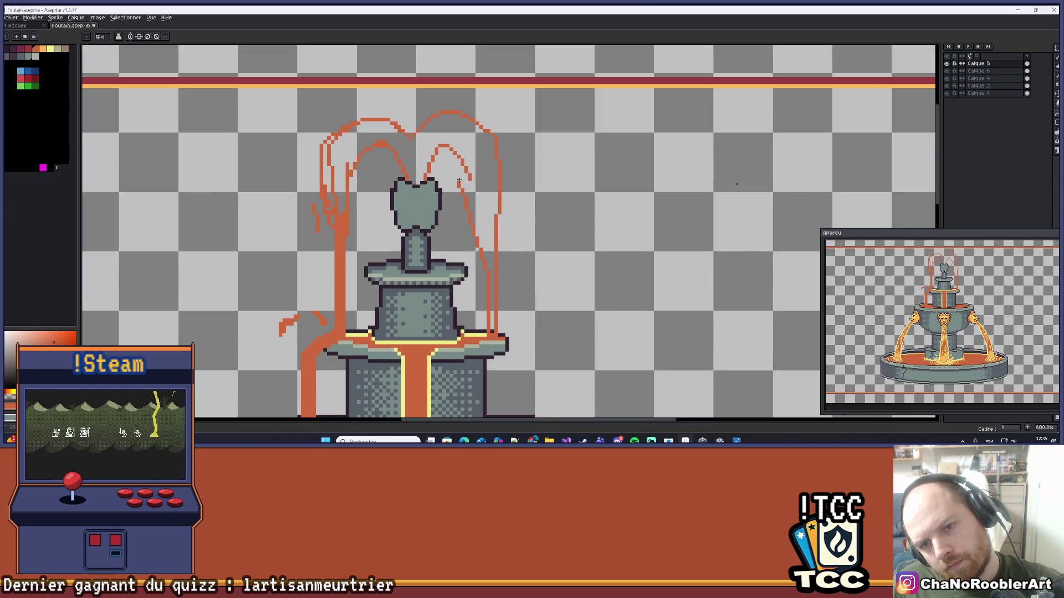
drag(471, 179, 483, 191)
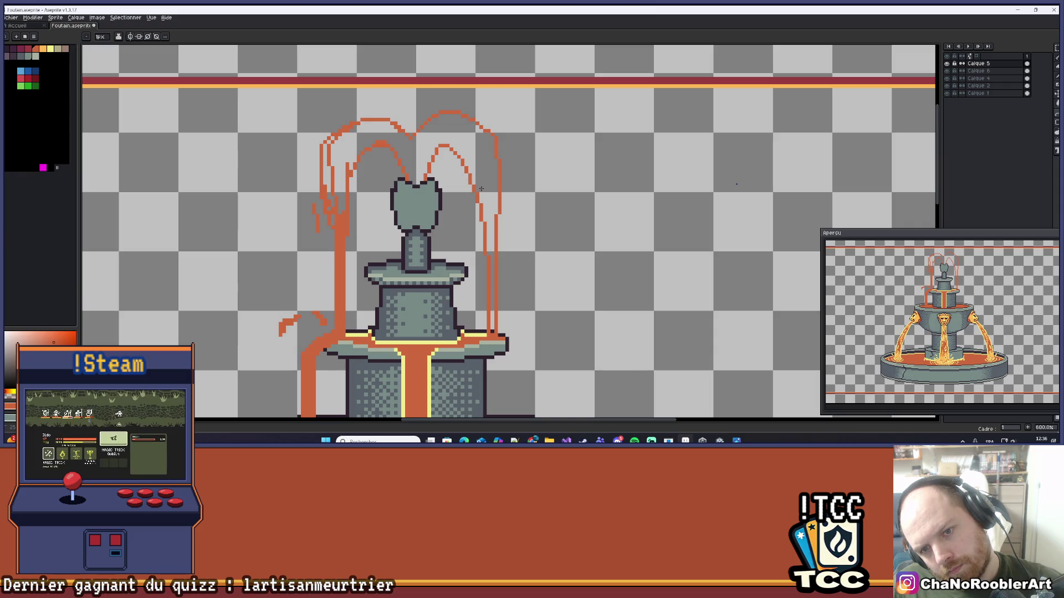
- Undo two orange bucket fills that flooded the canvas and turn on the bucket's Contiguous option
scroll(481, 189, down, 3)
key(g)
click(492, 160)
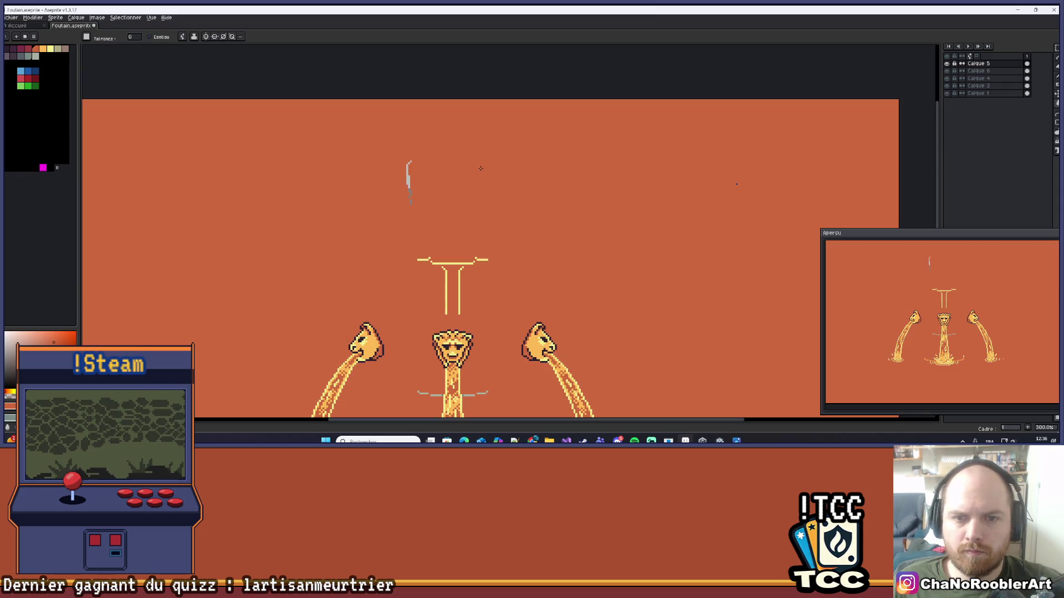
key(ctrl+z)
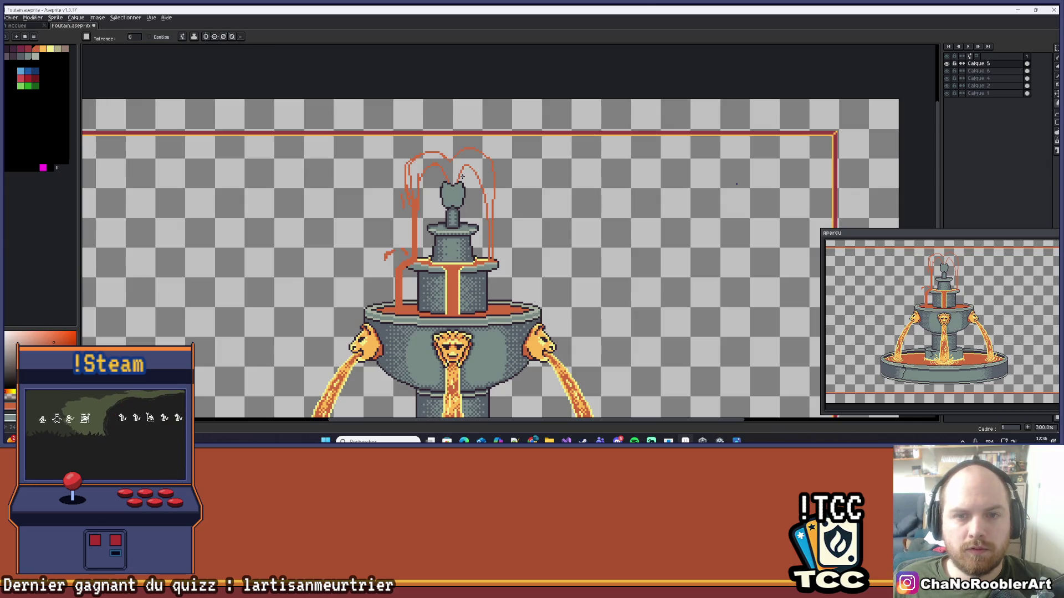
click(476, 168)
key(ctrl+z)
click(148, 37)
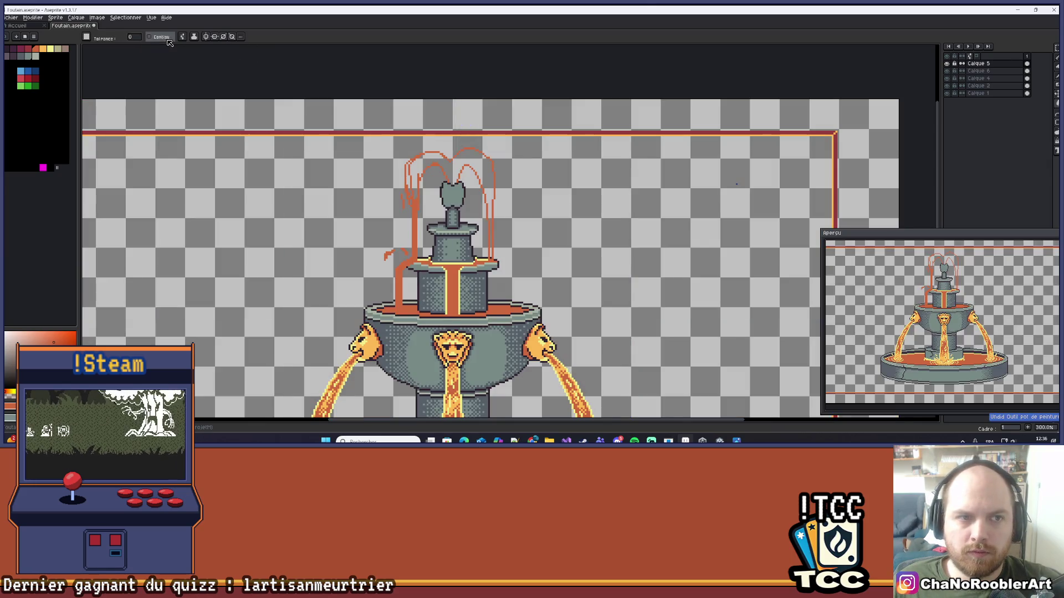
scroll(469, 238, up, 6)
key(b)
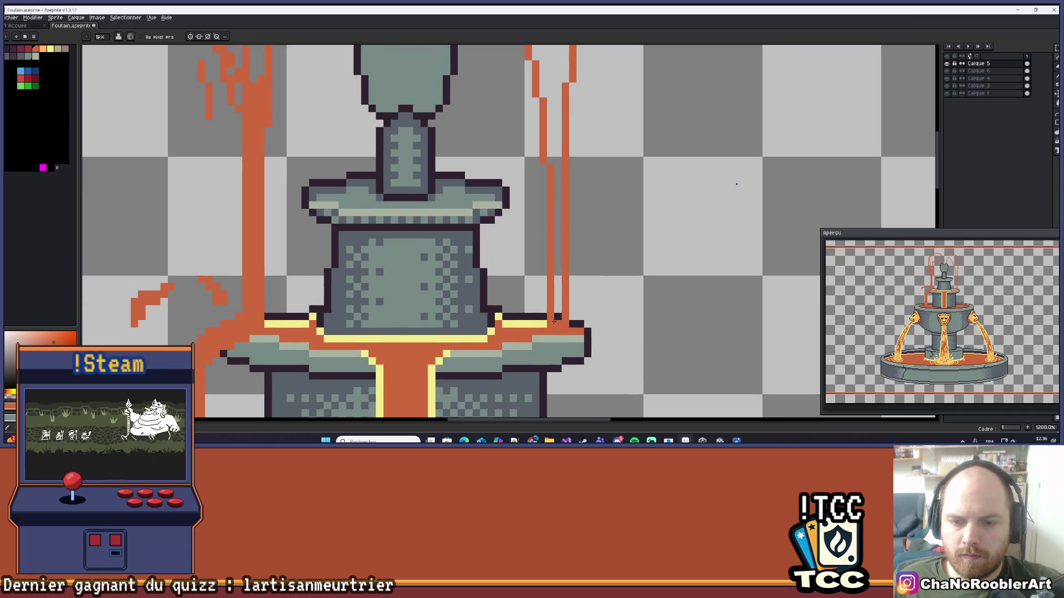
- Retry the water fill, undo its spill, and toggle the Calque 5 layer off and on to check it
scroll(569, 309, down, 3)
key(g)
click(534, 158)
key(ctrl+z)
scroll(598, 217, down, 5)
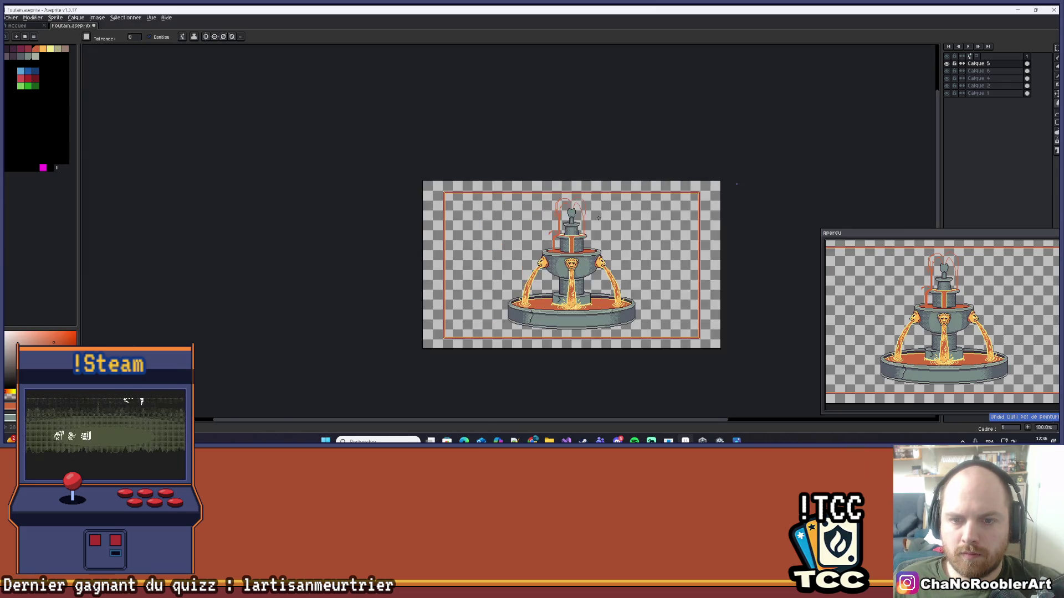
scroll(571, 212, up, 5)
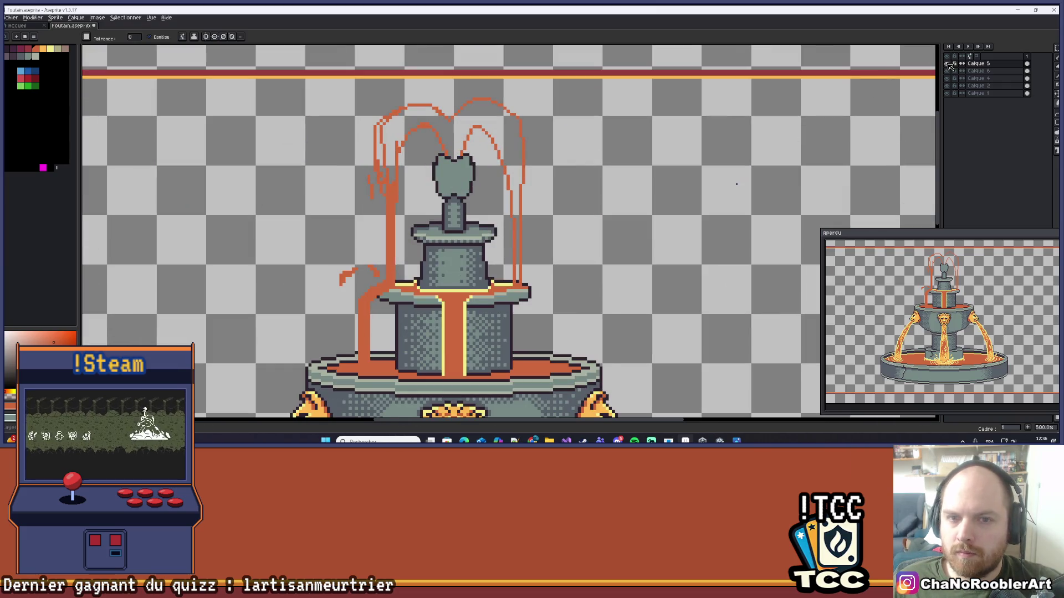
click(948, 64)
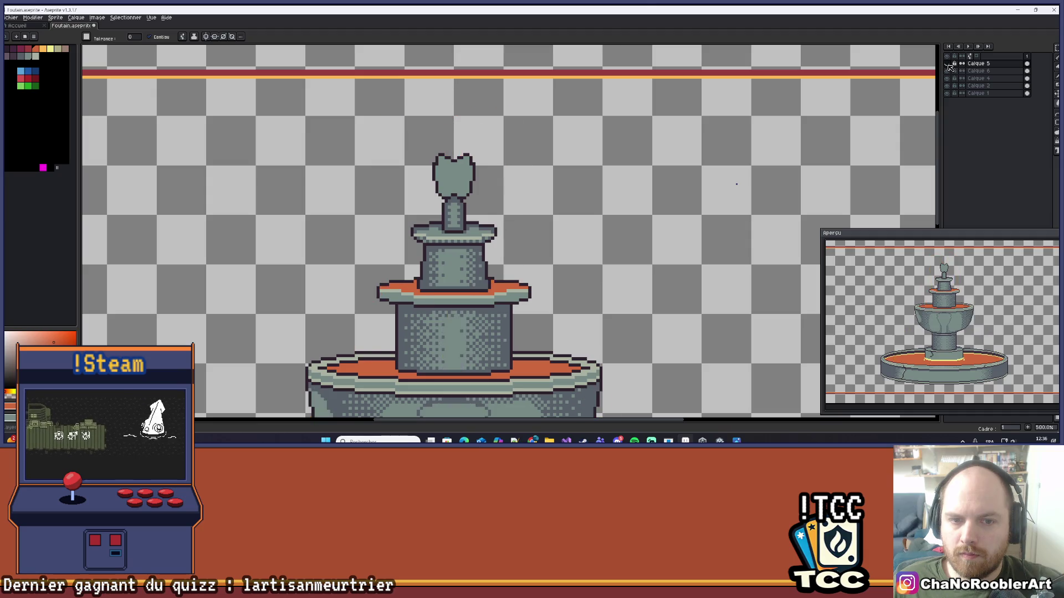
click(948, 63)
scroll(490, 128, up, 2)
- Sample the orange water colour and bucket-fill the outlined water jets above the statue
key(i)
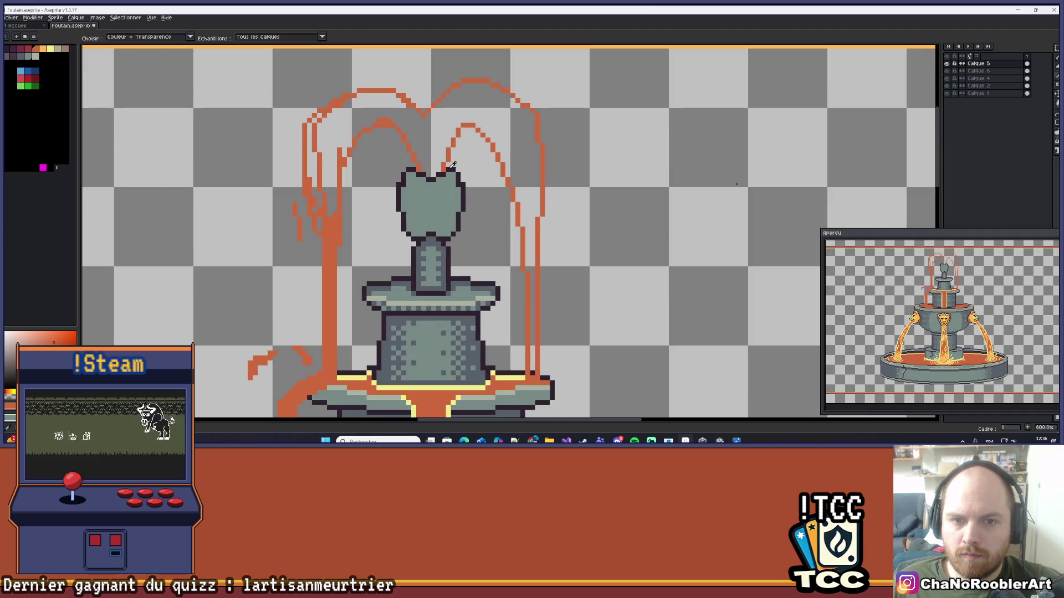
click(452, 165)
key(b)
scroll(431, 168, up, 1)
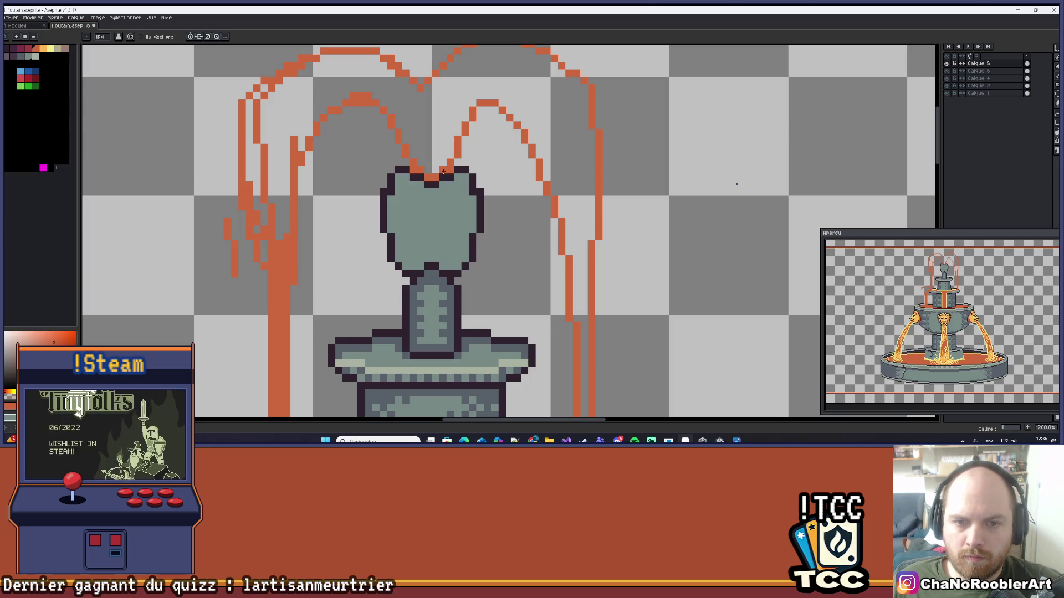
key(g)
click(447, 122)
- Bucket-fill the leftover grey gaps along the left edge of the orange water jets
drag(446, 122, 492, 112)
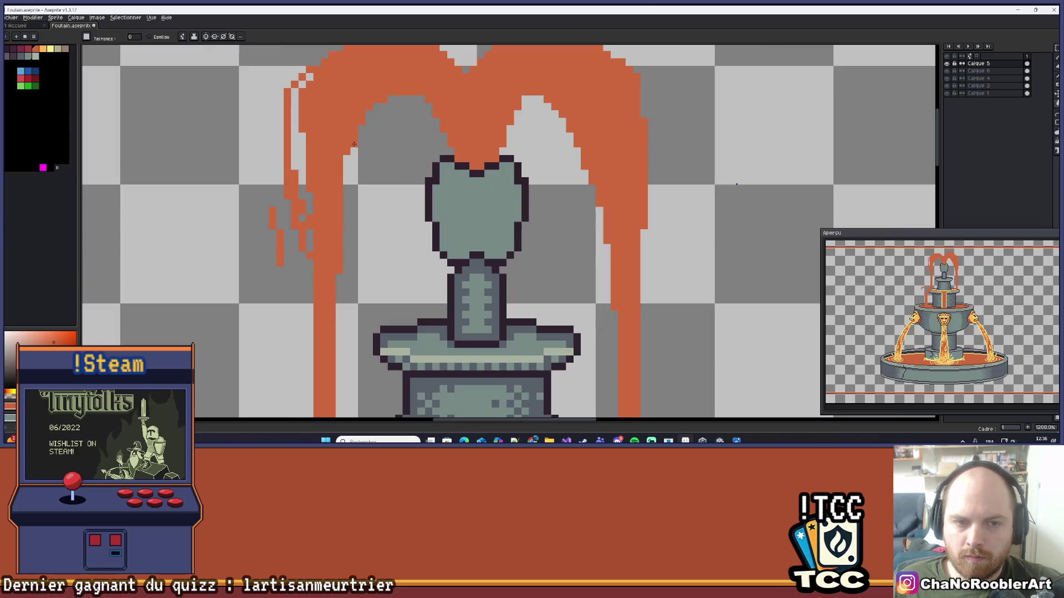
click(298, 138)
click(307, 220)
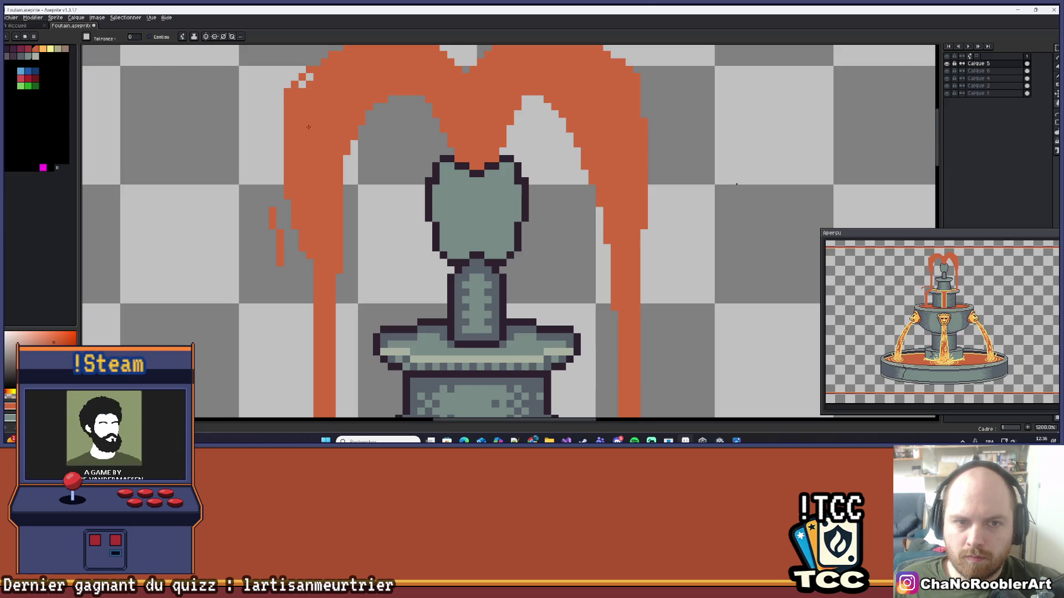
scroll(302, 84, down, 3)
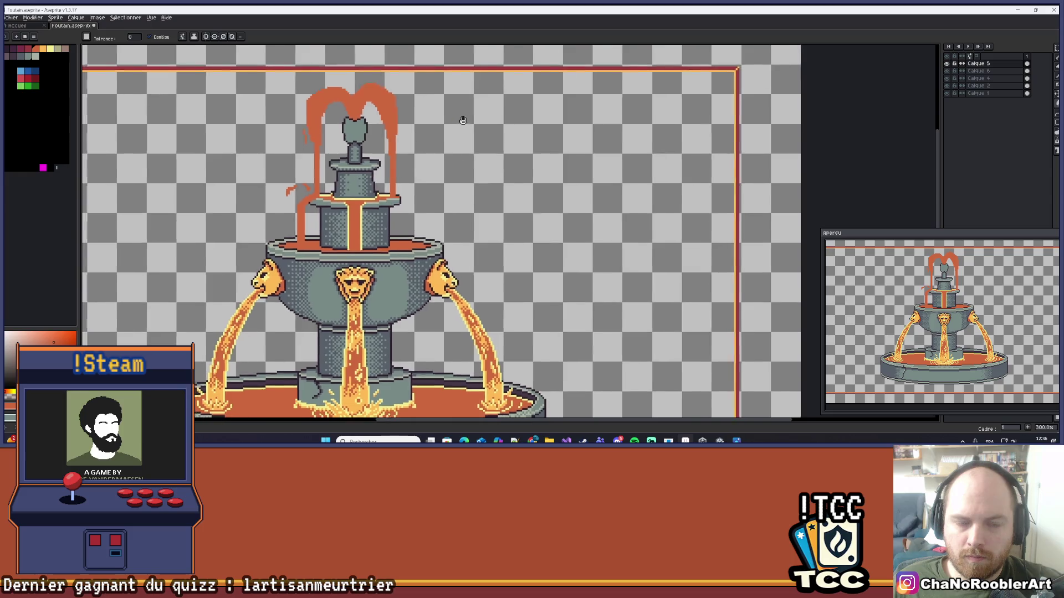
scroll(443, 127, up, 2)
scroll(438, 153, up, 4)
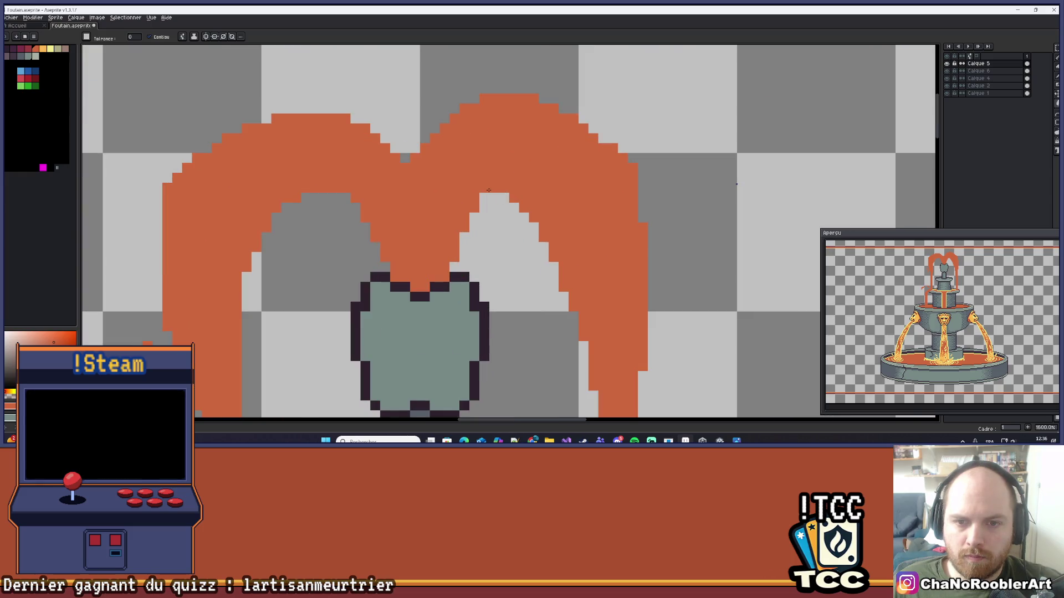
- Pan and zoom to centre the fountain in the view
key(v)
scroll(508, 178, down, 3)
key(b)
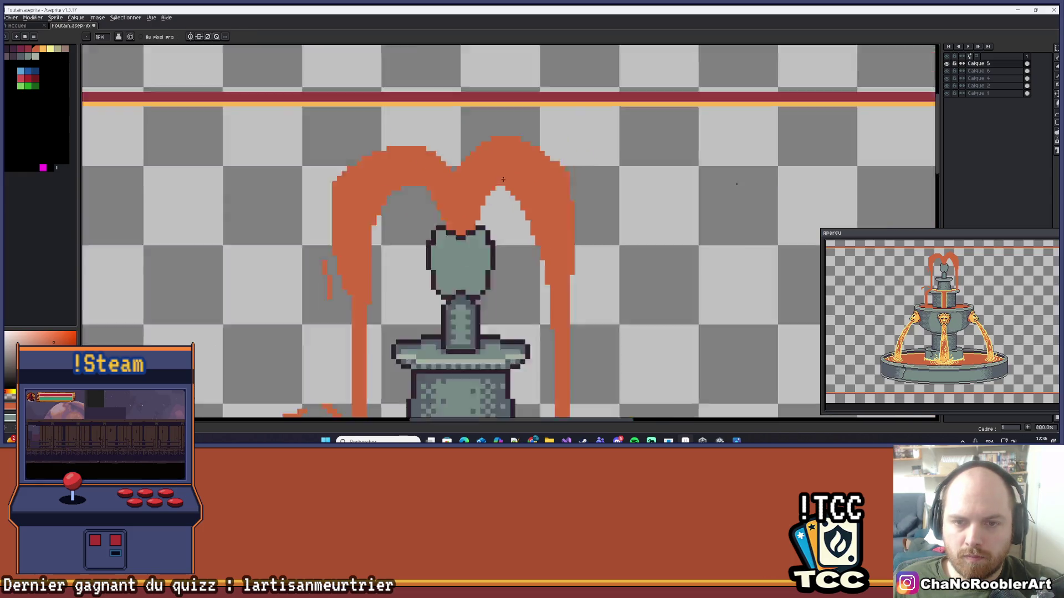
scroll(559, 165, down, 3)
scroll(512, 144, up, 1)
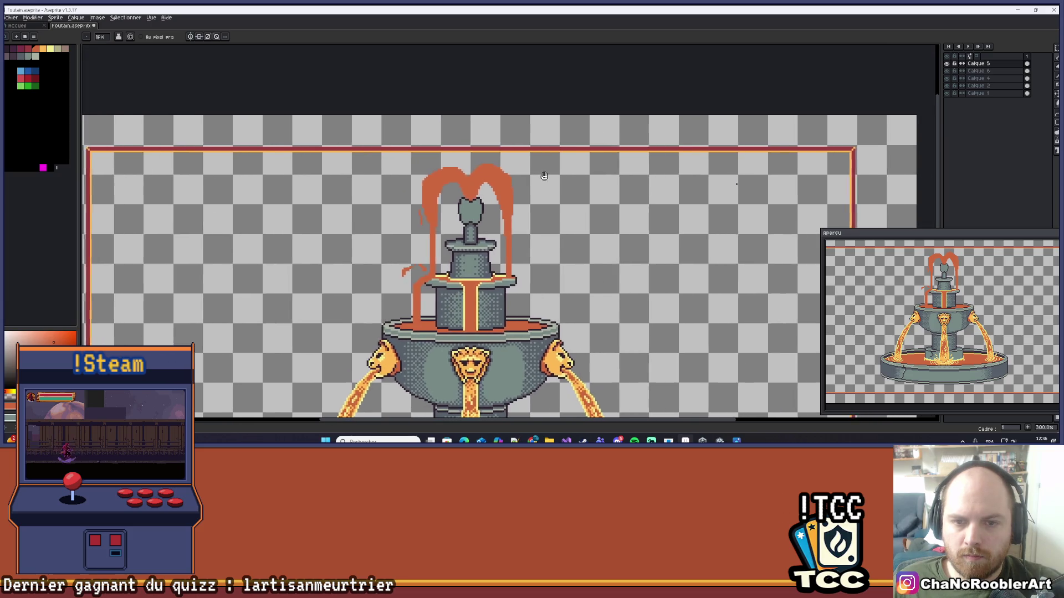
drag(511, 134, 484, 133)
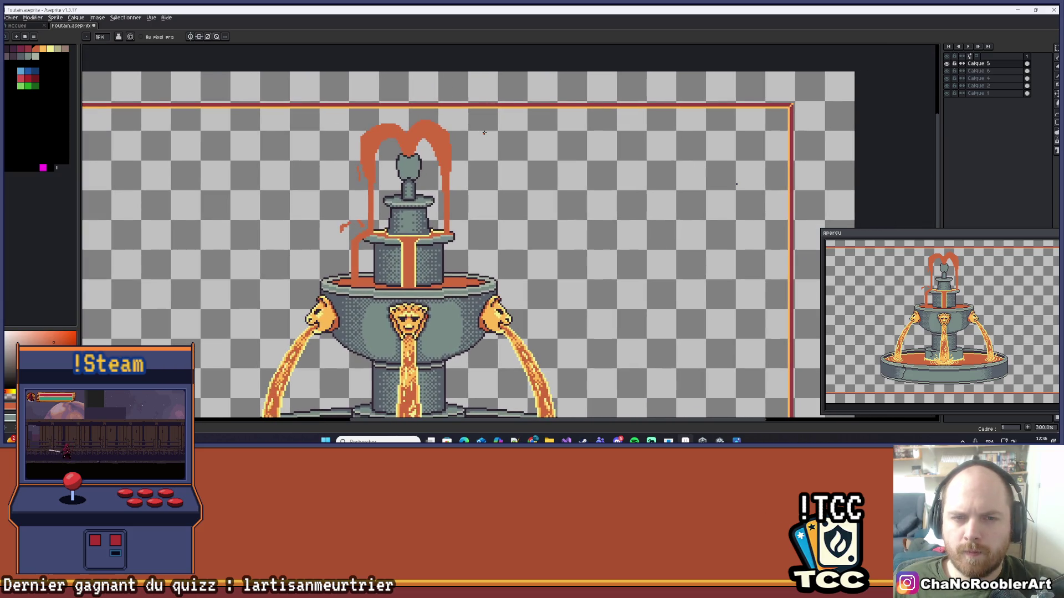
scroll(374, 136, up, 4)
key(e)
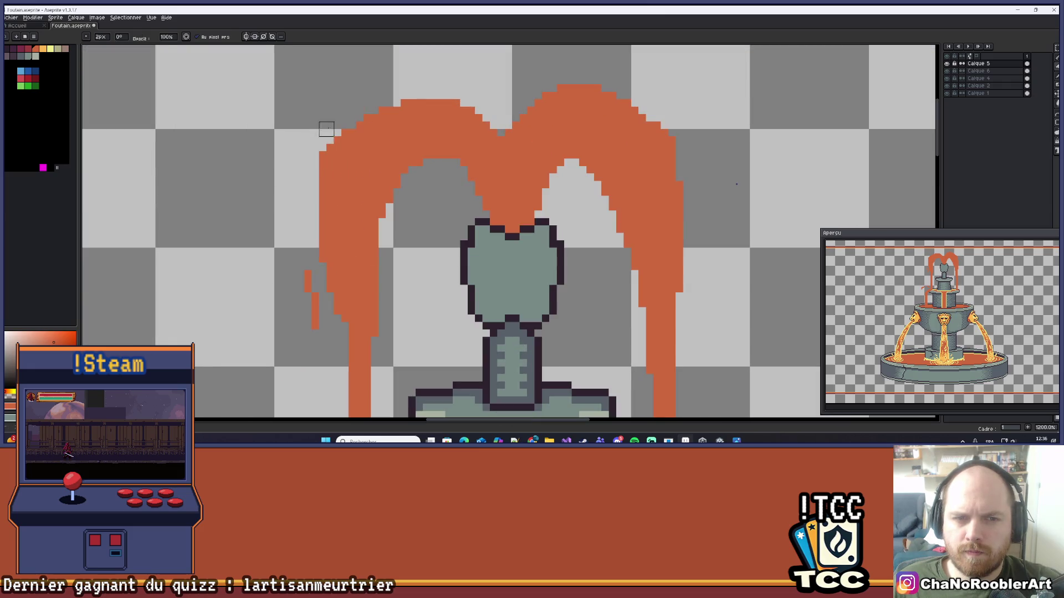
mouse_move(319, 164)
mouse_down()
mouse_move(412, 99)
mouse_move(451, 91)
mouse_move(451, 100)
mouse_up()
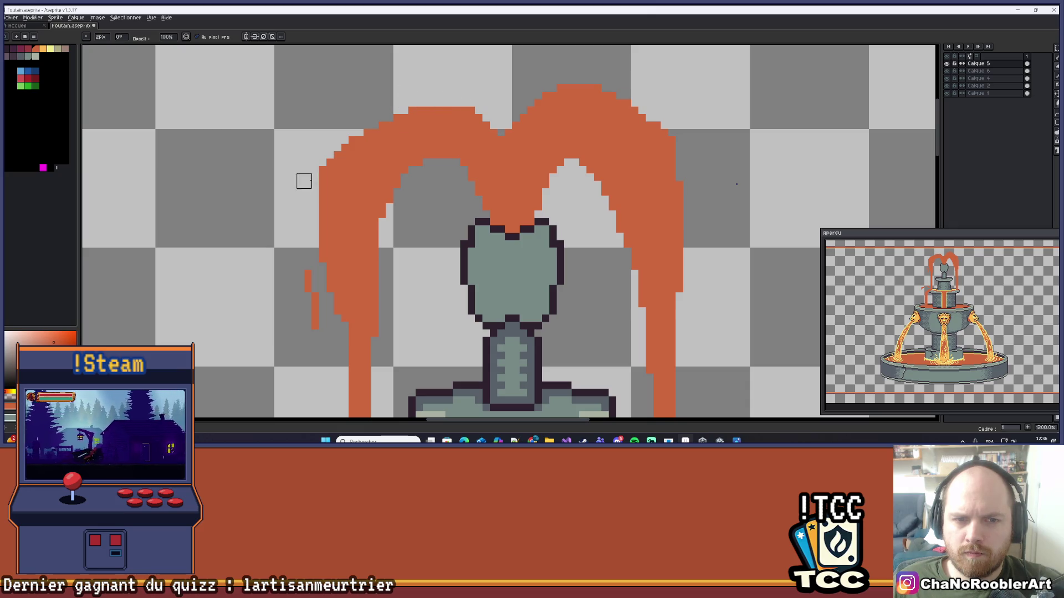
drag(323, 173, 323, 219)
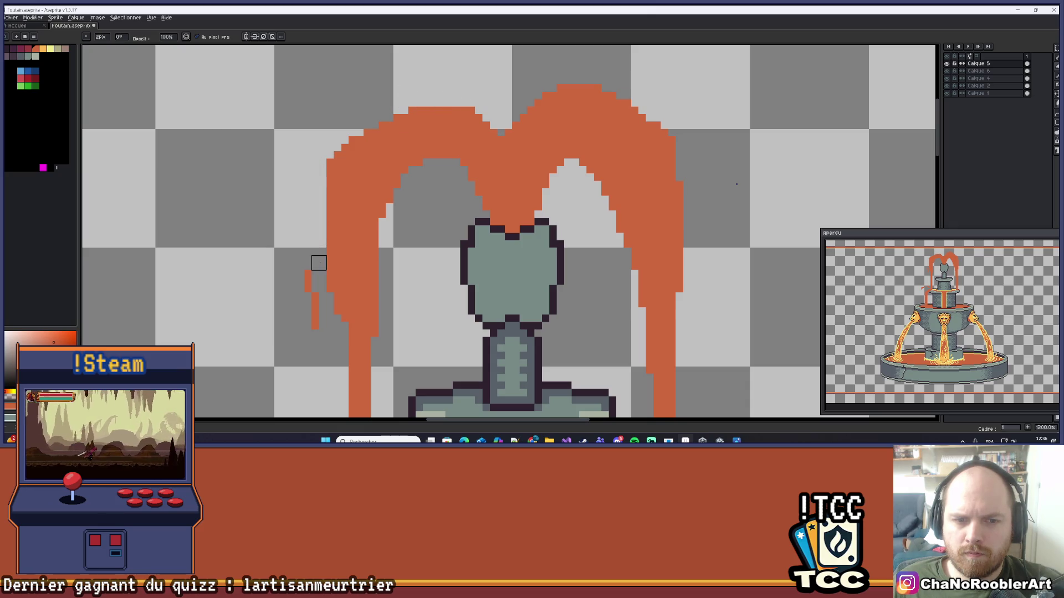
scroll(321, 182, down, 2)
scroll(320, 183, down, 4)
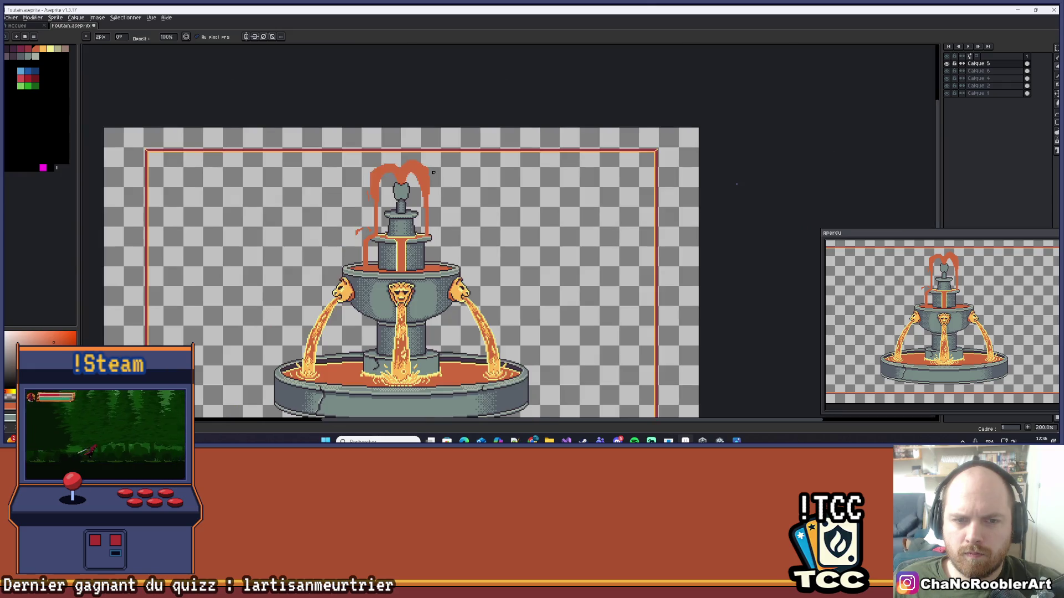
scroll(392, 195, up, 7)
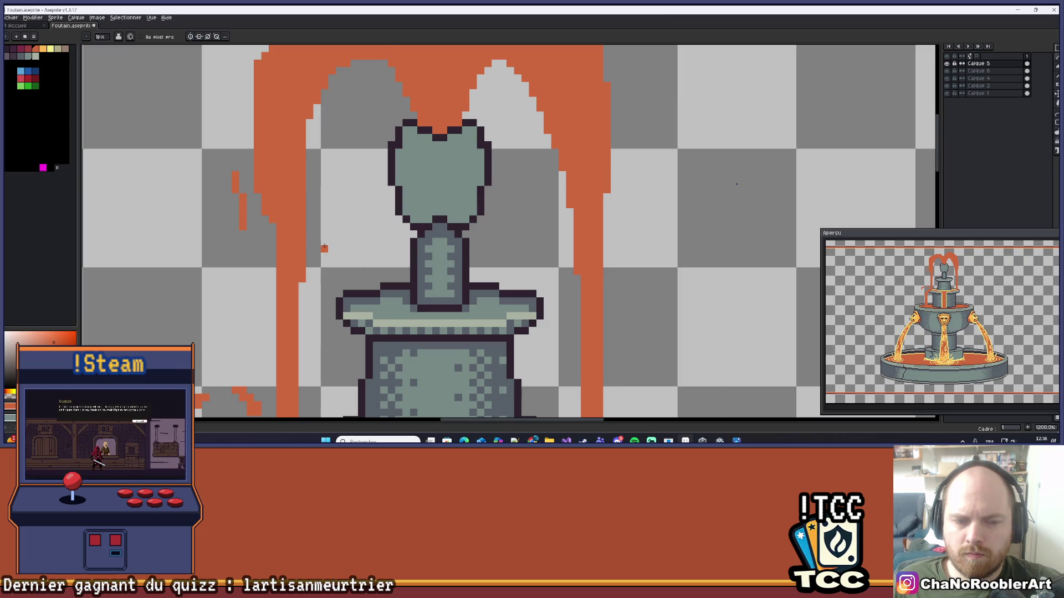
scroll(324, 247, down, 5)
scroll(334, 236, down, 1)
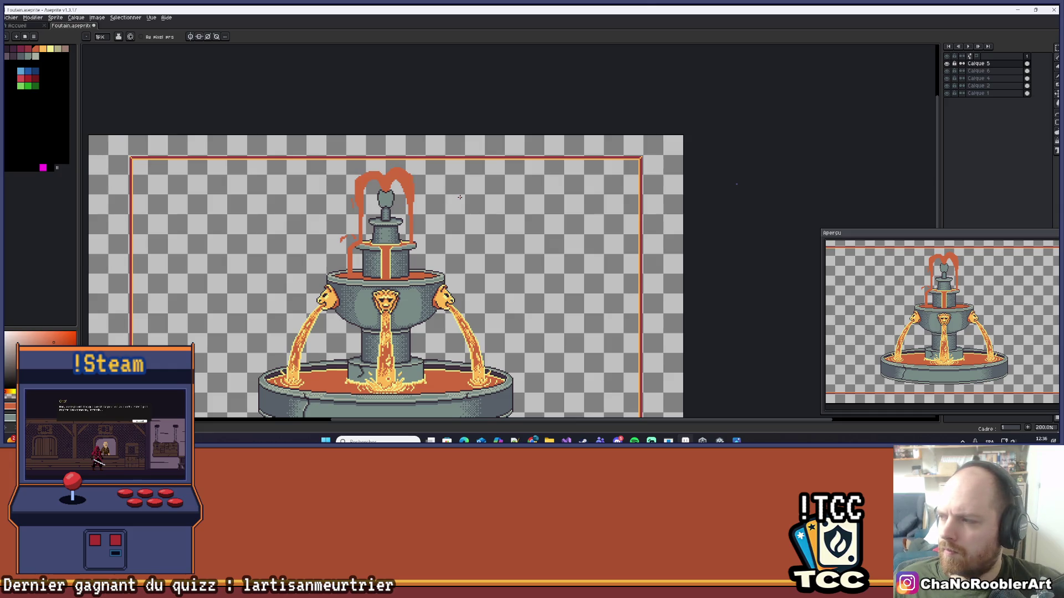
scroll(391, 188, up, 6)
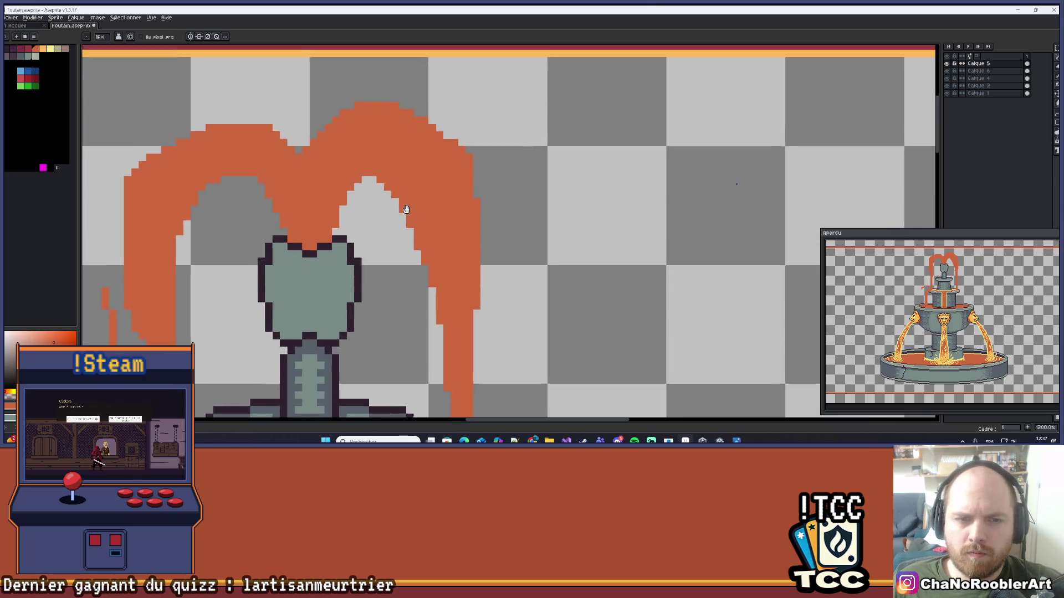
mouse_move(356, 240)
mouse_down()
mouse_move(364, 179)
mouse_move(429, 198)
mouse_move(442, 280)
mouse_move(425, 230)
mouse_up()
key(ctrl+z)
mouse_move(332, 247)
mouse_down()
mouse_move(415, 191)
mouse_move(444, 287)
mouse_move(376, 191)
mouse_up()
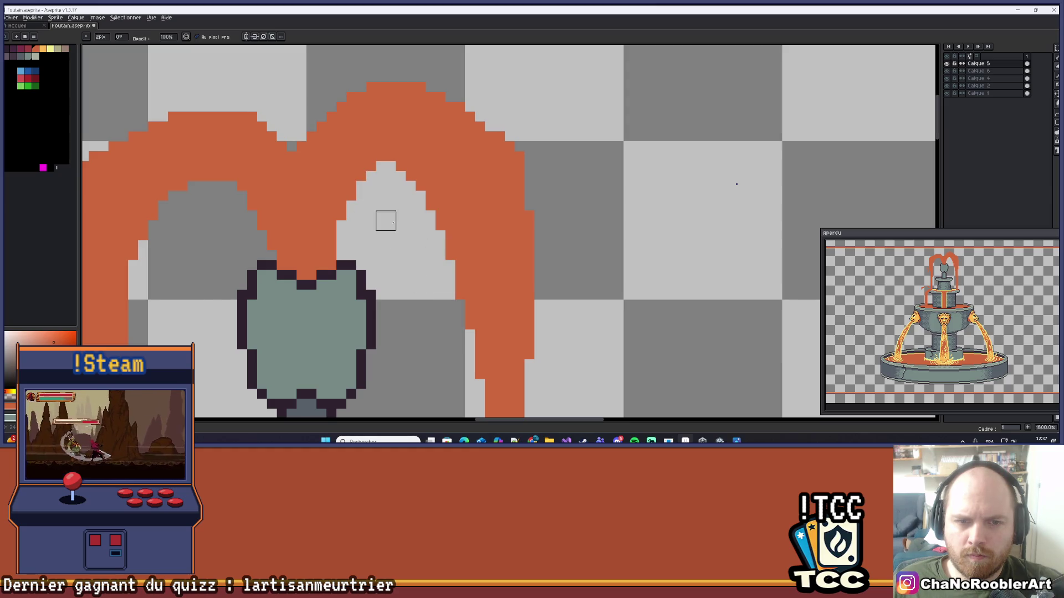
scroll(399, 230, down, 4)
scroll(452, 228, up, 4)
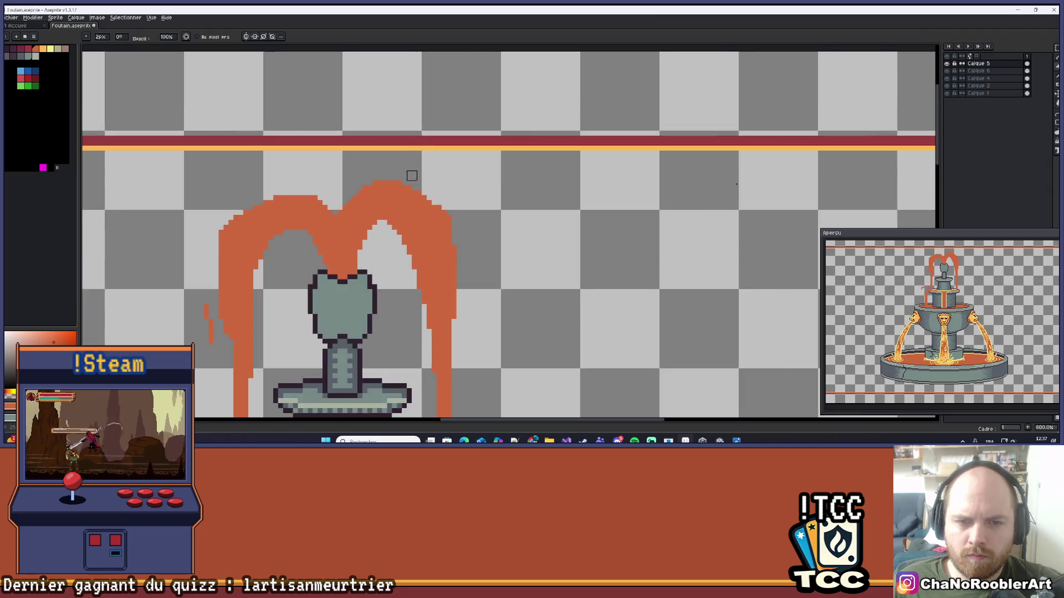
scroll(491, 271, up, 1)
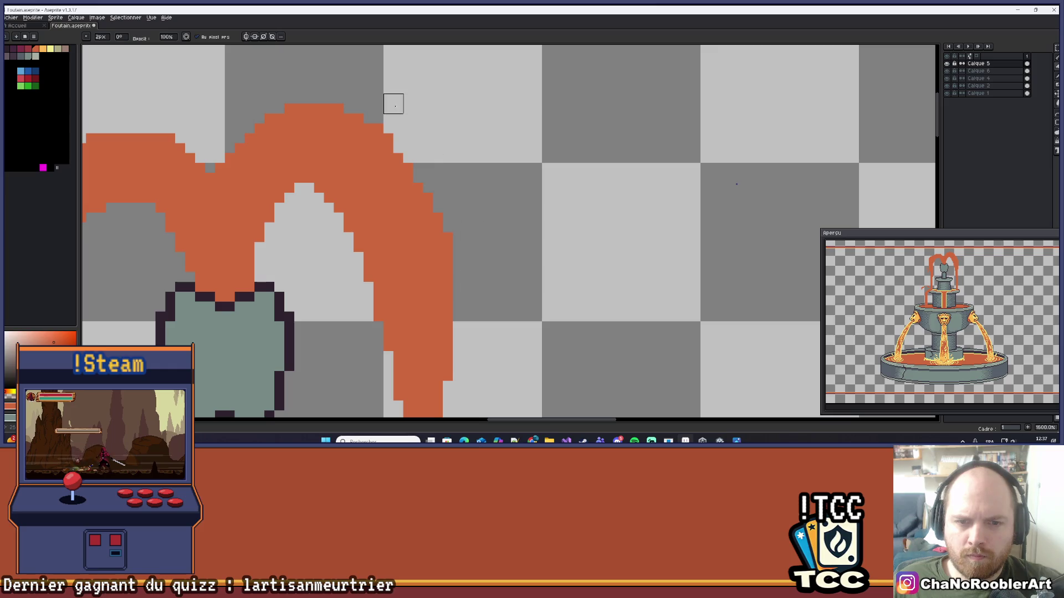
scroll(482, 312, down, 5)
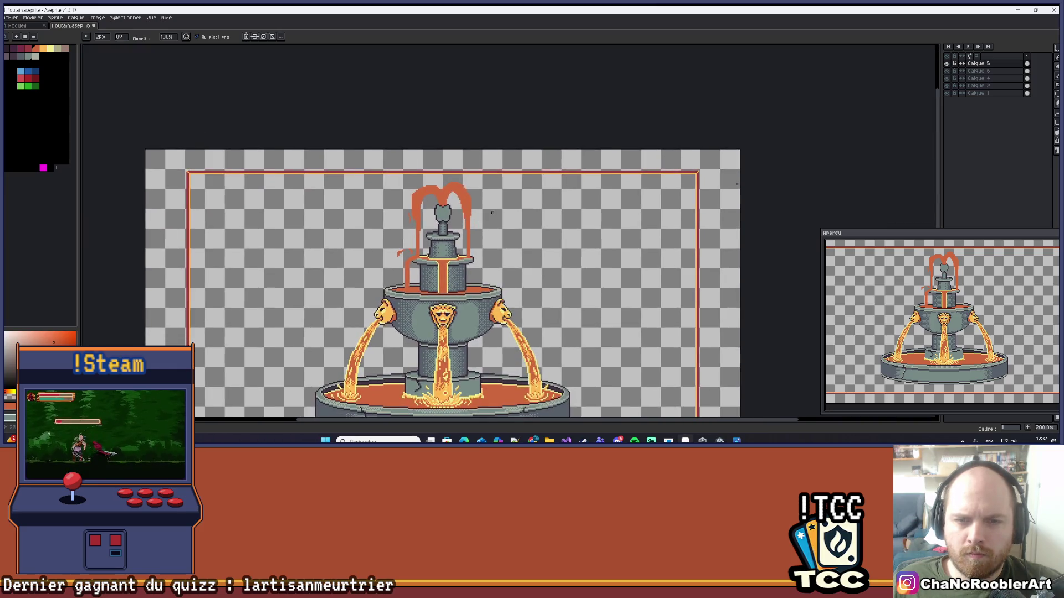
scroll(471, 215, up, 3)
drag(471, 216, 527, 241)
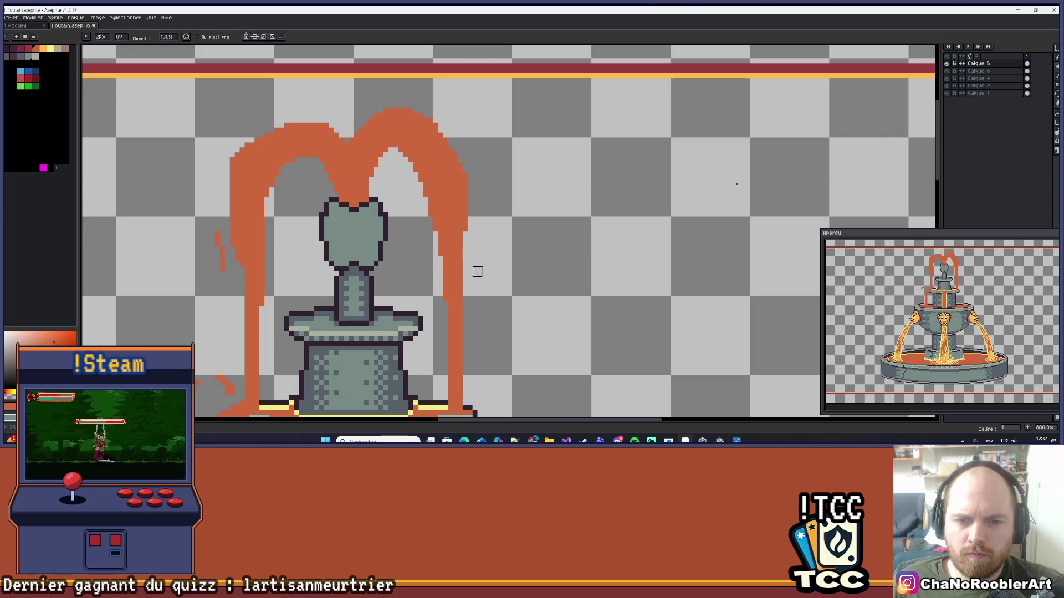
scroll(482, 273, down, 5)
scroll(520, 280, up, 4)
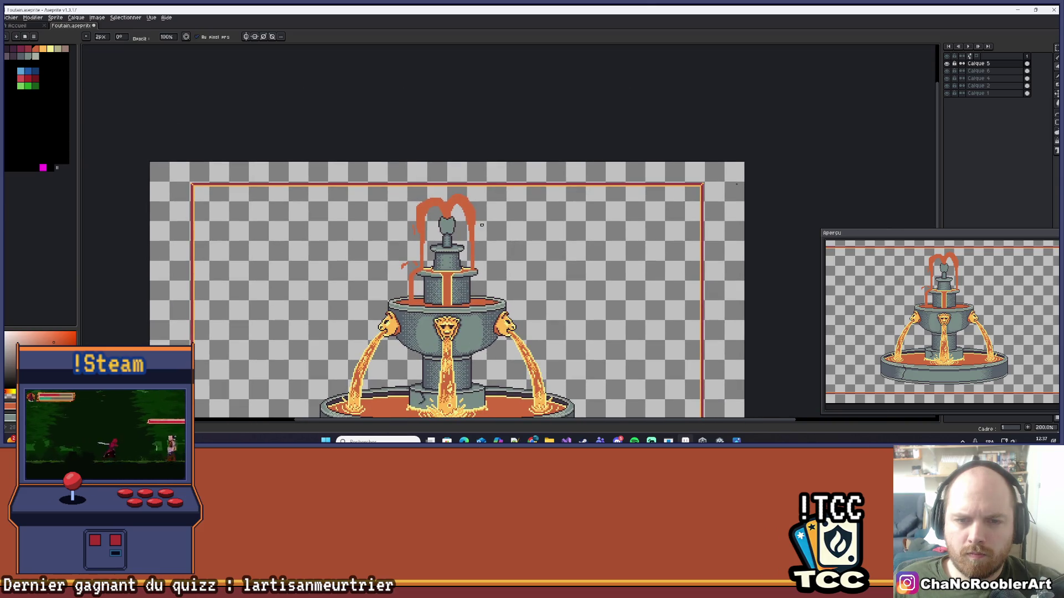
scroll(443, 200, down, 2)
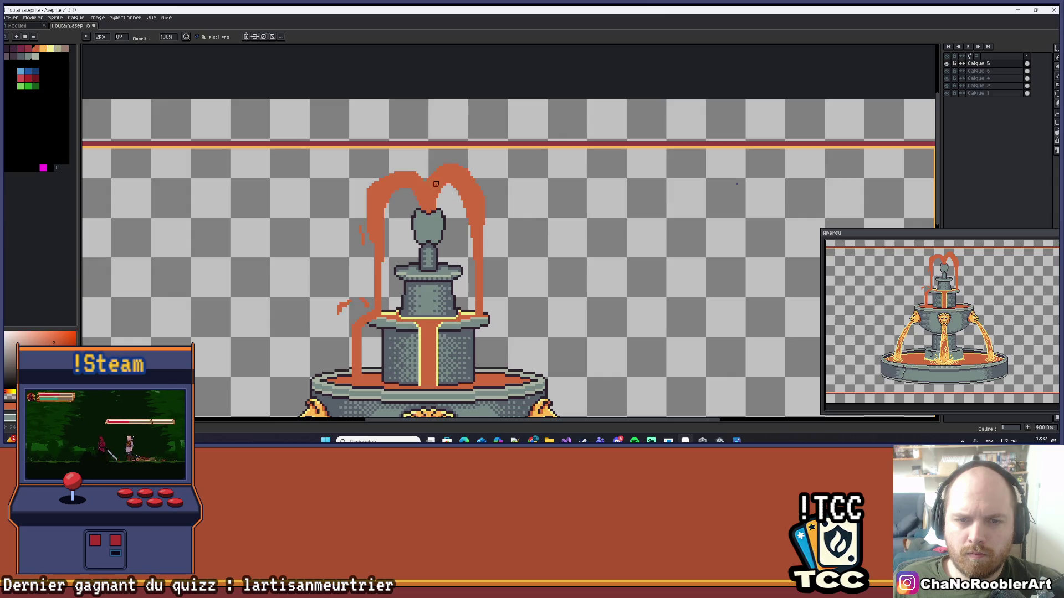
scroll(435, 183, down, 2)
scroll(474, 228, up, 4)
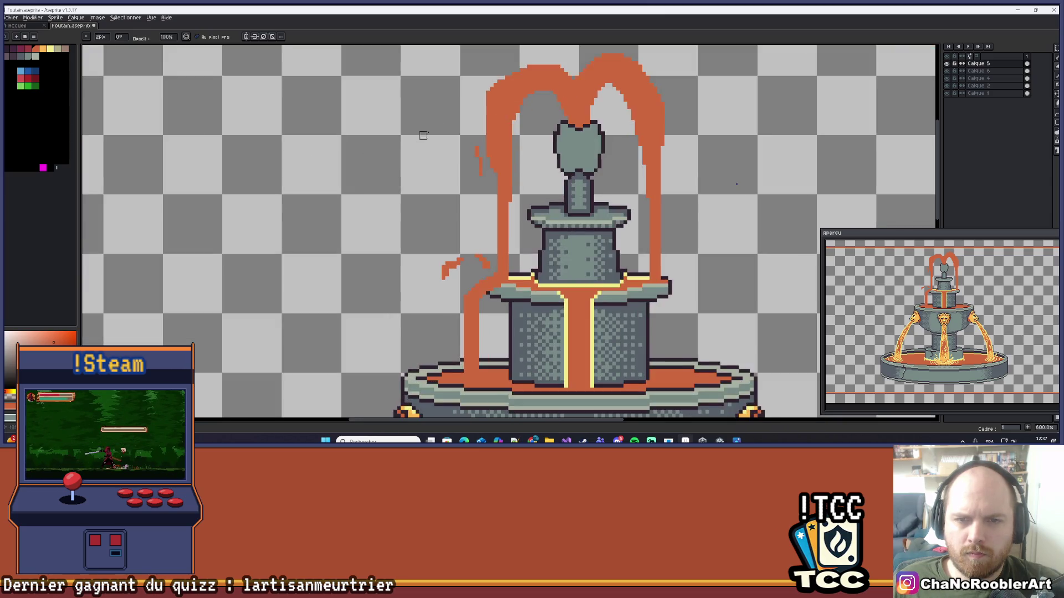
drag(423, 135, 397, 188)
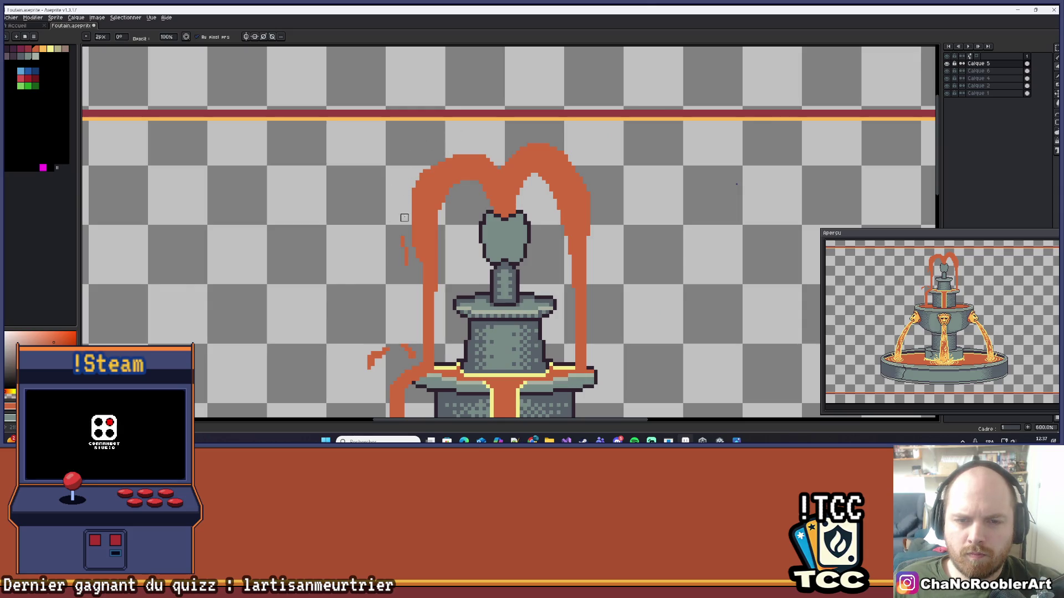
scroll(424, 154, down, 1)
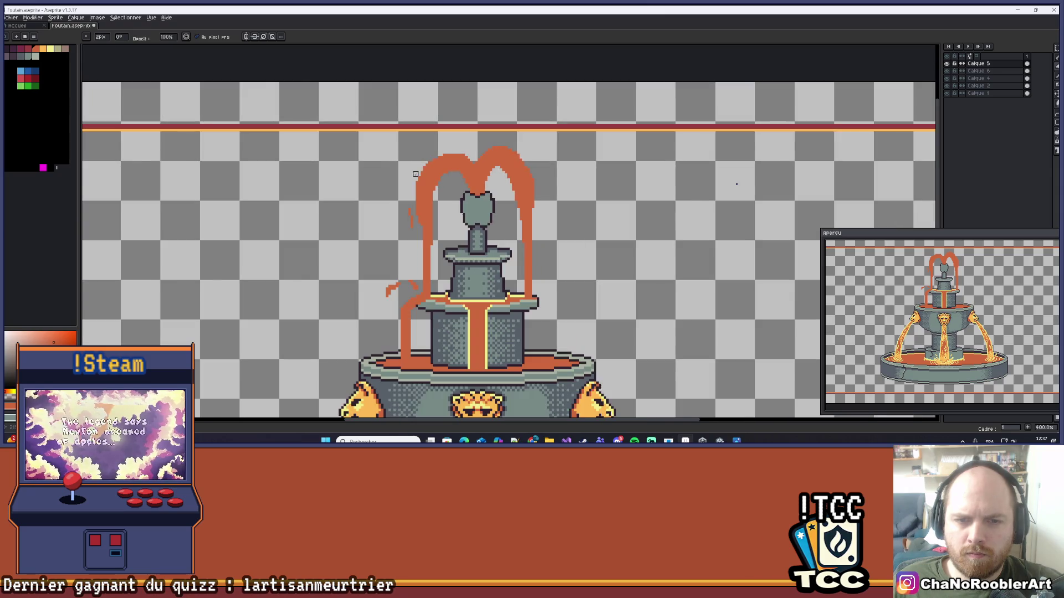
scroll(415, 174, down, 4)
scroll(398, 181, up, 3)
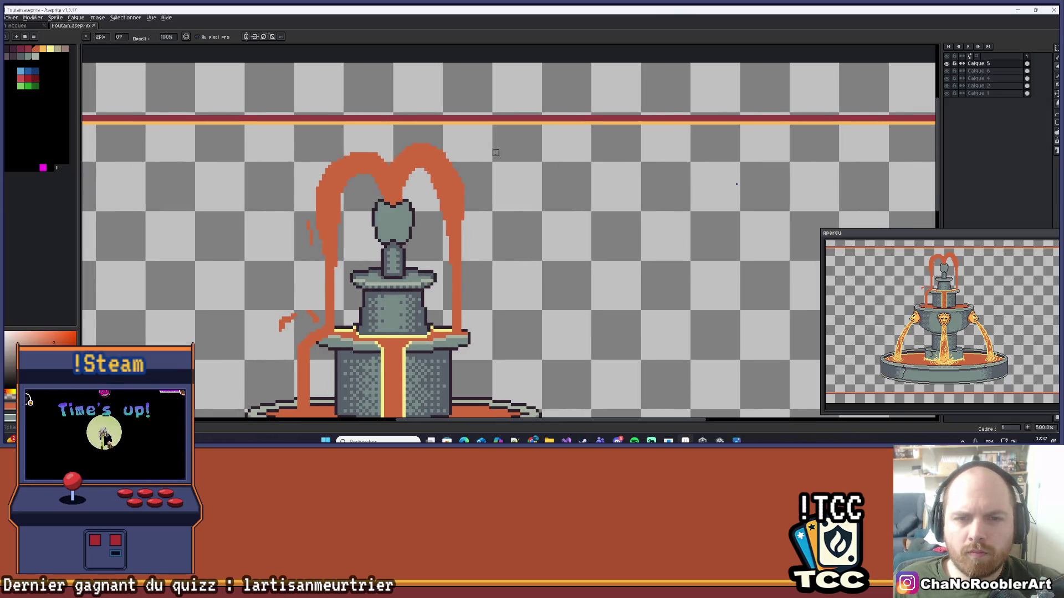
scroll(442, 147, up, 5)
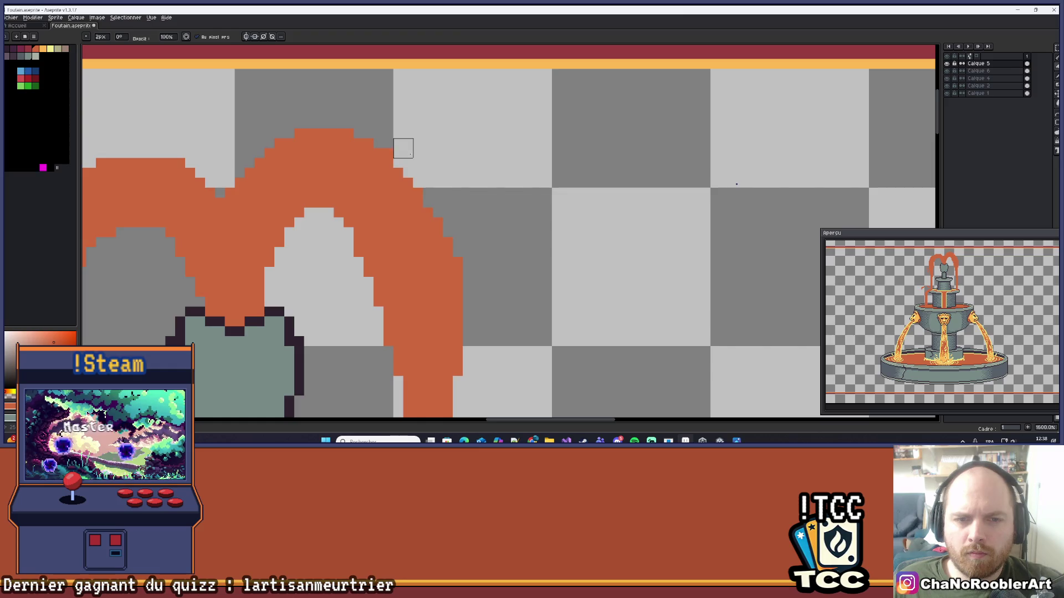
scroll(403, 138, down, 5)
scroll(454, 166, up, 2)
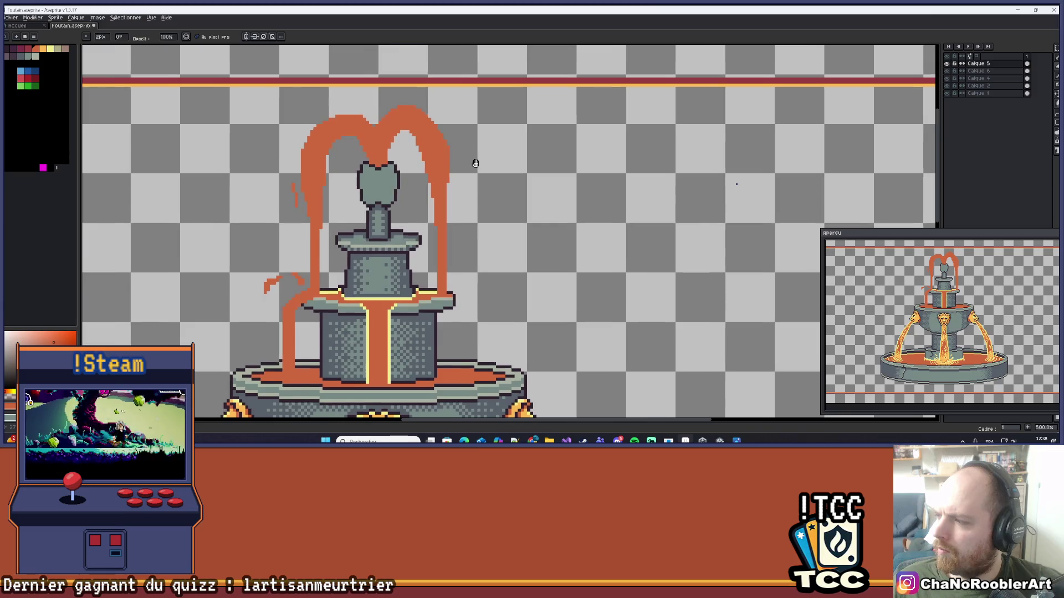
scroll(452, 168, up, 2)
key(i)
- Undo a stray vertical orange stroke and shrink the pencil back to 1 pixel
key(b)
drag(449, 186, 449, 219)
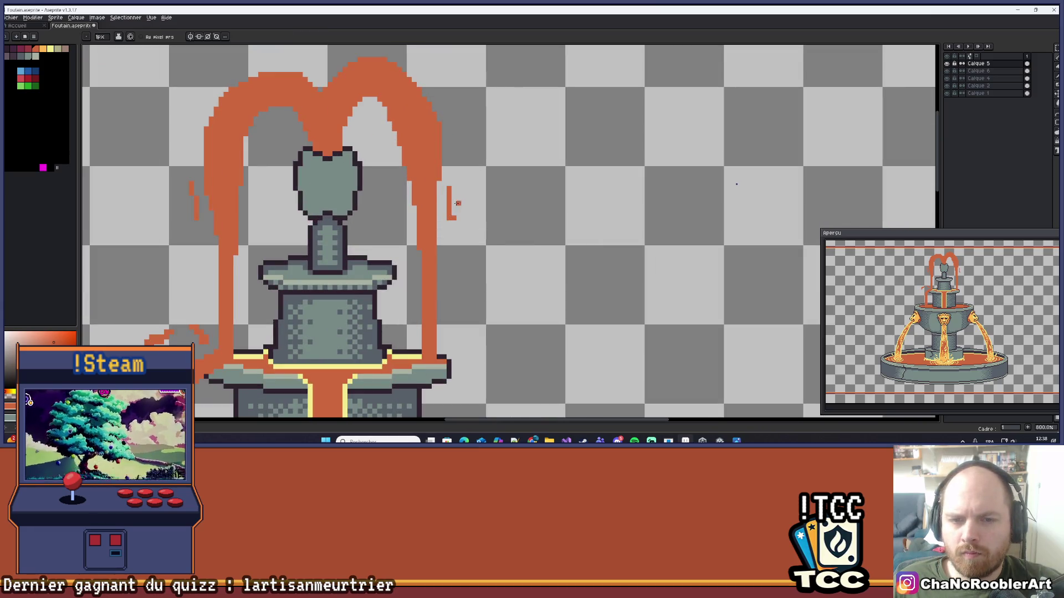
key(ctrl+z)
scroll(447, 178, up, 2)
key(minus)
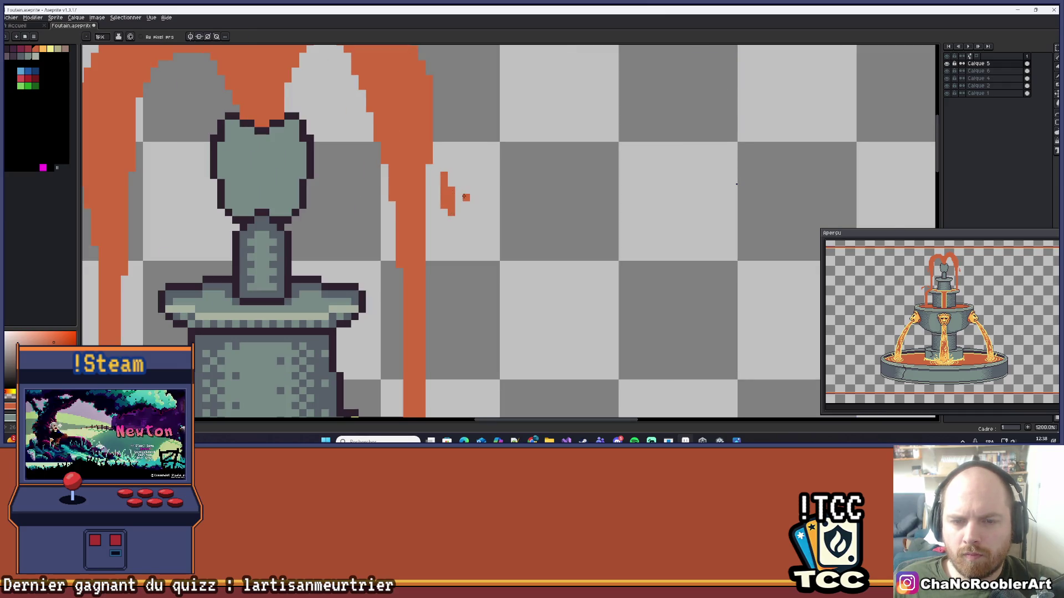
scroll(464, 197, up, 1)
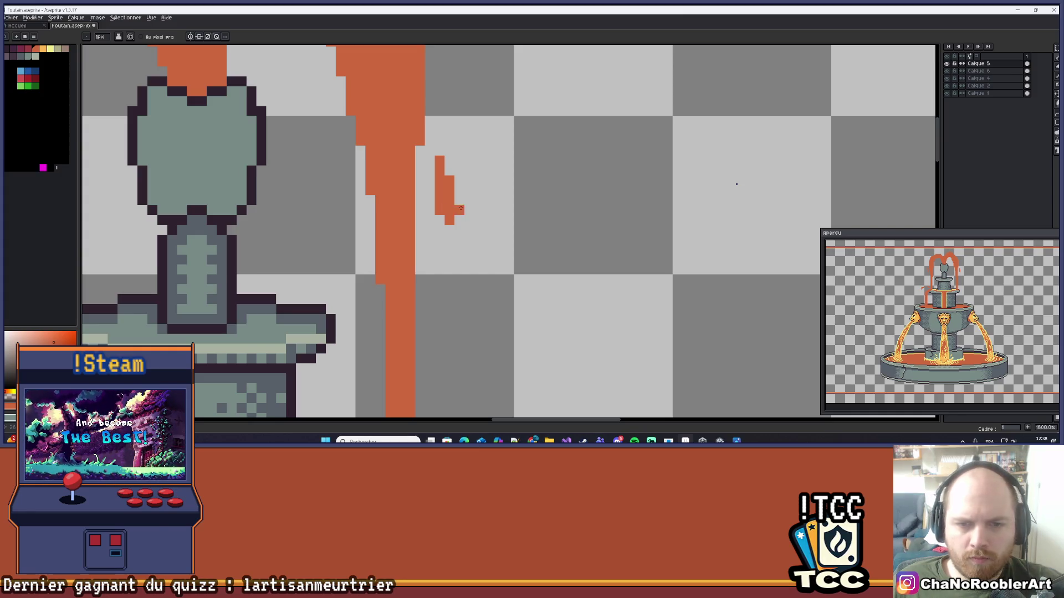
scroll(461, 208, up, 1)
- Place orange pixels forming a small droplet right of the right arc, removing the extra right-hand pixel
click(451, 242)
click(457, 204)
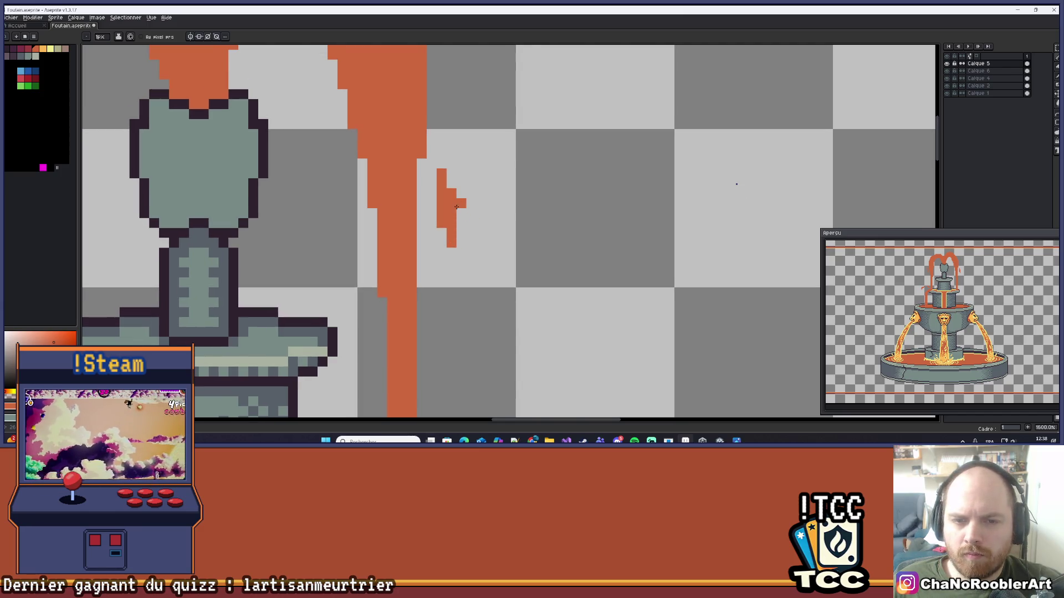
key(ctrl+z)
scroll(458, 224, down, 3)
scroll(472, 216, up, 3)
key(v)
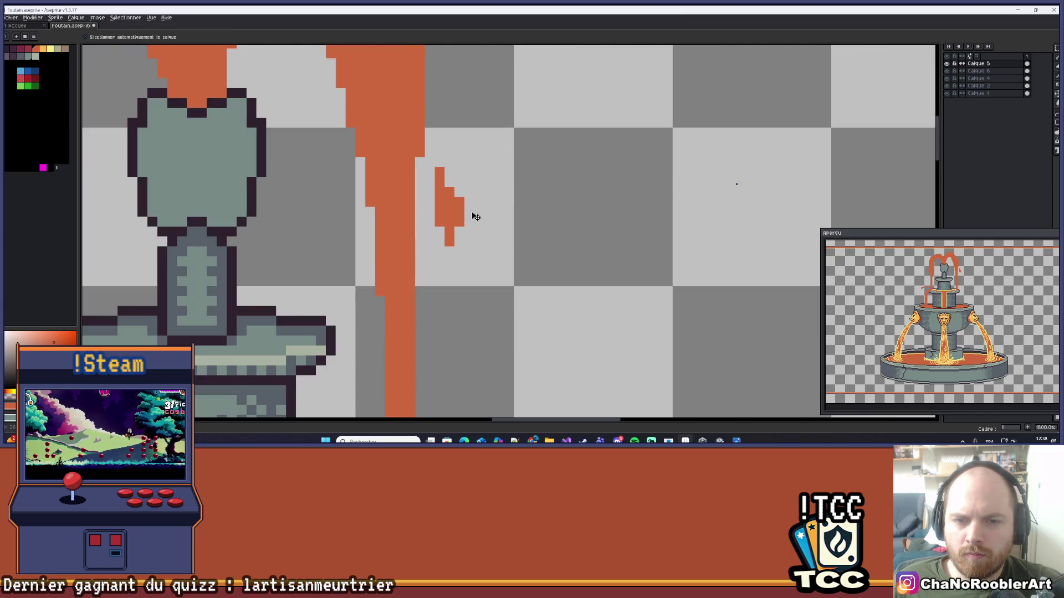
key(b)
scroll(499, 202, down, 3)
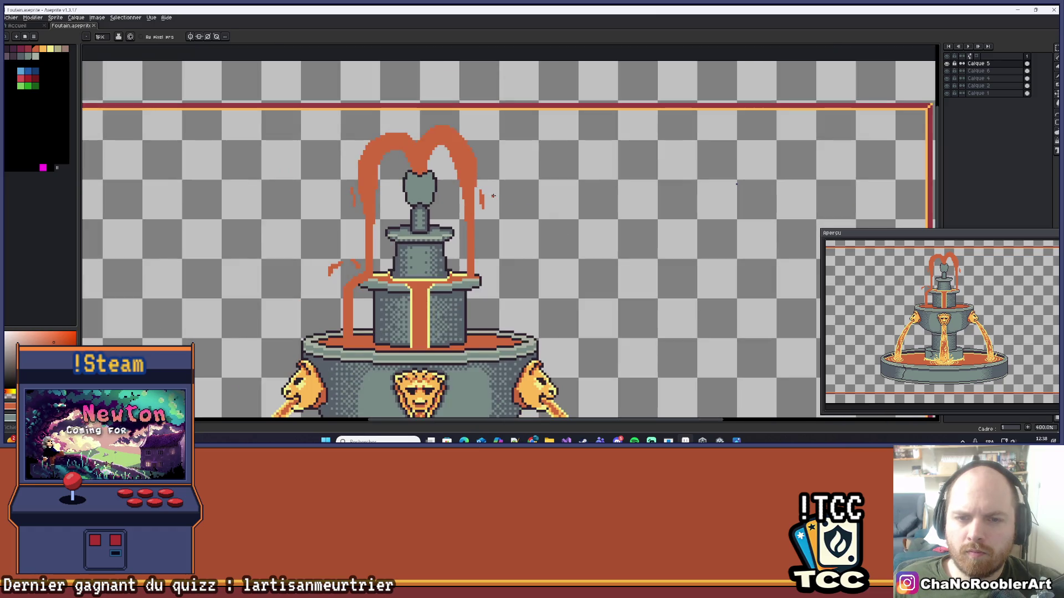
- Centre the fountain top and erase orange pixels along the spout's inner right edge
scroll(496, 207, up, 2)
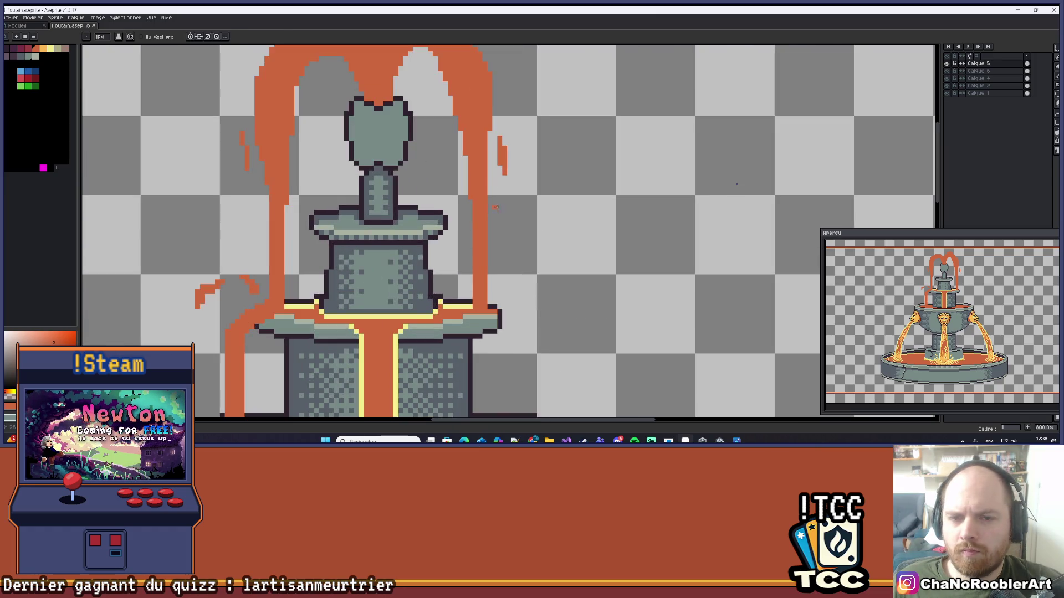
scroll(499, 208, down, 5)
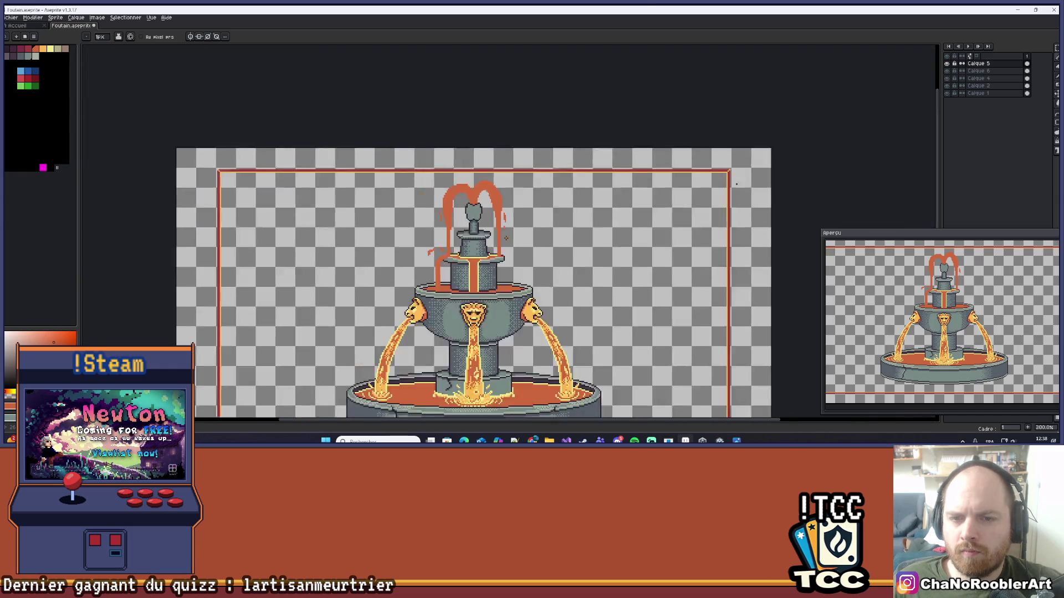
scroll(520, 215, up, 2)
scroll(520, 215, up, 2)
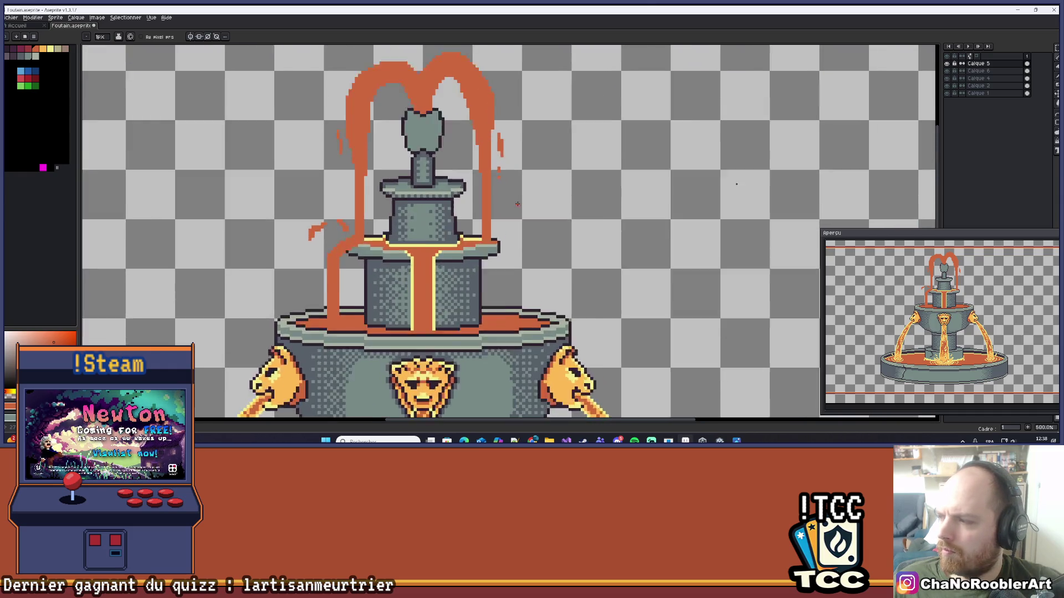
scroll(530, 245, down, 3)
scroll(531, 245, down, 1)
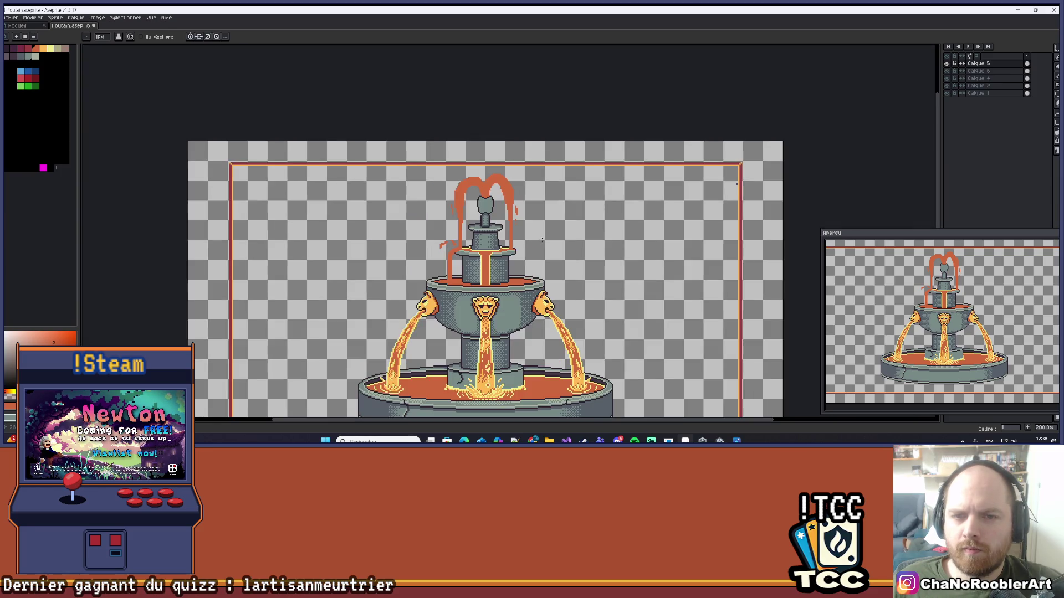
scroll(455, 180, up, 4)
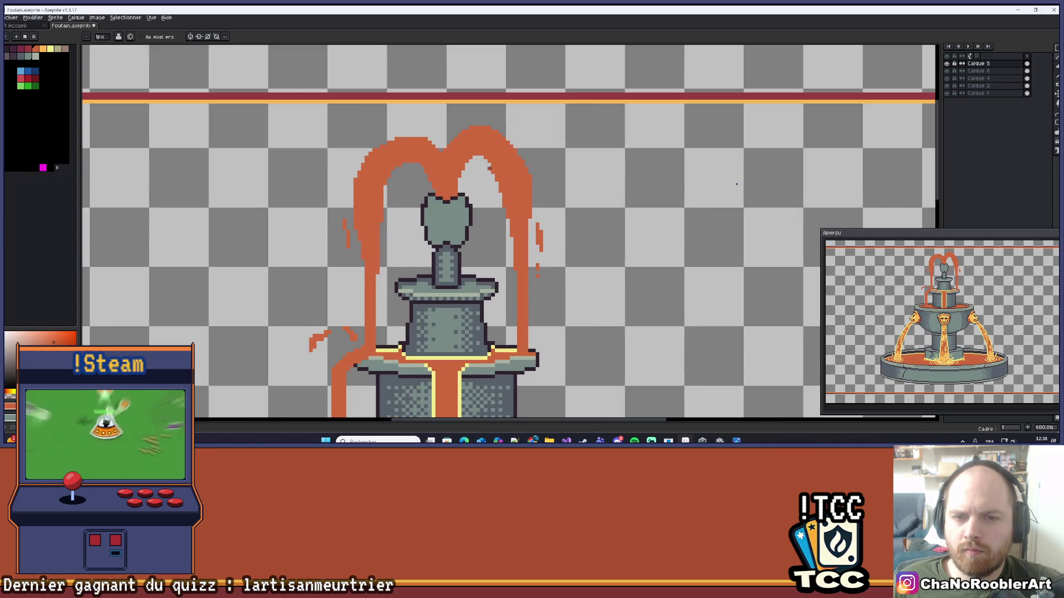
scroll(481, 141, up, 3)
key(b)
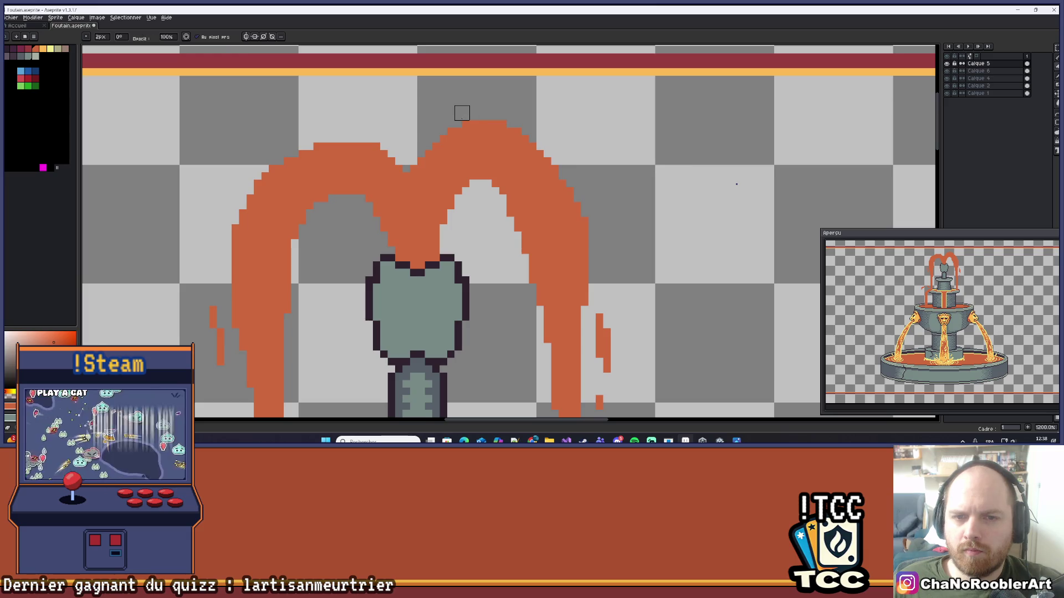
scroll(441, 125, down, 3)
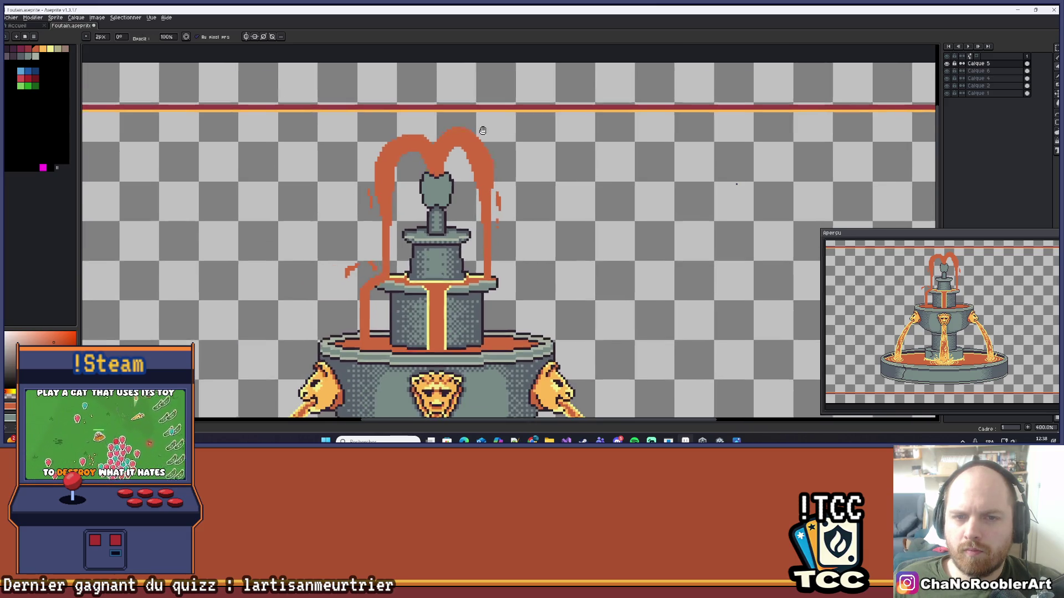
drag(483, 130, 523, 138)
scroll(459, 158, down, 2)
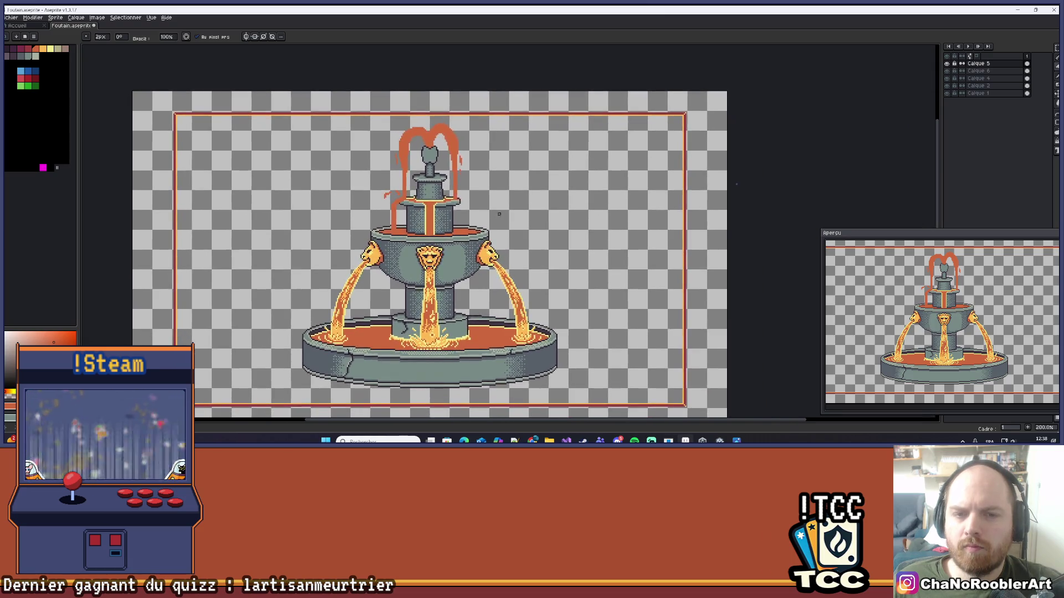
scroll(497, 211, down, 1)
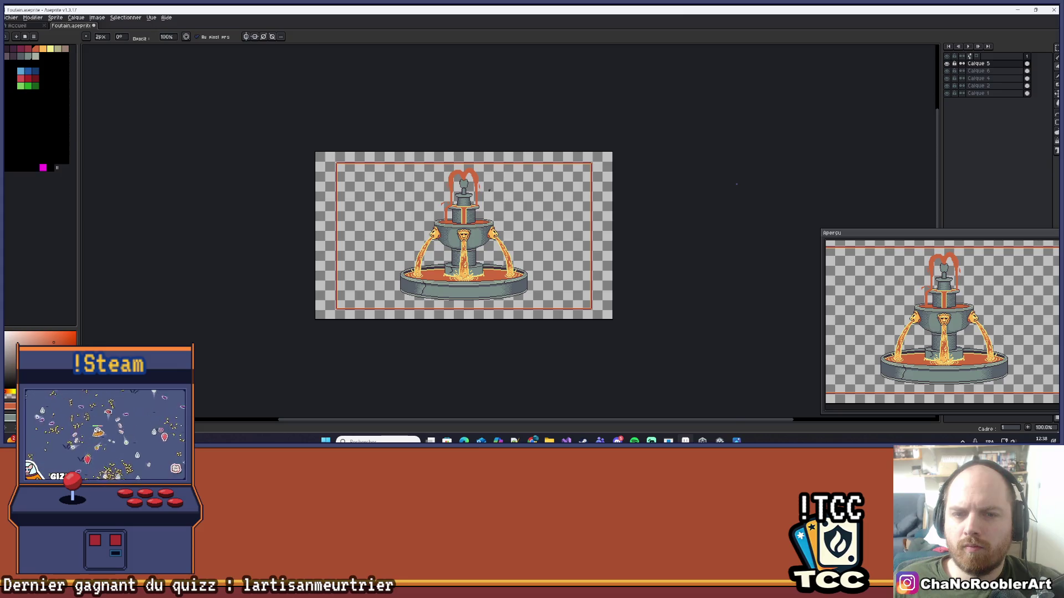
scroll(489, 189, up, 8)
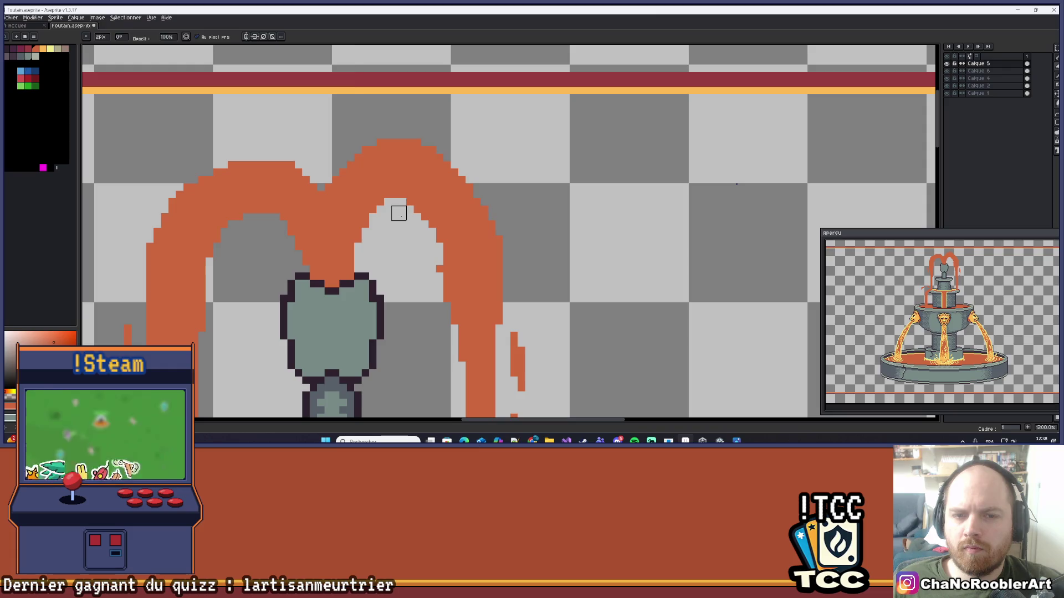
drag(428, 251, 428, 302)
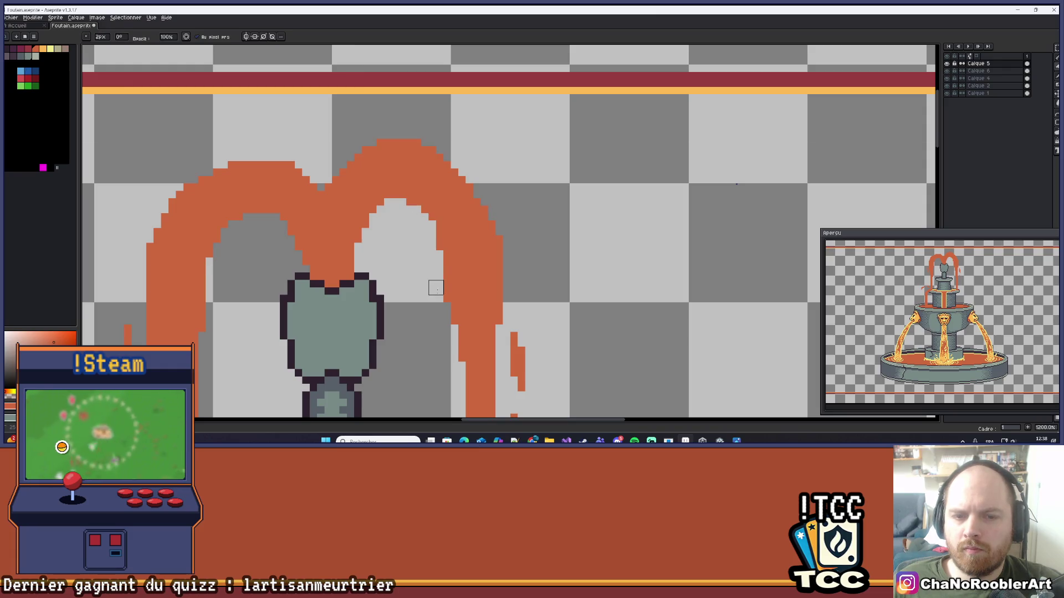
scroll(436, 287, down, 3)
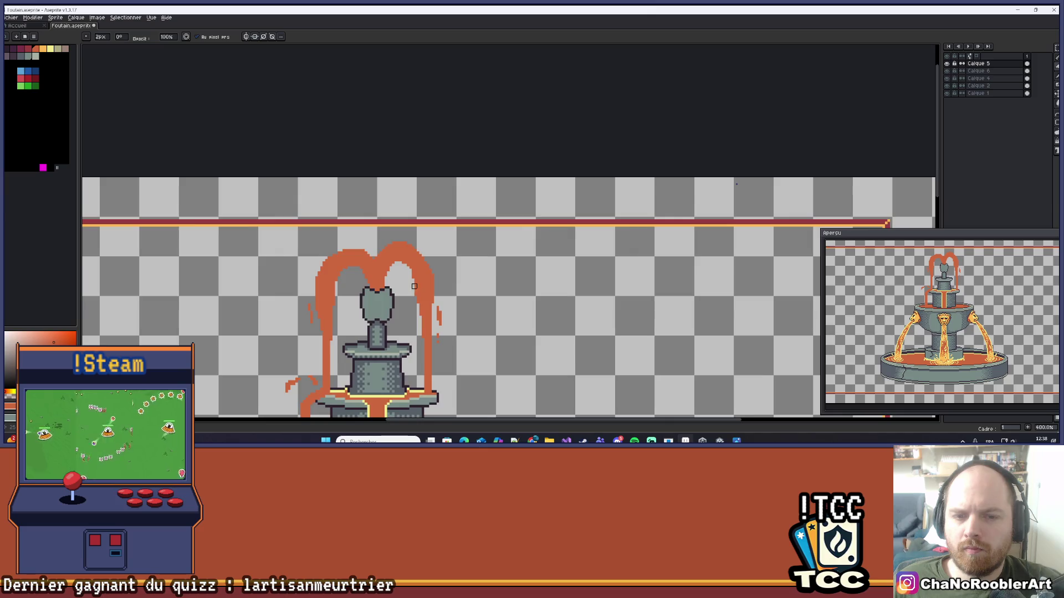
scroll(419, 244, up, 1)
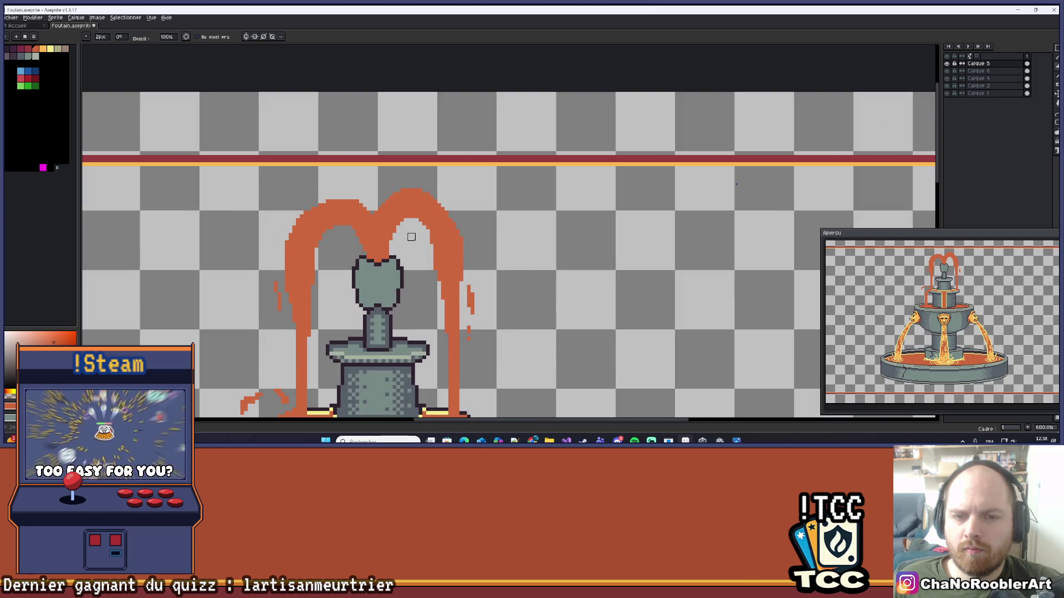
- Recentre the sprite and eyedrop the orange water colour from the artwork
scroll(411, 236, down, 4)
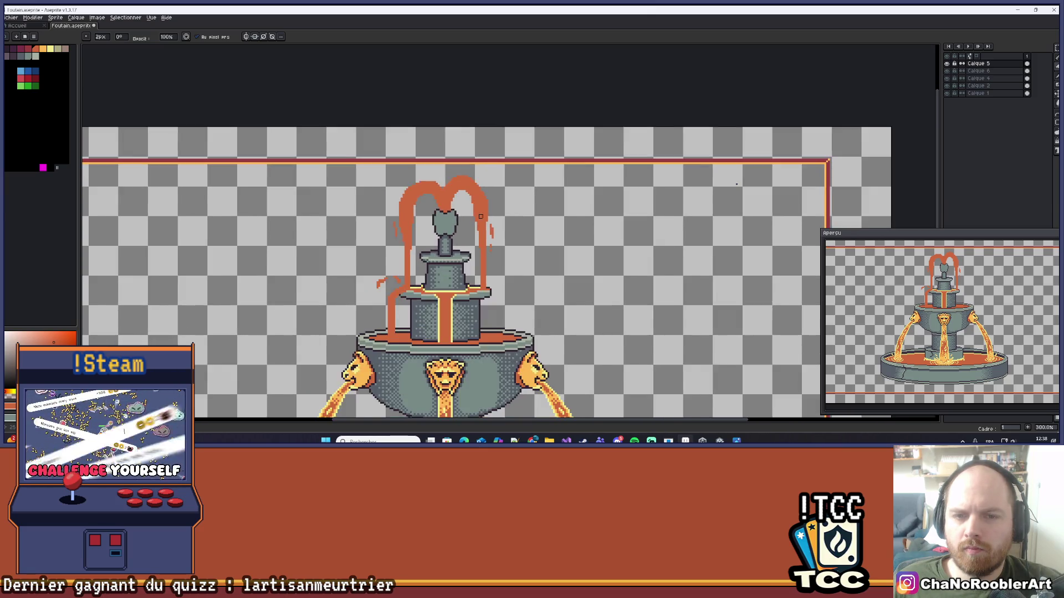
scroll(480, 217, down, 1)
scroll(497, 237, down, 1)
mouse_move(518, 242)
mouse_down()
mouse_move(502, 208)
mouse_move(467, 200)
mouse_up()
scroll(467, 200, up, 6)
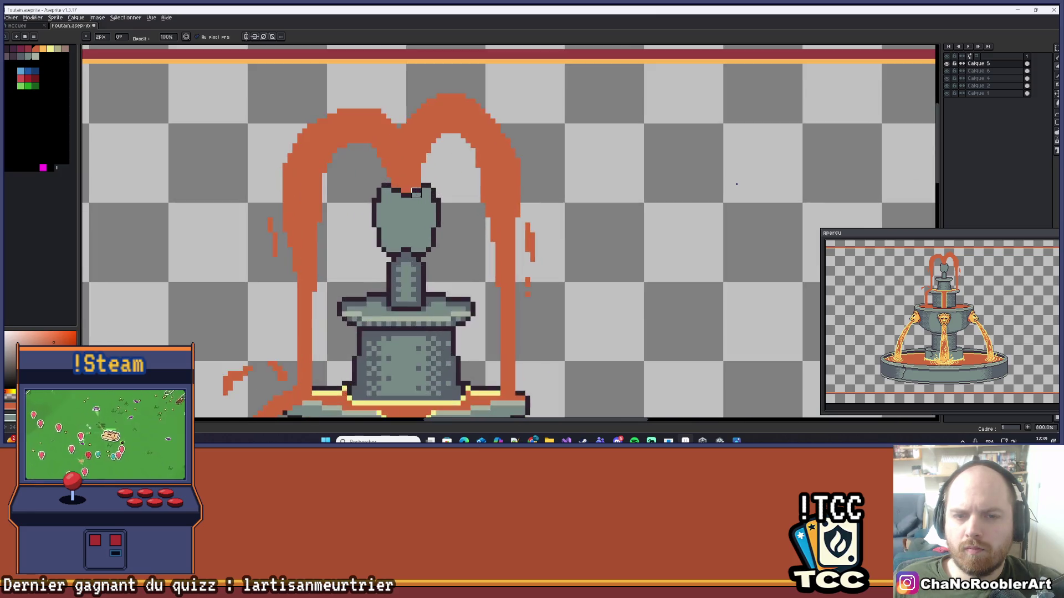
scroll(483, 207, down, 6)
scroll(490, 256, up, 3)
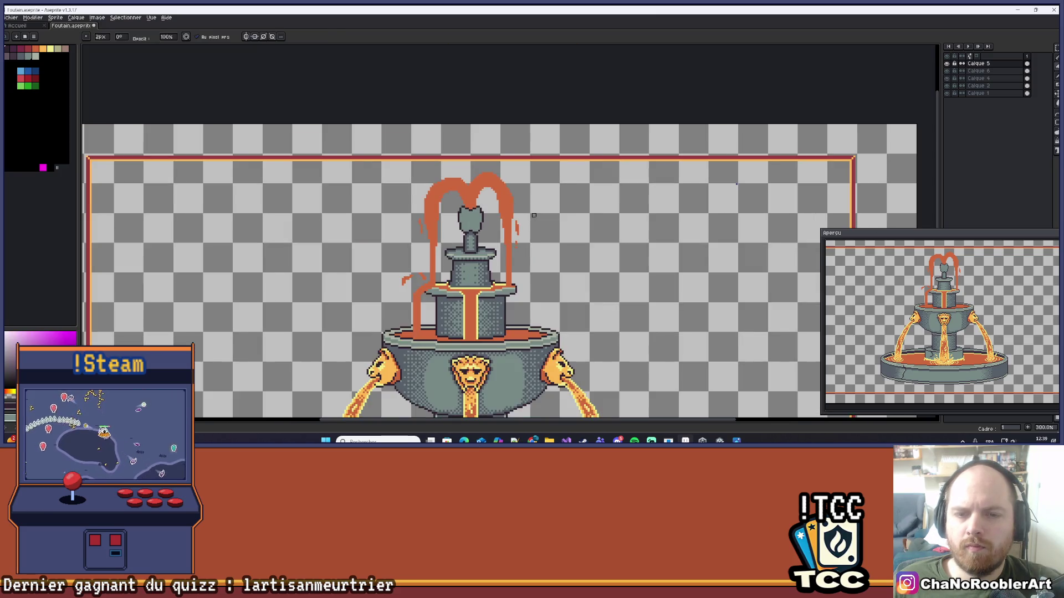
click(490, 257)
scroll(490, 256, up, 5)
- Draw an orange drip falling from the upper ledge's corner with the pencil
key(b)
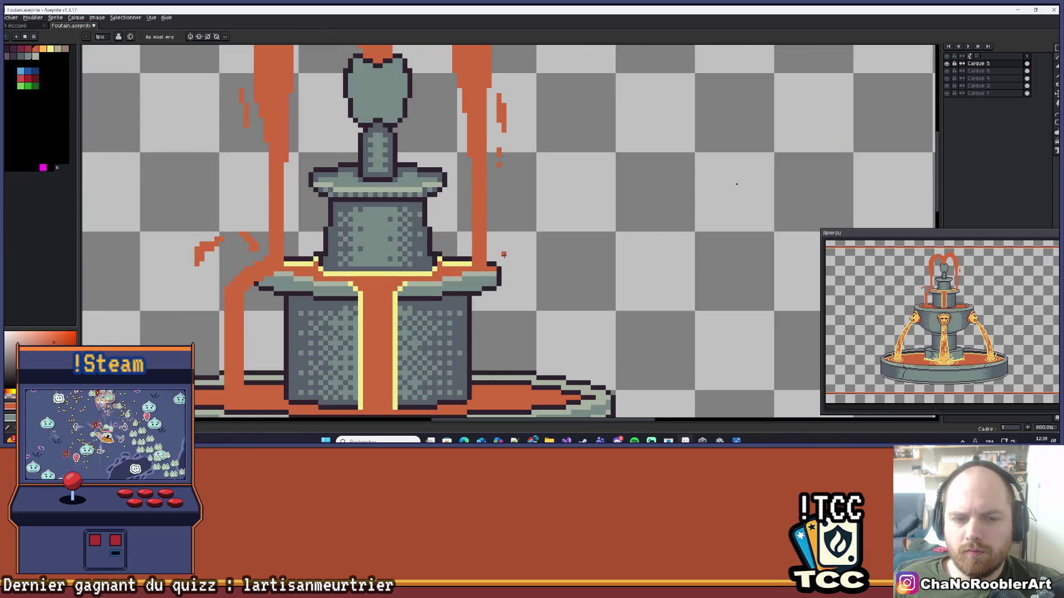
scroll(518, 215, down, 2)
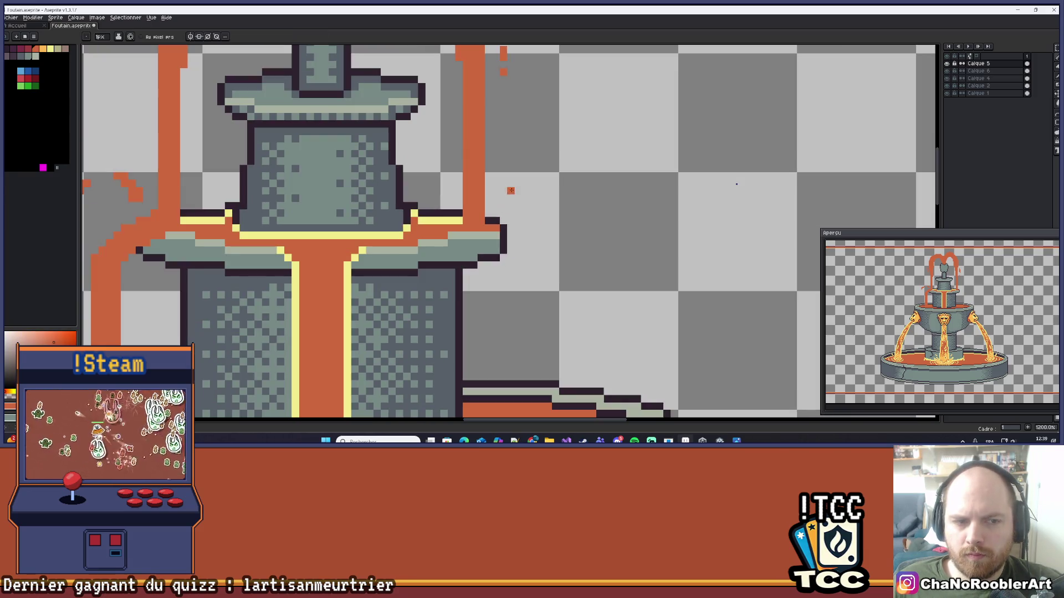
mouse_move(487, 217)
mouse_down()
mouse_move(526, 271)
mouse_move(527, 293)
mouse_move(552, 214)
mouse_move(563, 253)
mouse_up()
scroll(526, 292, down, 1)
scroll(736, 184, down, 5)
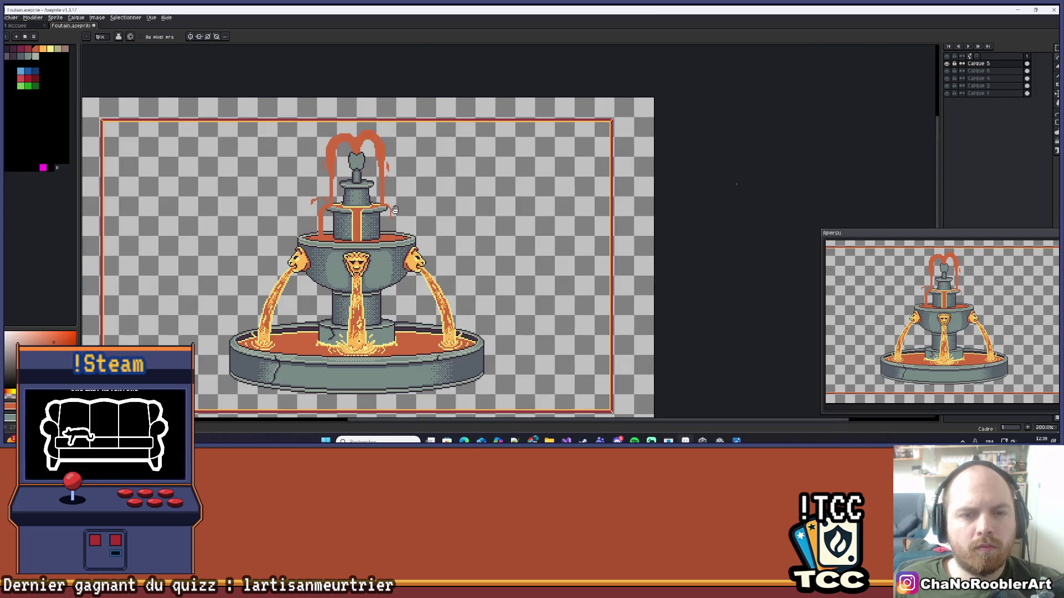
- Enable vertical symmetry around the fountain's centre and bring the upper tier into view
drag(395, 209, 401, 207)
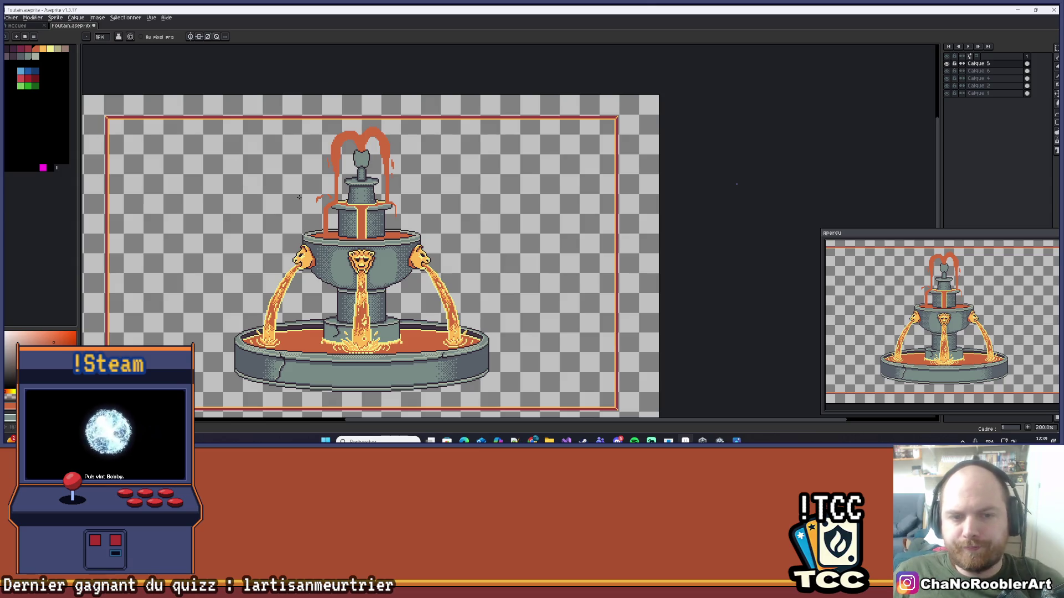
scroll(299, 197, up, 5)
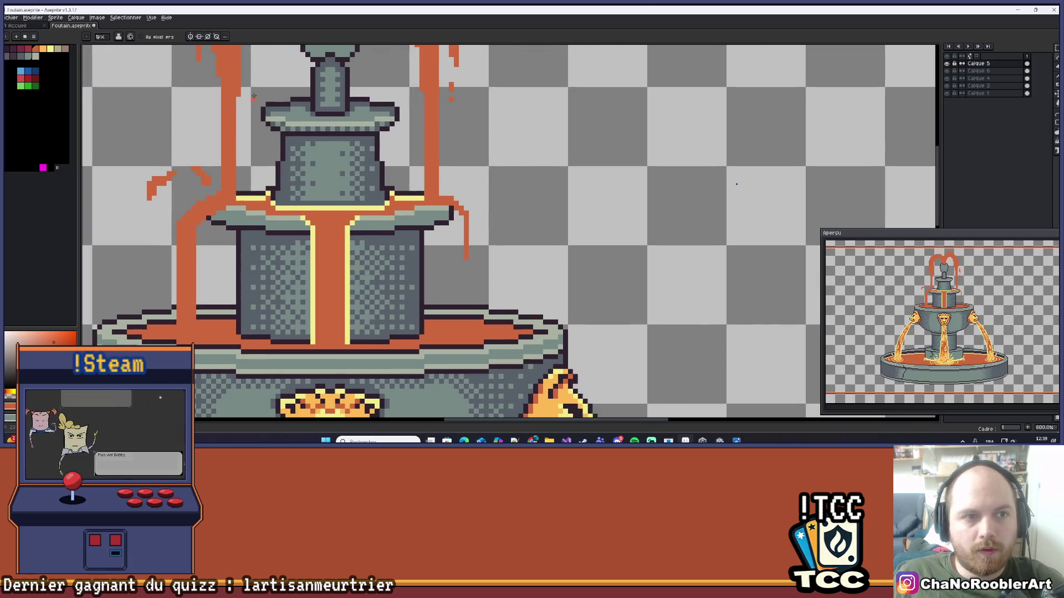
click(199, 36)
drag(232, 269, 297, 242)
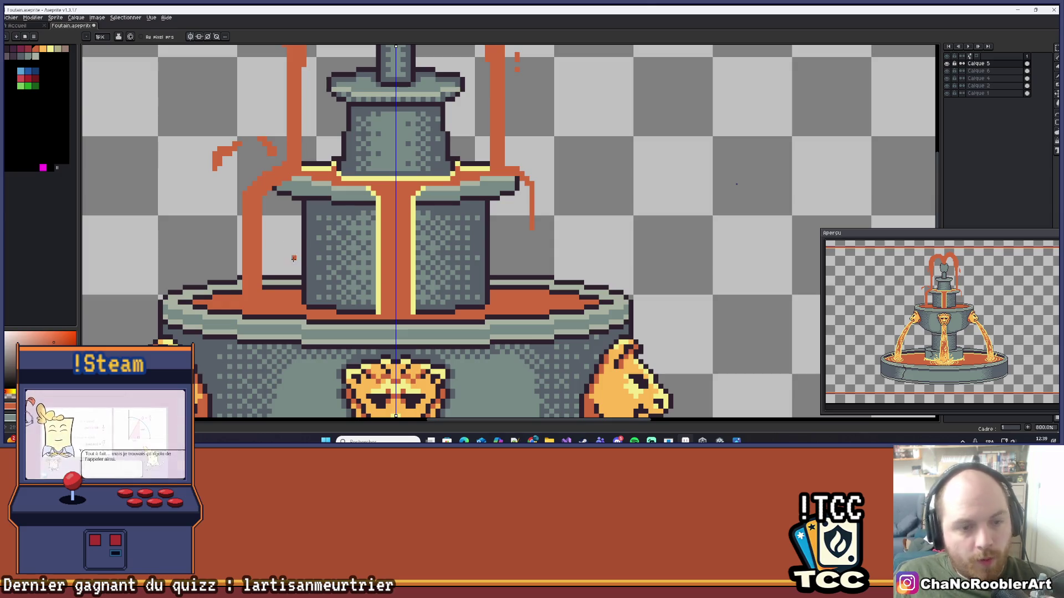
- Draw a mirrored orange drip line beside the upper tier with the Line tool
scroll(263, 267, up, 3)
key(l)
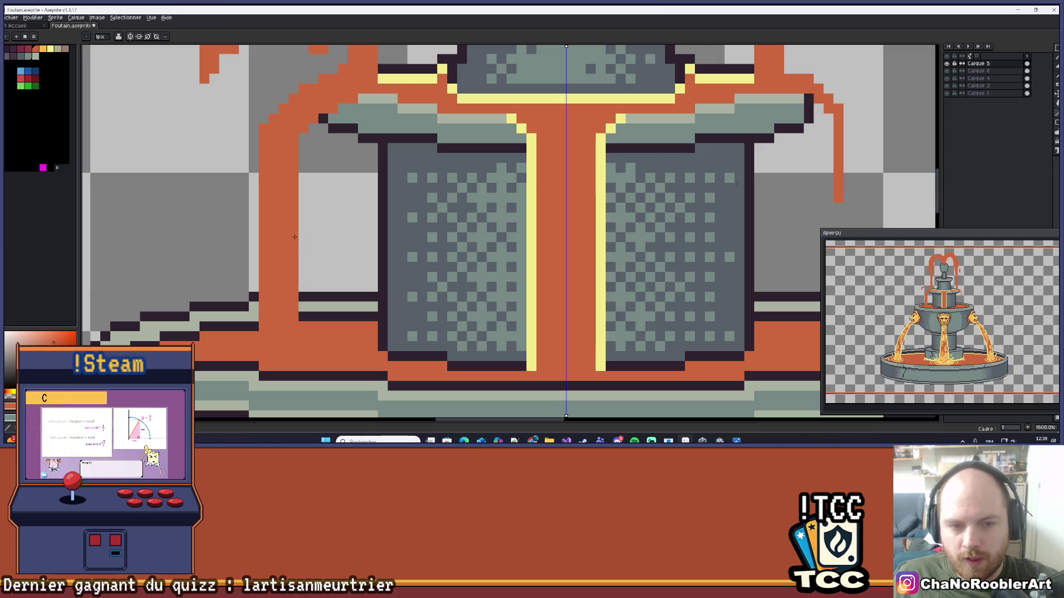
drag(254, 331, 265, 135)
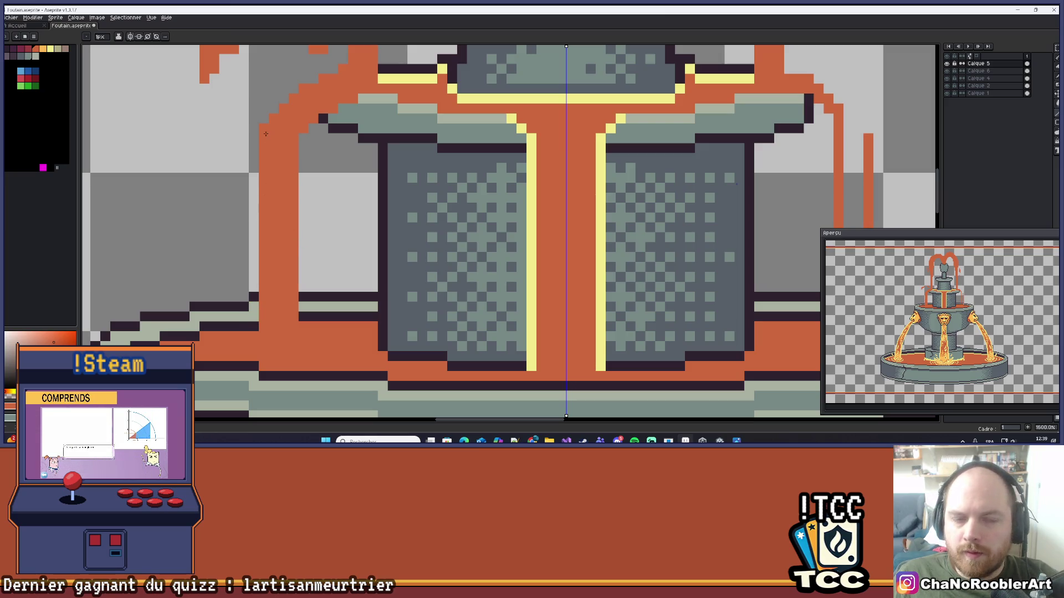
scroll(264, 130, down, 3)
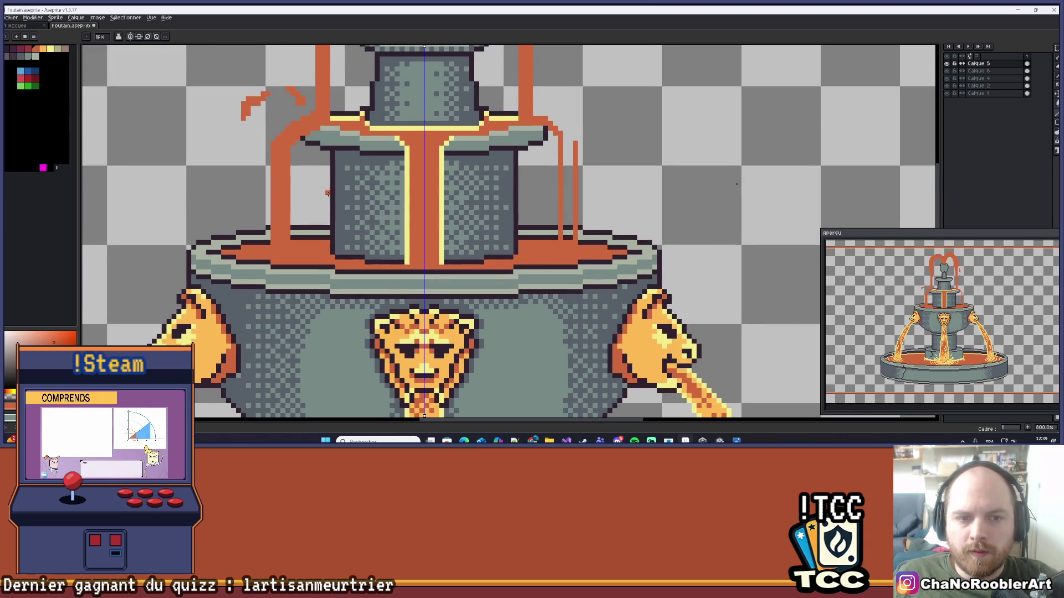
scroll(280, 165, up, 2)
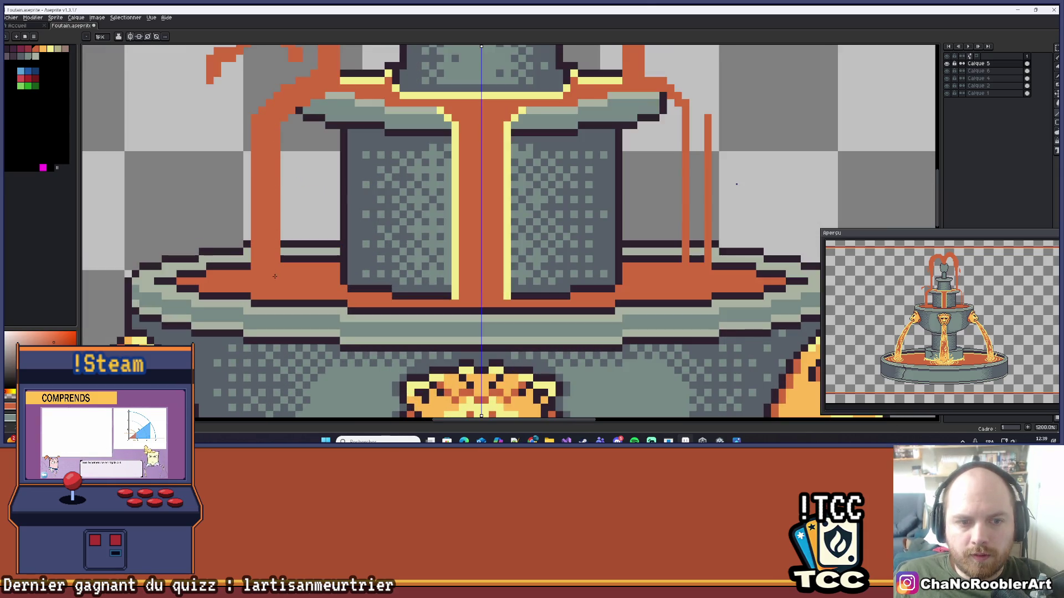
scroll(584, 188, up, 3)
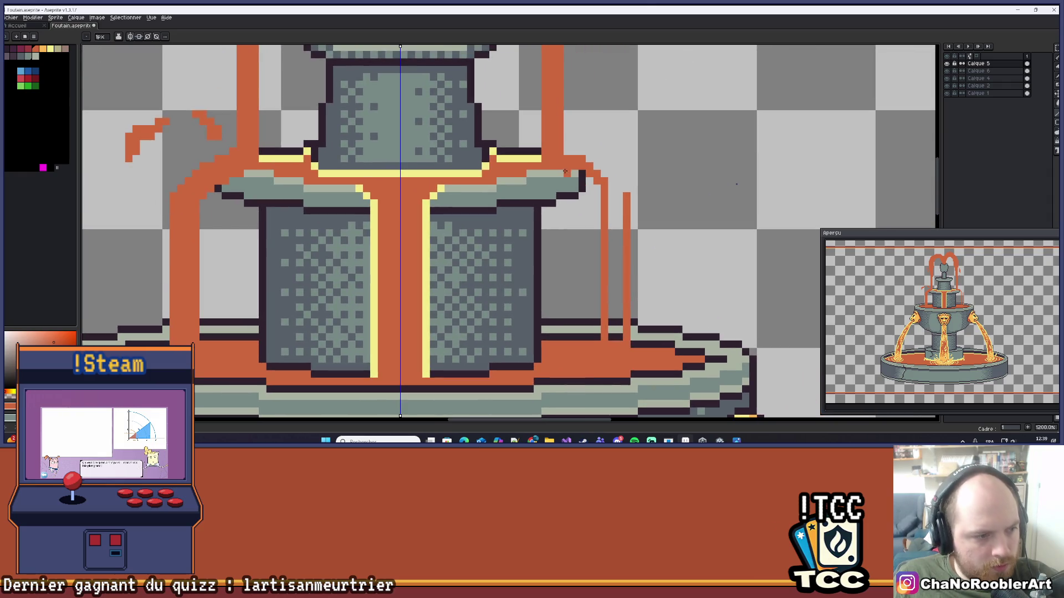
- Paint mirrored orange pixels where the drip streams meet the basin rims
drag(647, 121, 634, 137)
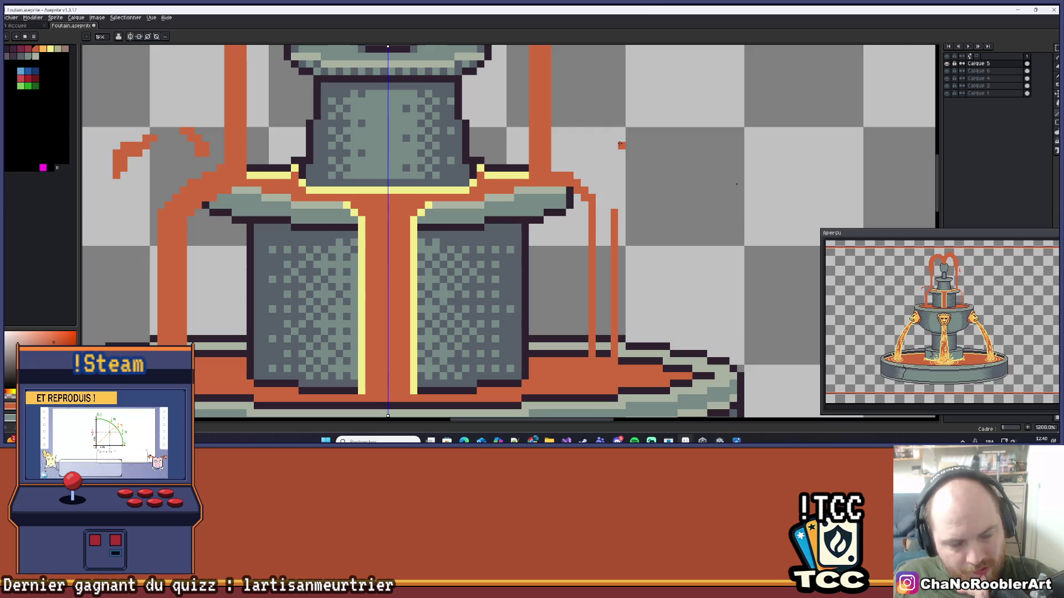
mouse_move(620, 144)
mouse_down()
mouse_move(591, 201)
mouse_move(642, 195)
mouse_move(624, 199)
mouse_up()
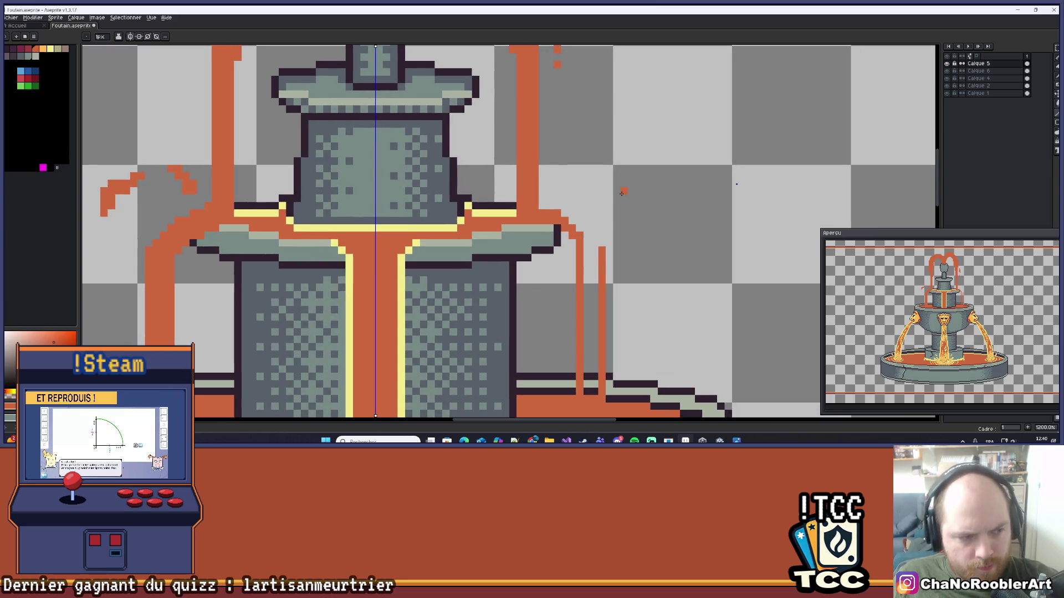
scroll(623, 188, up, 1)
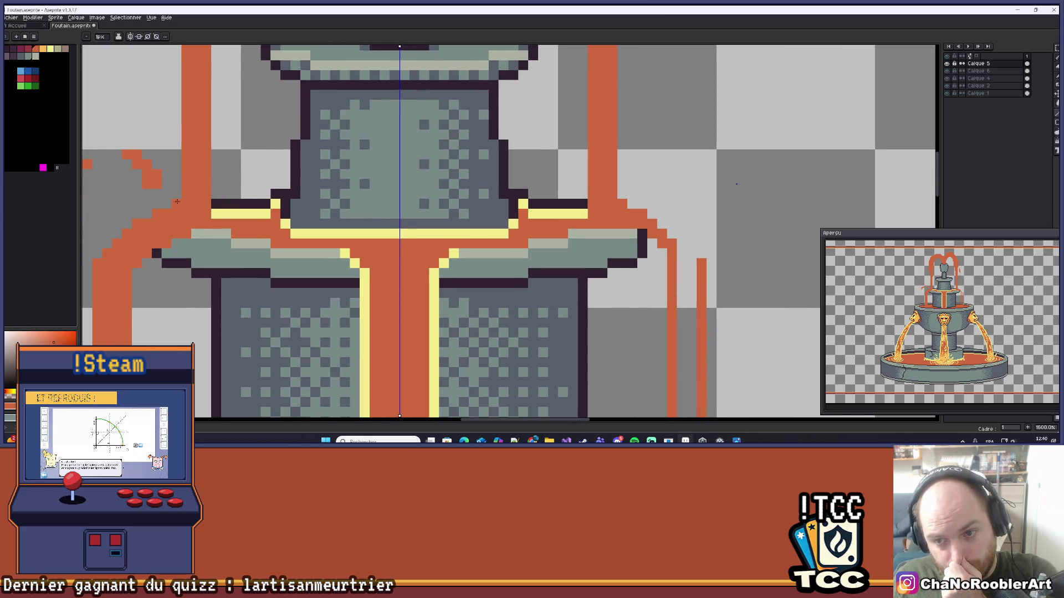
scroll(177, 201, down, 1)
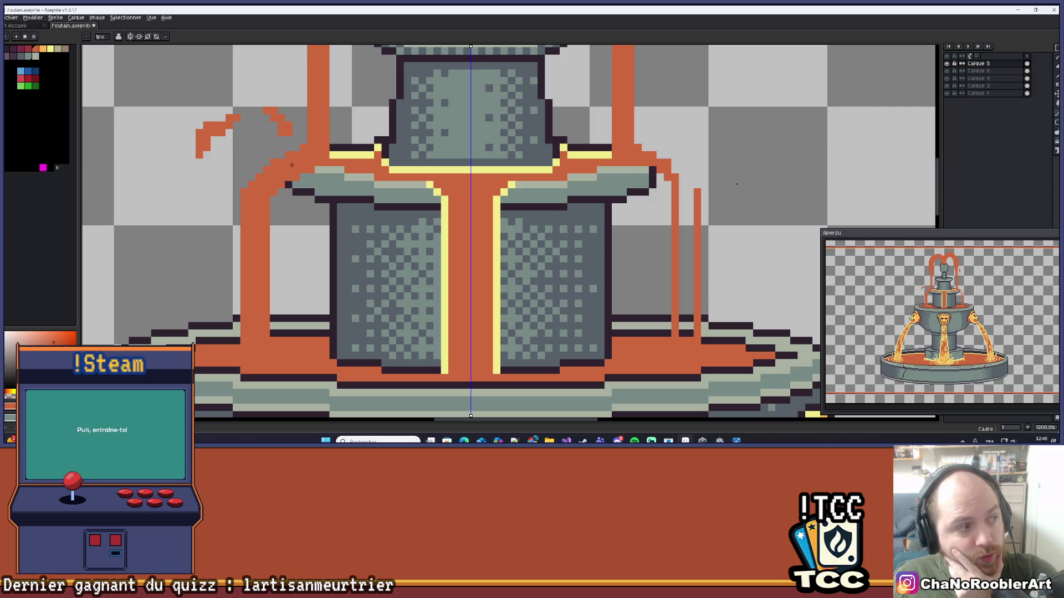
scroll(273, 167, up, 1)
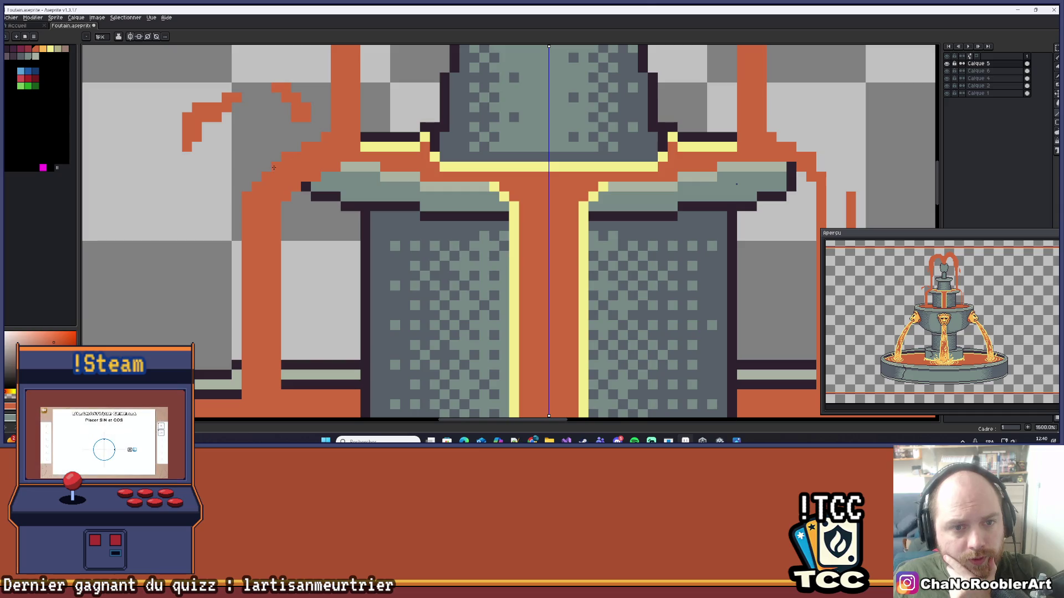
drag(247, 198, 277, 168)
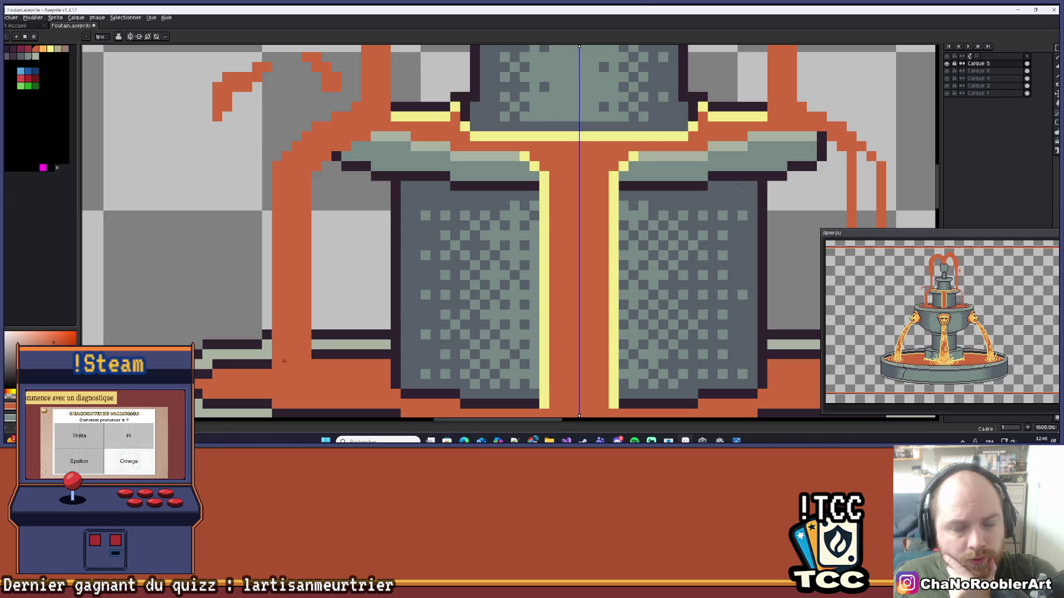
scroll(338, 332, down, 3)
scroll(341, 327, up, 4)
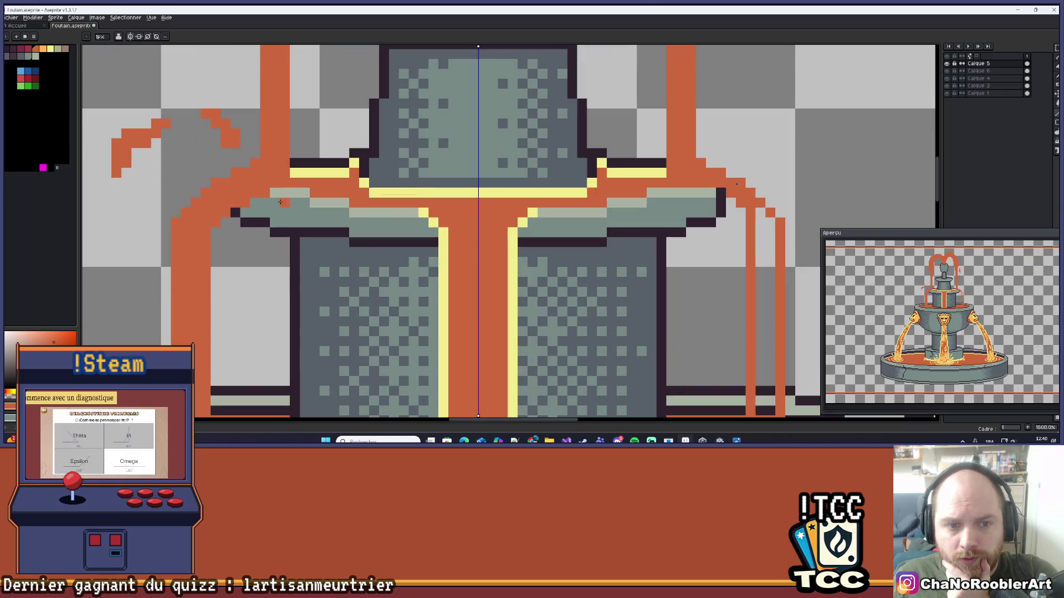
drag(271, 191, 228, 207)
scroll(224, 215, up, 2)
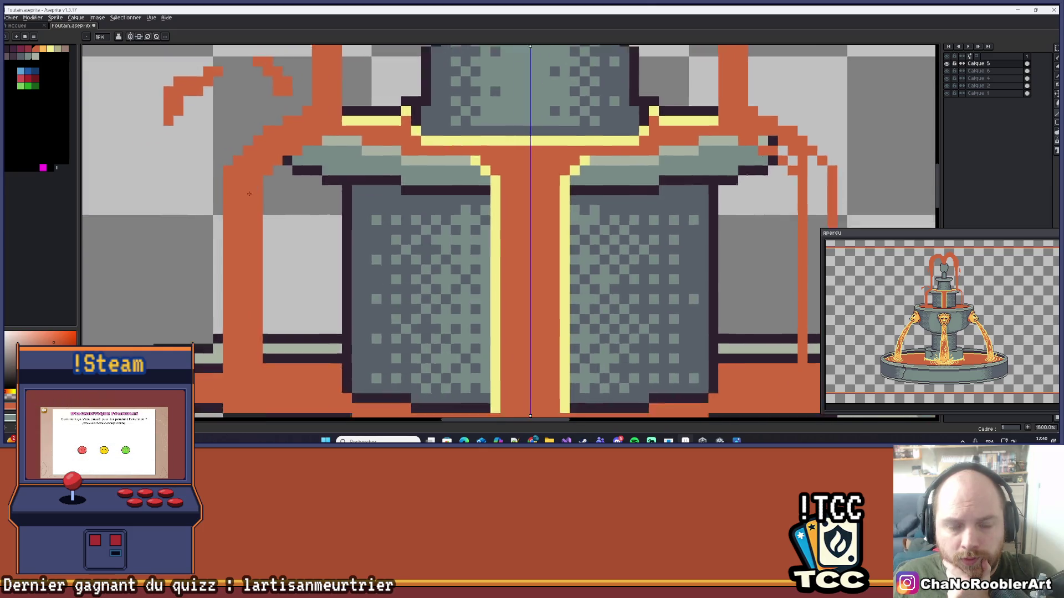
scroll(255, 172, down, 7)
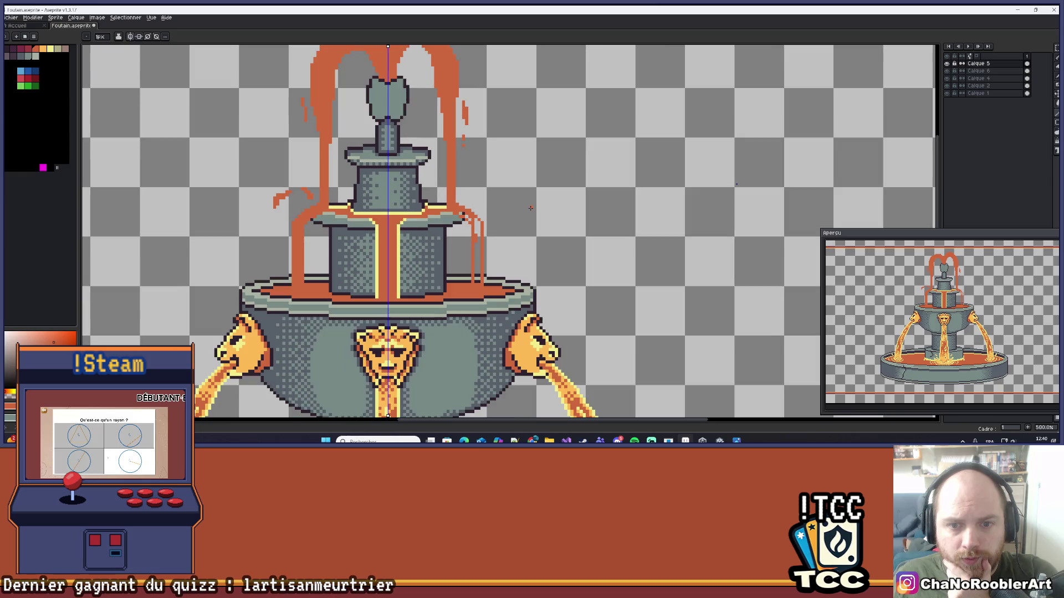
scroll(519, 271, up, 7)
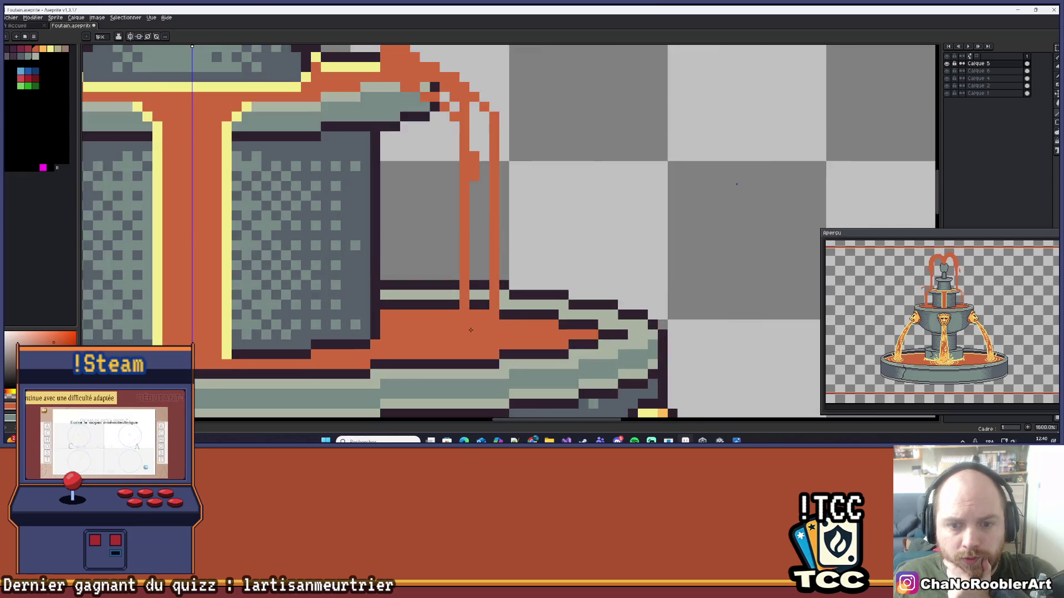
- Fill the gaps between the two drip columns and darken a stray pixel beside the drip
mouse_move(460, 284)
mouse_down()
mouse_move(476, 291)
mouse_move(491, 277)
mouse_move(489, 229)
mouse_up()
key(g)
scroll(491, 221, down, 4)
scroll(491, 174, up, 3)
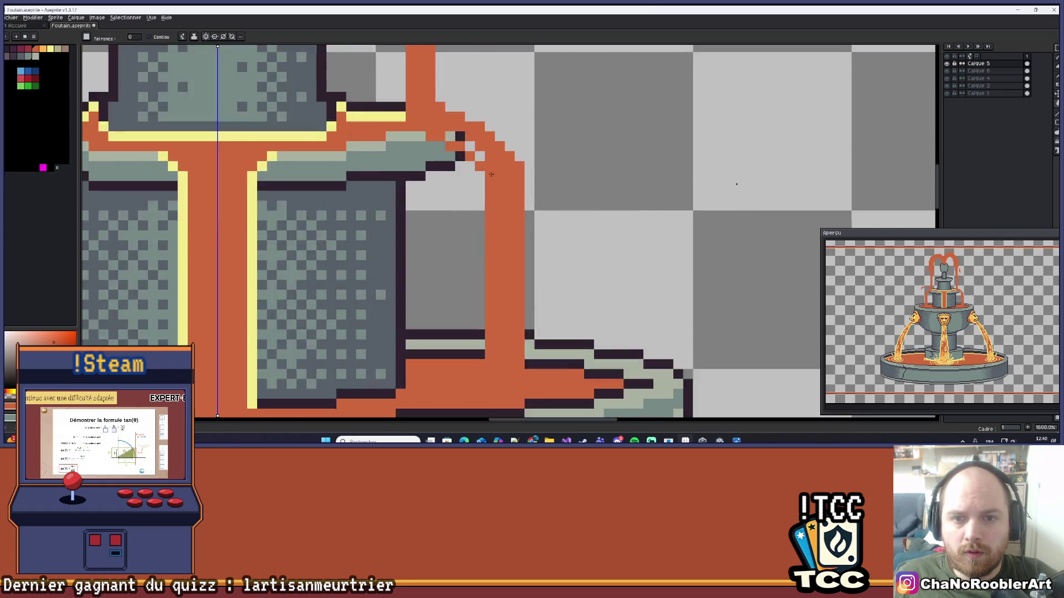
key(v)
scroll(491, 174, up, 1)
scroll(483, 190, up, 1)
key(b)
click(455, 190)
scroll(542, 193, down, 5)
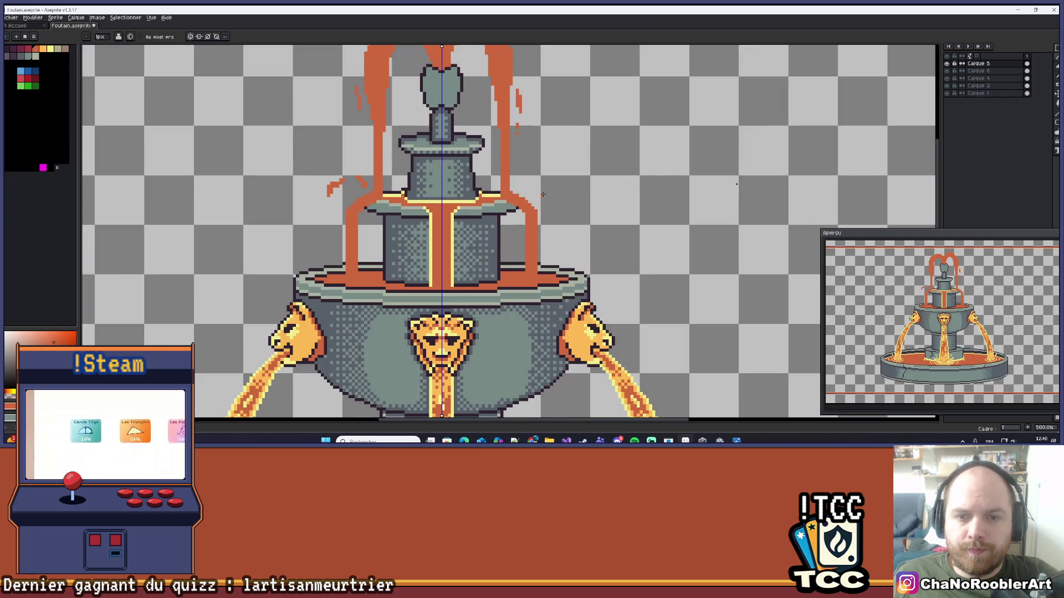
- Save Foutain.aseprite and zoom out to review the whole fountain sprite
scroll(532, 211, down, 3)
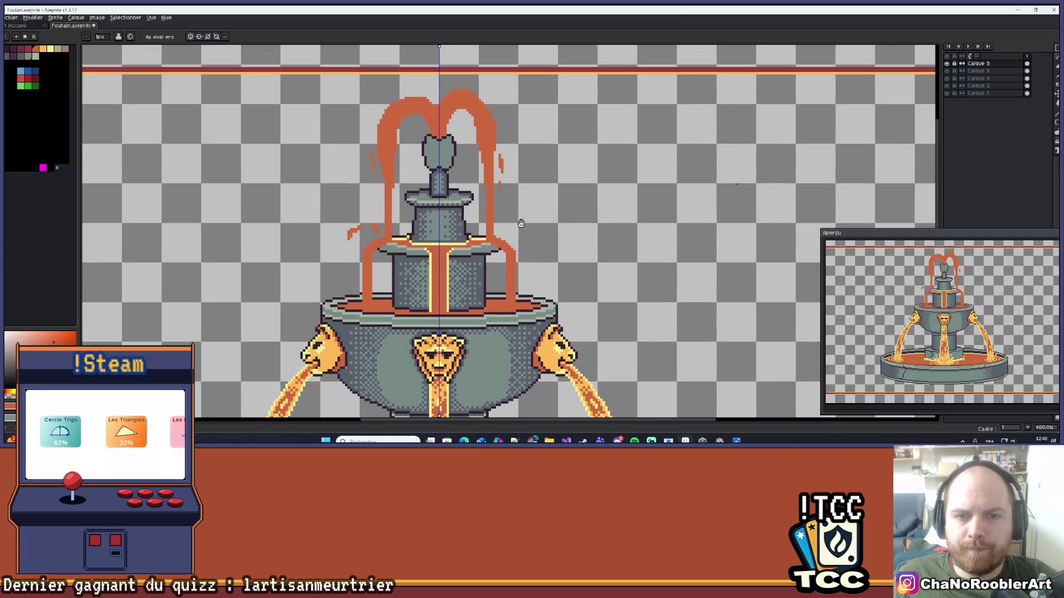
key(ctrl+s)
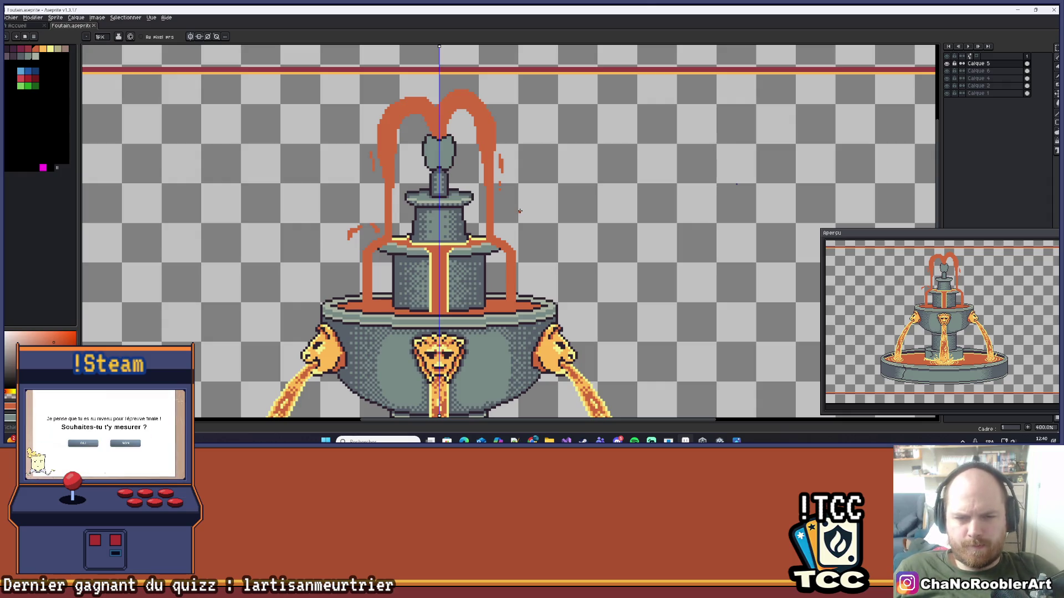
scroll(486, 195, down, 1)
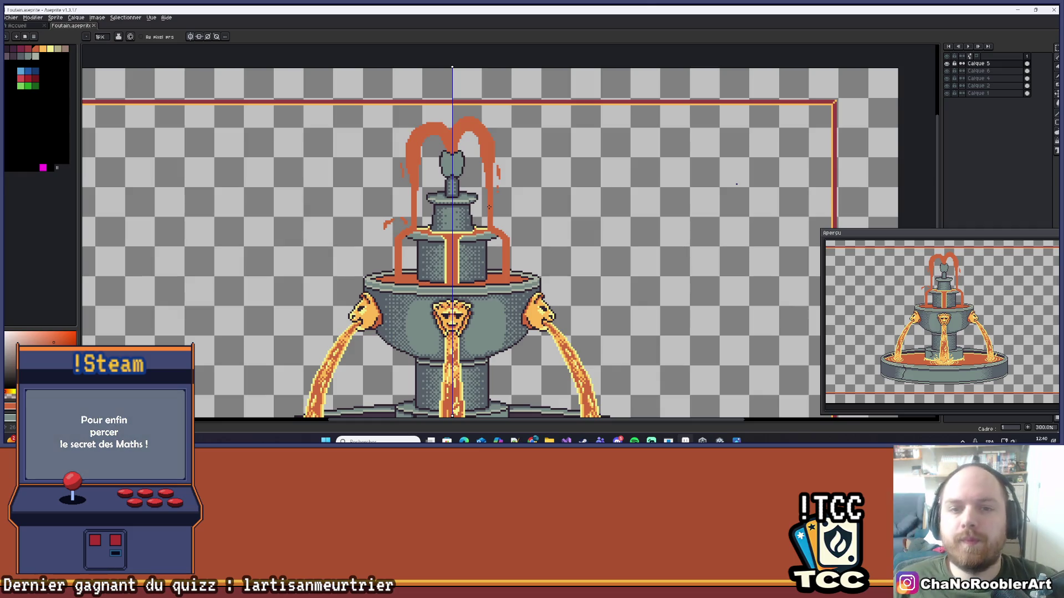
scroll(488, 206, down, 2)
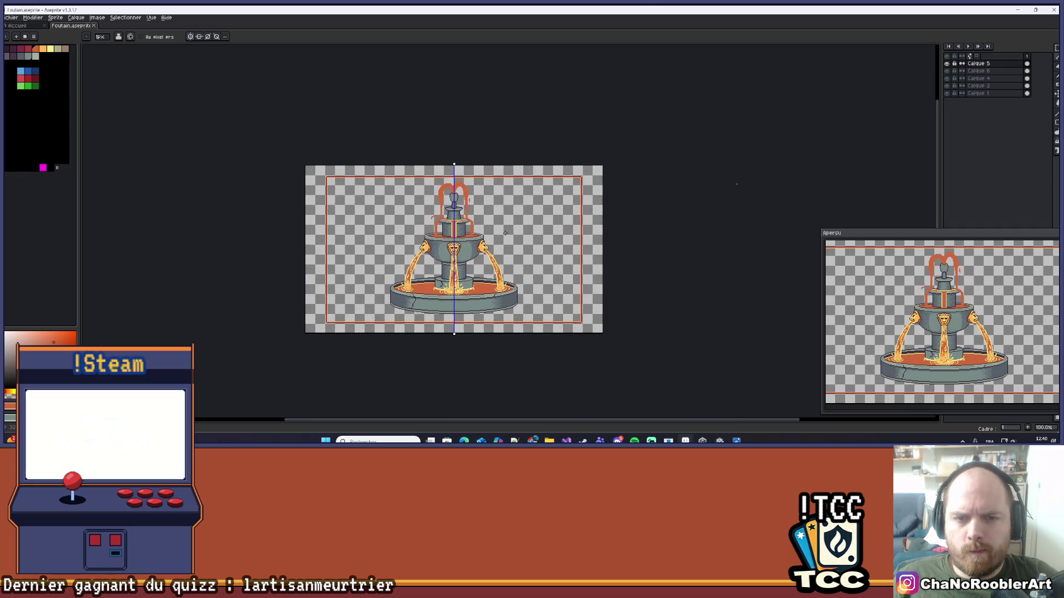
scroll(470, 248, up, 1)
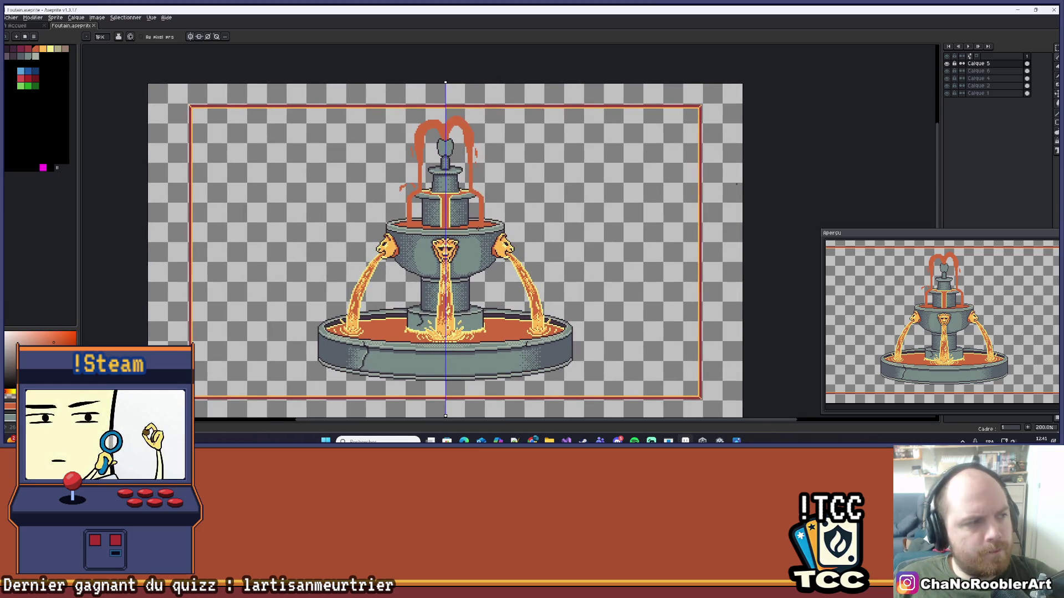
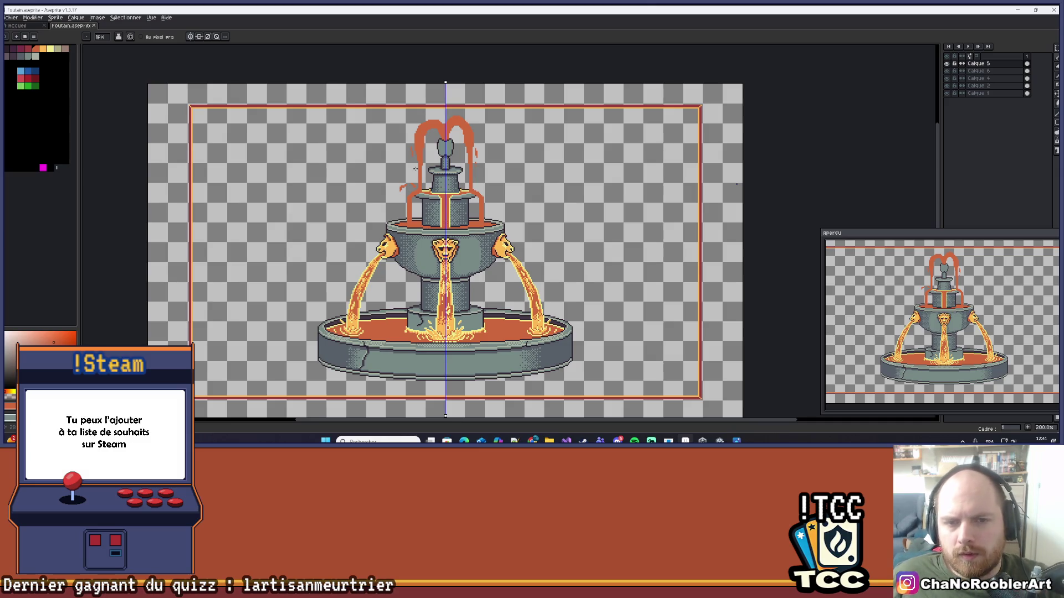
- Sample the rim's yellow and draw a highlight down the left stream, redrawn further right after an undo
scroll(484, 184, up, 2)
scroll(484, 185, up, 5)
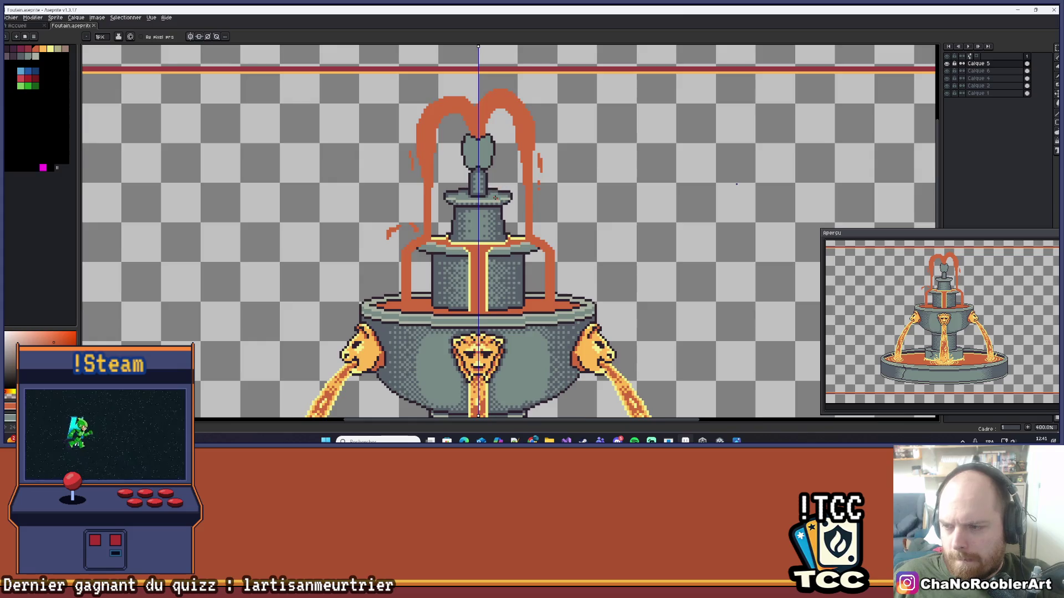
key(alt)
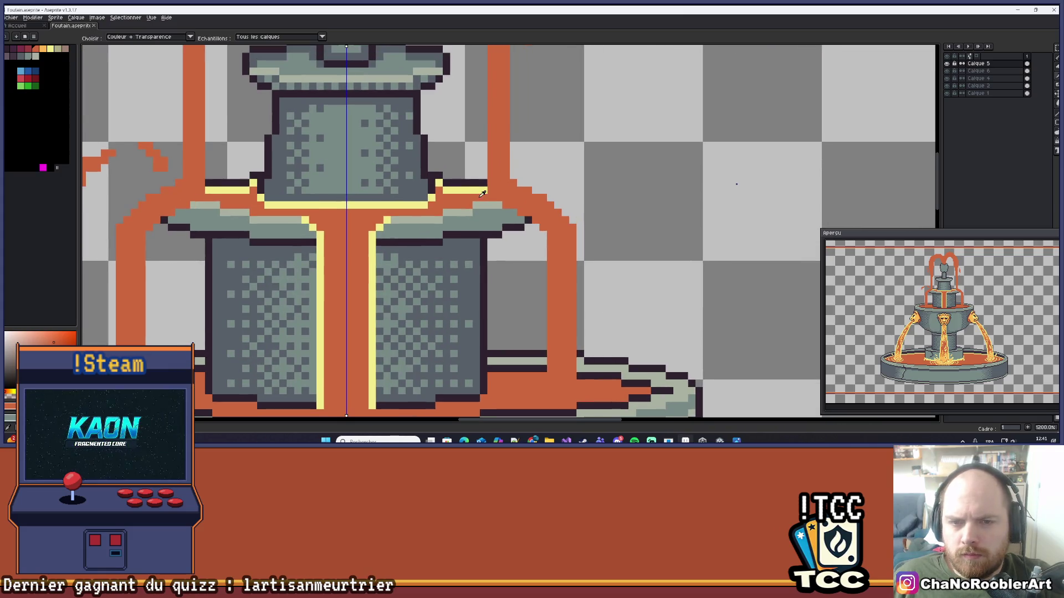
click(473, 189)
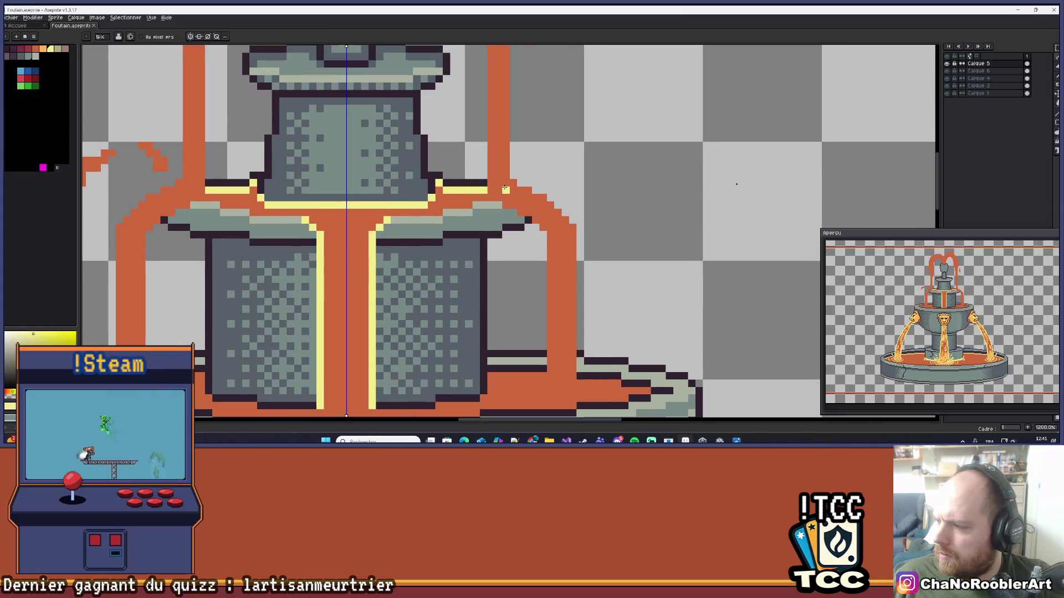
scroll(488, 188, down, 3)
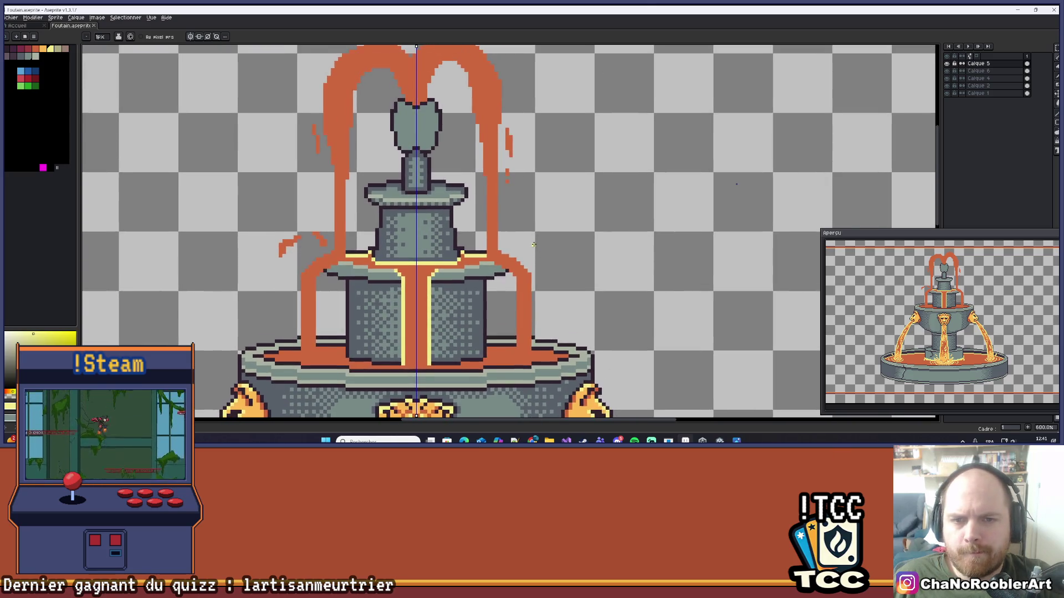
scroll(454, 307, down, 2)
scroll(454, 306, up, 5)
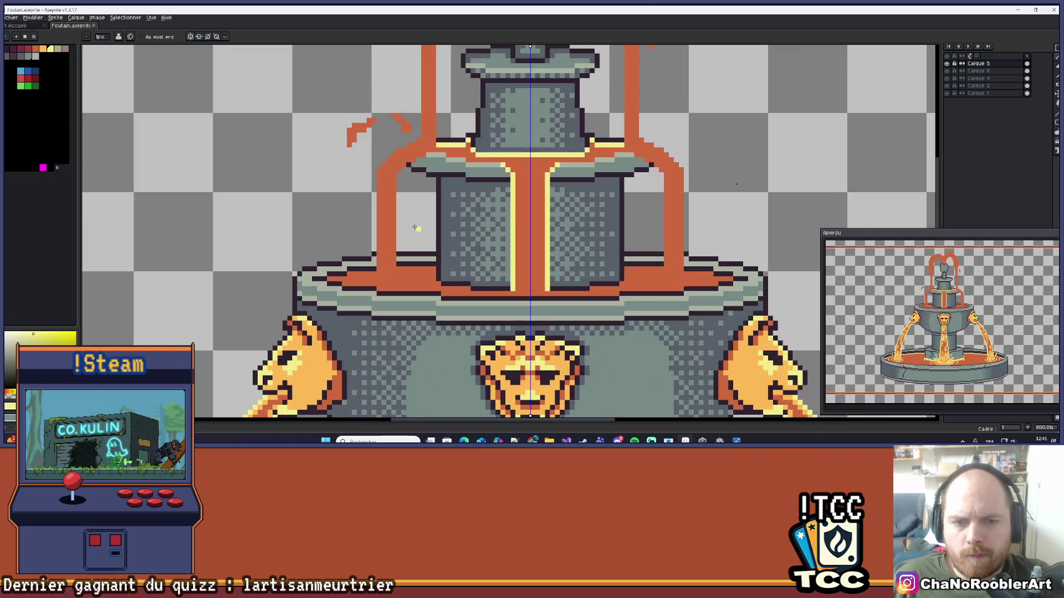
drag(391, 151, 388, 285)
key(ctrl)
key(ctrl+z)
drag(405, 155, 404, 304)
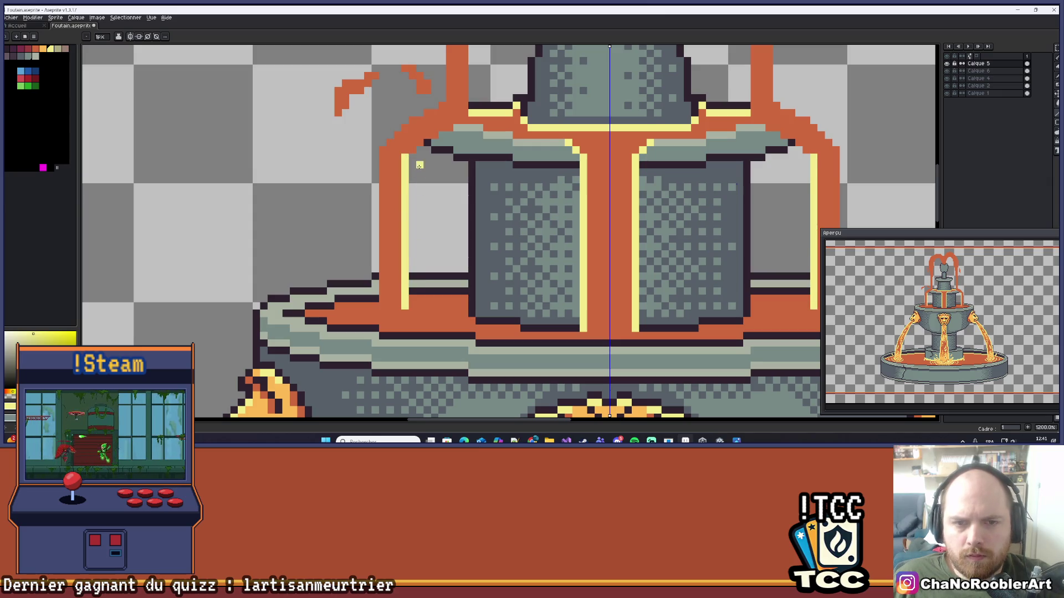
- Add yellow pixels at the stream's rim corner and a highlight line down the stream's edge
click(422, 144)
mouse_move(422, 143)
mouse_down()
mouse_move(399, 198)
mouse_move(417, 191)
mouse_up()
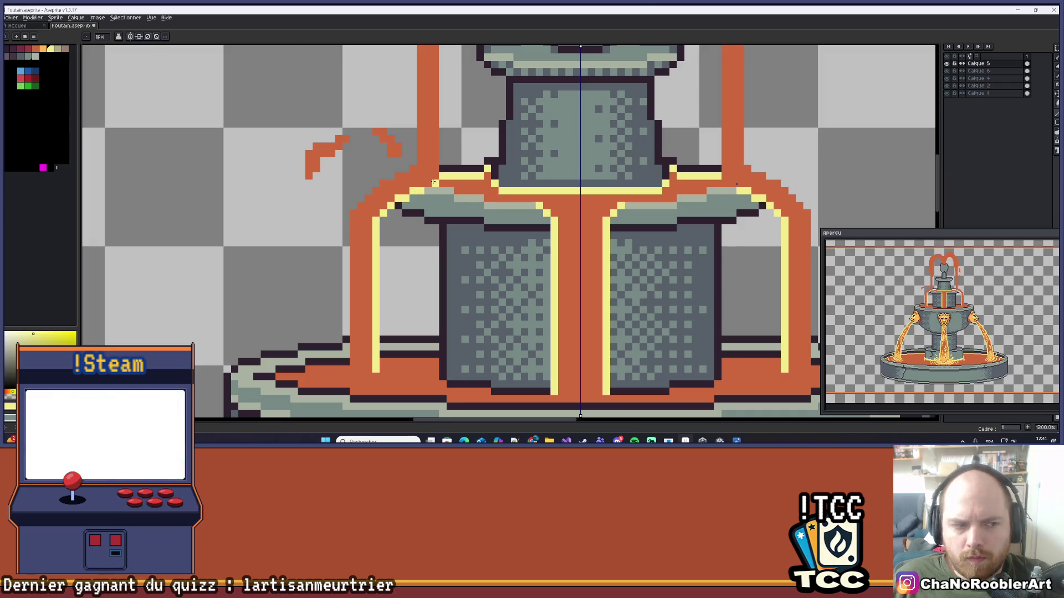
drag(457, 154, 455, 167)
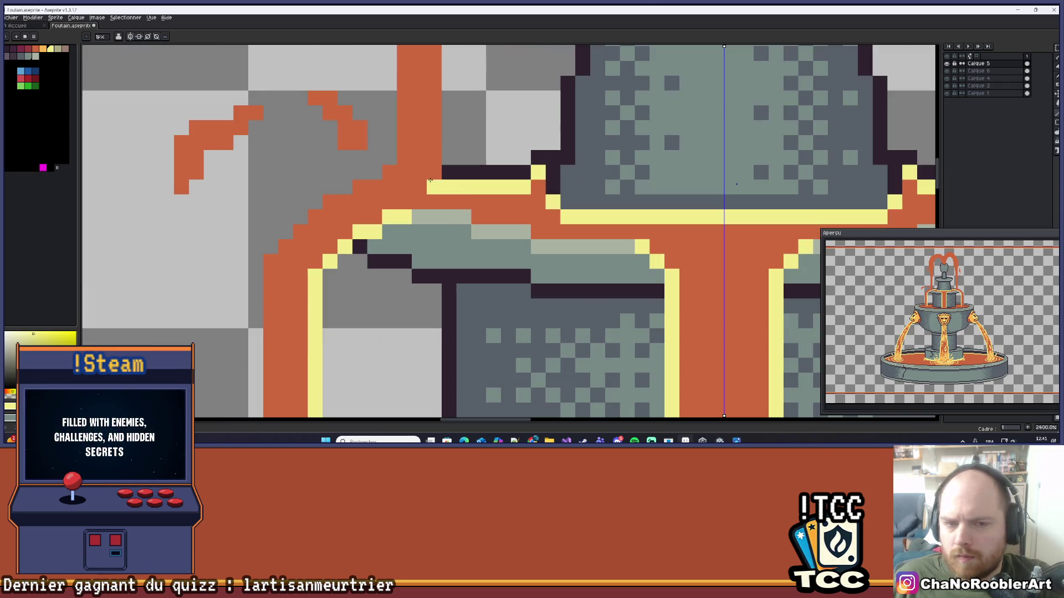
scroll(450, 173, up, 3)
click(426, 199)
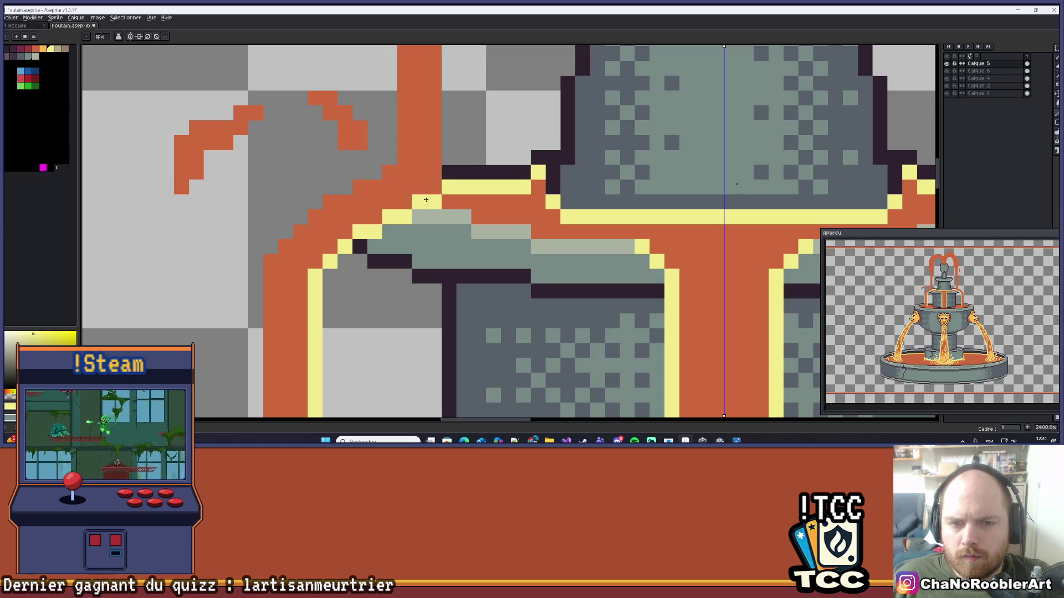
scroll(426, 199, down, 3)
scroll(431, 147, up, 2)
key(ctrl+z)
drag(440, 122, 438, 323)
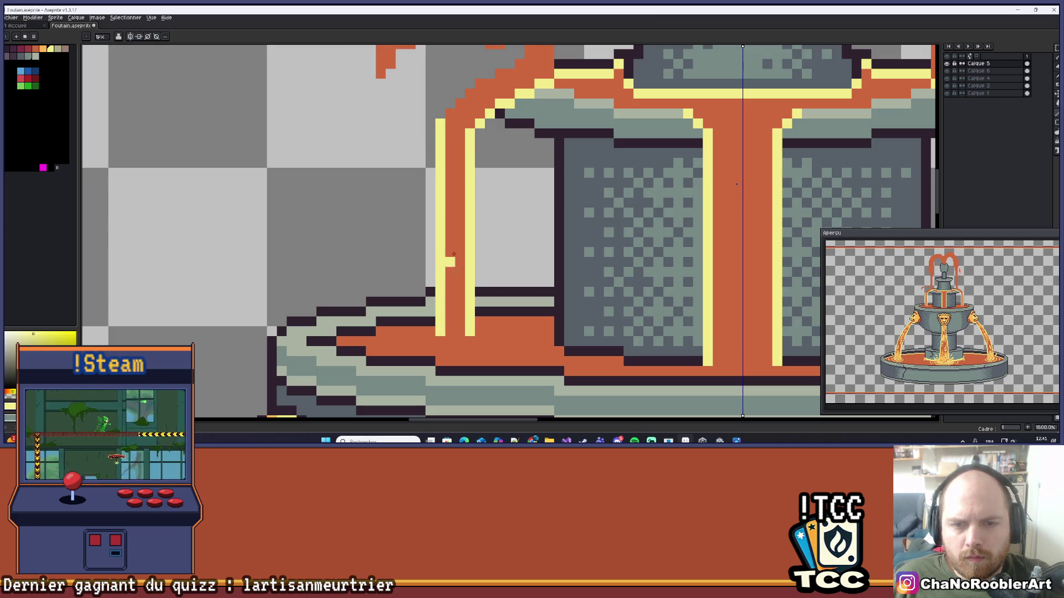
drag(454, 255, 400, 418)
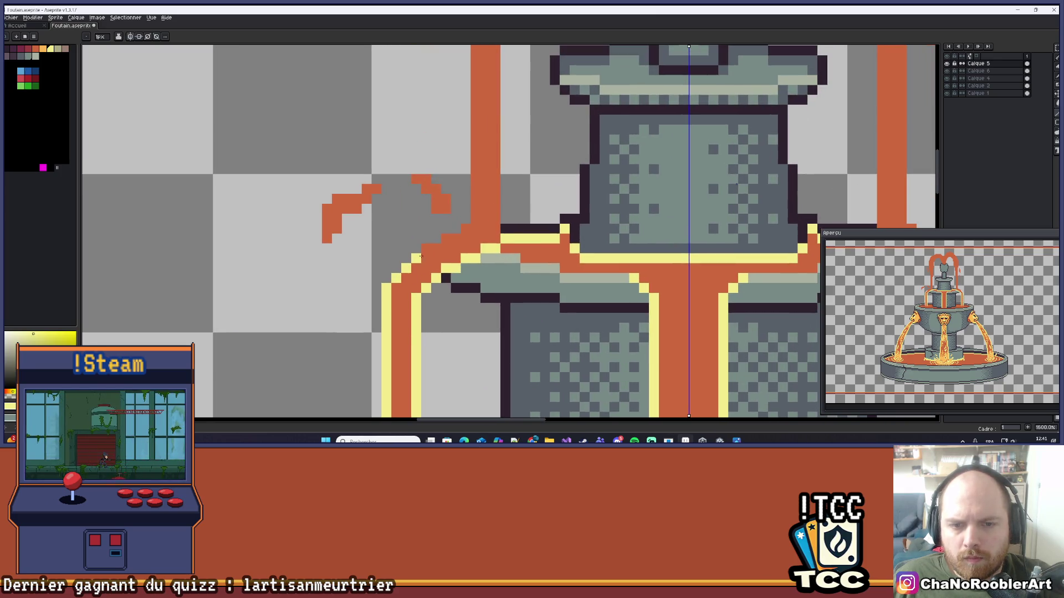
scroll(516, 197, down, 3)
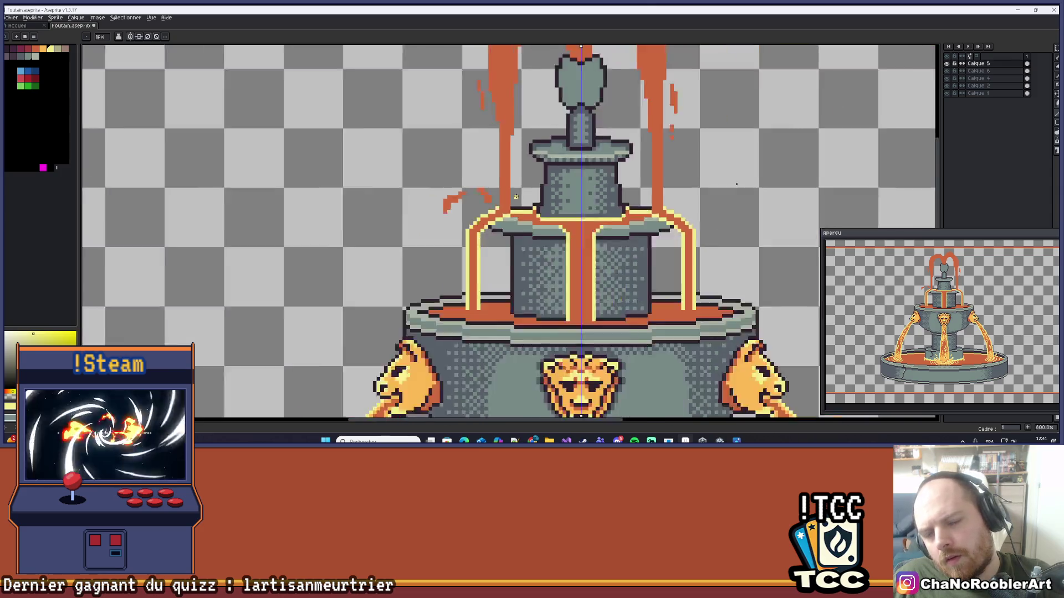
- Draw mirrored pale yellow lines up both upper lava jets, redrawing them longer after an undo
scroll(516, 197, down, 5)
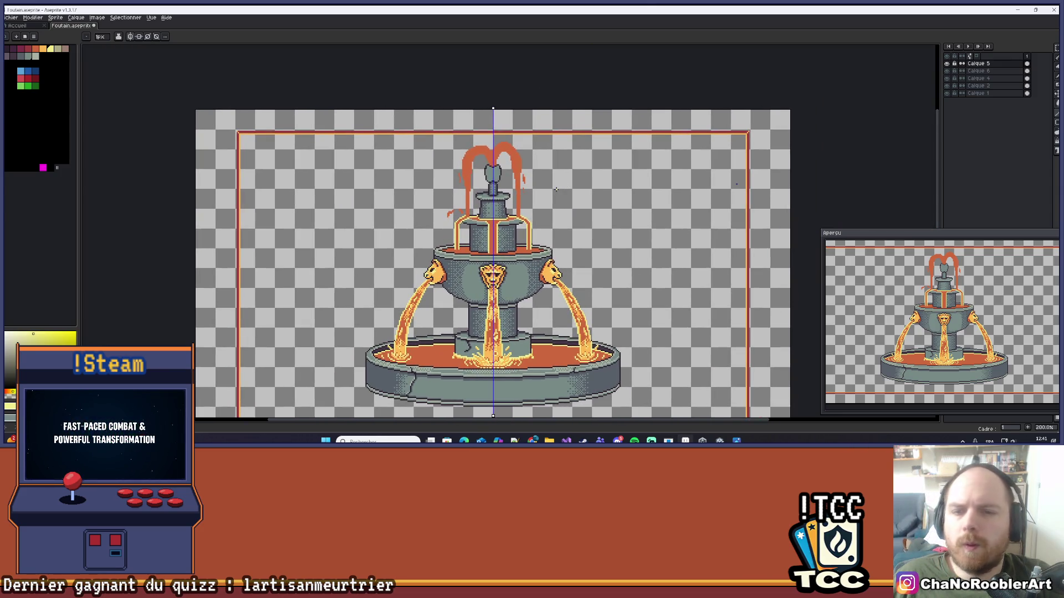
scroll(558, 169, up, 6)
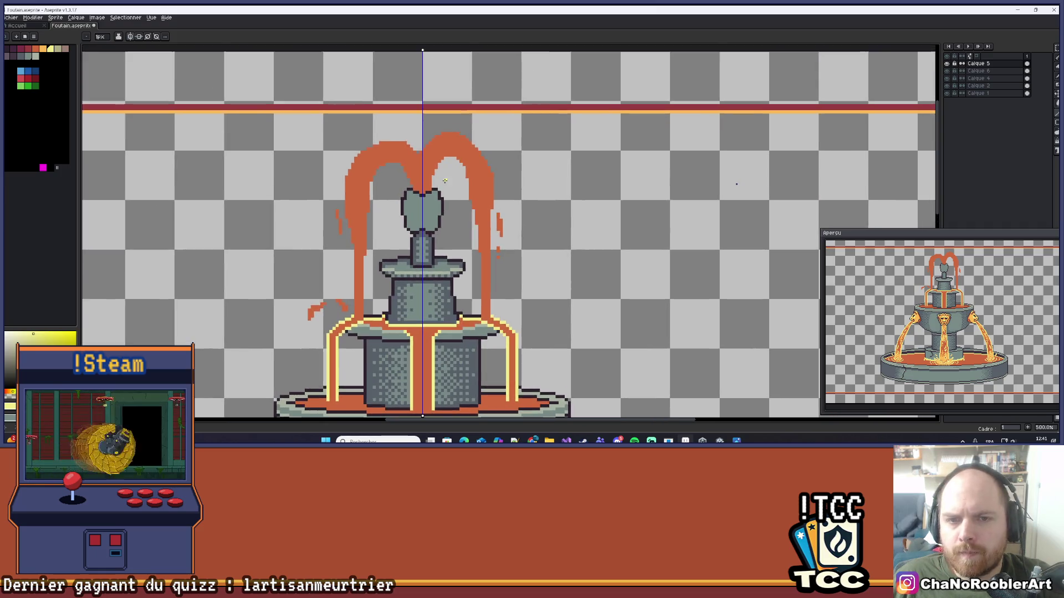
scroll(431, 173, down, 4)
scroll(495, 192, up, 2)
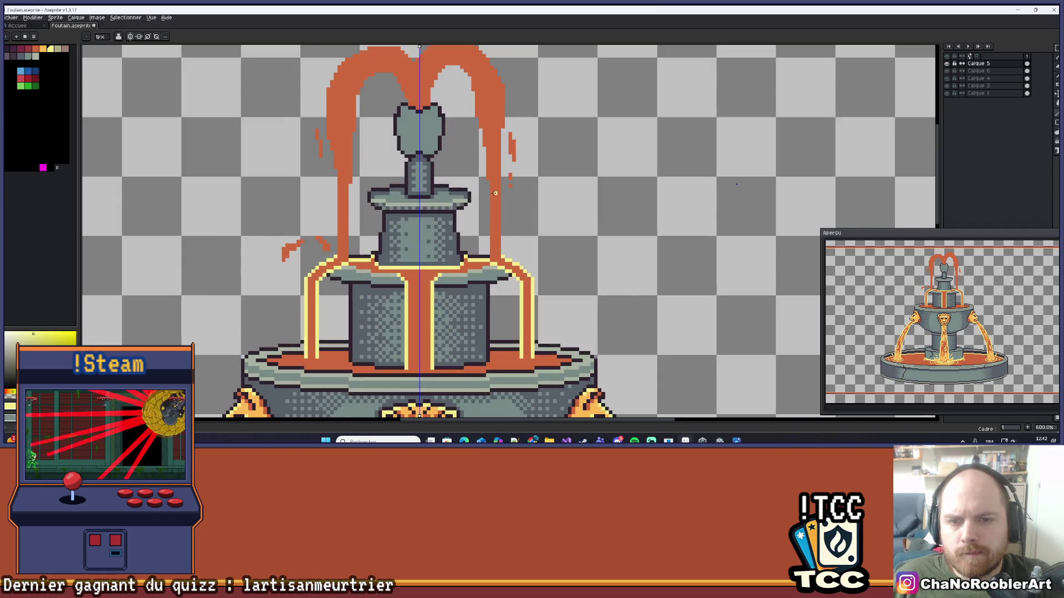
drag(491, 182, 491, 257)
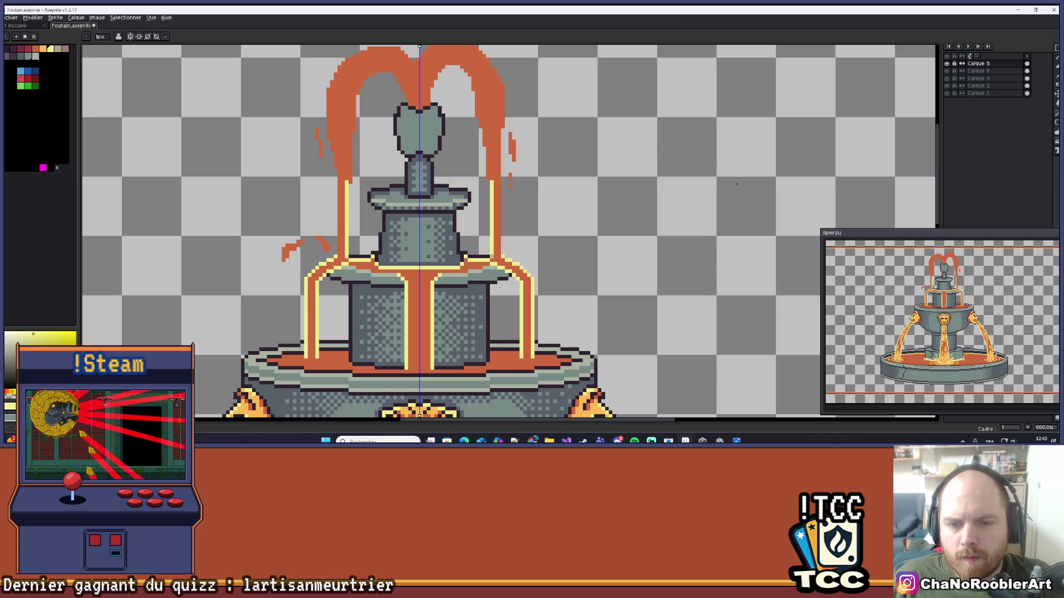
drag(499, 176, 498, 249)
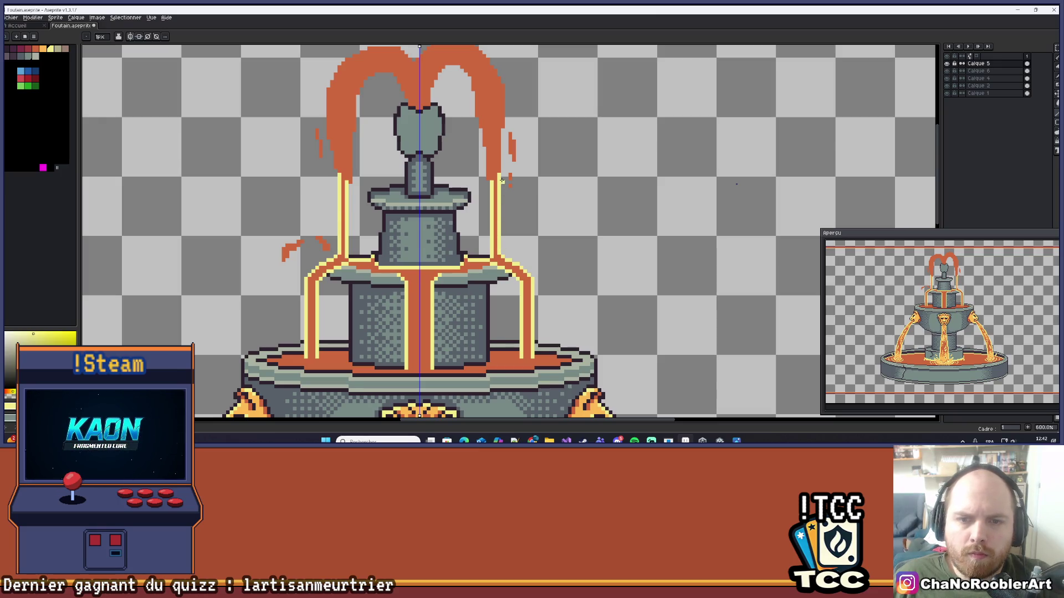
scroll(499, 176, down, 3)
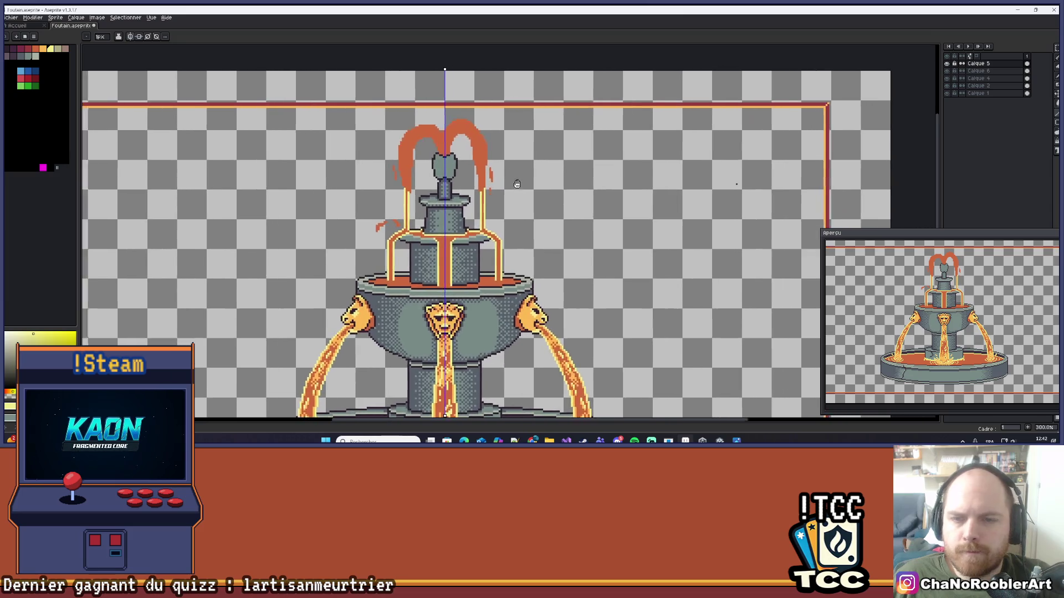
scroll(496, 172, up, 5)
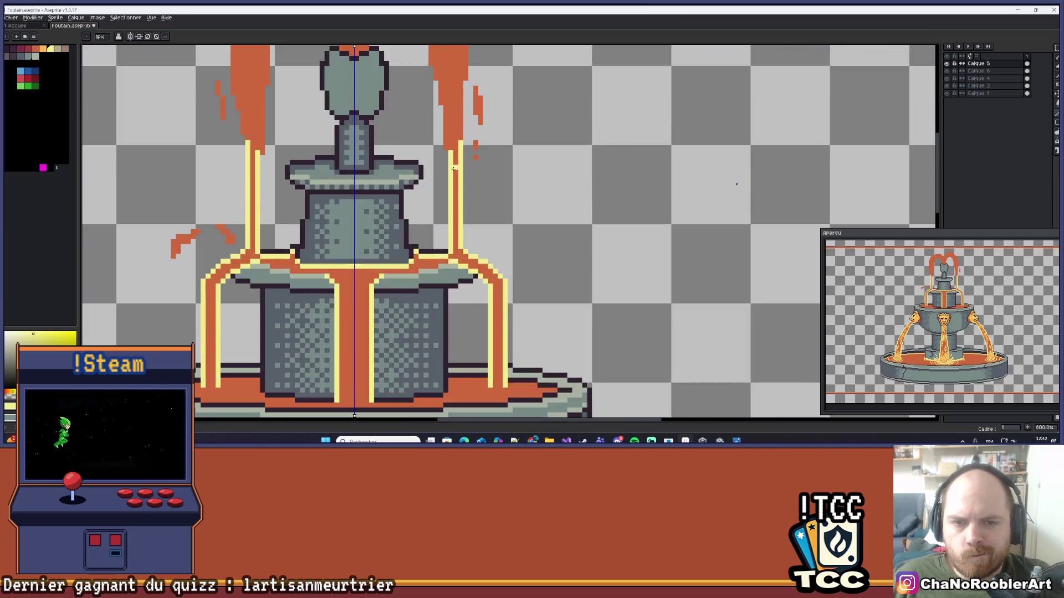
key(ctrl+z)
key(ctrl+z)
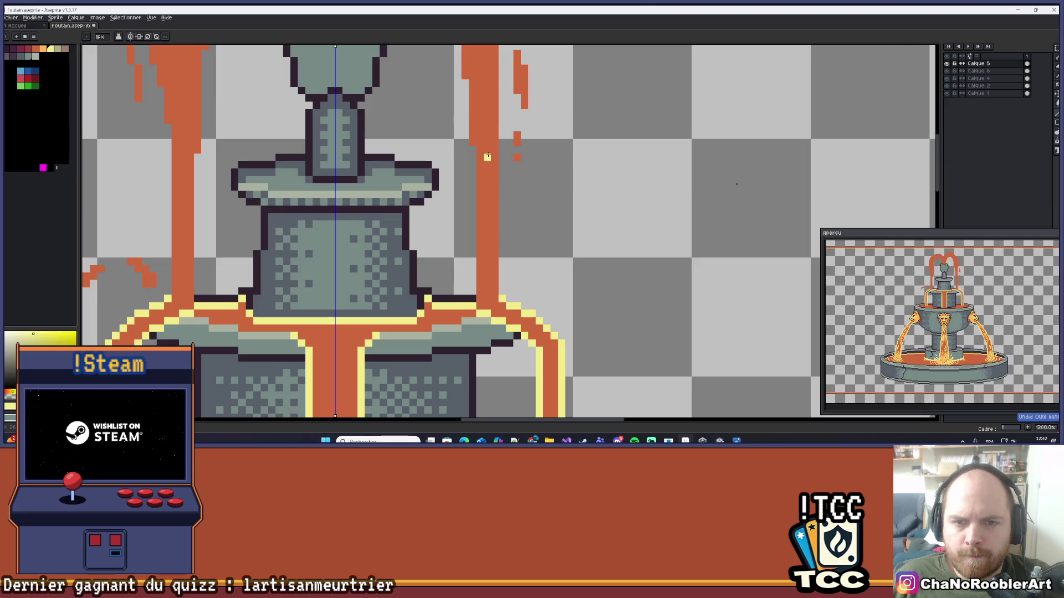
mouse_move(473, 151)
mouse_down()
mouse_move(470, 293)
mouse_move(494, 108)
mouse_up()
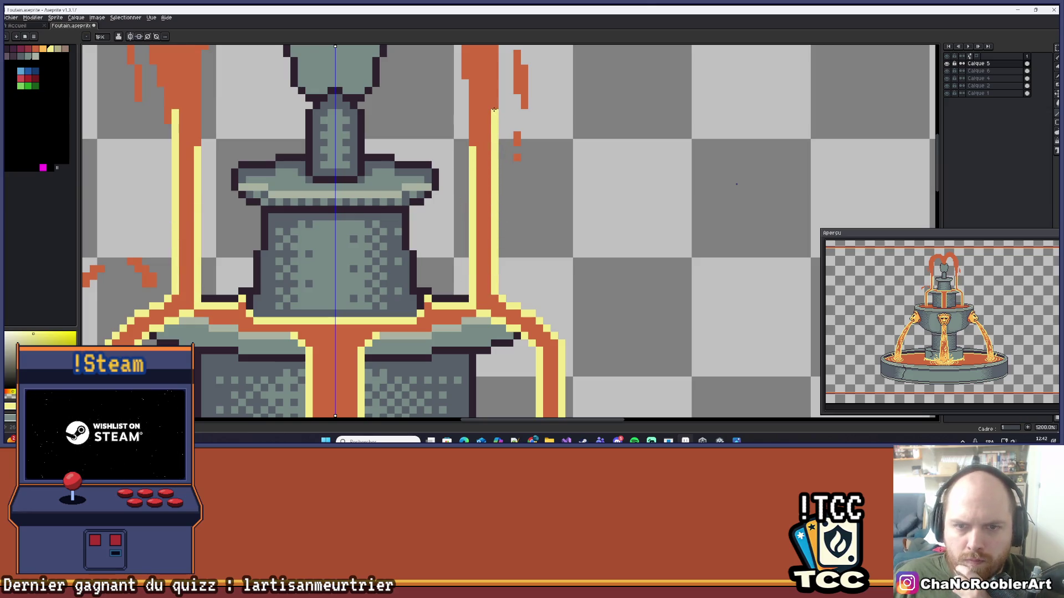
scroll(521, 210, down, 4)
scroll(521, 210, down, 3)
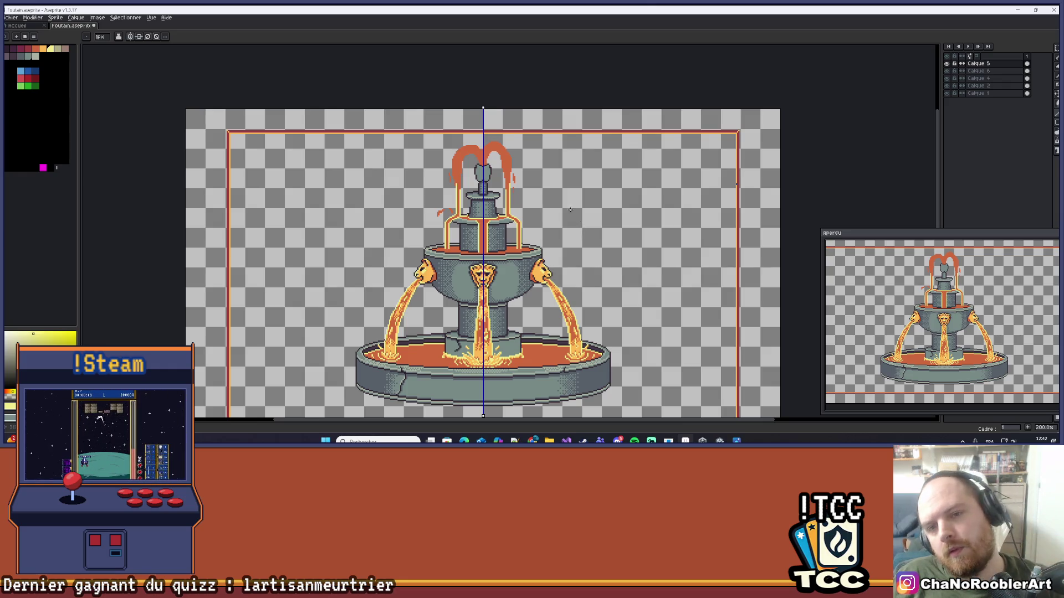
- Reselect the yellow highlight colour and extend the highlight up the left jet
scroll(446, 180, up, 5)
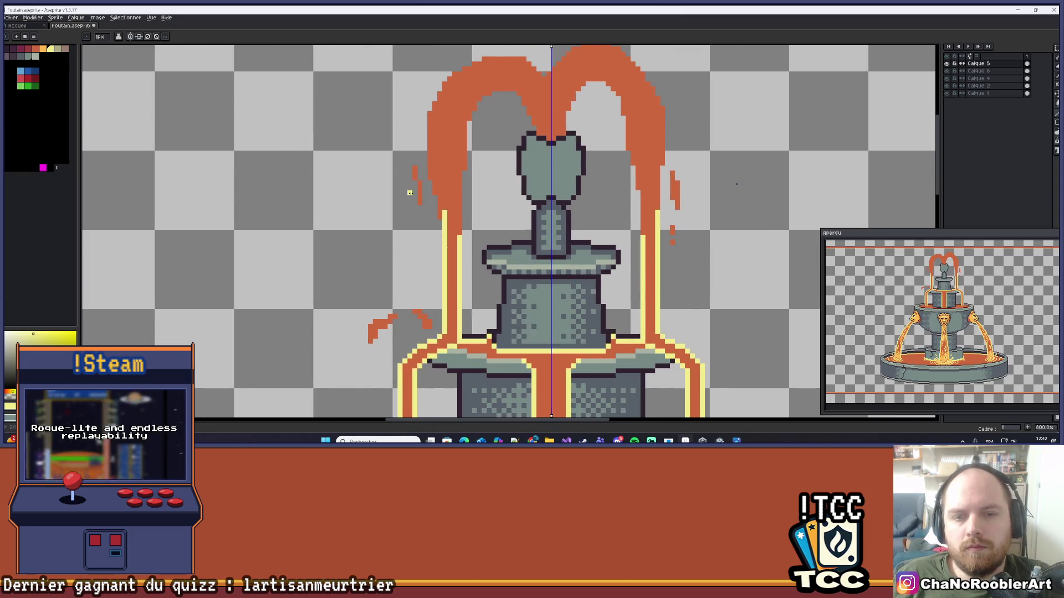
scroll(434, 194, up, 2)
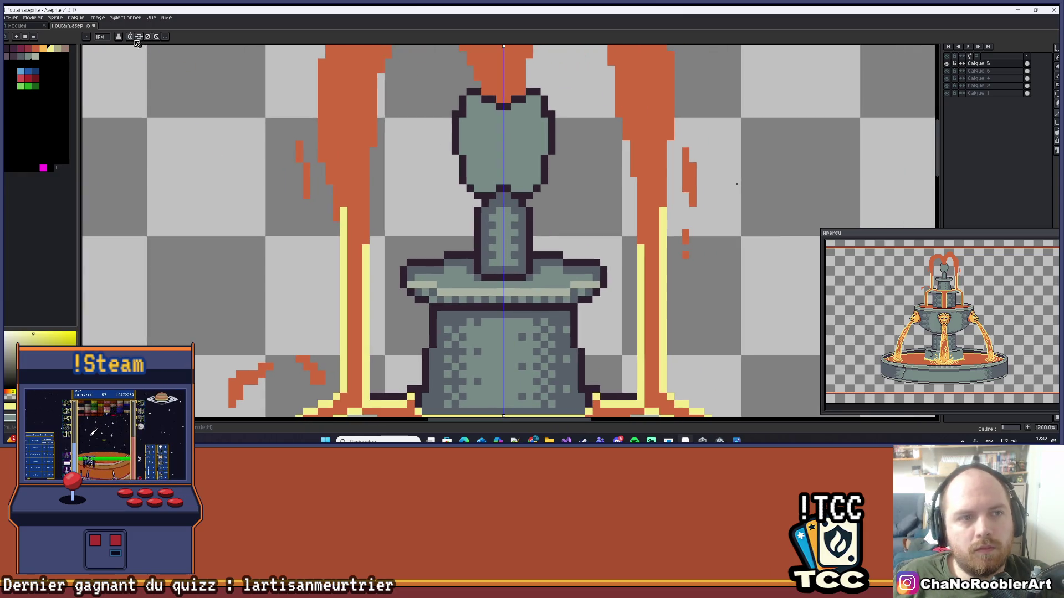
scroll(307, 176, up, 1)
alt+click(360, 217)
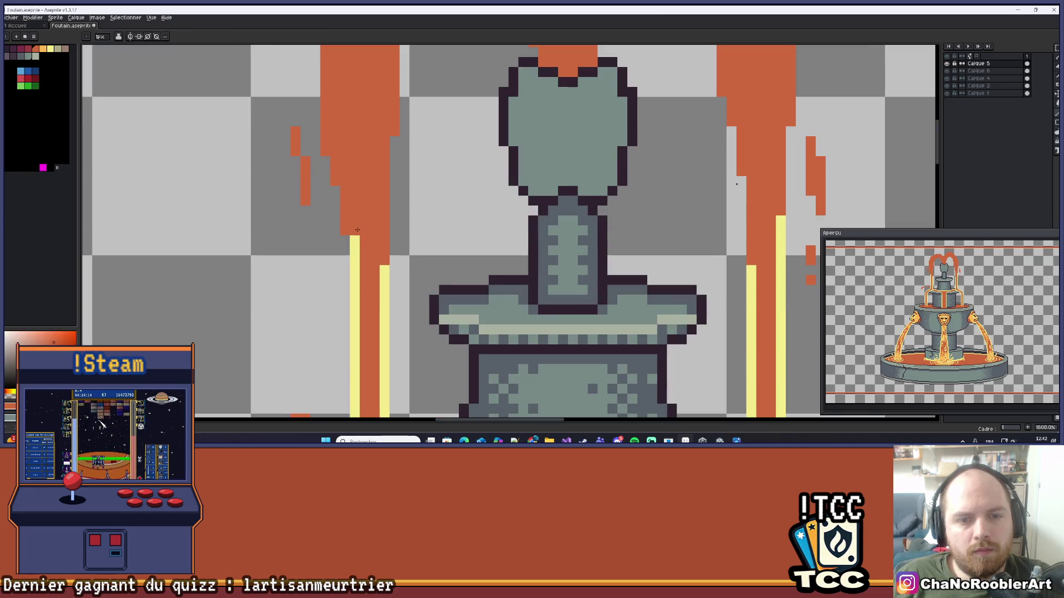
alt+click(356, 231)
mouse_move(344, 191)
mouse_down()
mouse_move(345, 233)
mouse_move(329, 220)
mouse_up()
scroll(348, 198, up, 2)
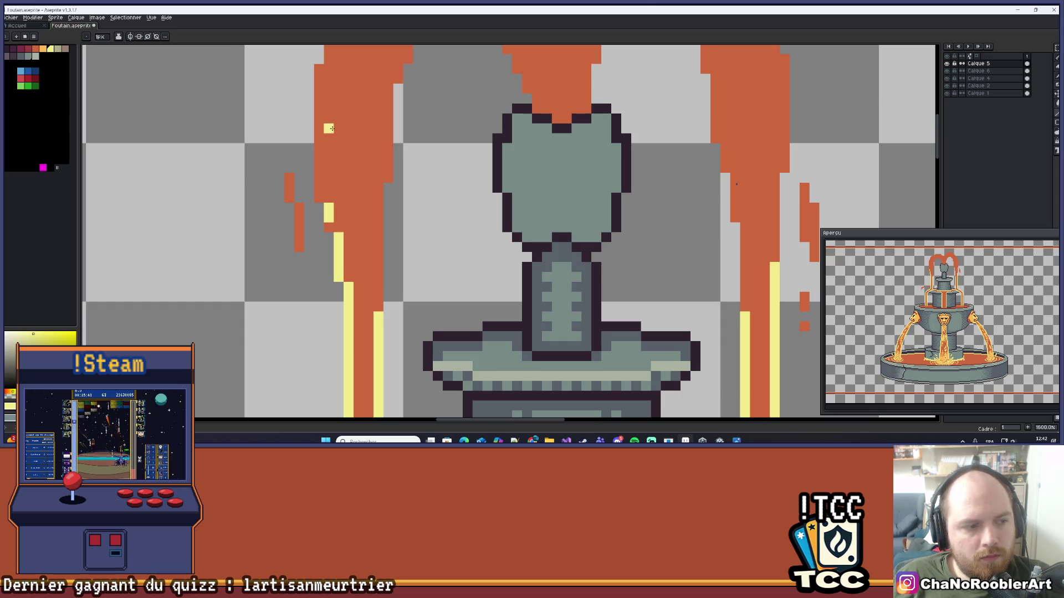
scroll(329, 134, up, 2)
scroll(368, 210, up, 2)
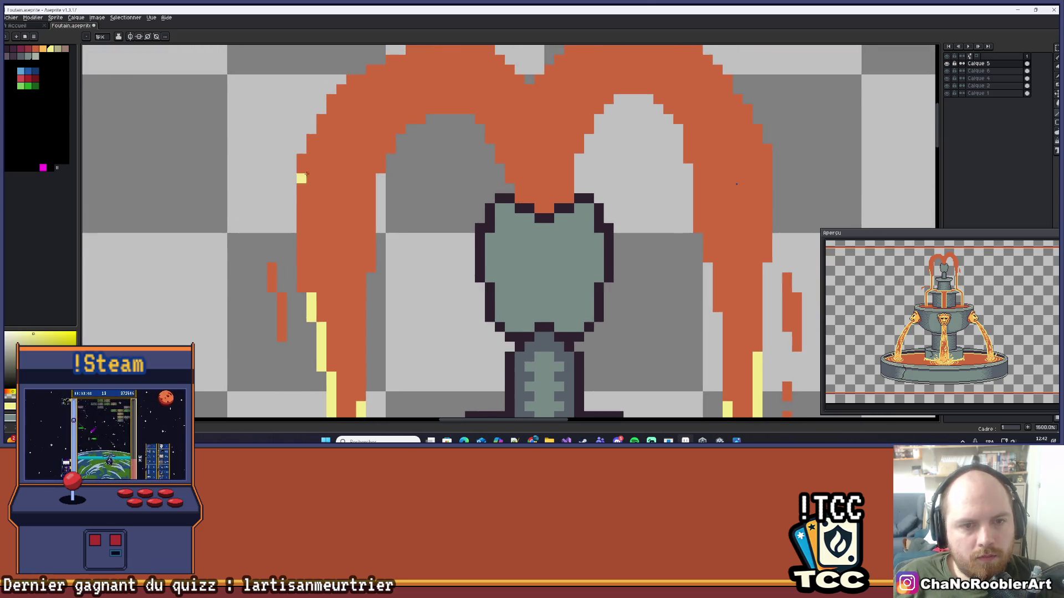
- Trace yellow highlight pixels up the arch's left edge and across its top toward the notch
drag(301, 159, 301, 278)
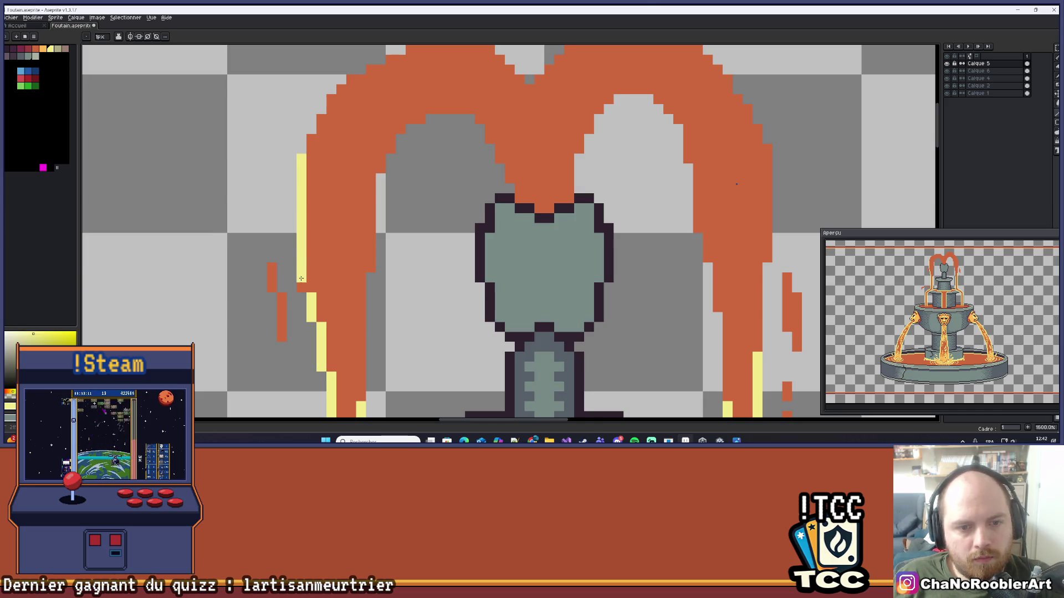
scroll(315, 249, up, 3)
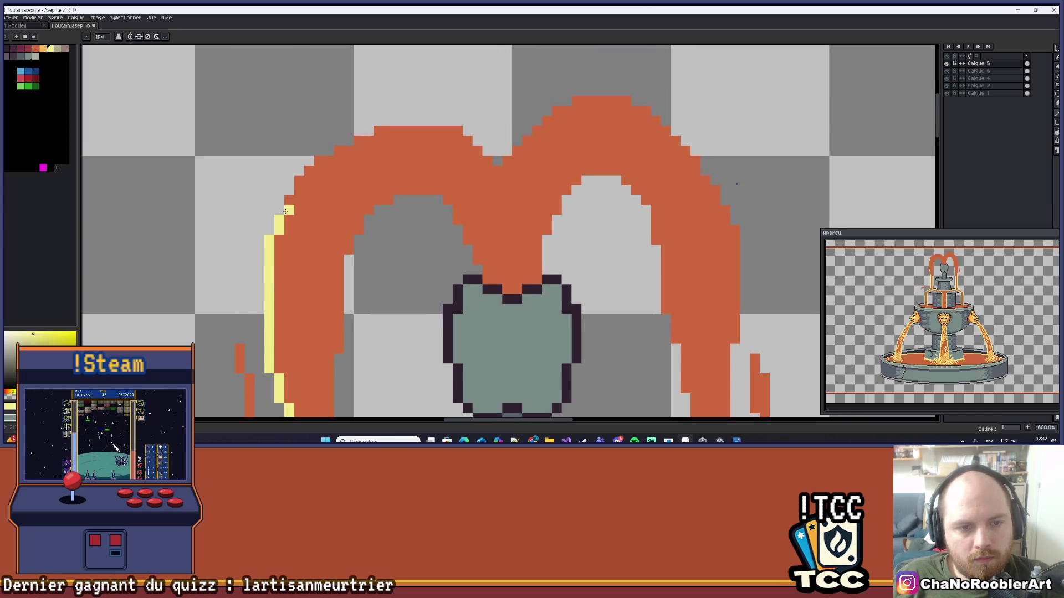
mouse_move(293, 189)
mouse_down()
mouse_move(359, 141)
mouse_move(448, 129)
mouse_up()
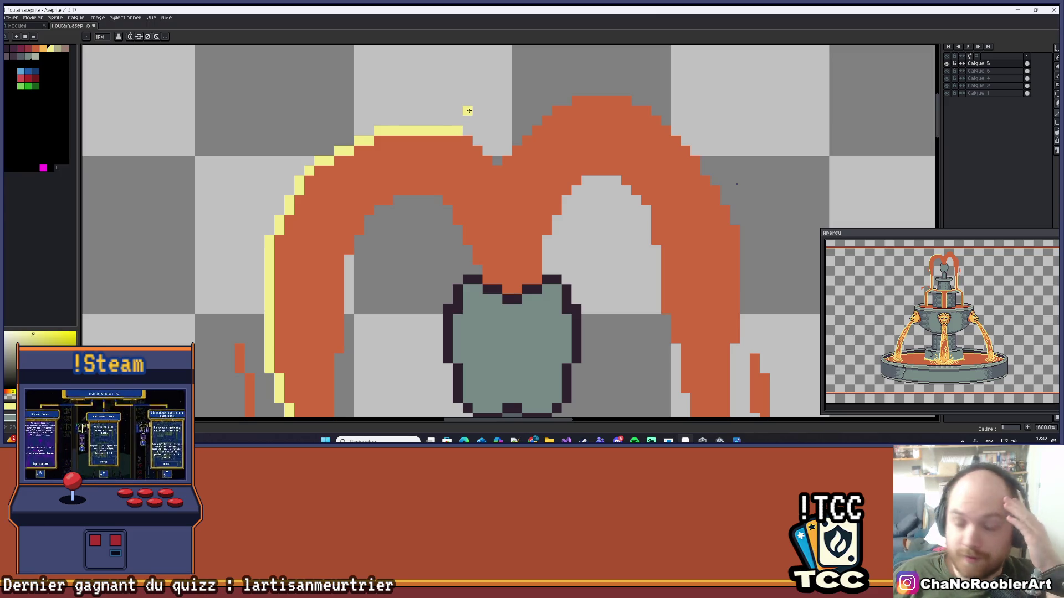
scroll(450, 156, up, 3)
drag(480, 127, 525, 165)
click(585, 185)
mouse_move(585, 185)
mouse_down()
mouse_move(517, 181)
mouse_move(518, 148)
mouse_move(537, 147)
mouse_up()
scroll(553, 150, down, 4)
scroll(628, 134, down, 3)
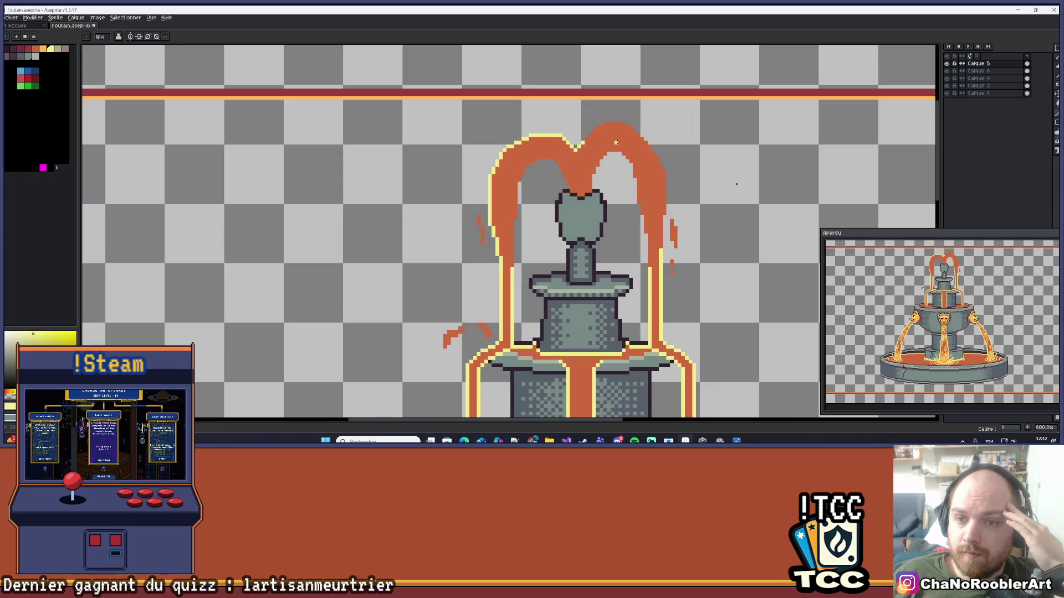
scroll(616, 143, up, 2)
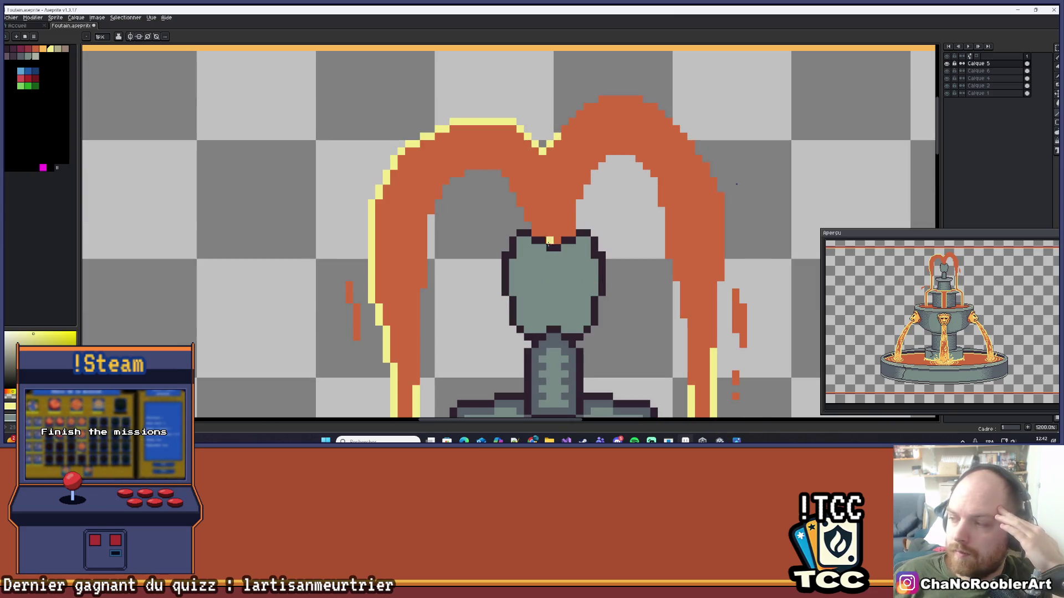
scroll(535, 211, up, 2)
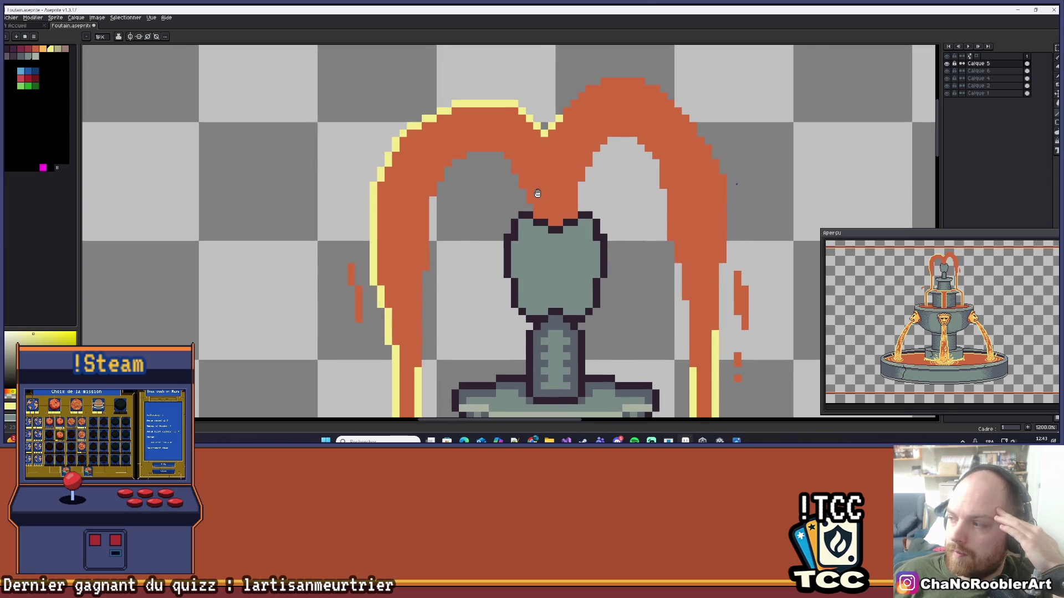
- Outline the arch's central notch in yellow, continuing the outline up-left
mouse_move(561, 248)
mouse_down()
mouse_move(531, 236)
mouse_move(570, 248)
mouse_move(604, 233)
mouse_move(605, 177)
mouse_move(601, 215)
mouse_up()
drag(532, 218, 485, 141)
click(472, 115)
scroll(509, 148, down, 7)
scroll(506, 153, up, 7)
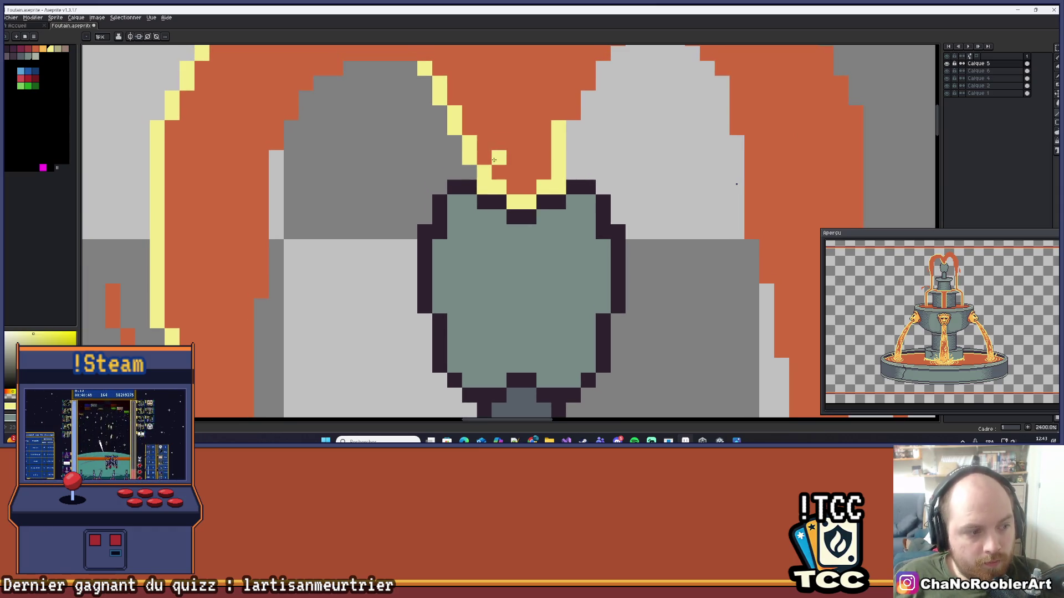
scroll(493, 158, down, 5)
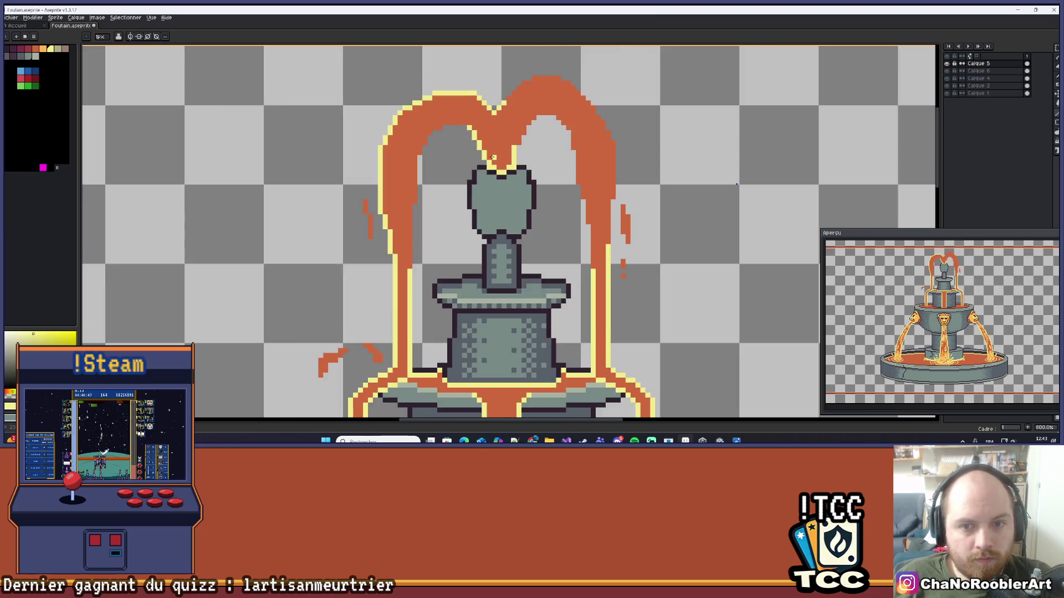
scroll(493, 157, down, 5)
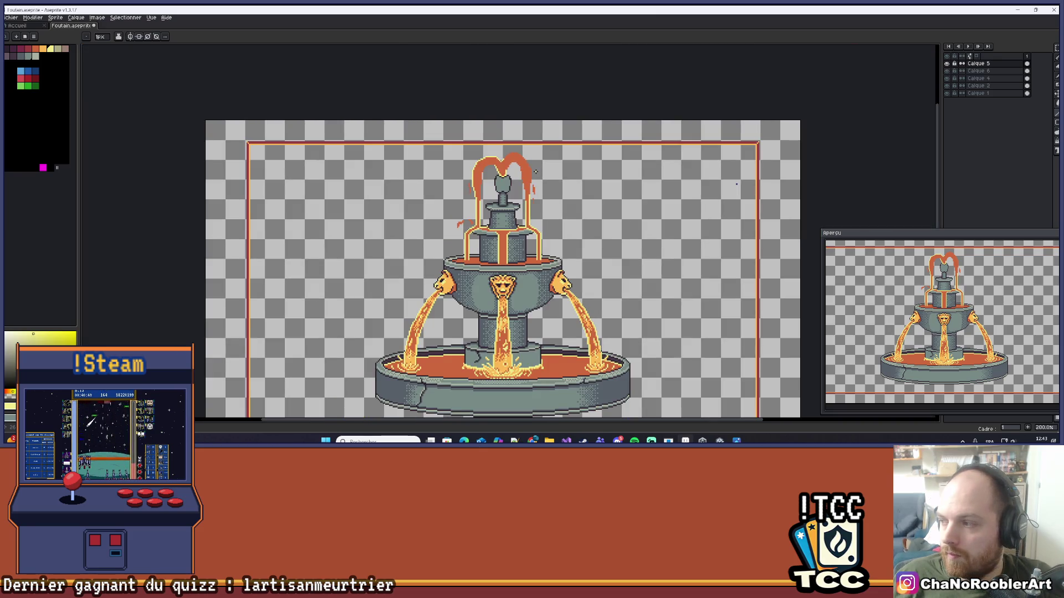
scroll(421, 165, up, 7)
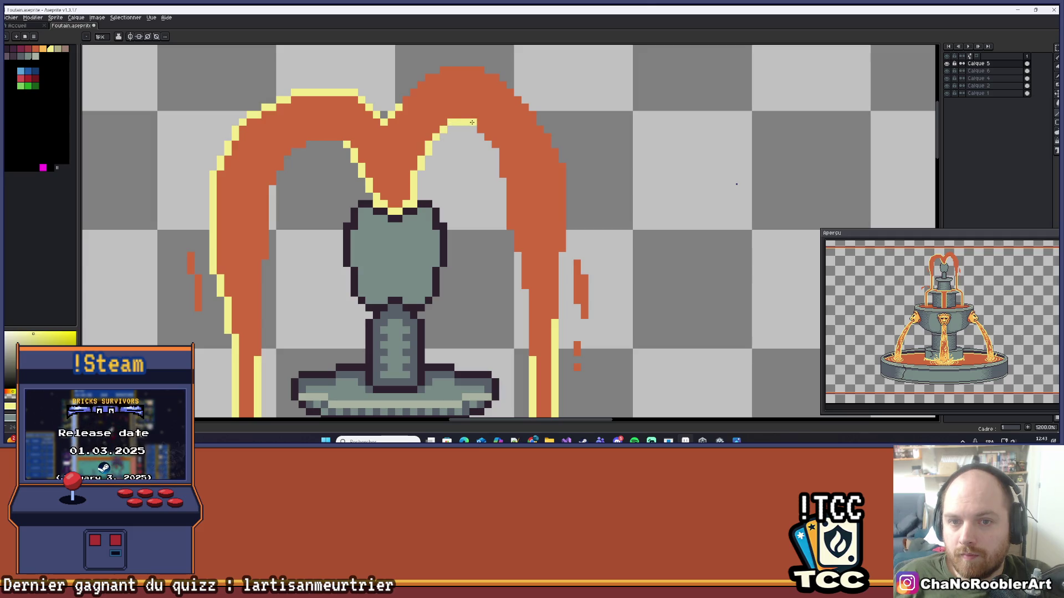
scroll(501, 145, down, 5)
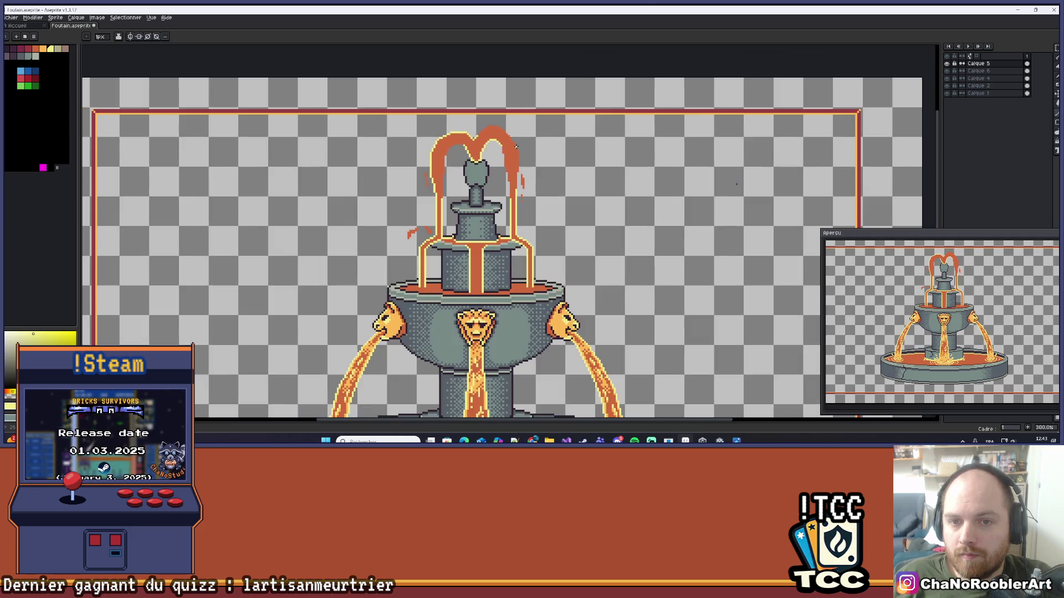
scroll(432, 155, up, 5)
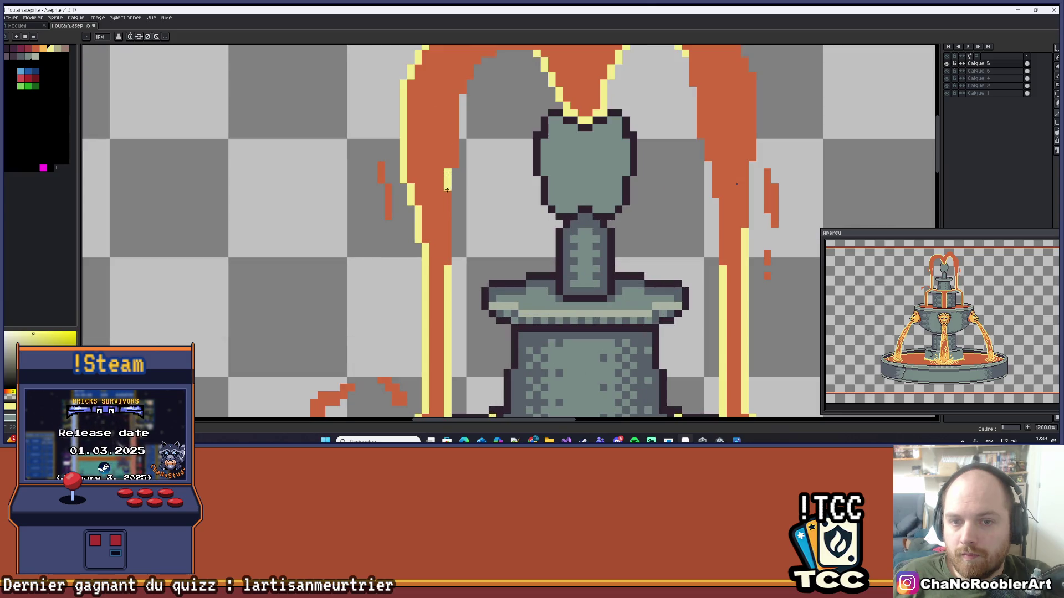
- Run a yellow highlight down the left stream's inner edge, redrawn one column further left
drag(447, 189, 453, 261)
key(ctrl+z)
drag(448, 183, 448, 267)
click(448, 172)
scroll(465, 177, up, 2)
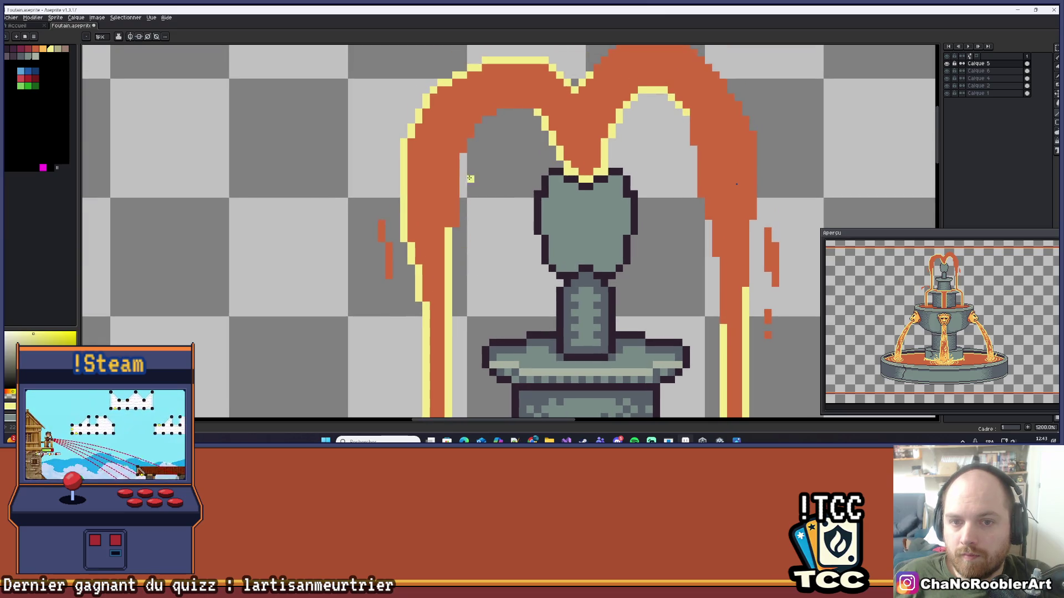
drag(455, 158, 455, 222)
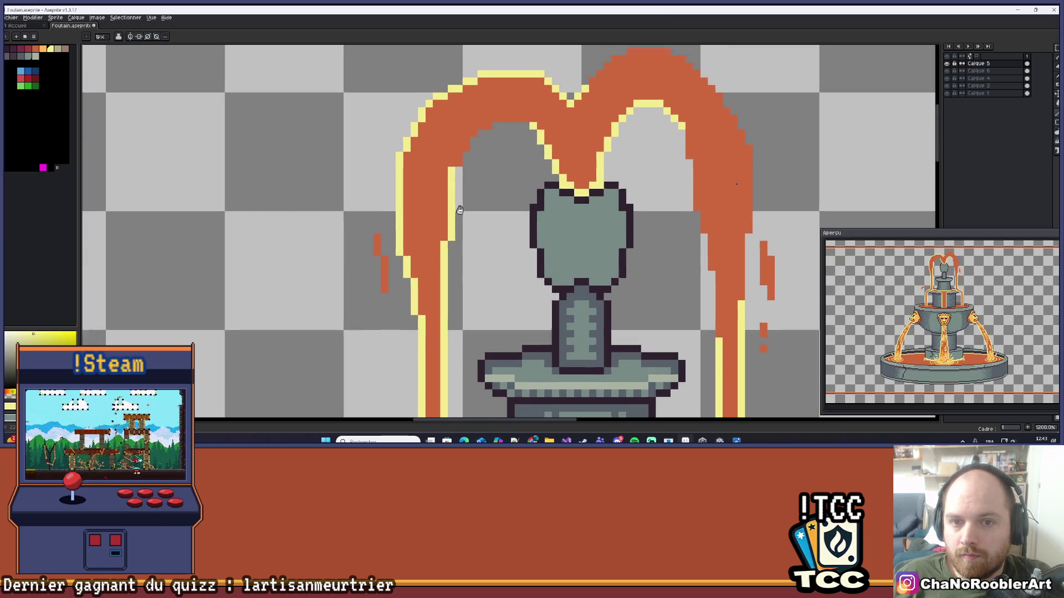
- Finish the left arch's diagonal yellow highlight and add a yellow column beside the right drip
scroll(460, 205, up, 2)
click(446, 172)
mouse_move(449, 174)
mouse_down()
mouse_move(476, 126)
mouse_move(506, 106)
mouse_move(587, 97)
mouse_up()
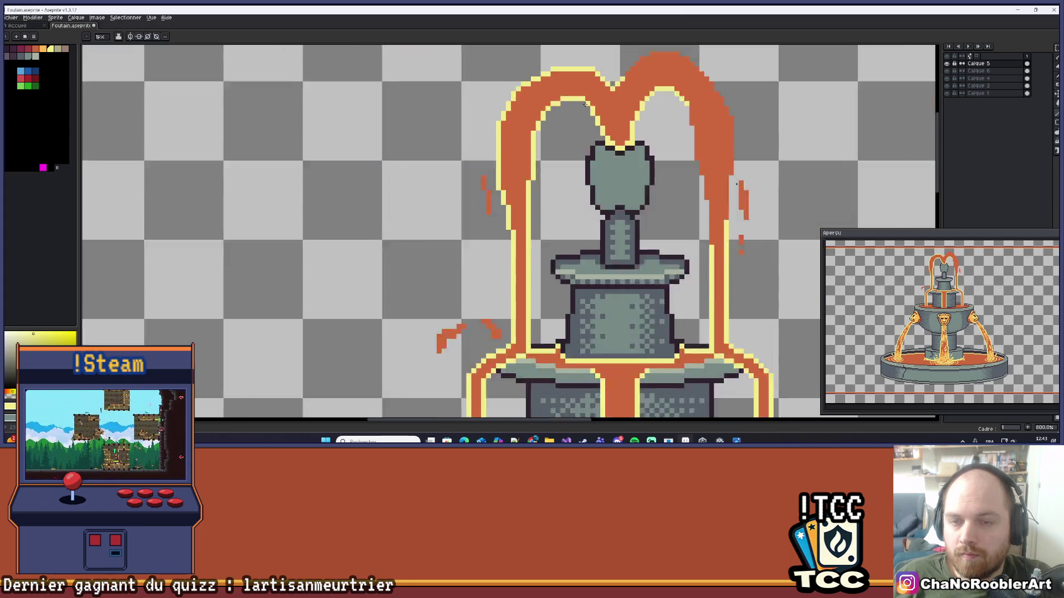
scroll(570, 138, down, 6)
scroll(571, 140, down, 1)
scroll(565, 210, up, 5)
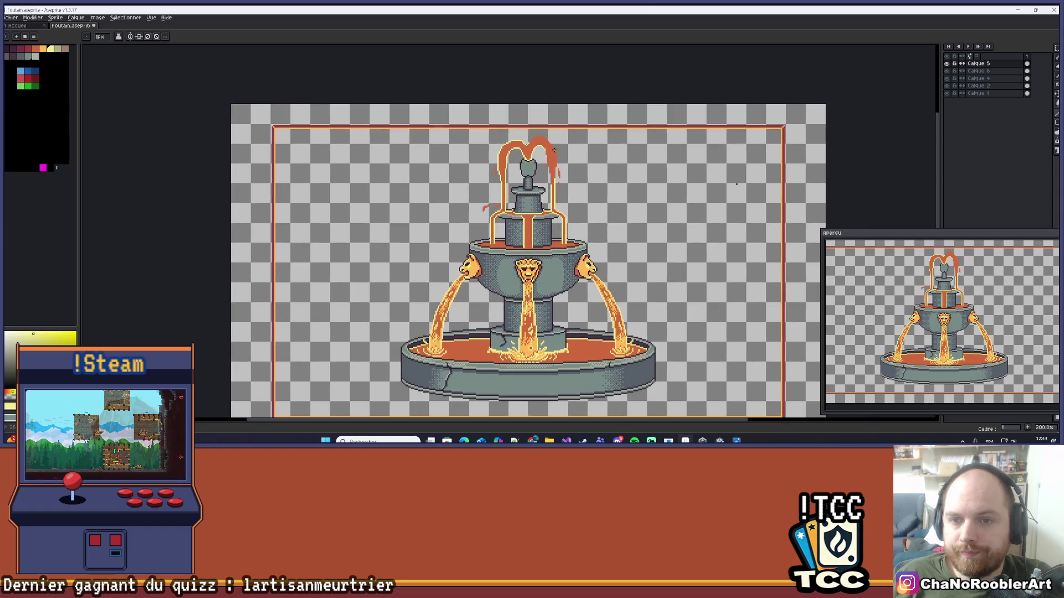
scroll(576, 163, down, 1)
scroll(576, 163, up, 5)
drag(562, 97, 558, 190)
scroll(558, 190, down, 4)
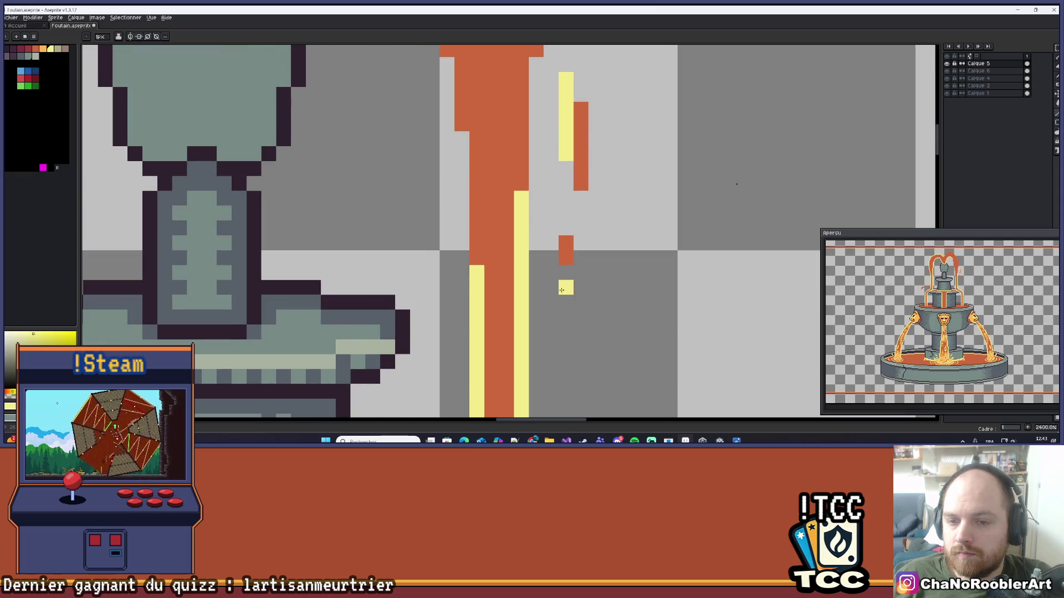
scroll(386, 218, up, 1)
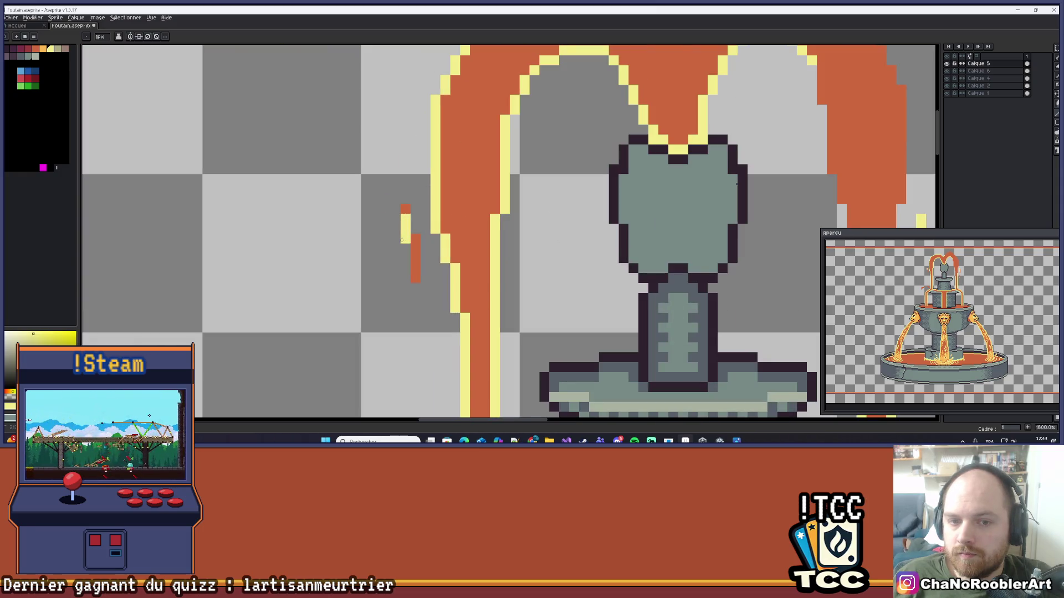
scroll(403, 253, down, 3)
- Tip the small lava splash near the lower tier with yellow pixels
mouse_move(686, 277)
mouse_down()
mouse_move(646, 231)
mouse_move(629, 230)
mouse_up()
scroll(646, 231, up, 2)
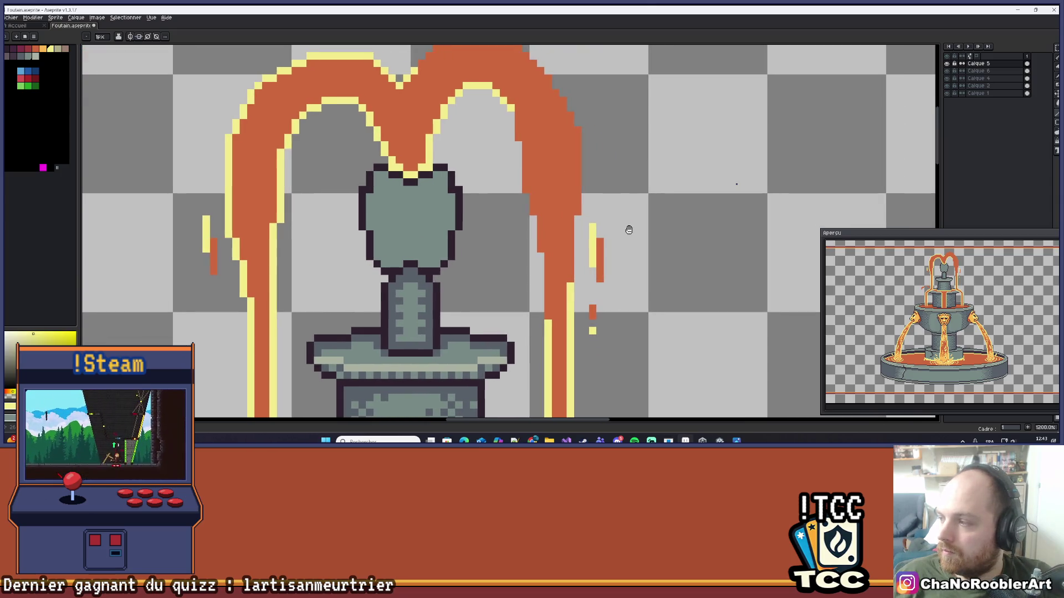
scroll(629, 227, down, 3)
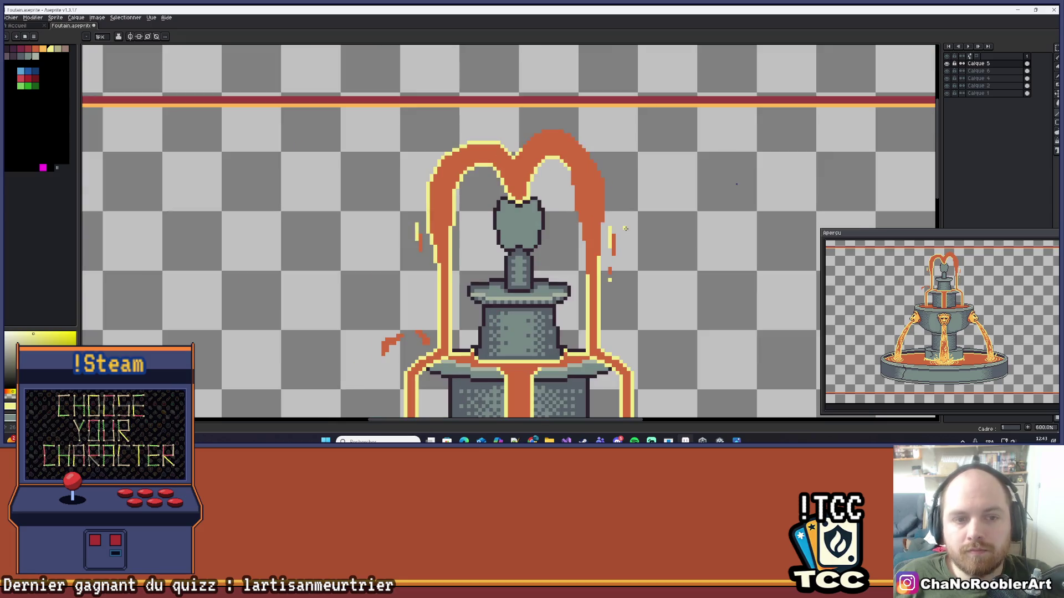
drag(478, 292, 440, 195)
scroll(388, 221, up, 6)
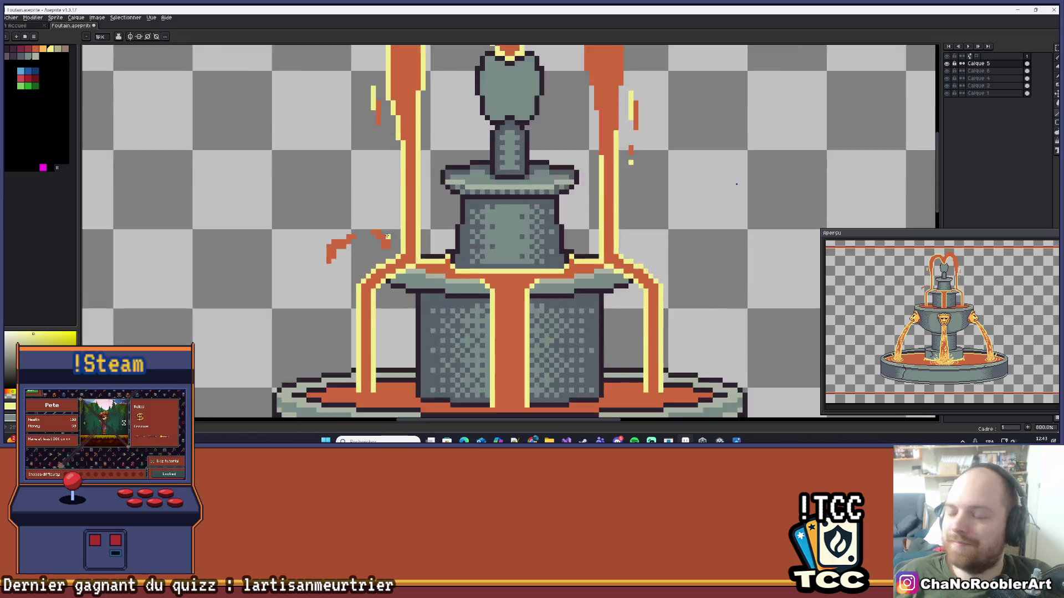
mouse_move(345, 225)
mouse_down()
mouse_move(361, 225)
mouse_move(391, 255)
mouse_up()
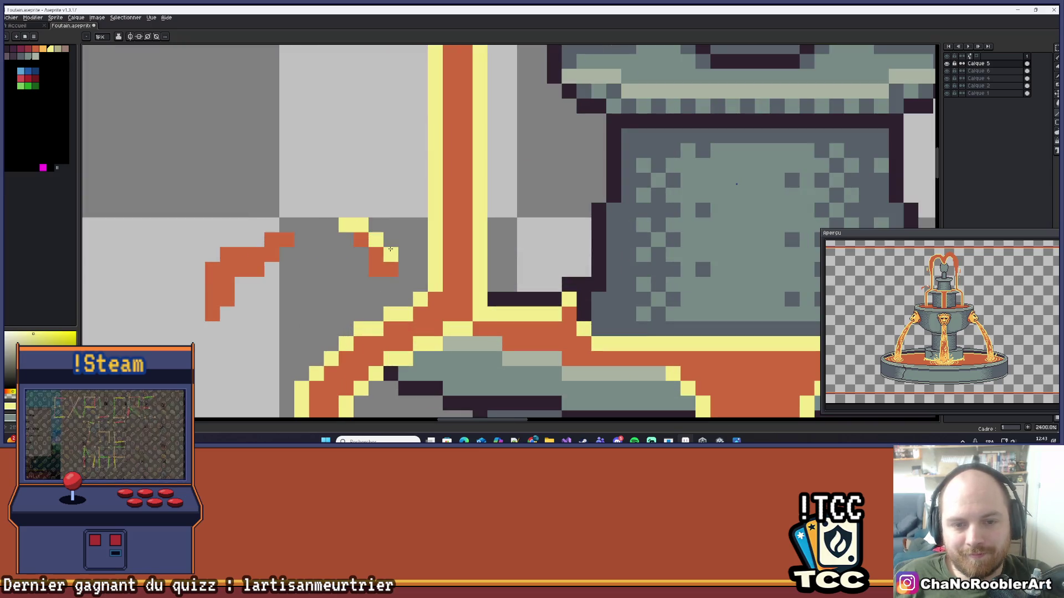
drag(256, 224, 296, 207)
drag(327, 223, 250, 254)
scroll(338, 183, down, 6)
scroll(338, 182, down, 4)
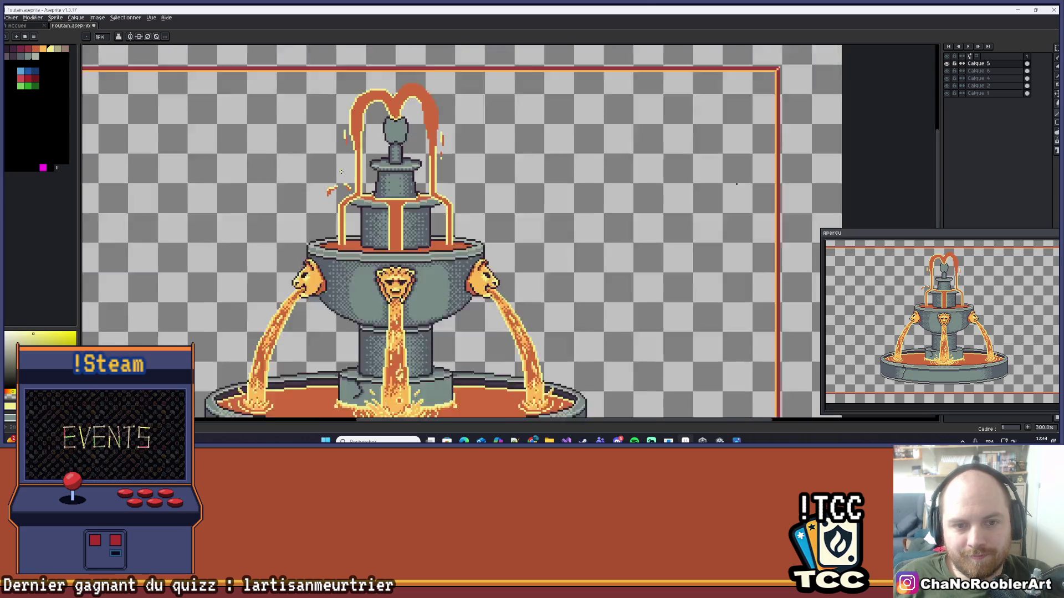
drag(339, 160, 369, 199)
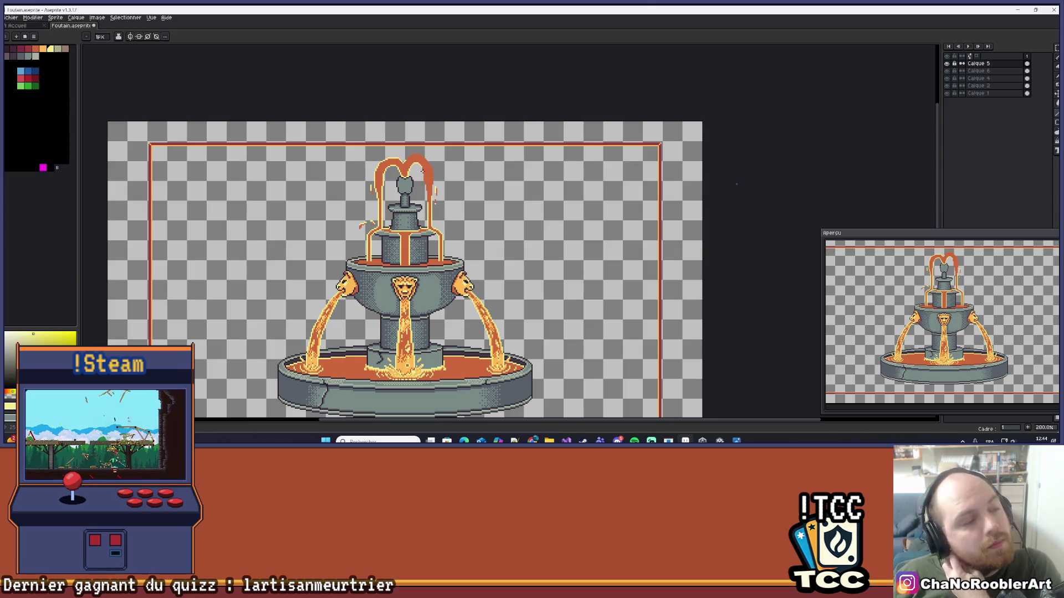
scroll(423, 171, up, 6)
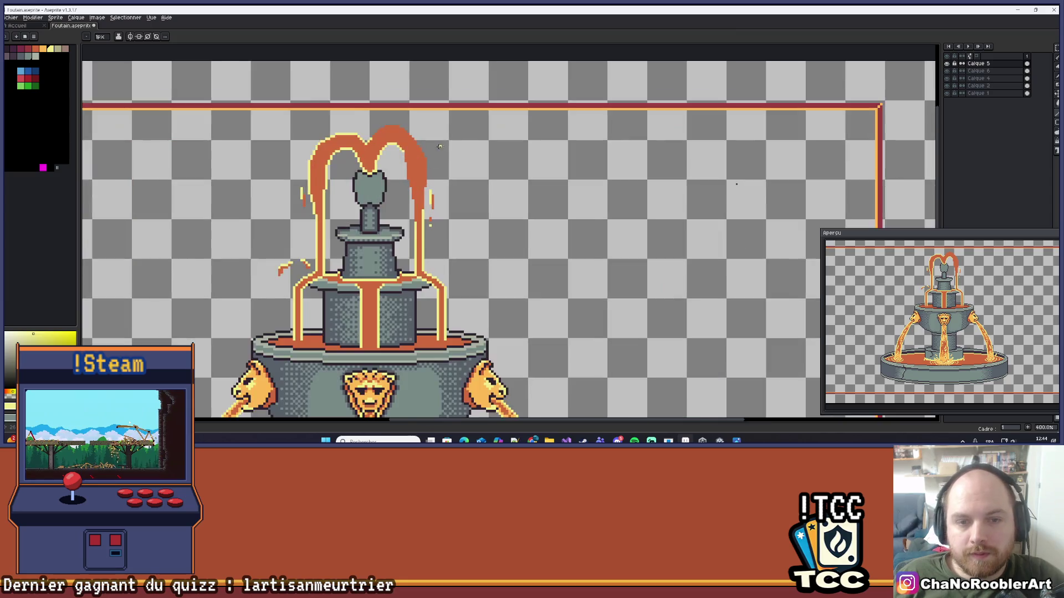
- Draw yellow highlight columns down the right lava stream
mouse_move(382, 167)
mouse_down()
mouse_move(410, 142)
mouse_move(443, 168)
mouse_up()
scroll(443, 168, down, 1)
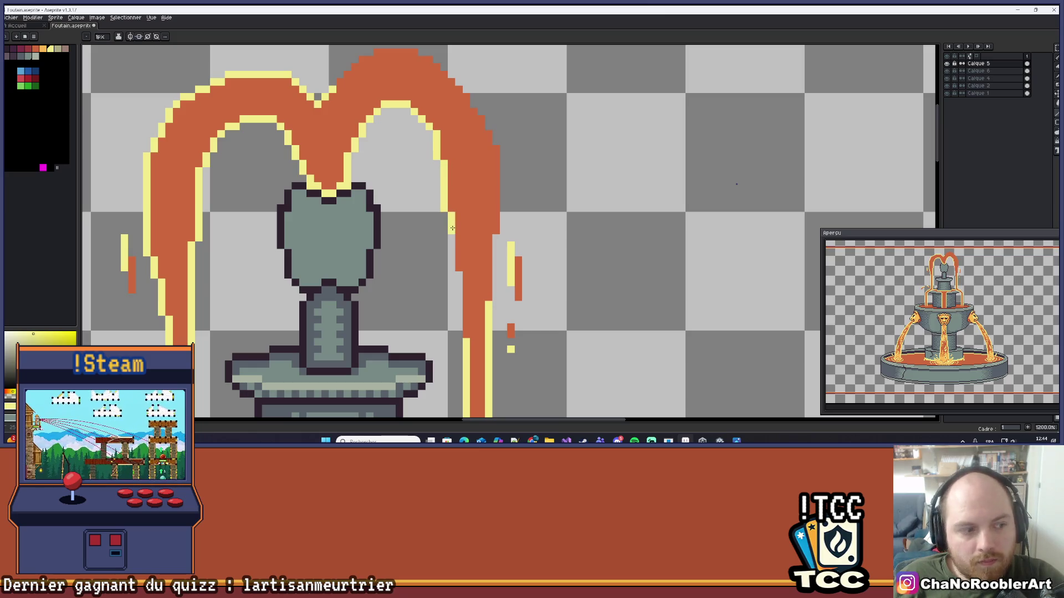
scroll(471, 230, up, 1)
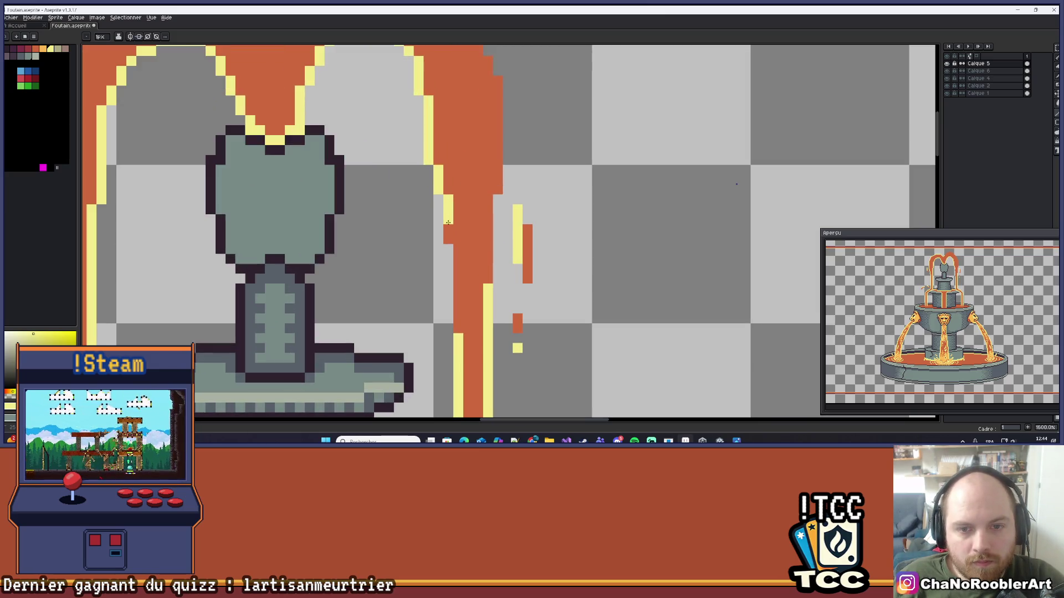
scroll(459, 255, down, 1)
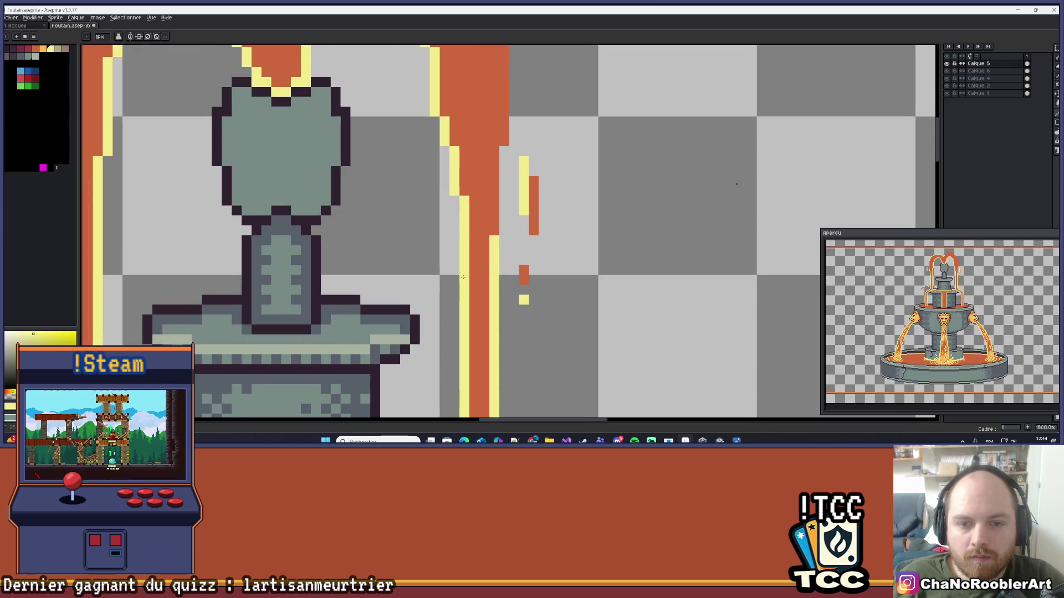
scroll(522, 249, down, 2)
scroll(523, 249, up, 3)
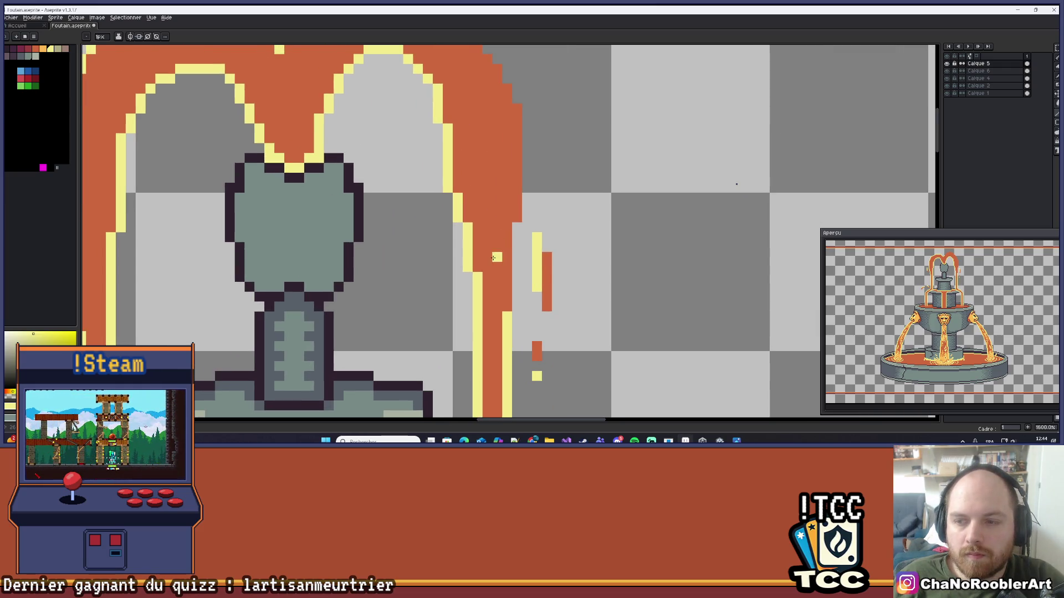
drag(507, 229, 507, 311)
scroll(553, 185, up, 3)
mouse_move(522, 189)
mouse_down()
mouse_move(522, 291)
mouse_move(518, 159)
mouse_up()
- Outline the arch's right outer edge in yellow, then pick the lava orange as current colour
scroll(518, 158, up, 3)
click(523, 231)
mouse_move(525, 240)
mouse_down()
mouse_move(456, 166)
mouse_move(410, 165)
mouse_move(354, 206)
mouse_up()
scroll(516, 174, up, 1)
click(502, 195)
scroll(400, 198, down, 8)
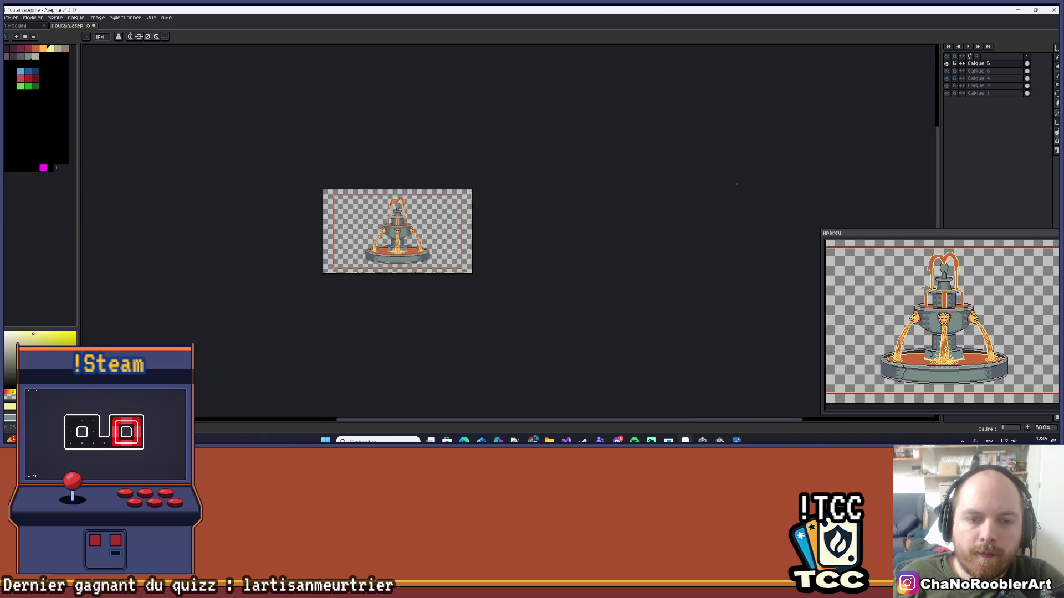
scroll(400, 198, up, 9)
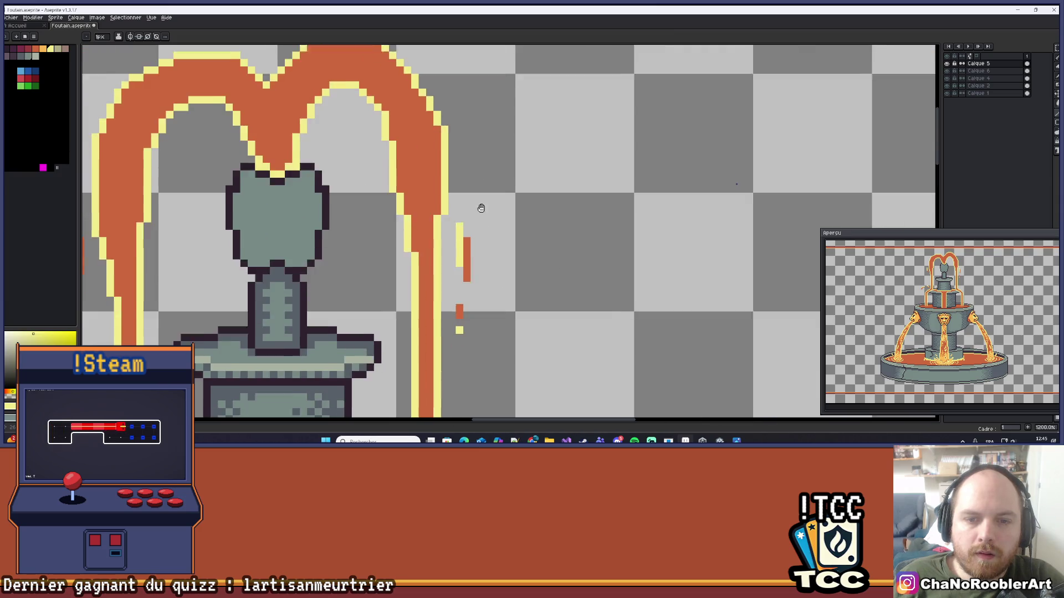
drag(481, 208, 481, 203)
alt+click(440, 223)
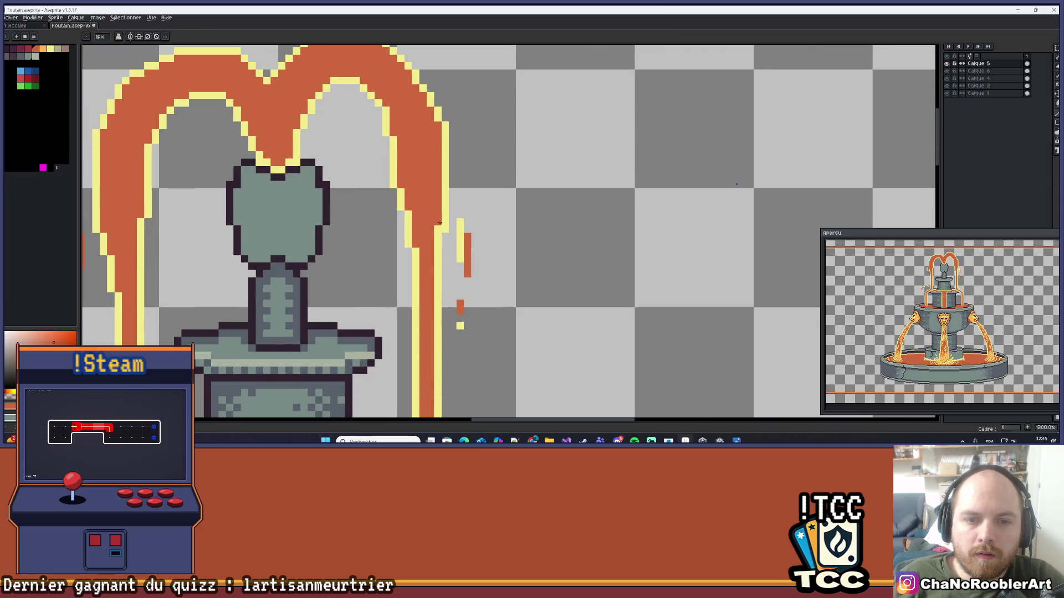
scroll(499, 210, down, 7)
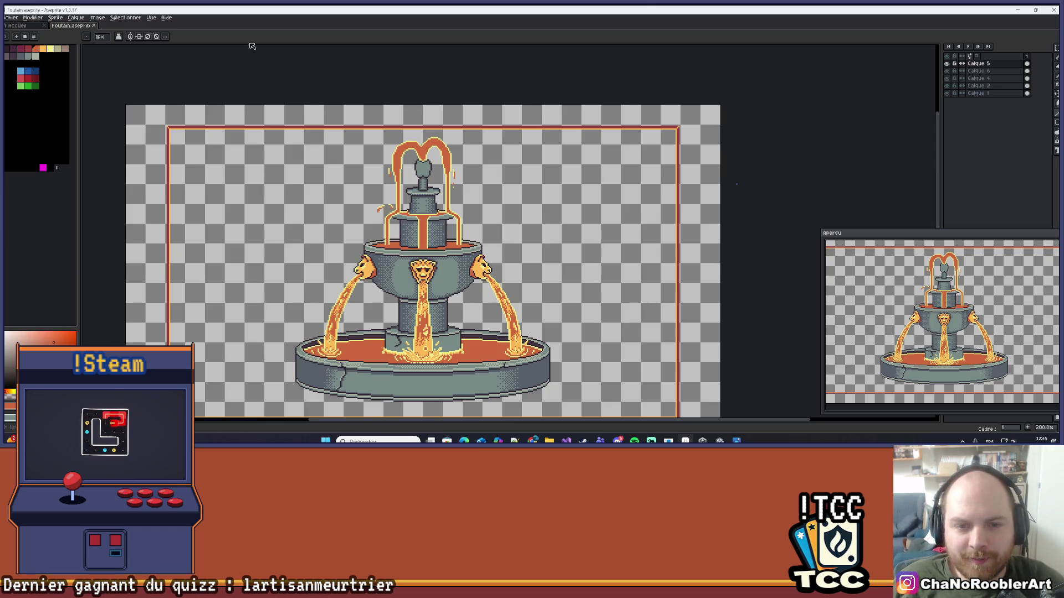
drag(252, 46, 236, 51)
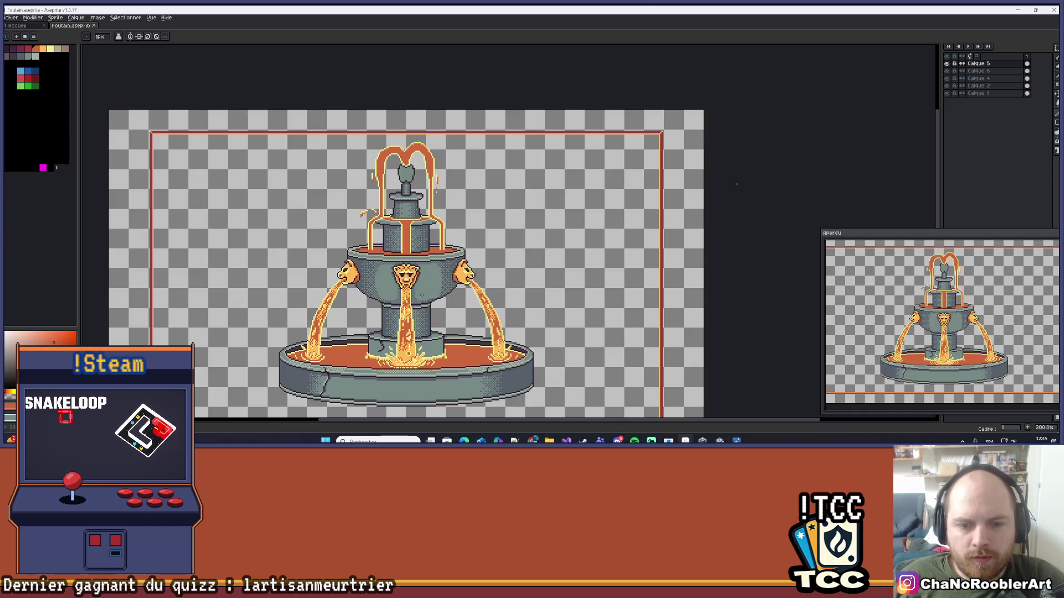
scroll(431, 193, down, 1)
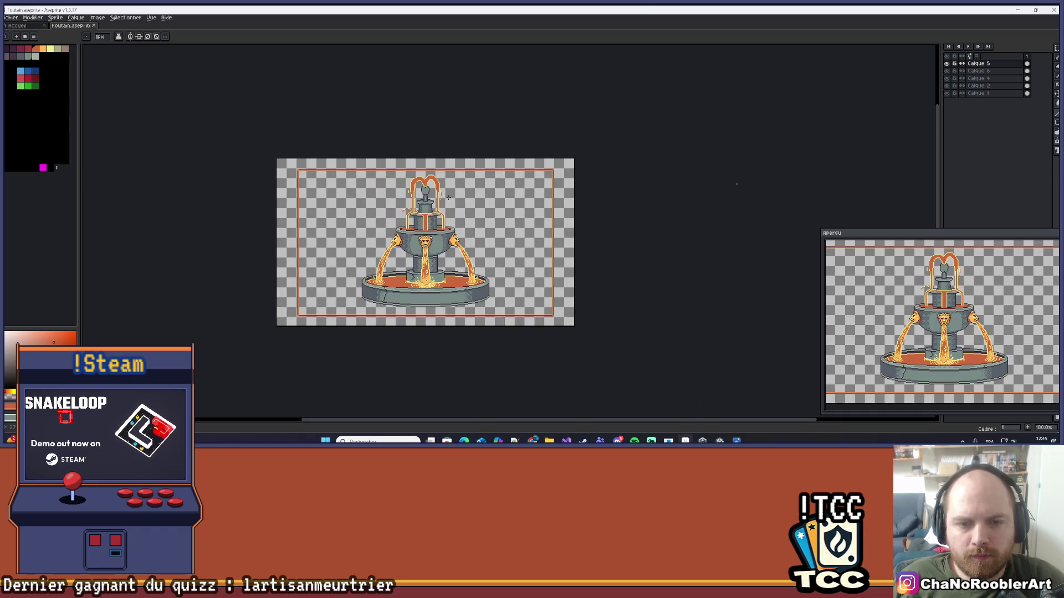
scroll(340, 235, up, 5)
scroll(559, 240, up, 4)
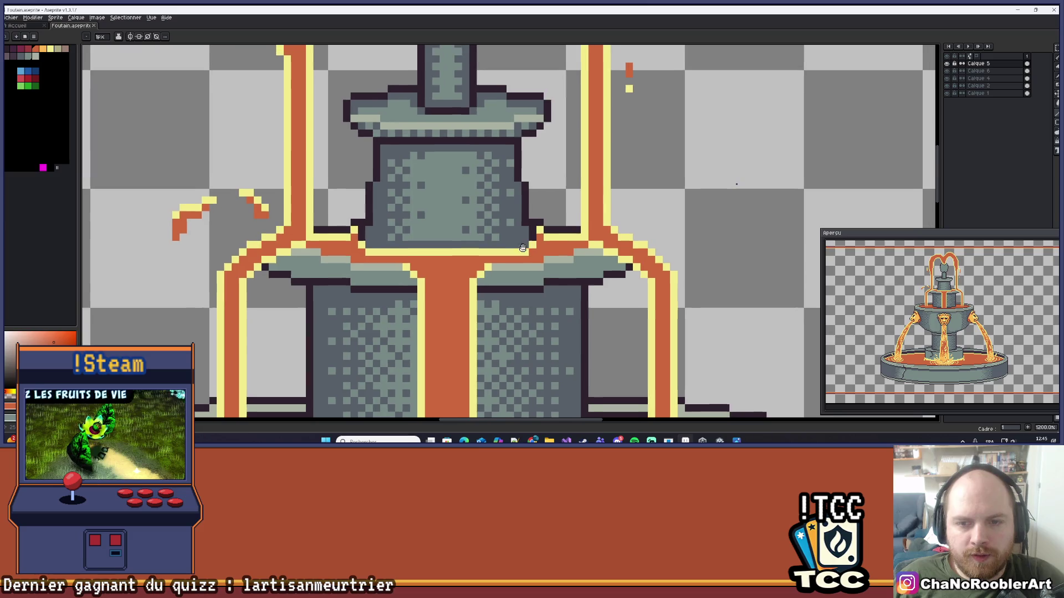
scroll(560, 239, down, 4)
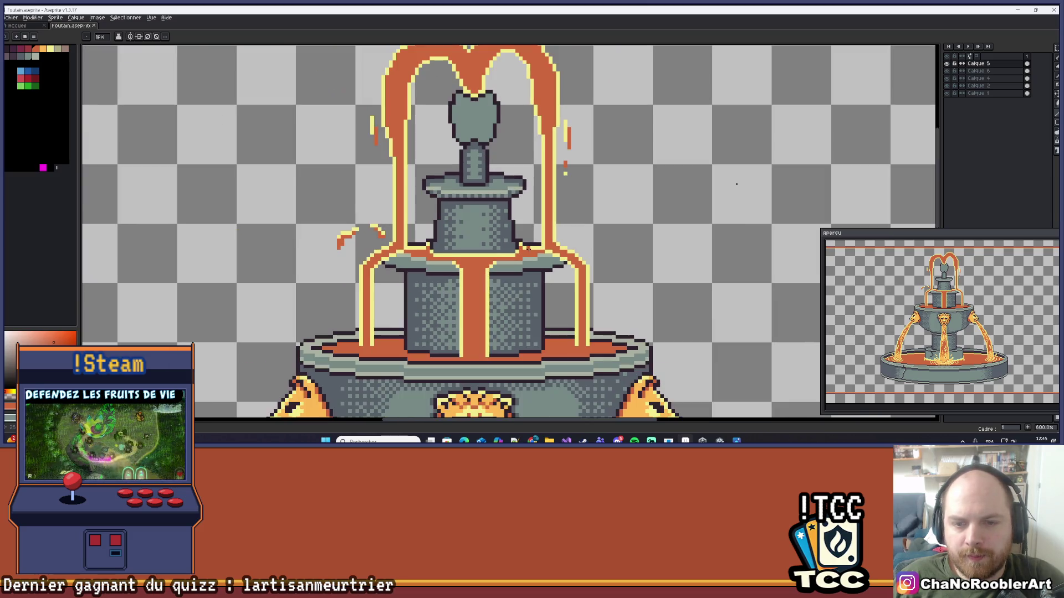
scroll(553, 253, down, 4)
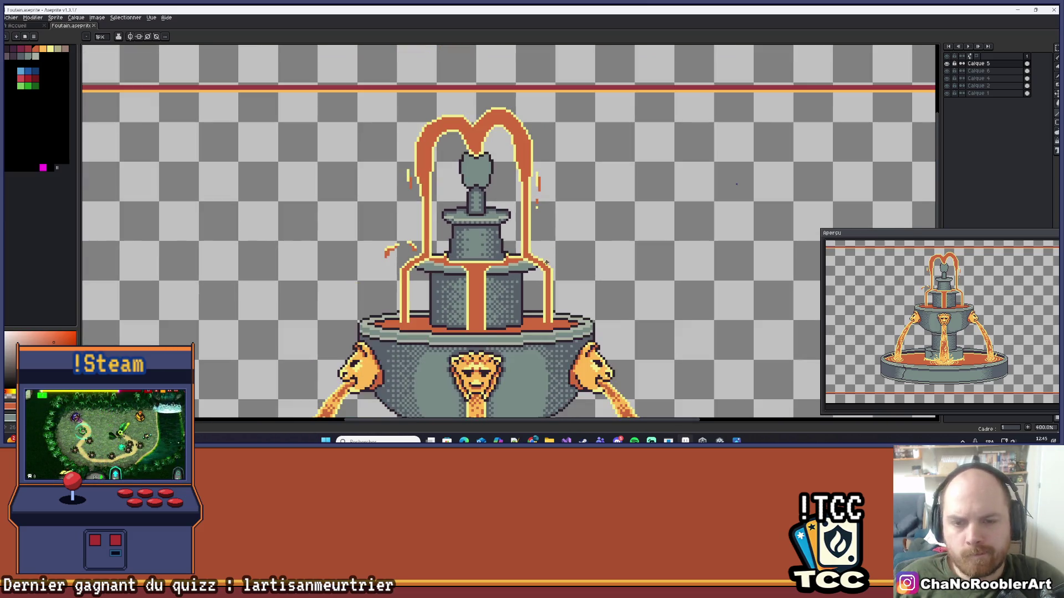
scroll(596, 244, down, 1)
scroll(597, 260, up, 1)
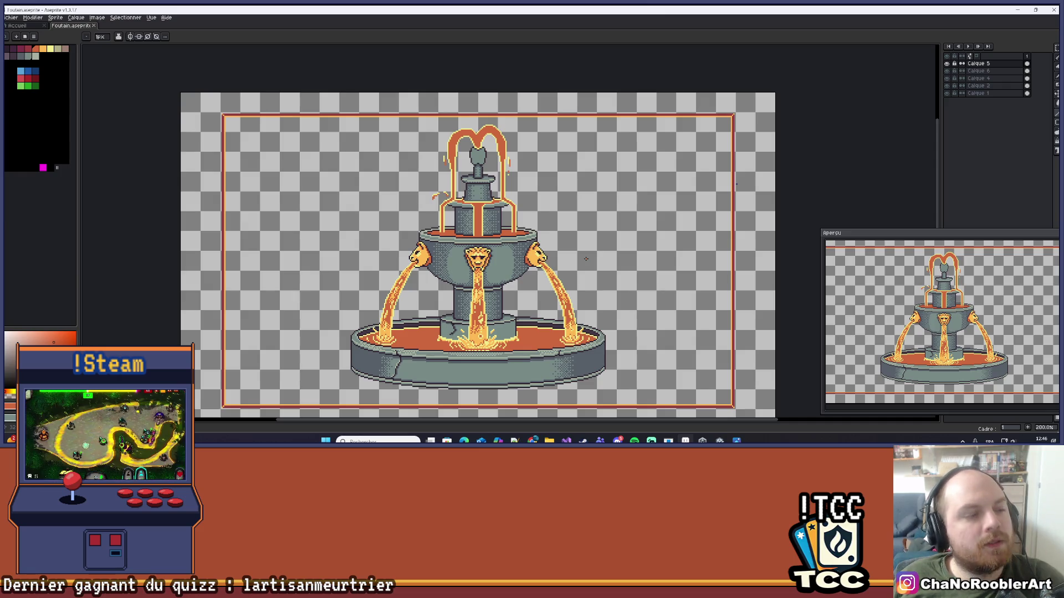
scroll(492, 126, up, 5)
mouse_move(355, 229)
mouse_down()
mouse_move(373, 277)
mouse_move(403, 276)
mouse_up()
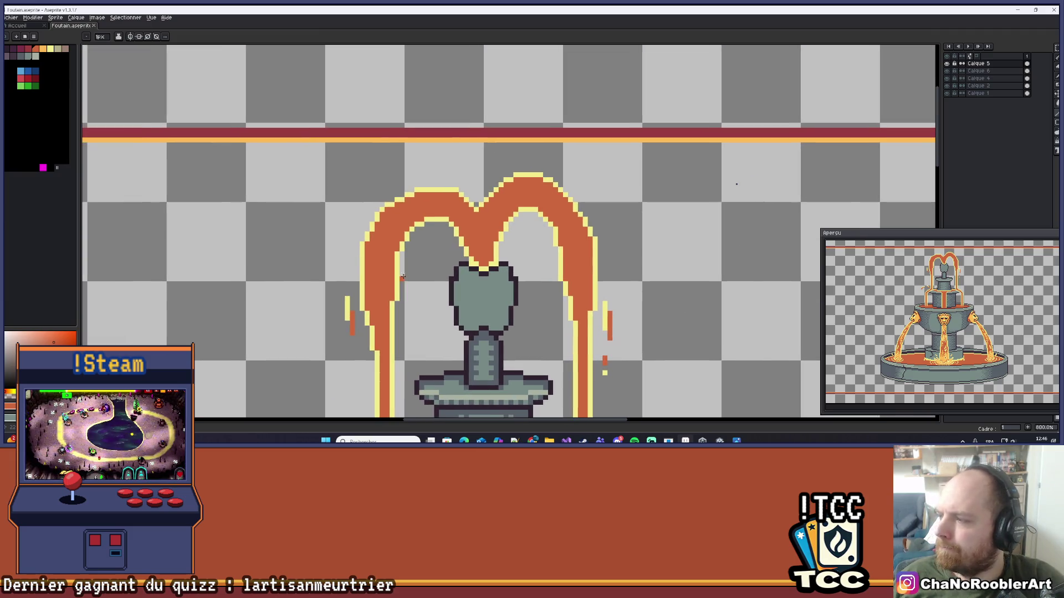
scroll(578, 244, down, 4)
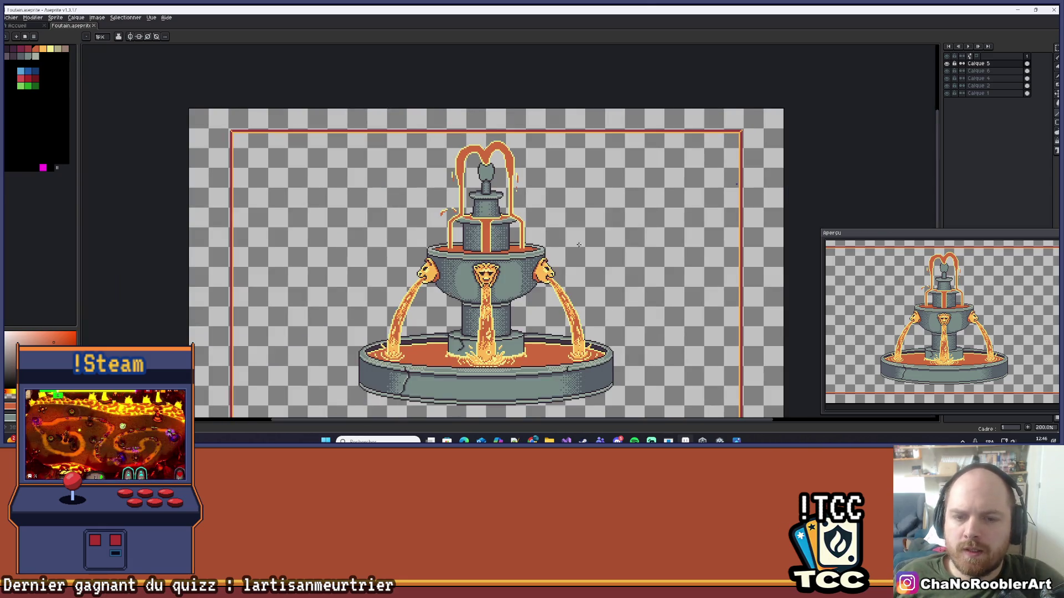
drag(578, 245, 525, 255)
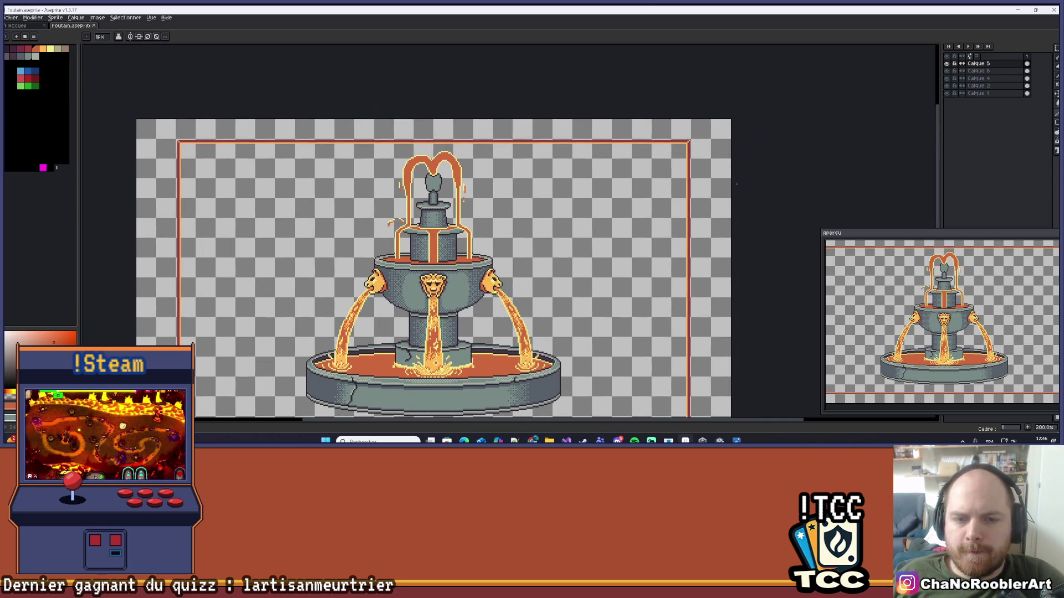
drag(450, 268, 455, 273)
scroll(522, 293, up, 1)
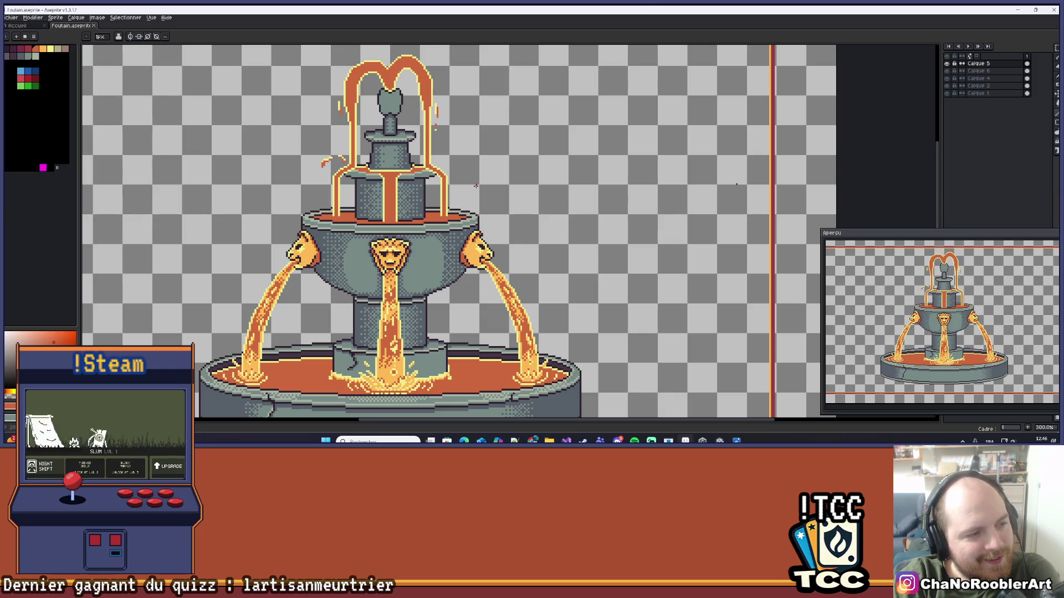
- Pick yellow from the palette and highlight the lava edge along the rim's left side
scroll(360, 288, up, 6)
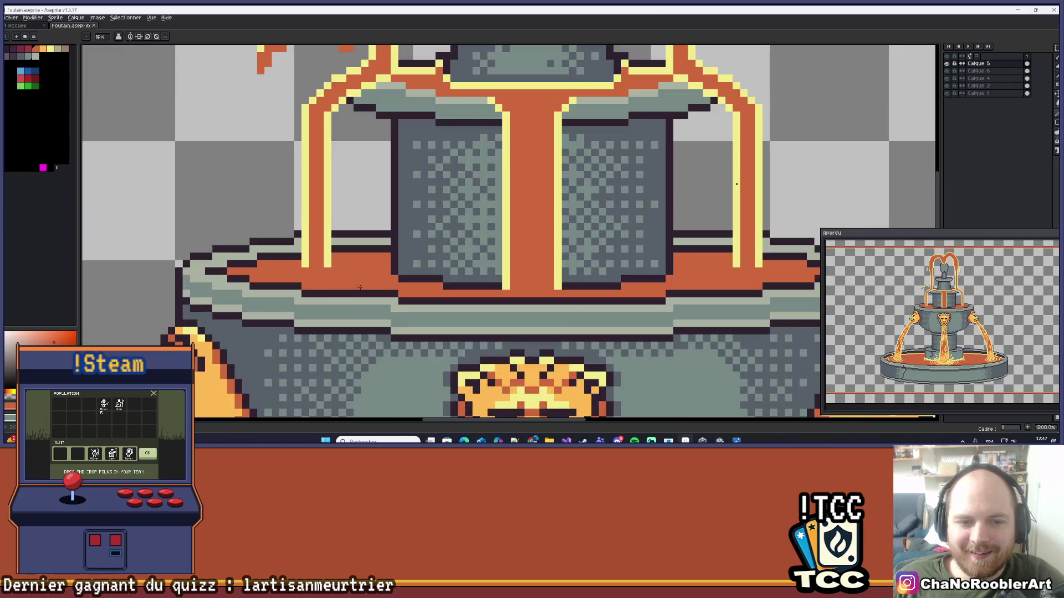
scroll(360, 288, up, 1)
alt+click(350, 268)
drag(358, 268, 429, 270)
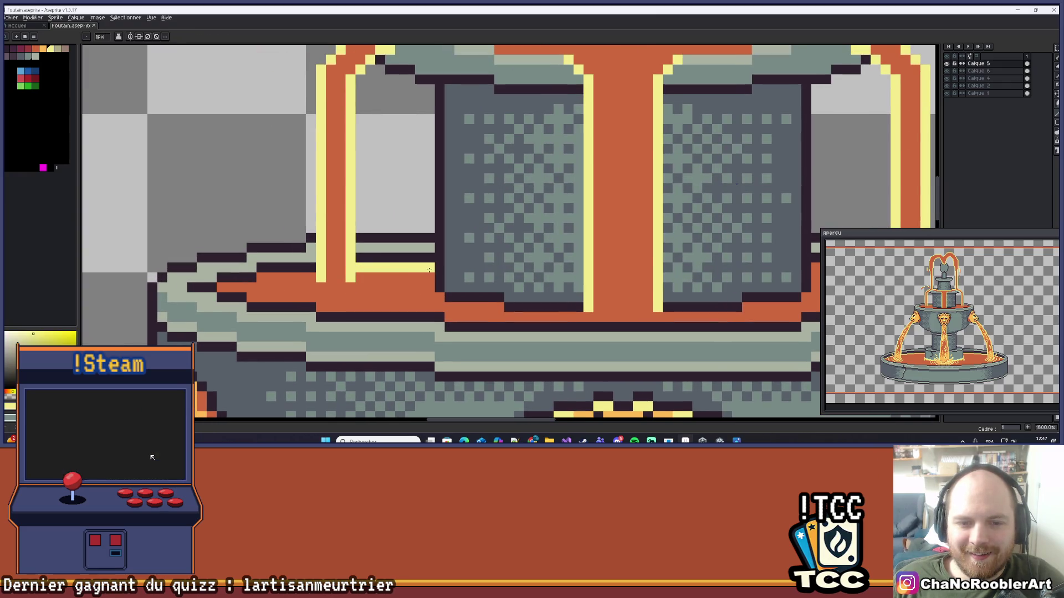
scroll(373, 285, left, 2)
drag(331, 276, 251, 286)
click(341, 276)
- Add a matching yellow highlight along the lava on the rim's right side
scroll(343, 279, down, 2)
scroll(388, 284, up, 1)
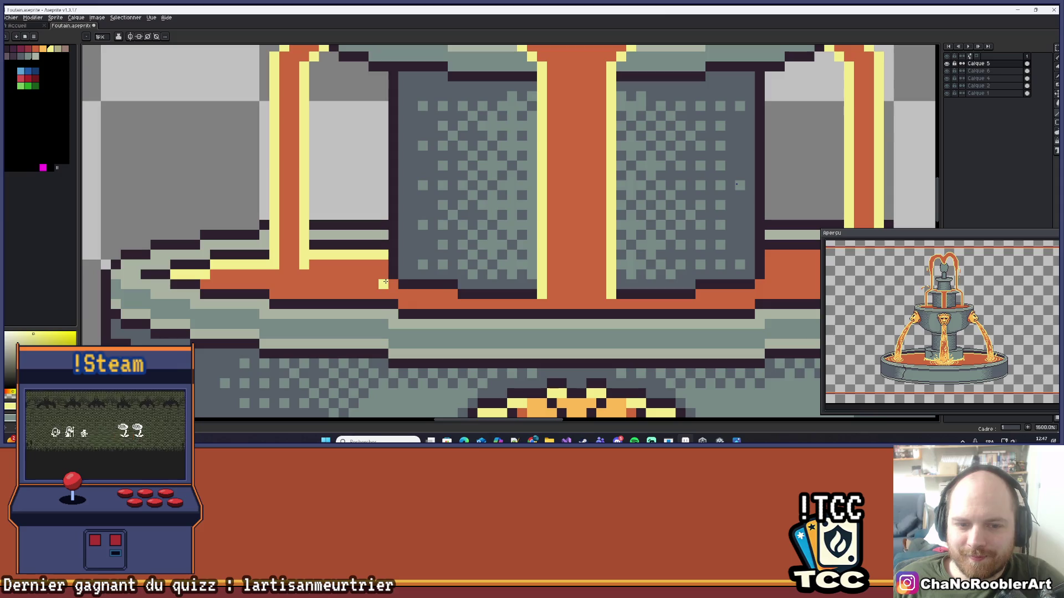
scroll(437, 271, down, 3)
scroll(442, 268, up, 3)
mouse_move(513, 268)
mouse_down()
mouse_move(573, 268)
mouse_move(513, 284)
mouse_move(587, 299)
mouse_up()
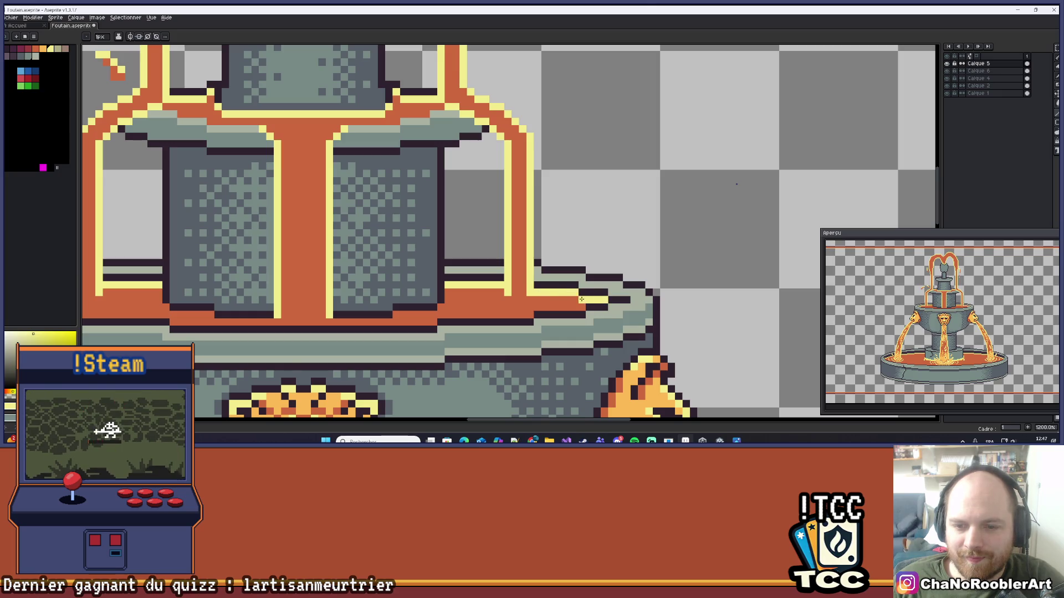
scroll(587, 299, down, 7)
scroll(522, 282, down, 2)
scroll(518, 262, up, 2)
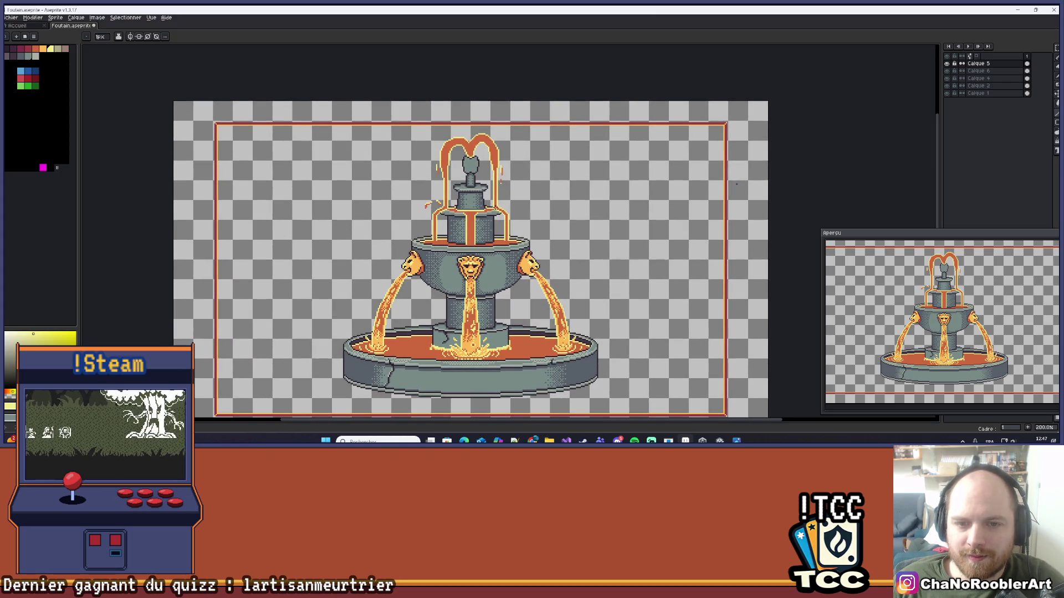
scroll(493, 210, down, 2)
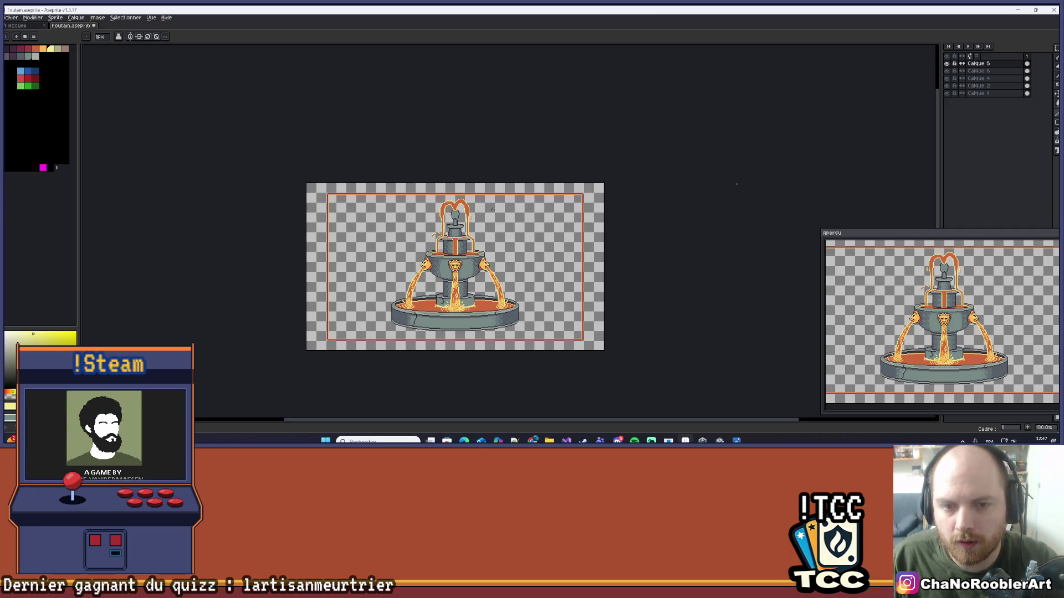
- Draw yellow lines along the bases of the right and left dithered panels
scroll(492, 209, up, 8)
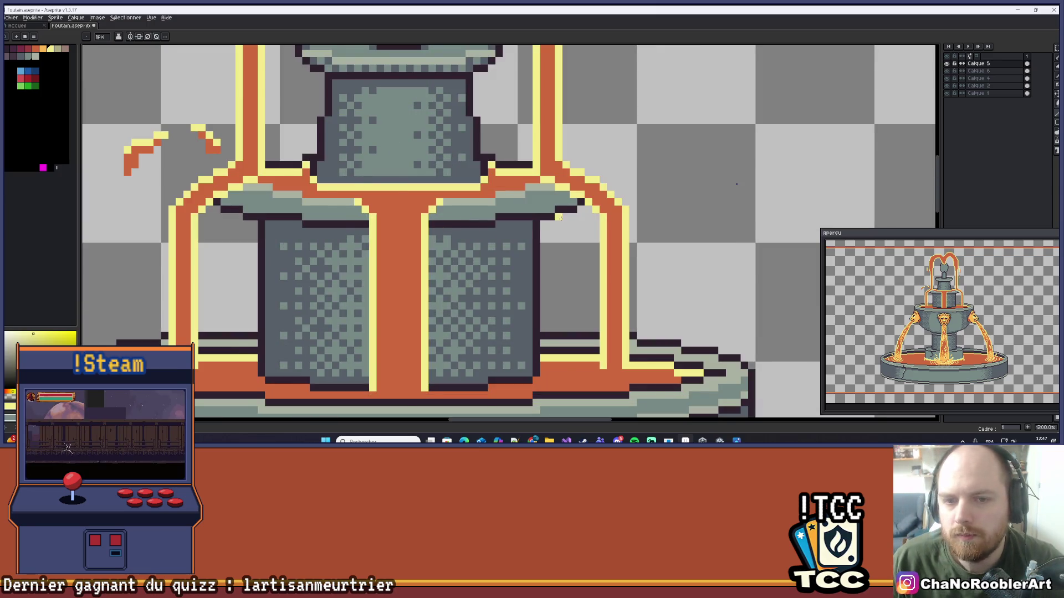
scroll(503, 270, down, 3)
scroll(518, 263, down, 2)
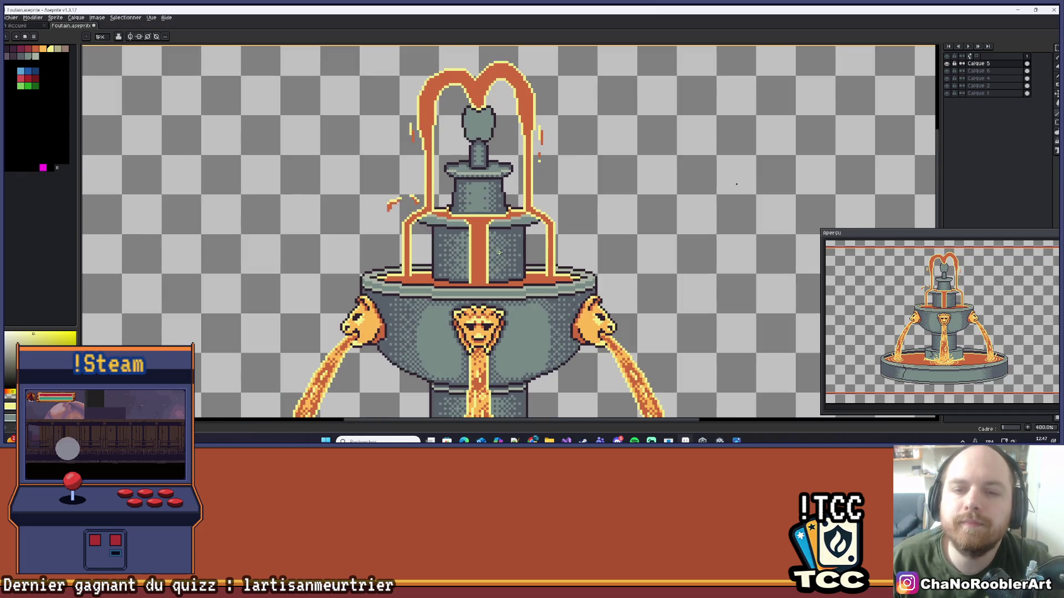
scroll(514, 237, up, 2)
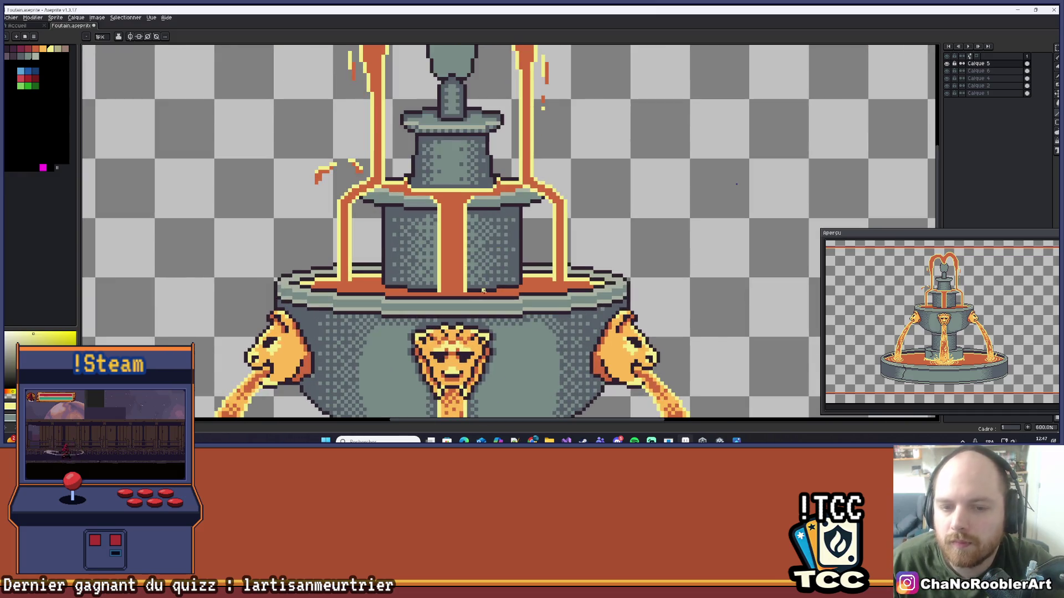
scroll(483, 290, up, 4)
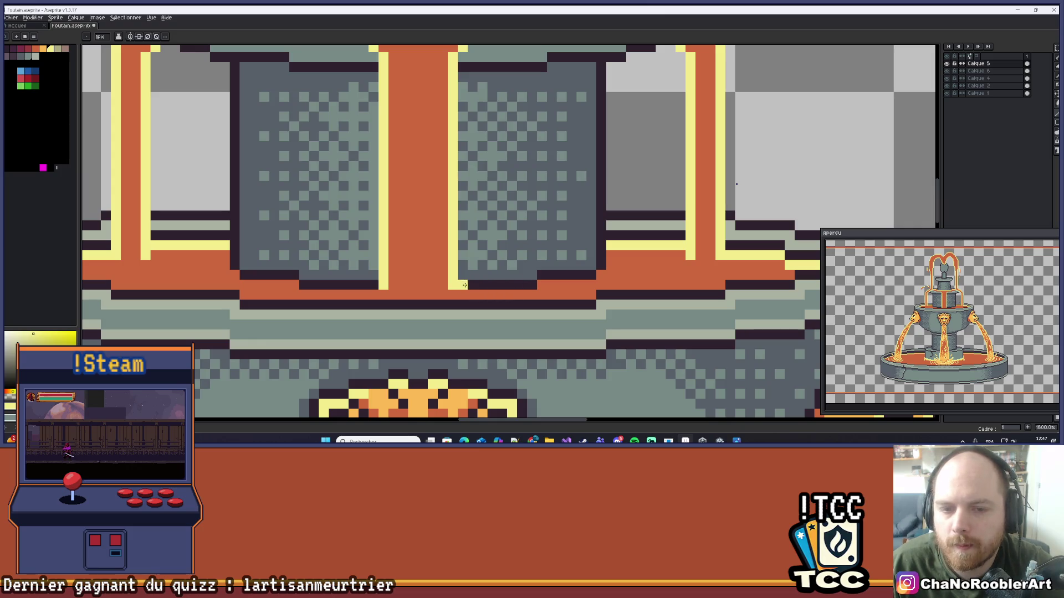
drag(465, 285, 591, 275)
mouse_move(305, 285)
mouse_down()
mouse_move(382, 285)
mouse_move(251, 273)
mouse_up()
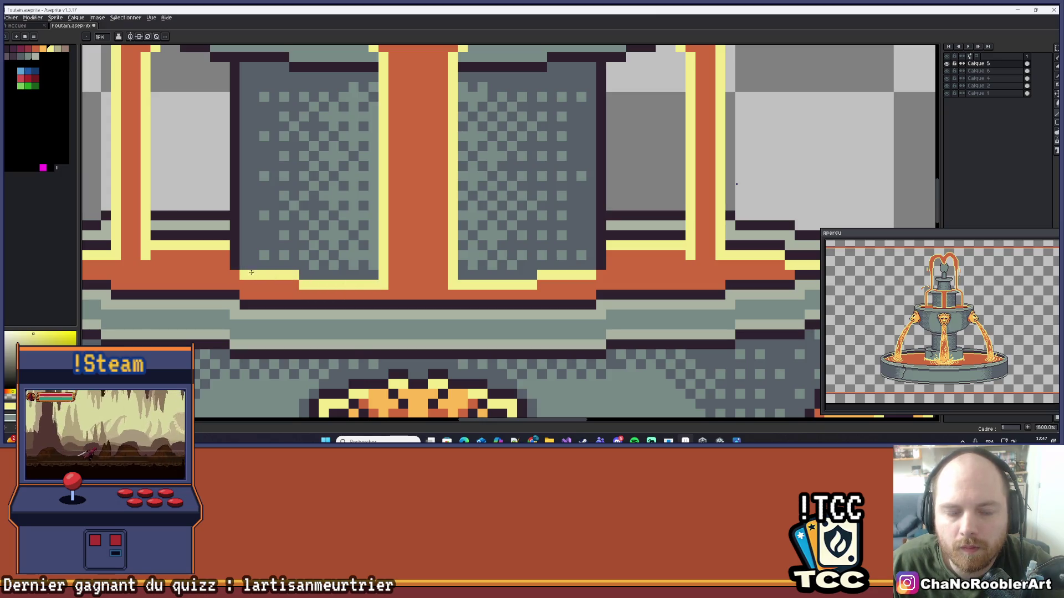
- Add a diagonal run of yellow highlight pixels and extend them along the panel base
scroll(251, 273, down, 5)
scroll(418, 195, up, 2)
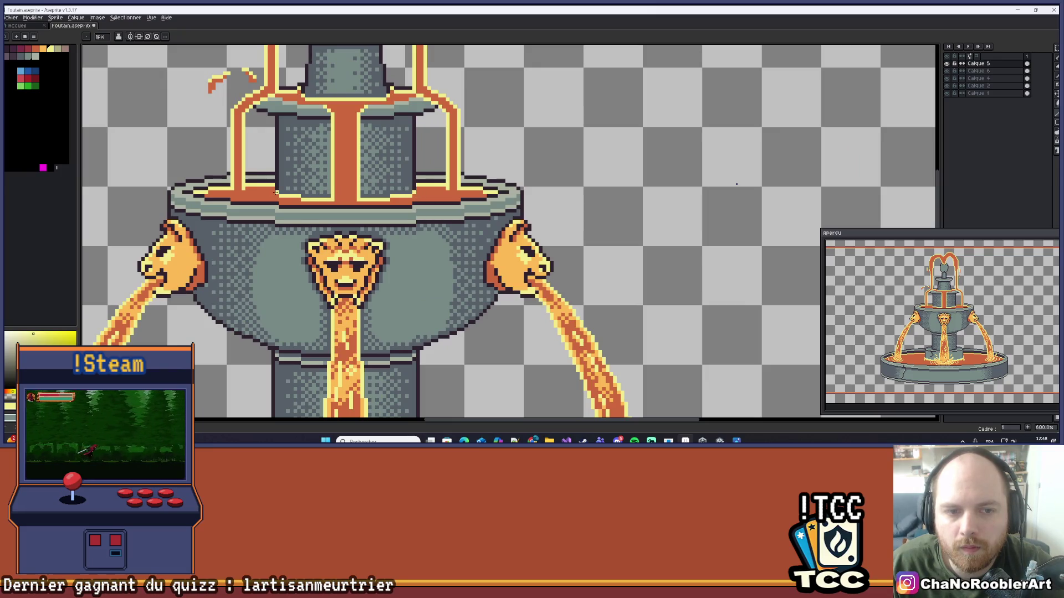
scroll(276, 192, down, 4)
scroll(349, 167, up, 1)
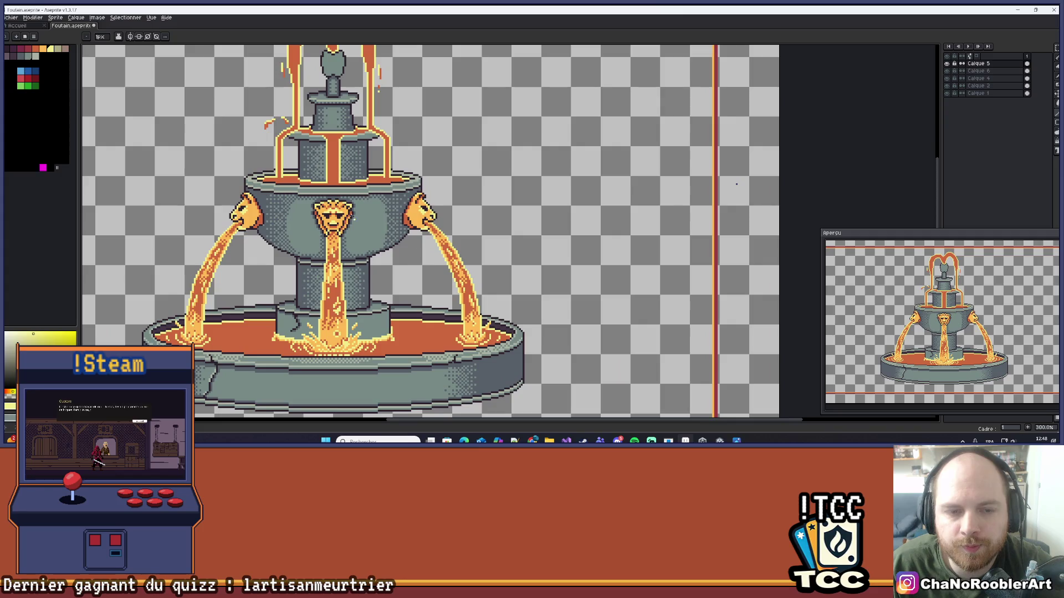
scroll(398, 190, up, 3)
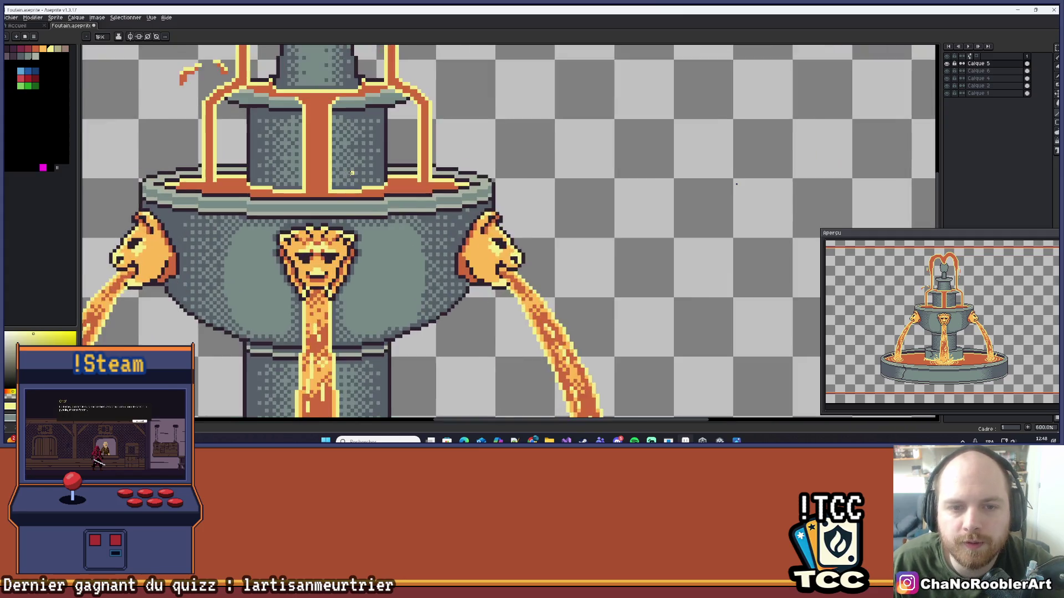
scroll(398, 189, down, 4)
scroll(394, 193, up, 5)
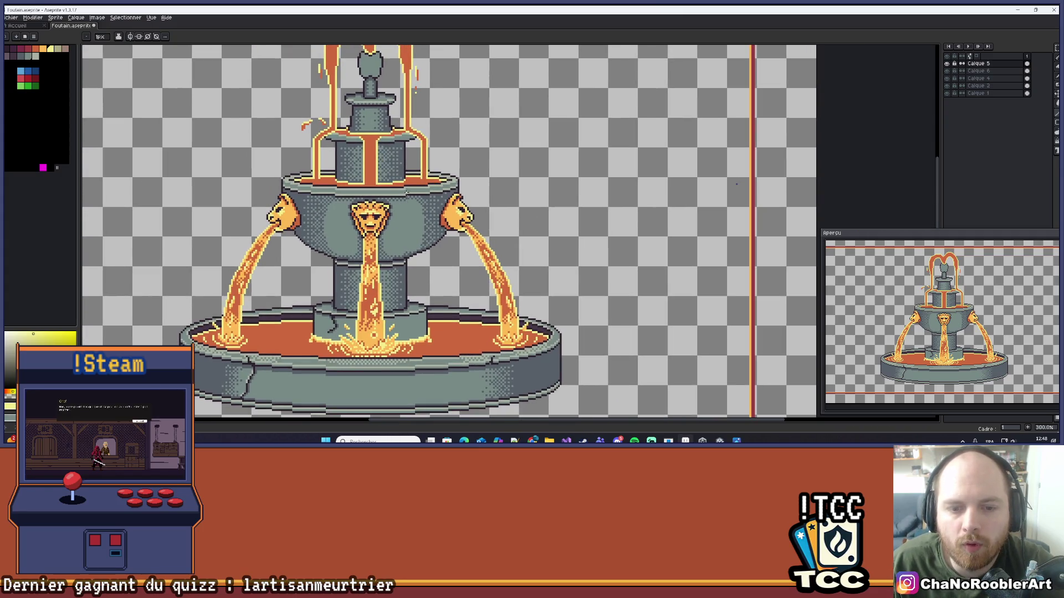
scroll(391, 195, up, 4)
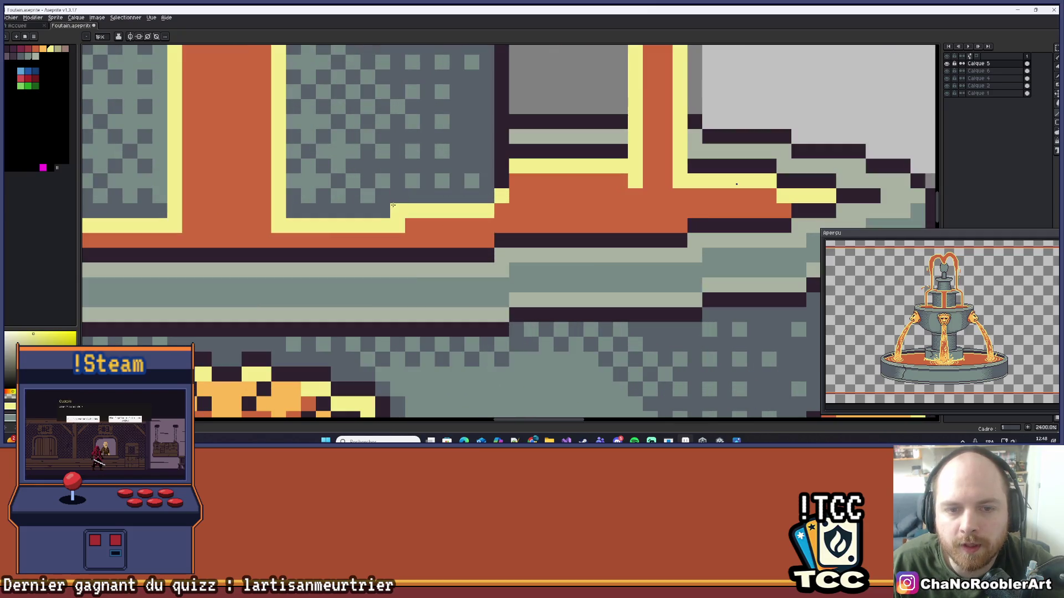
mouse_move(397, 196)
mouse_down()
mouse_move(382, 211)
mouse_move(324, 210)
mouse_move(353, 211)
mouse_up()
click(464, 192)
drag(464, 192, 447, 198)
click(426, 186)
click(470, 186)
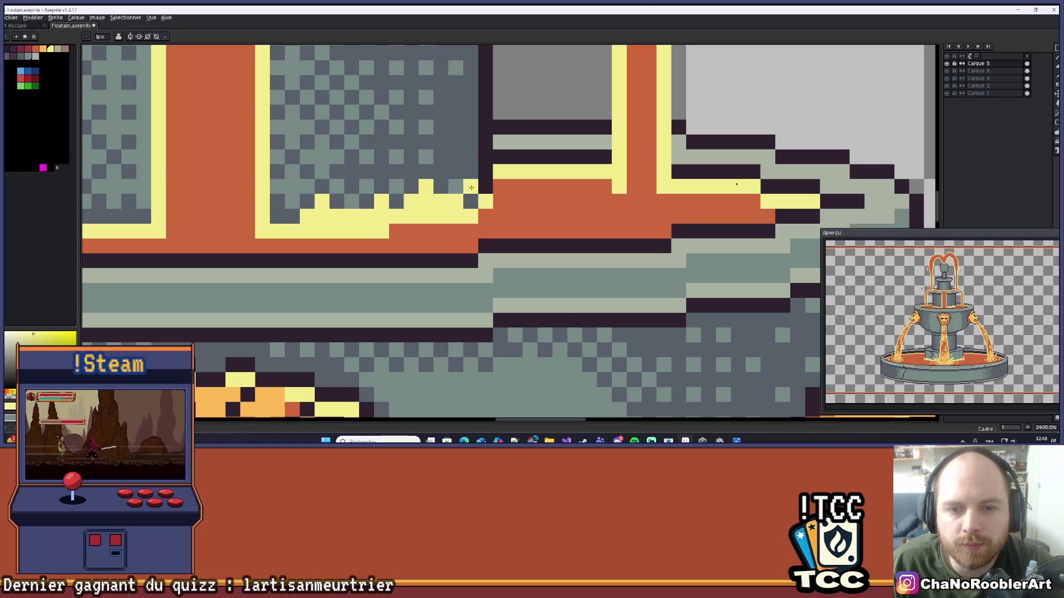
click(470, 200)
- Switch to orange and recolour part of the yellow strip orange
scroll(470, 200, down, 6)
scroll(415, 200, up, 3)
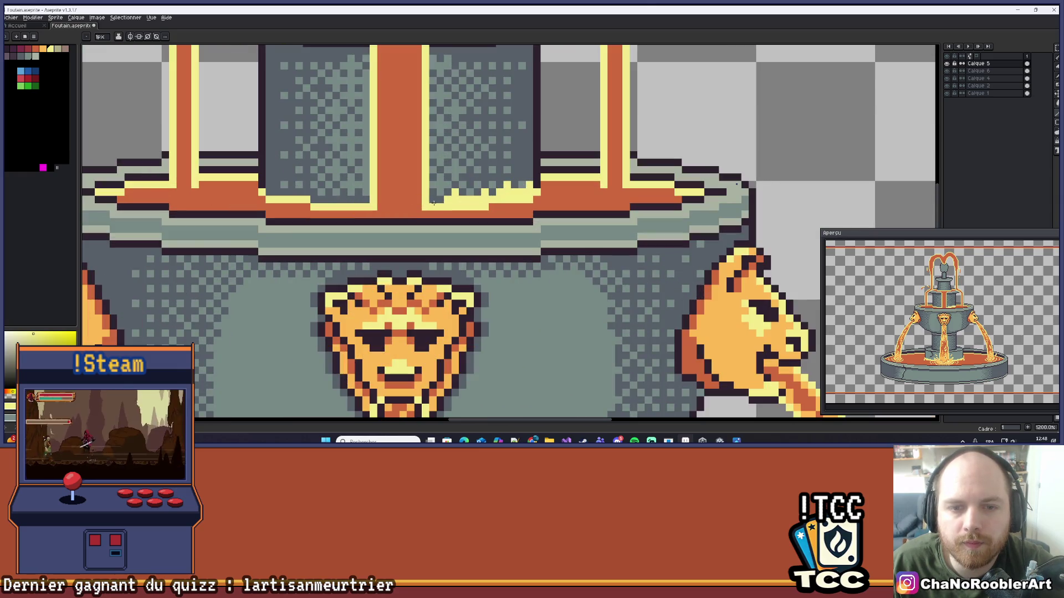
scroll(436, 200, down, 6)
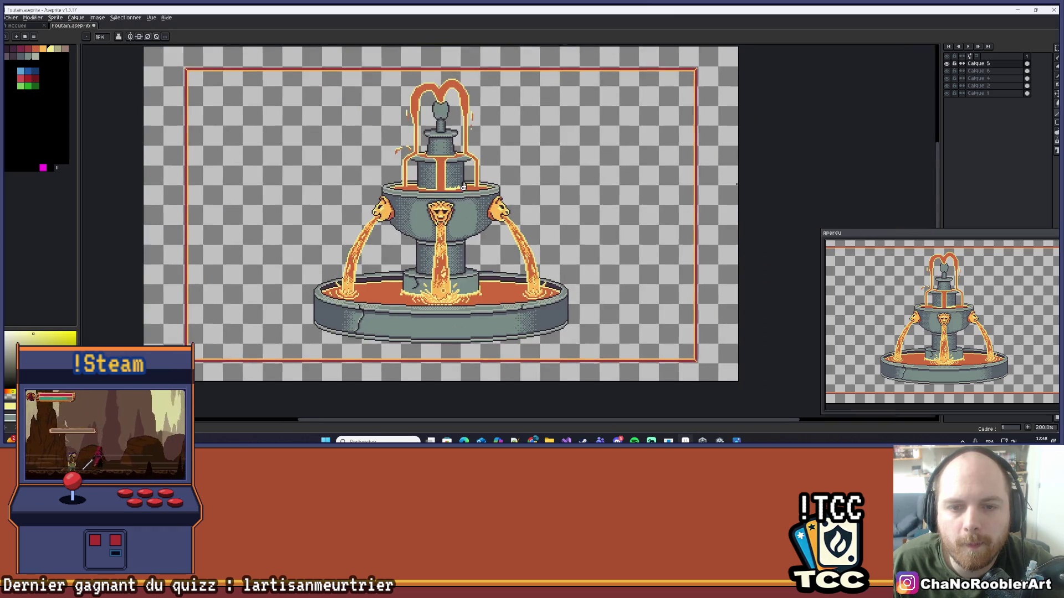
scroll(453, 198, up, 5)
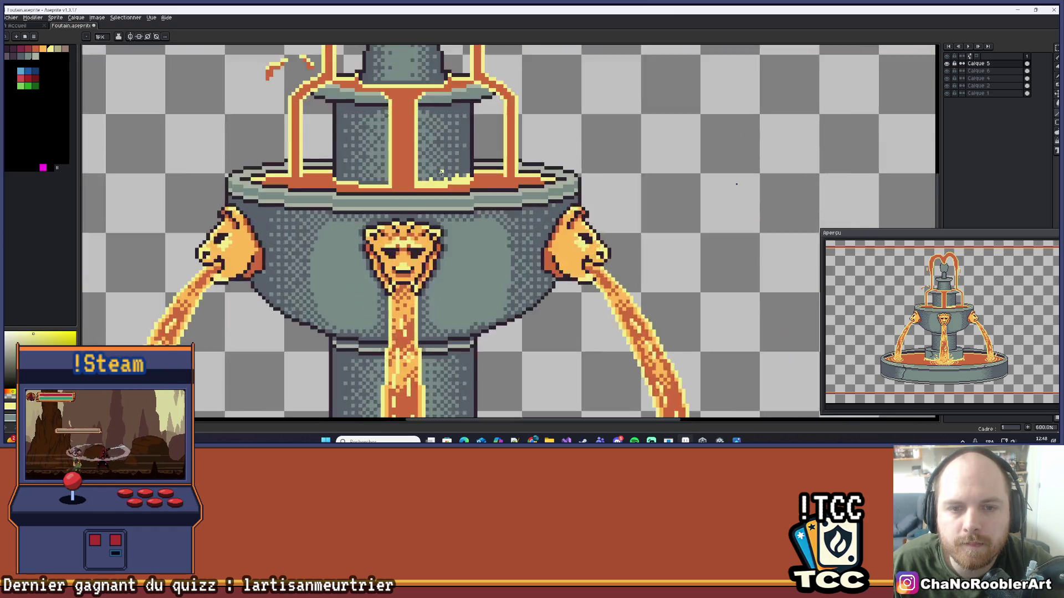
scroll(448, 171, down, 3)
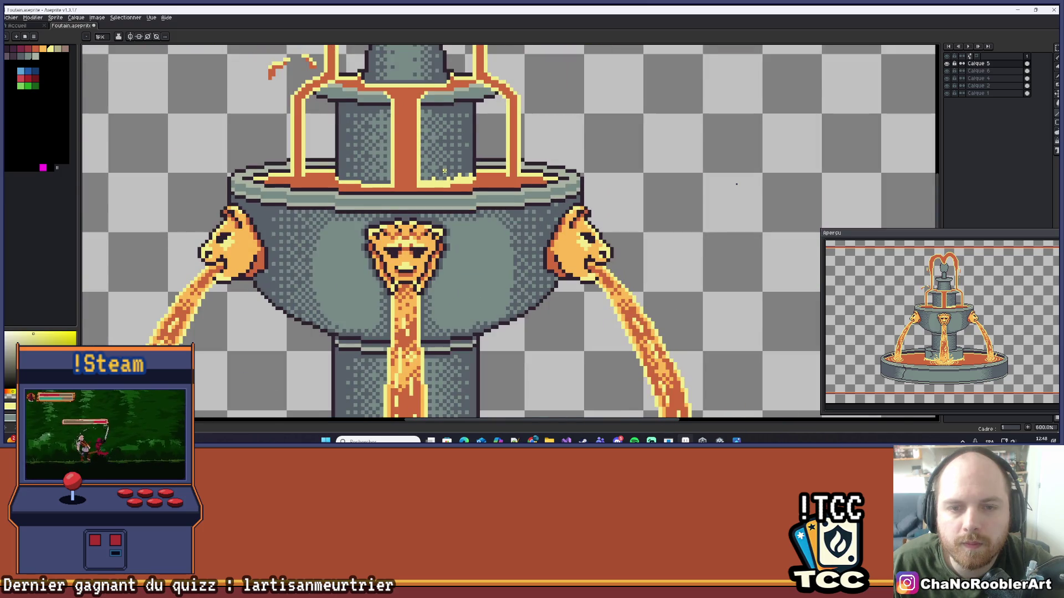
scroll(444, 171, down, 3)
scroll(446, 175, down, 1)
scroll(448, 177, up, 4)
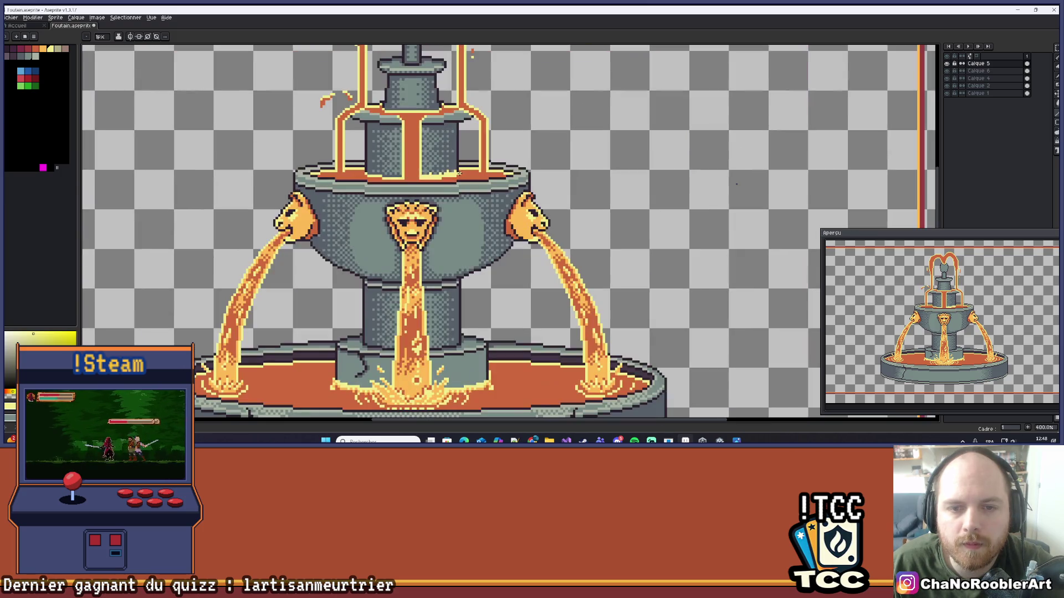
scroll(450, 178, up, 4)
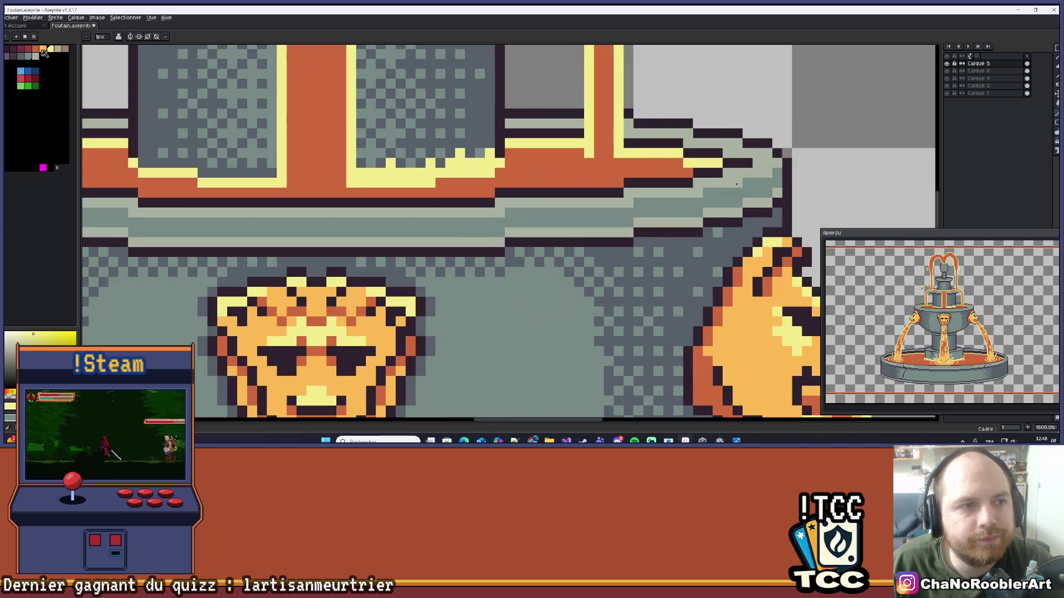
click(45, 50)
scroll(407, 117, up, 2)
click(412, 202)
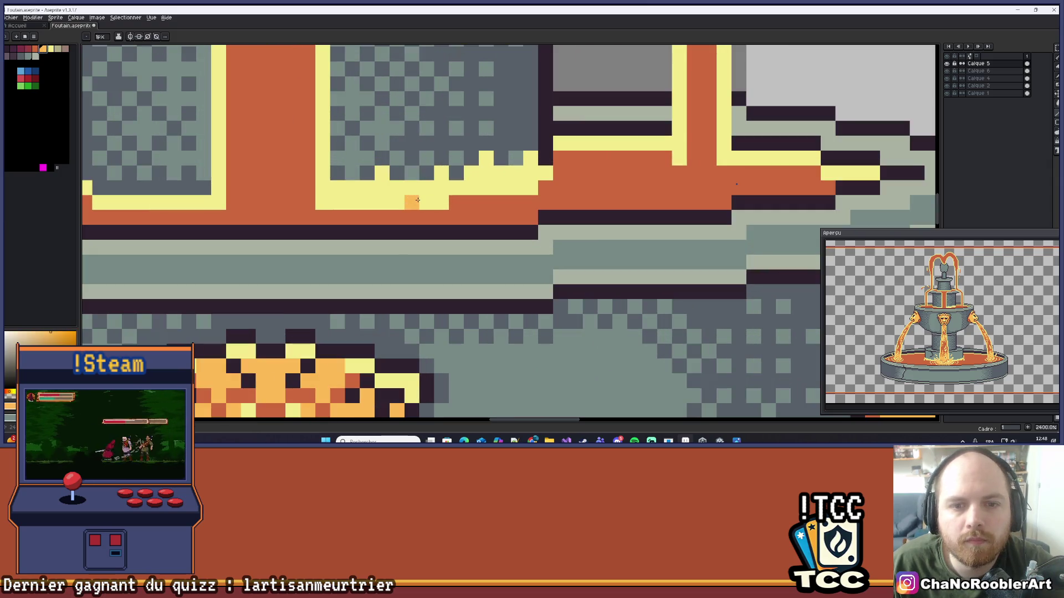
mouse_move(437, 200)
mouse_down()
mouse_move(342, 202)
mouse_move(337, 188)
mouse_up()
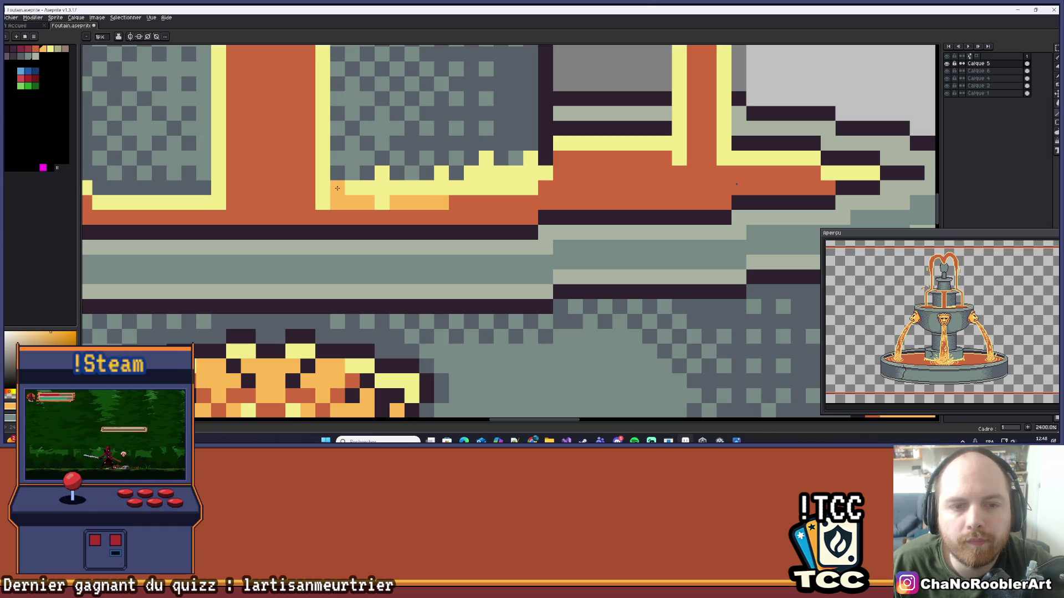
- Paint light orange rim pixels beside the central stream, undoing one misplaced stroke
scroll(337, 190, down, 10)
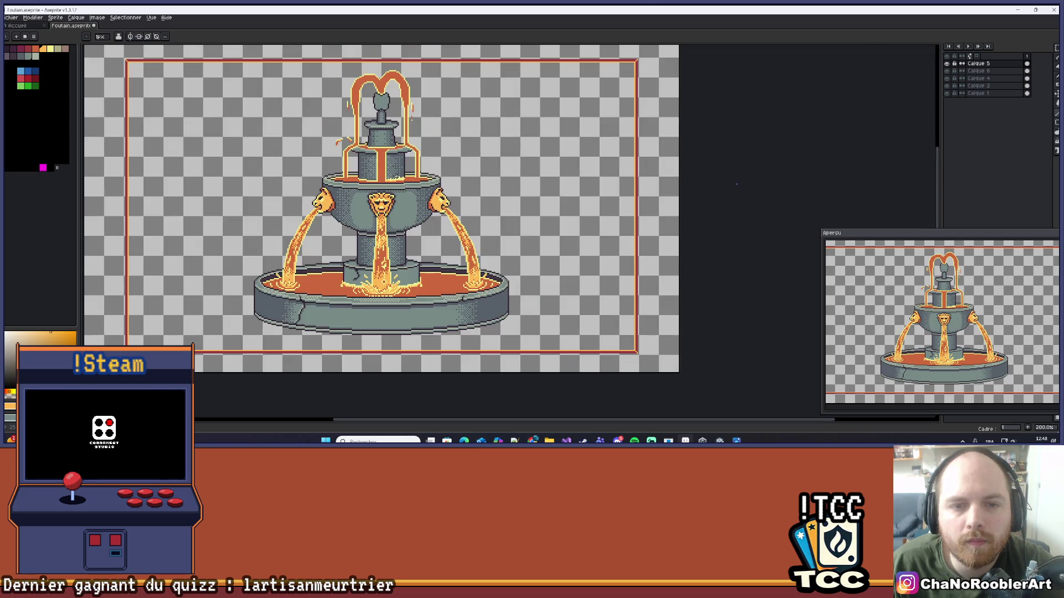
scroll(341, 190, up, 10)
drag(388, 211, 449, 209)
key(ctrl+z)
key(ctrl+z)
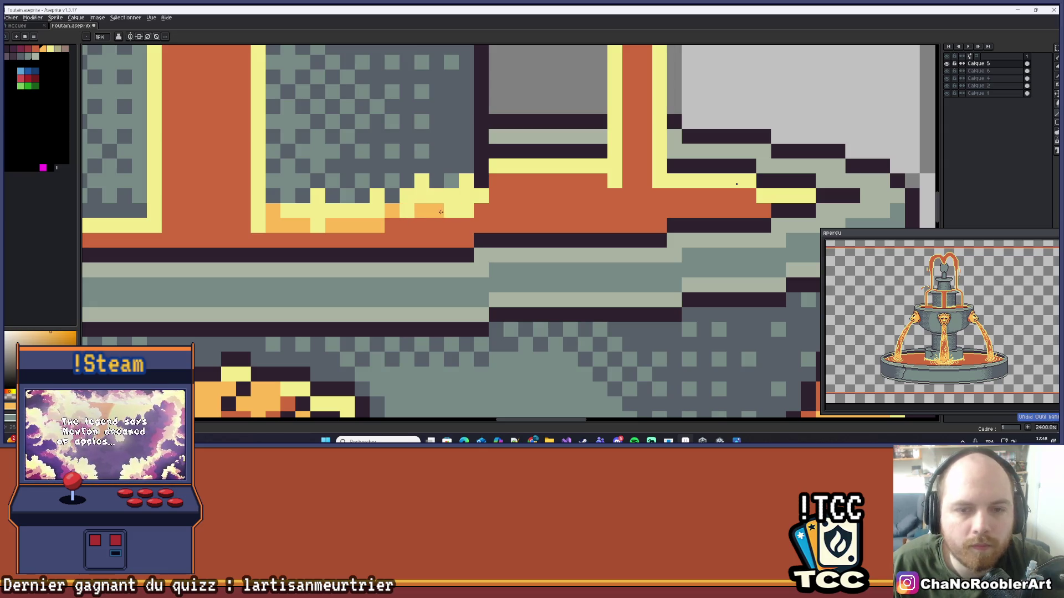
click(475, 201)
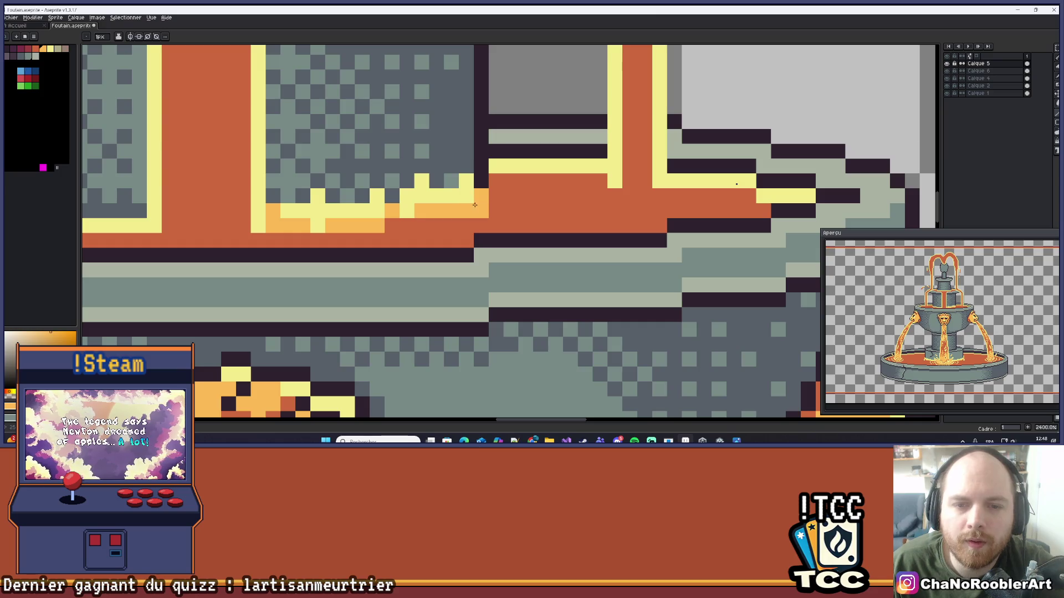
scroll(474, 201, down, 10)
scroll(472, 201, up, 4)
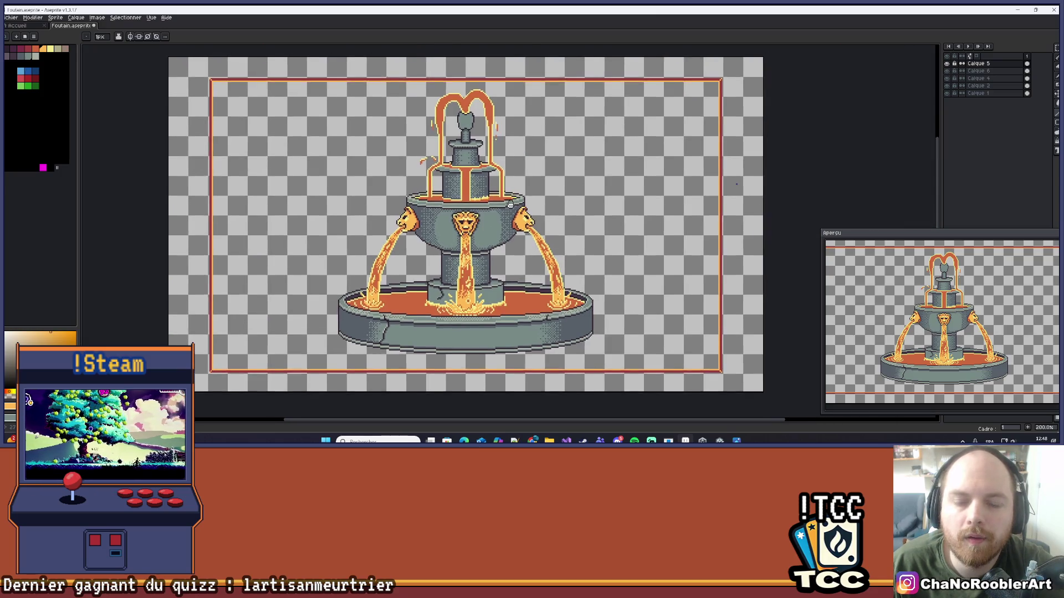
scroll(473, 201, up, 4)
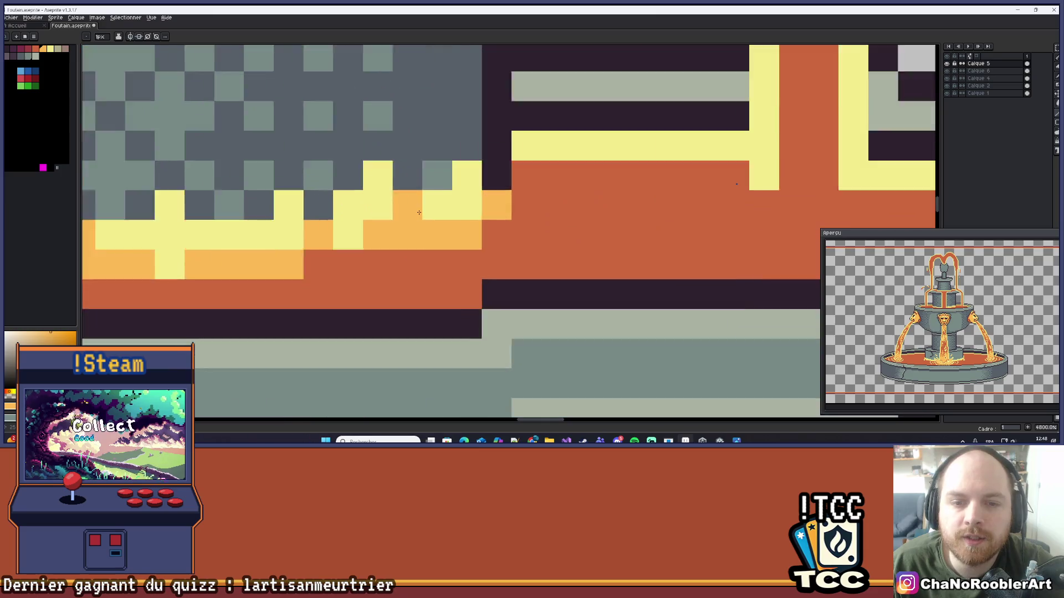
scroll(527, 235, down, 1)
scroll(492, 256, down, 1)
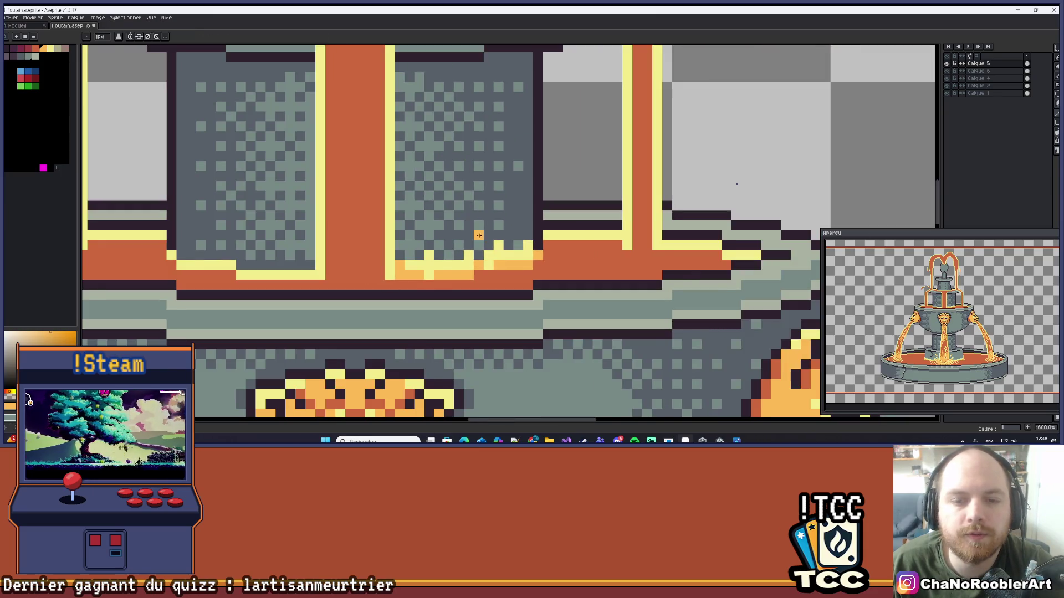
scroll(480, 235, down, 4)
scroll(525, 214, down, 3)
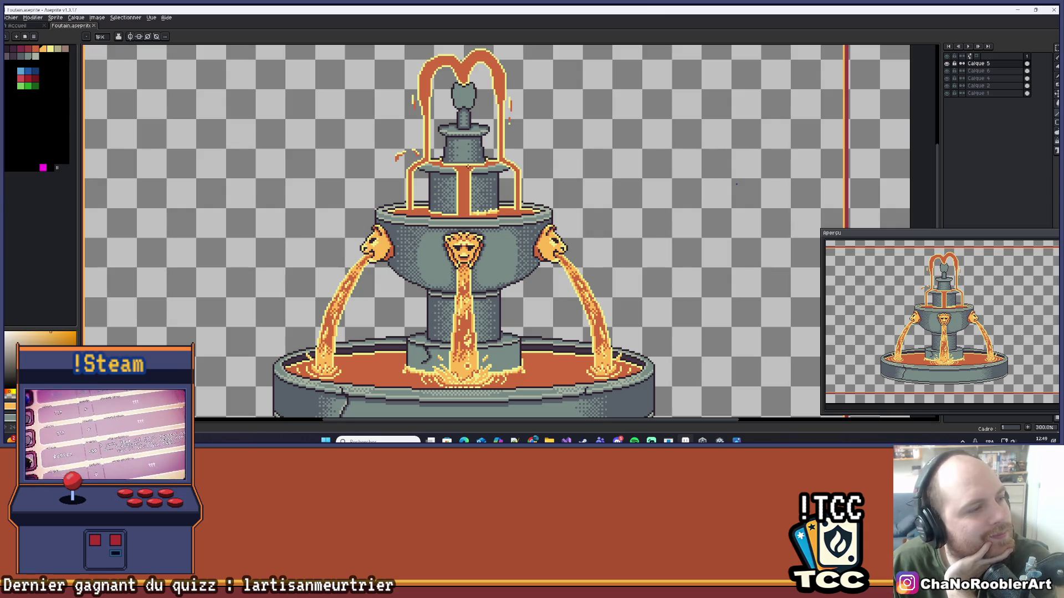
scroll(461, 235, up, 2)
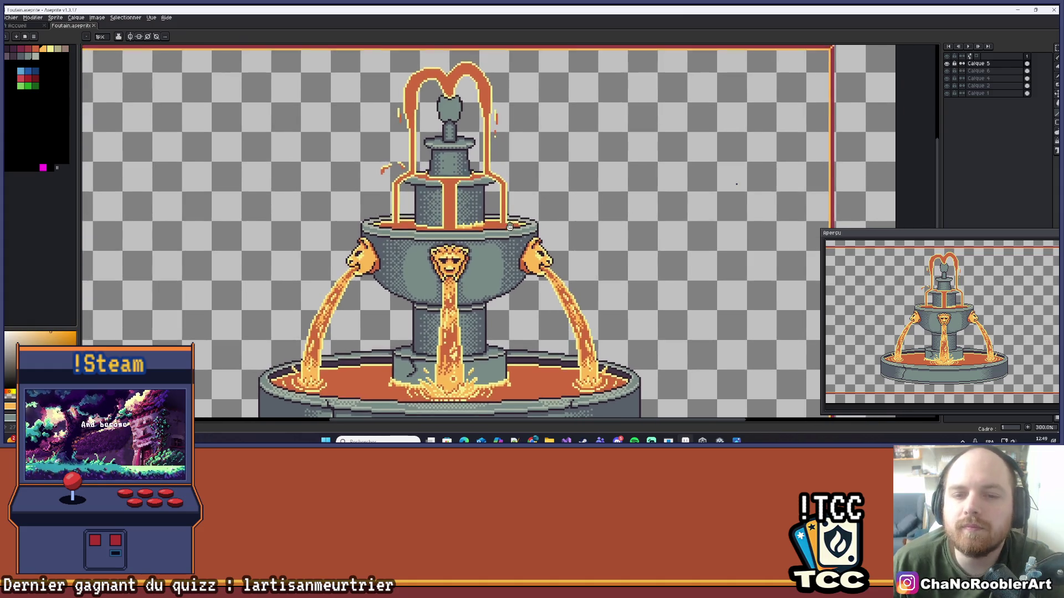
scroll(461, 235, up, 1)
scroll(433, 264, up, 1)
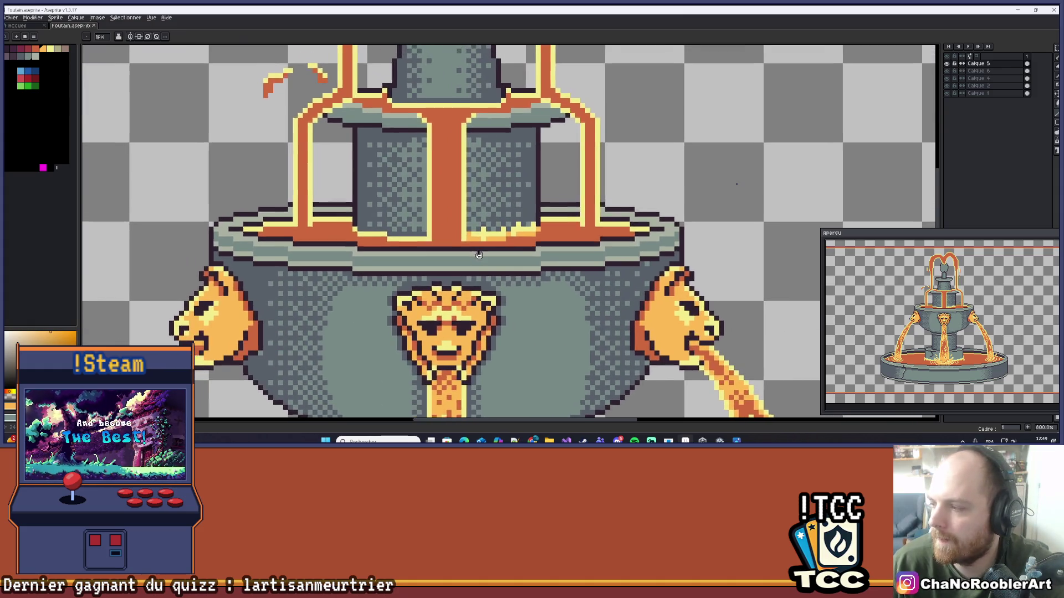
scroll(433, 263, up, 3)
scroll(432, 263, down, 2)
scroll(373, 267, up, 1)
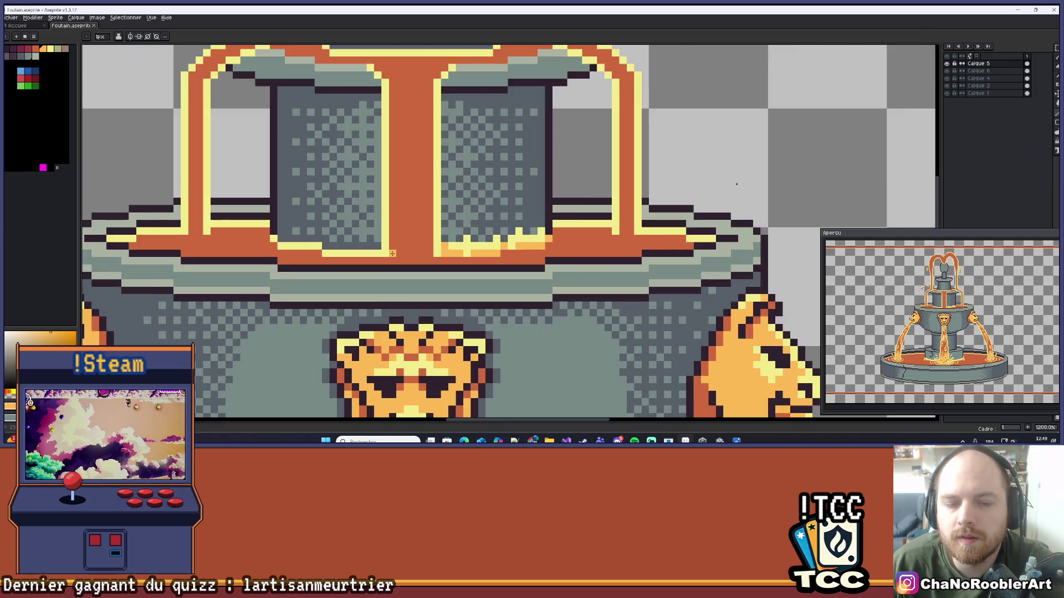
scroll(374, 268, up, 1)
key(alt)
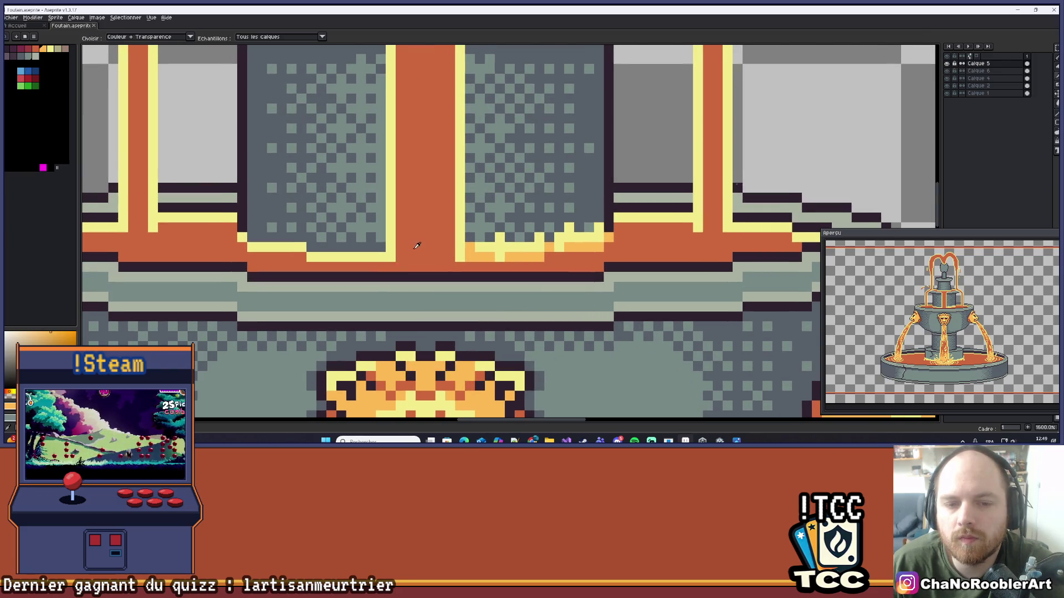
scroll(477, 259, down, 6)
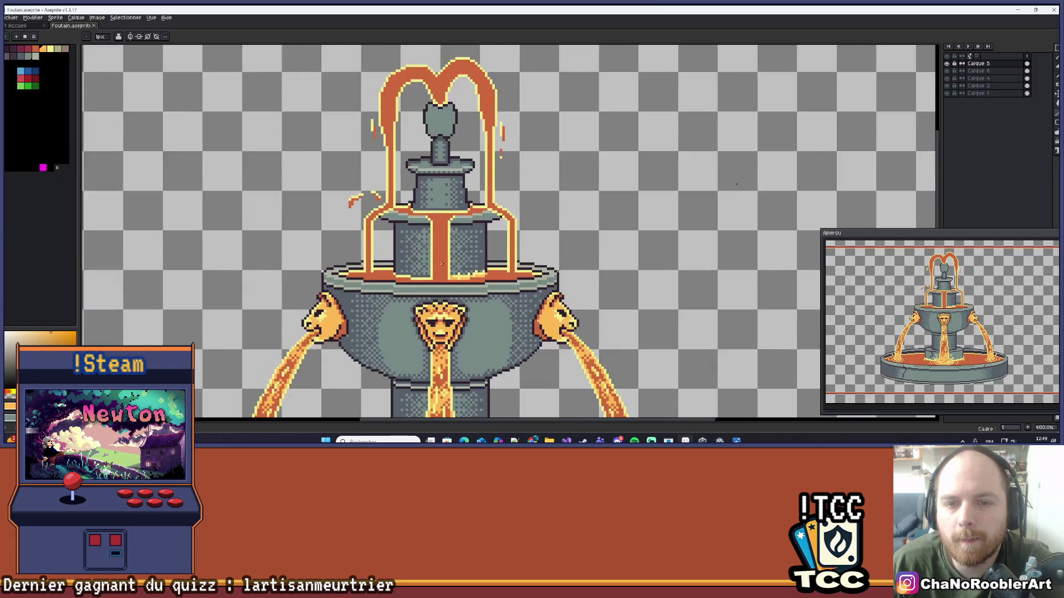
scroll(486, 232, down, 2)
scroll(492, 237, up, 1)
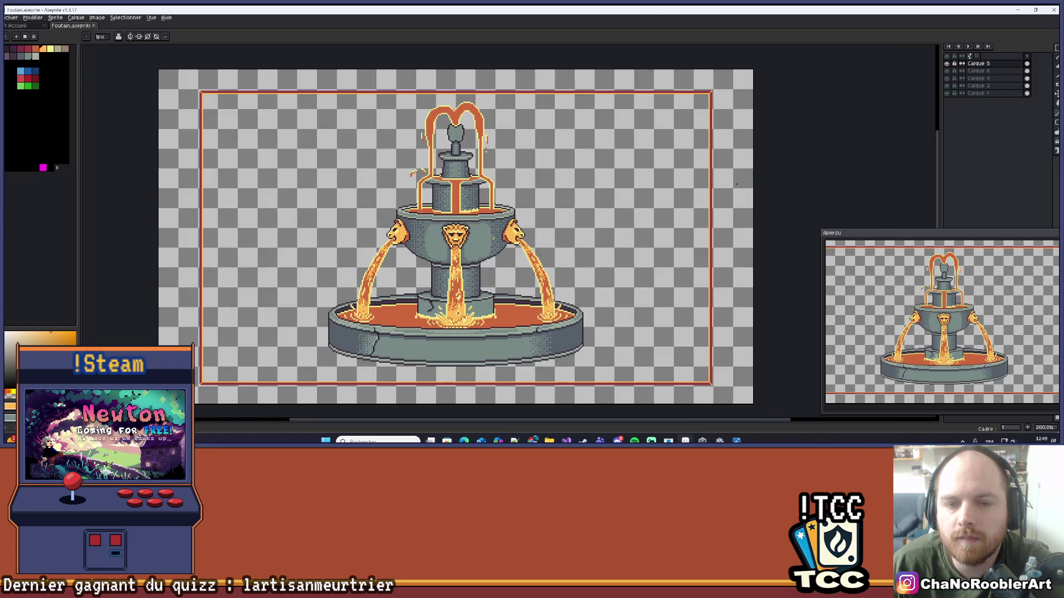
drag(491, 239, 482, 247)
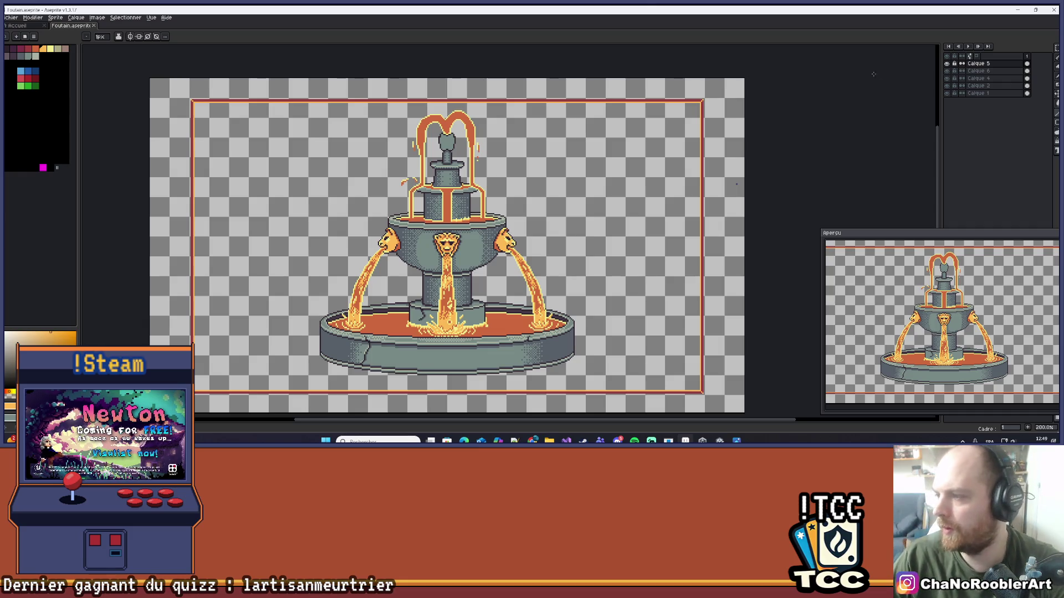
click(947, 78)
- Show and select layer Calque 4, and centre the view on the fountain top
click(947, 78)
click(978, 79)
scroll(401, 195, down, 1)
scroll(401, 196, up, 1)
drag(459, 187, 488, 162)
scroll(736, 184, up, 1)
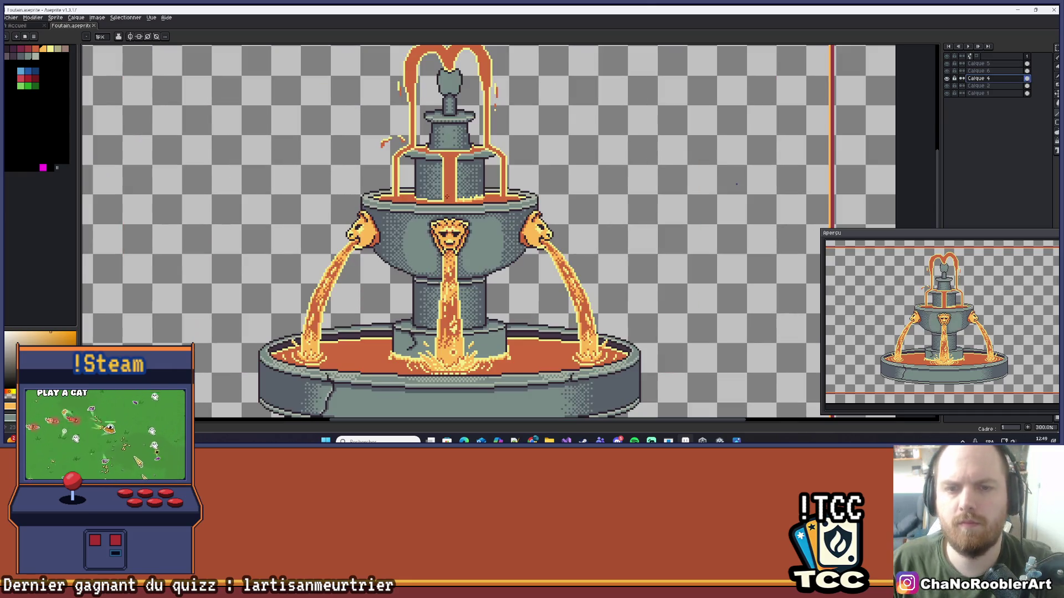
scroll(736, 184, down, 1)
scroll(736, 184, up, 2)
scroll(442, 197, up, 6)
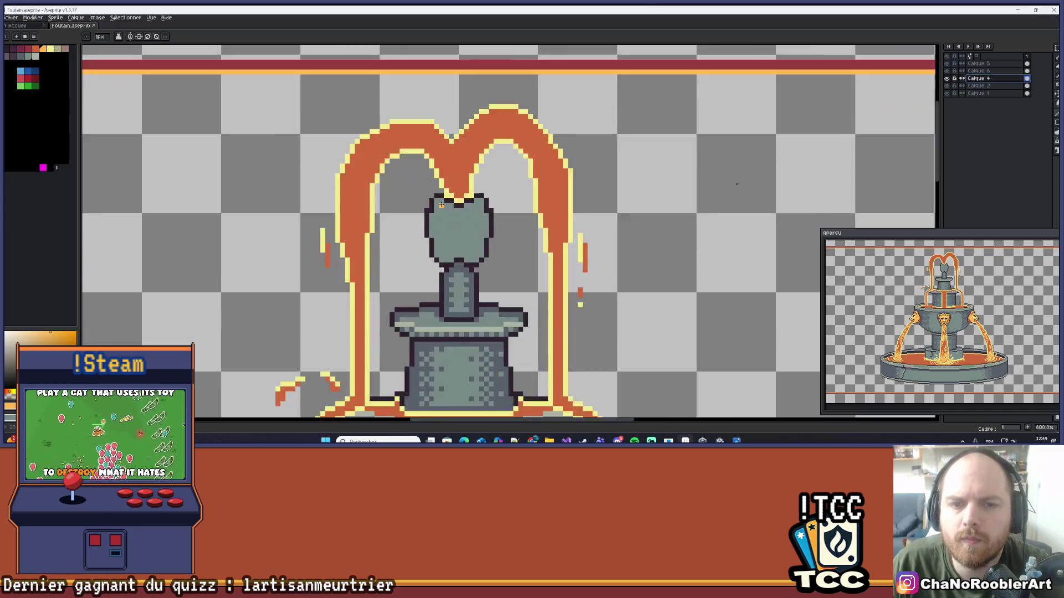
scroll(471, 253, down, 4)
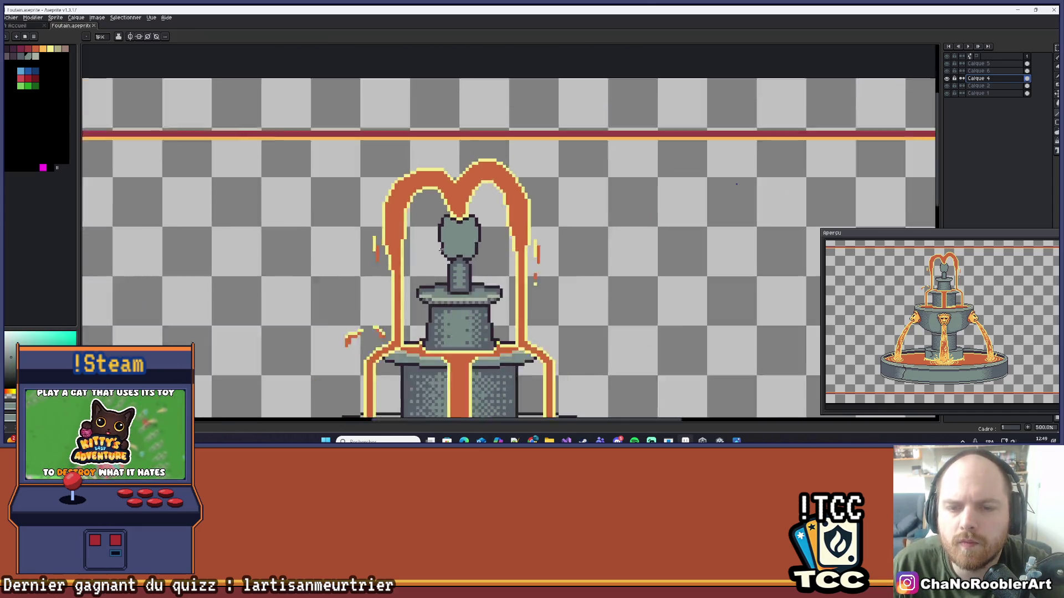
scroll(496, 272, up, 3)
scroll(495, 272, up, 1)
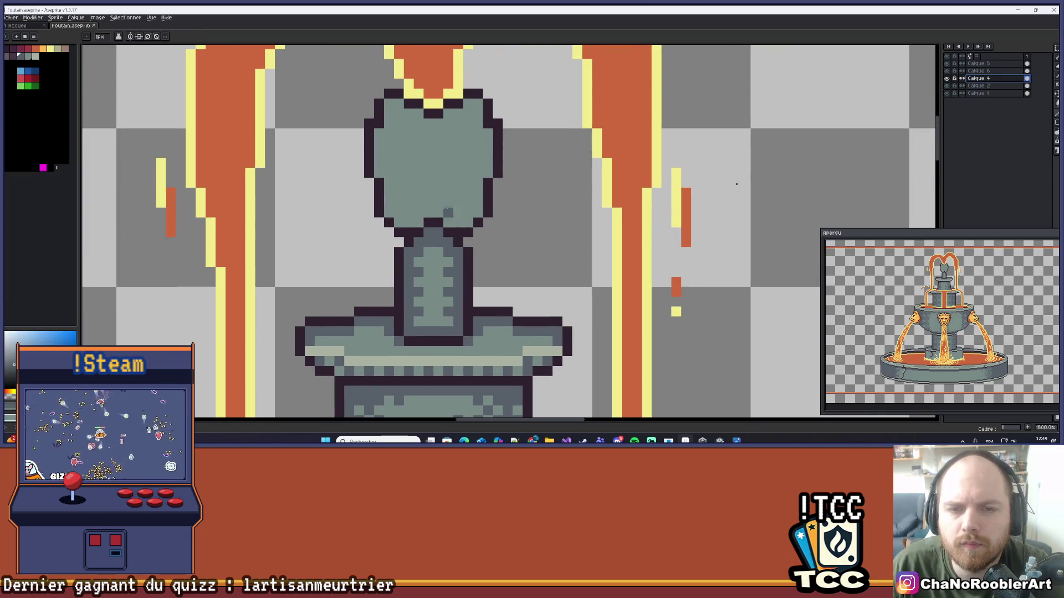
scroll(455, 222, down, 4)
scroll(453, 251, up, 1)
- Sample a light grey from the canvas and draw a vertical highlight down the vase
key(alt)
scroll(426, 141, up, 3)
drag(437, 151, 438, 185)
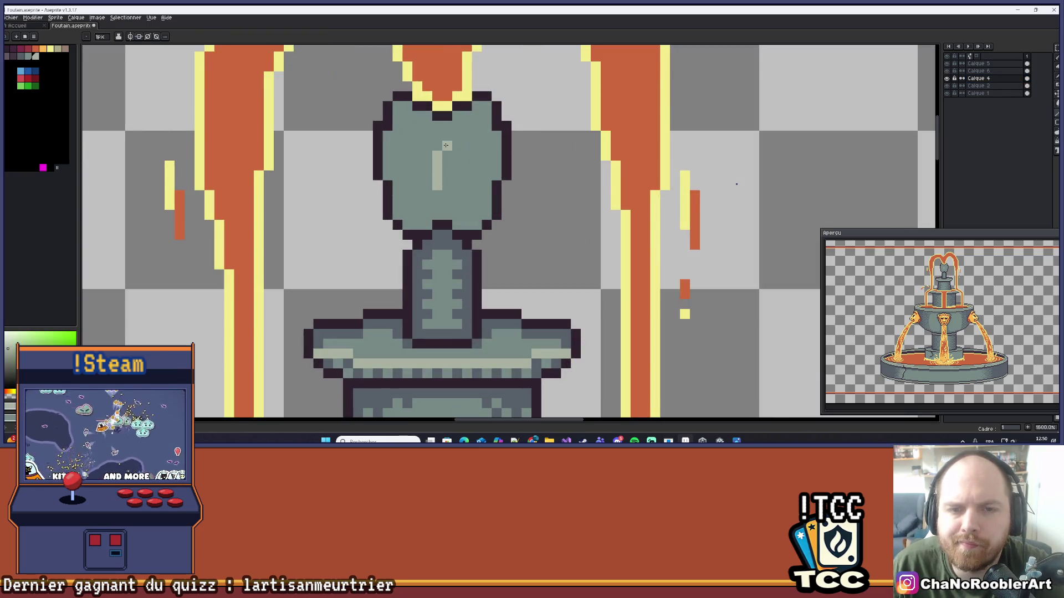
scroll(447, 180, down, 4)
scroll(476, 194, down, 2)
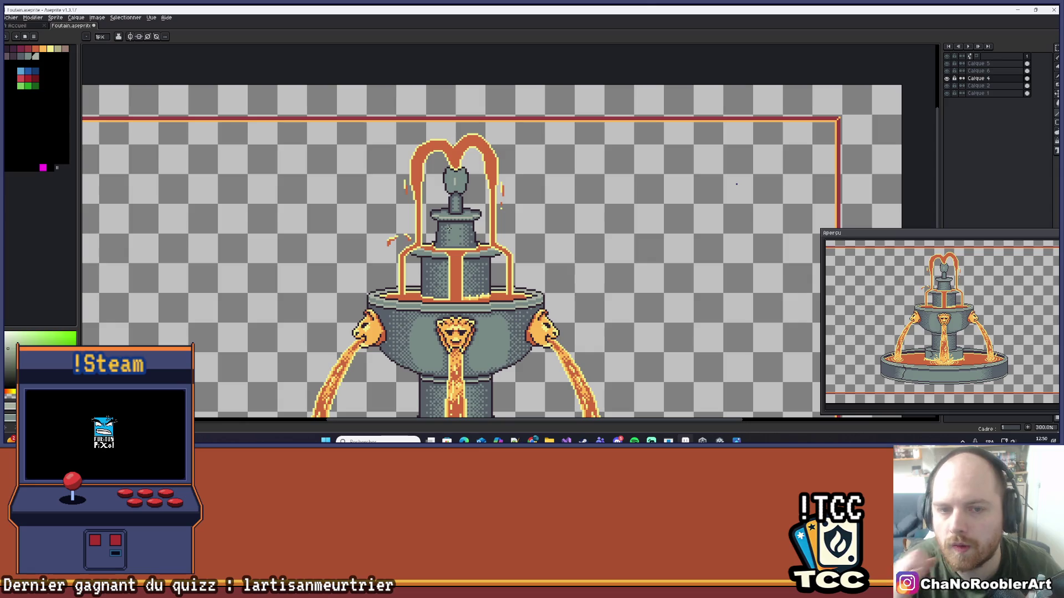
scroll(412, 198, up, 7)
- Sample the lava orange from the stream and paint a new drip pixel
key(alt)
alt+click(382, 151)
click(369, 171)
scroll(374, 166, down, 3)
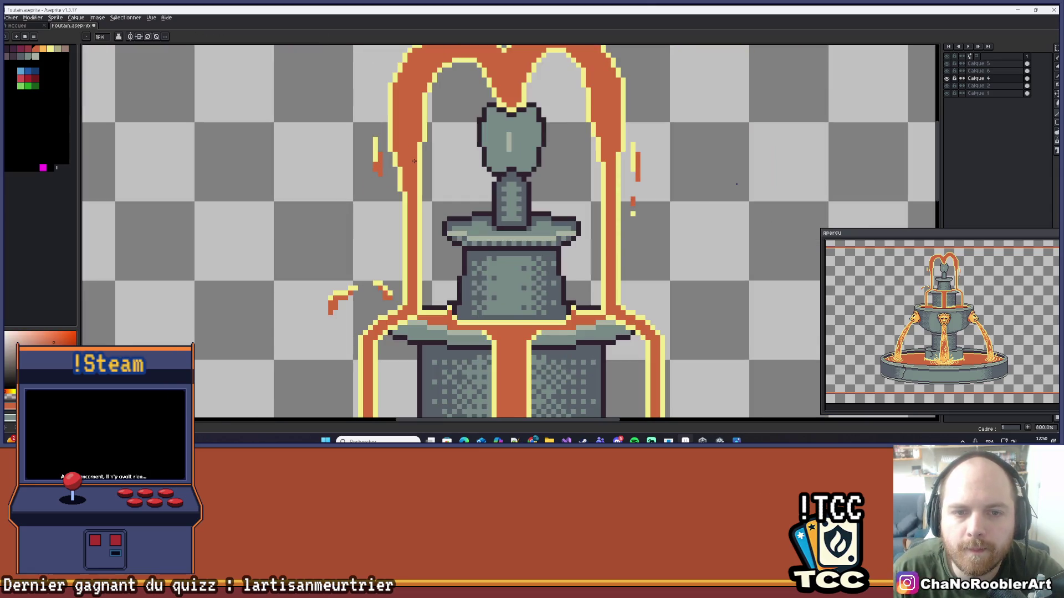
scroll(559, 226, up, 2)
- Reposition, lengthen and widen the orange drip beside the right stream, undoing a stray pixel
click(559, 227)
key(ctrl+z)
drag(552, 227, 545, 220)
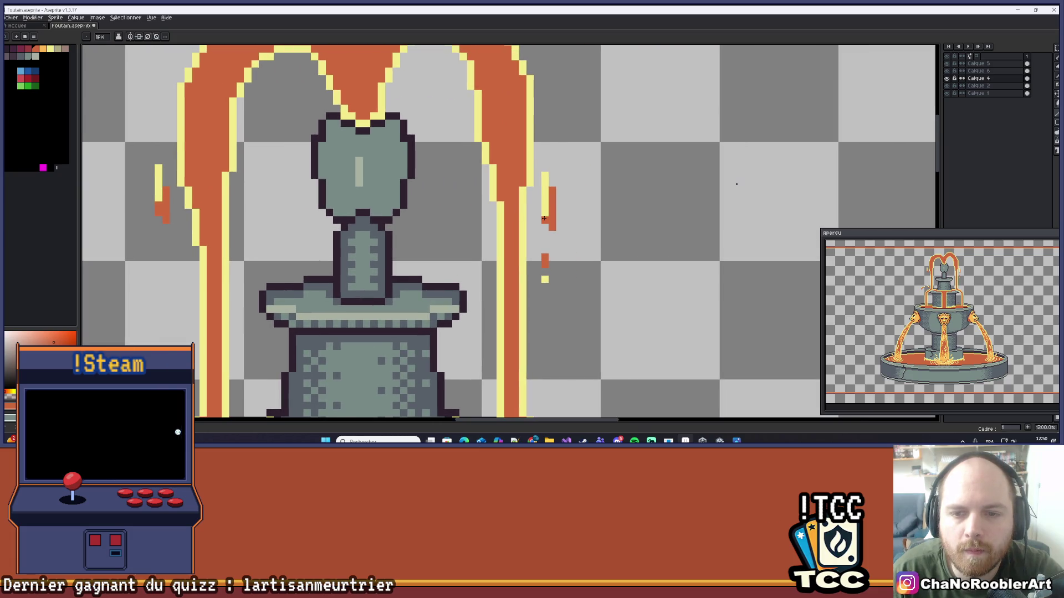
click(552, 184)
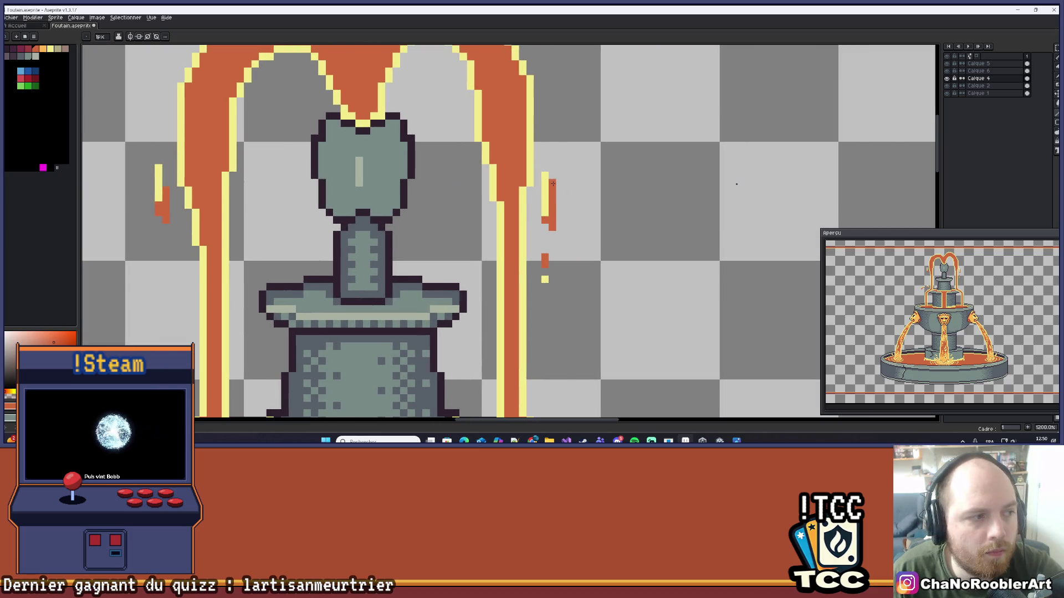
click(551, 234)
click(553, 257)
click(567, 256)
scroll(563, 258, up, 1)
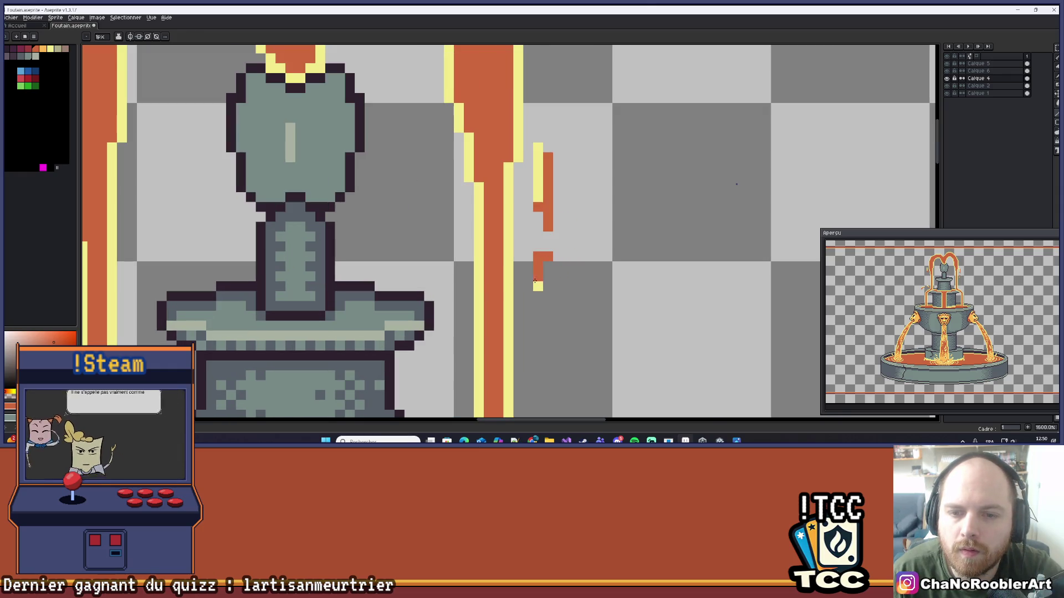
scroll(562, 258, down, 4)
scroll(578, 247, up, 4)
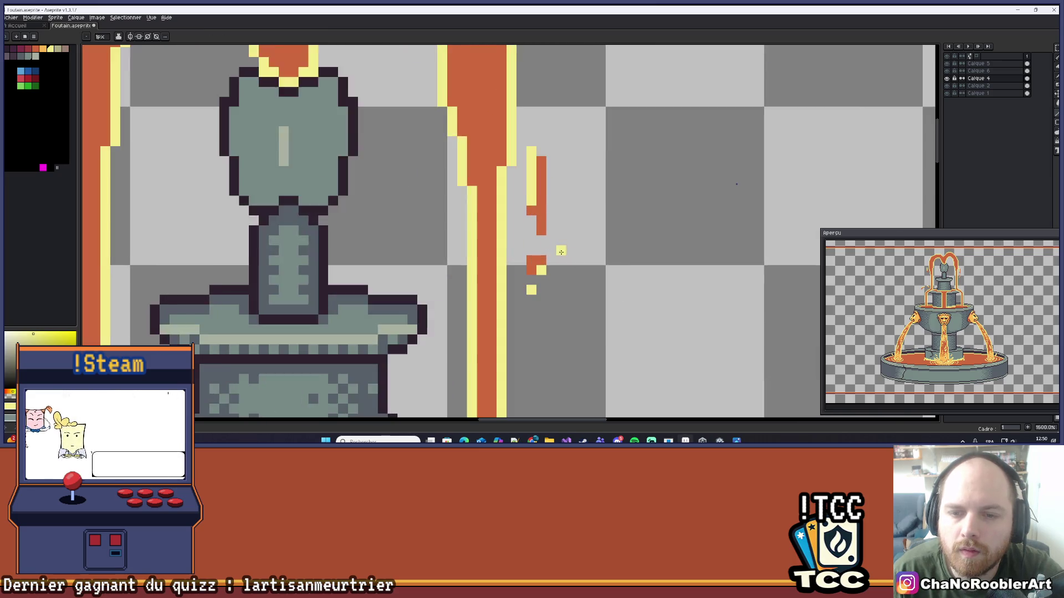
scroll(575, 243, down, 3)
scroll(574, 241, up, 4)
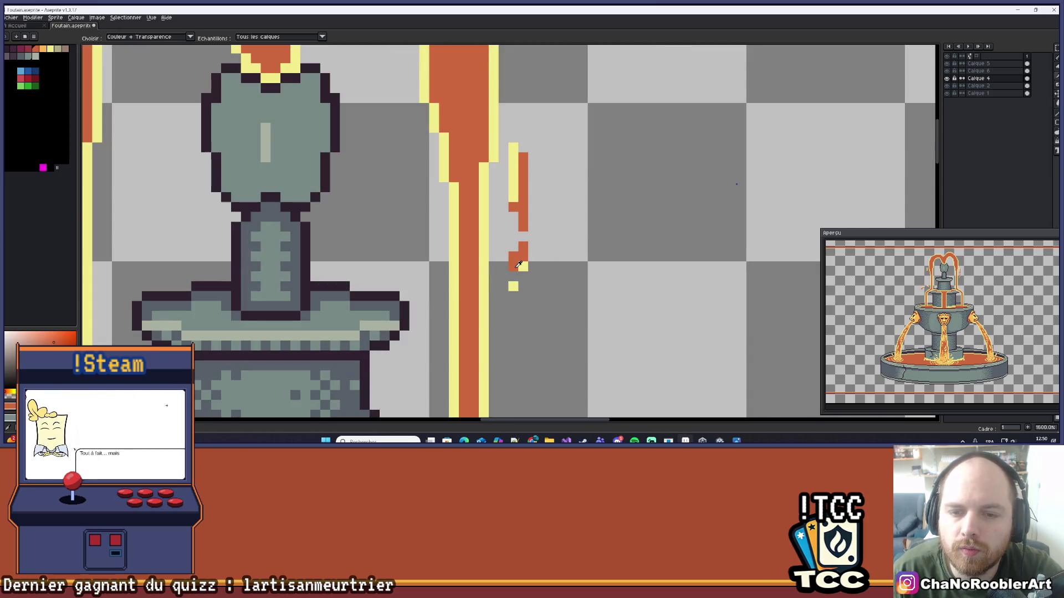
scroll(521, 282, down, 4)
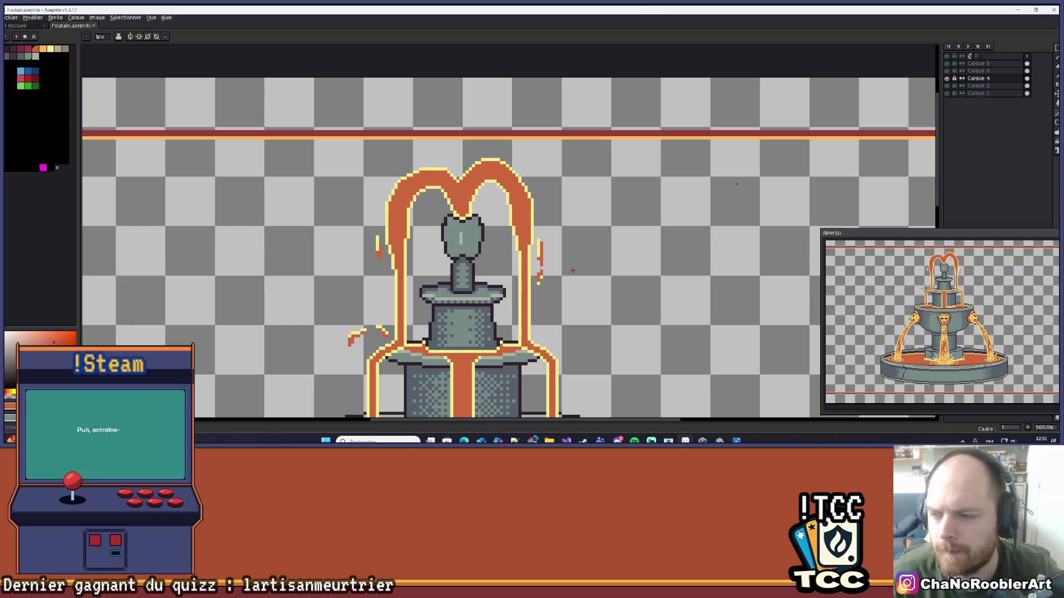
scroll(185, 147, down, 3)
scroll(443, 302, up, 4)
scroll(443, 303, up, 4)
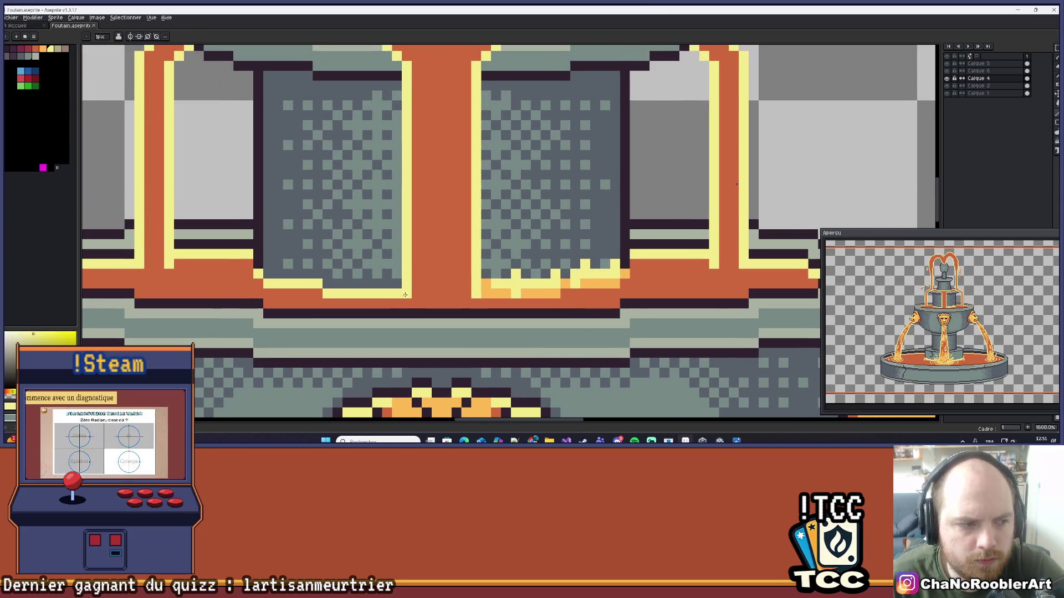
mouse_move(380, 273)
mouse_down()
mouse_move(377, 263)
mouse_move(367, 273)
mouse_move(302, 264)
mouse_up()
click(347, 273)
click(317, 273)
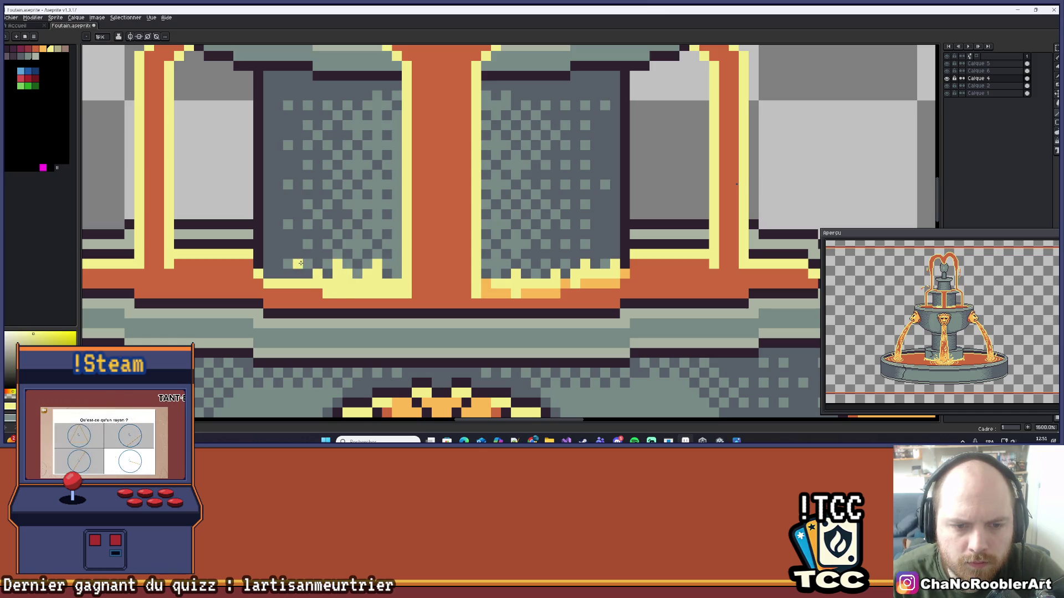
click(300, 274)
click(279, 264)
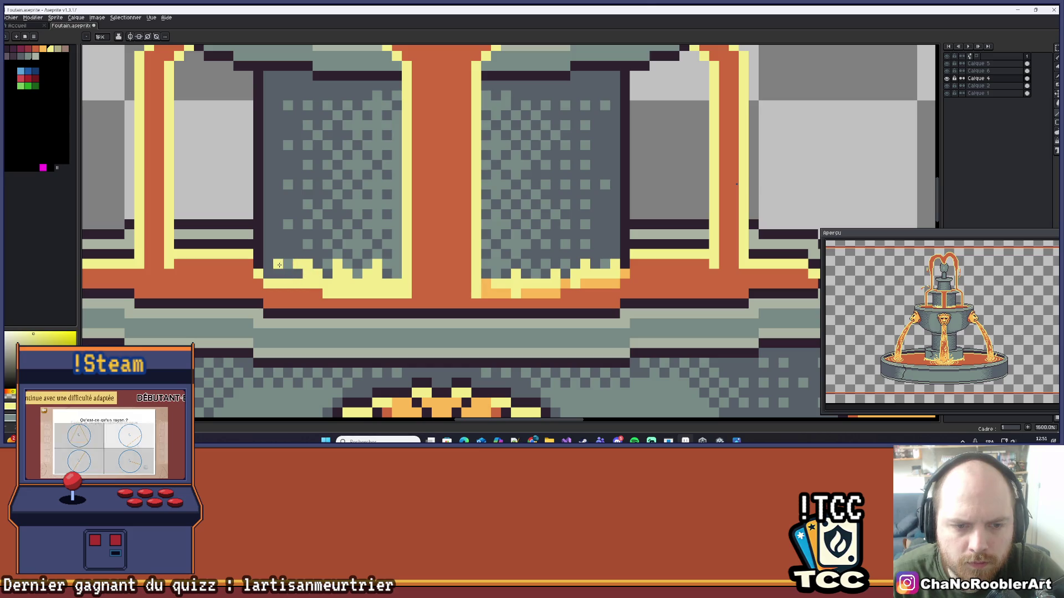
scroll(271, 284, down, 4)
scroll(271, 284, up, 4)
scroll(329, 261, down, 4)
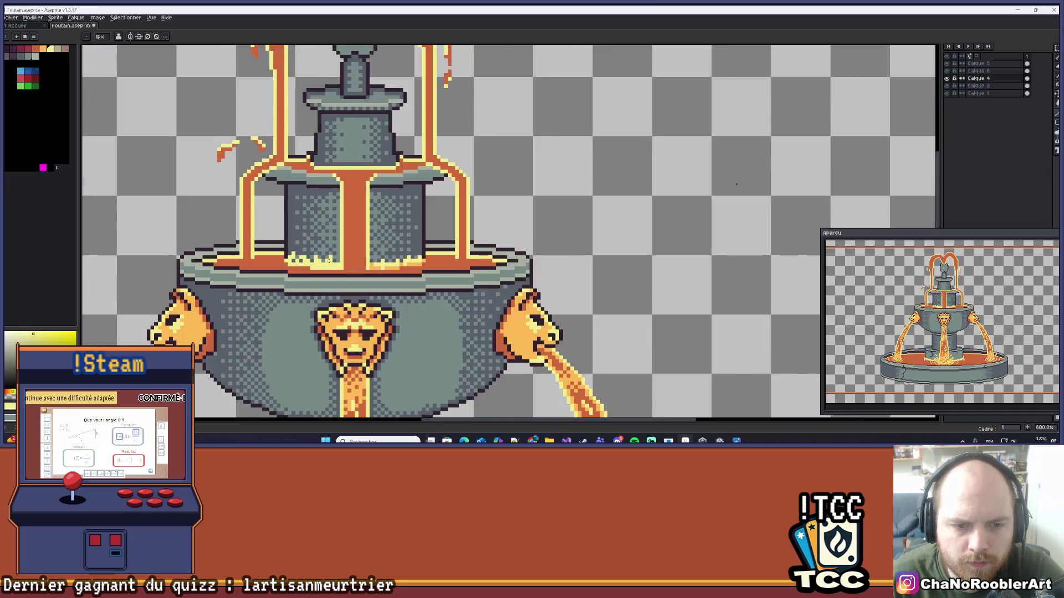
scroll(329, 261, up, 4)
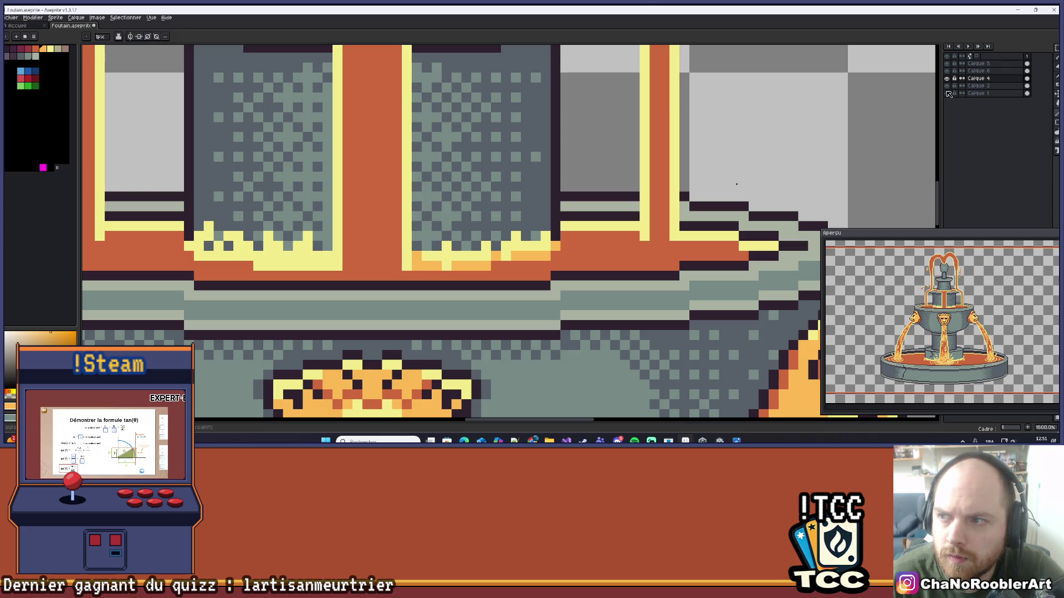
scroll(554, 201, down, 4)
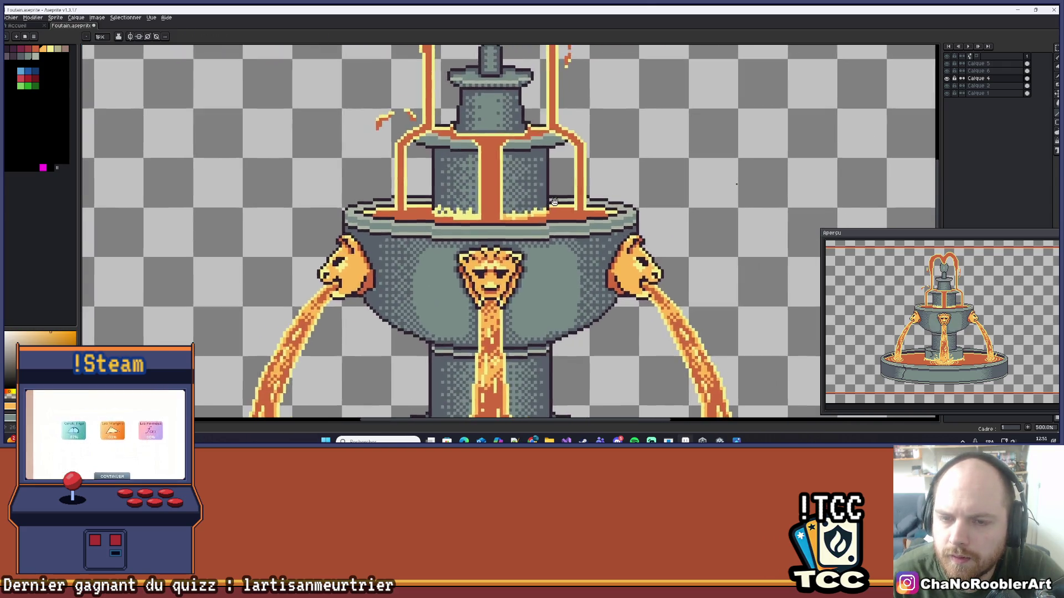
scroll(554, 201, down, 2)
key(v)
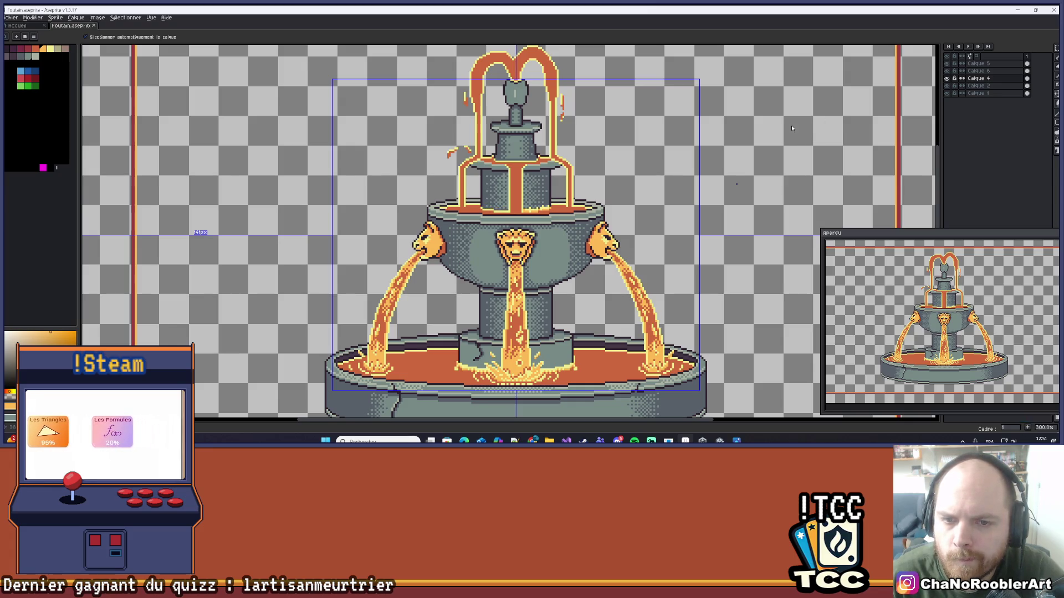
- Toggle the lava streams layer repeatedly to compare the fountain with and without it
key(m)
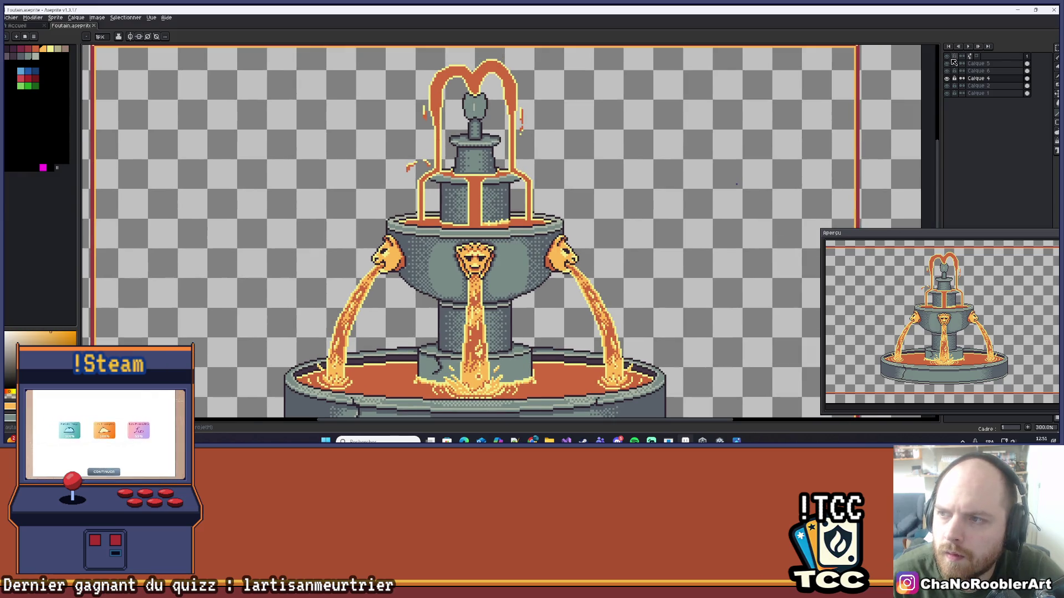
click(953, 63)
click(948, 65)
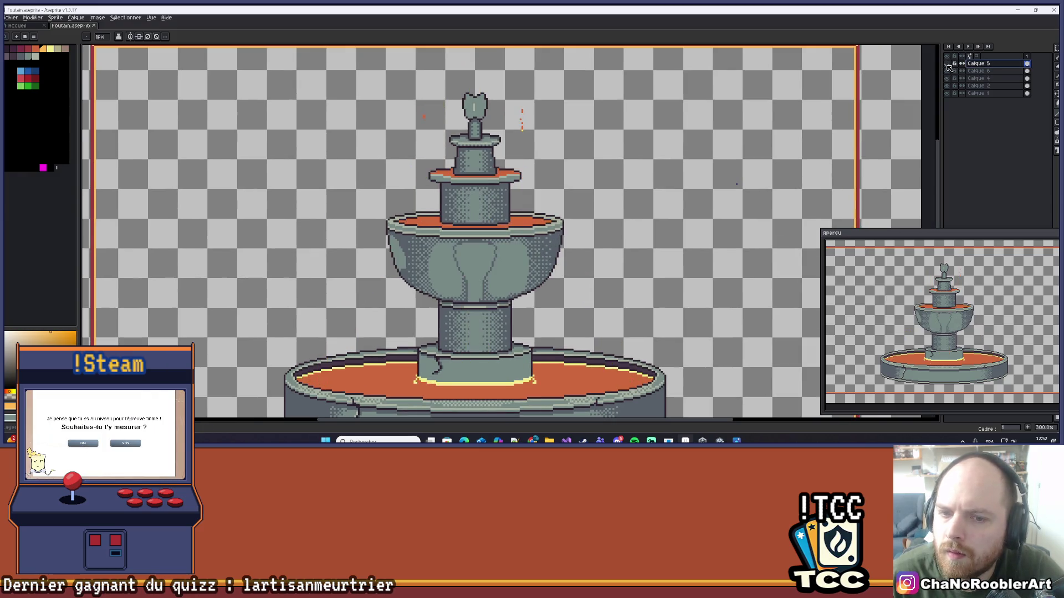
click(949, 65)
click(949, 65)
click(949, 65)
click(949, 66)
click(949, 65)
click(949, 65)
click(947, 65)
click(947, 65)
click(947, 65)
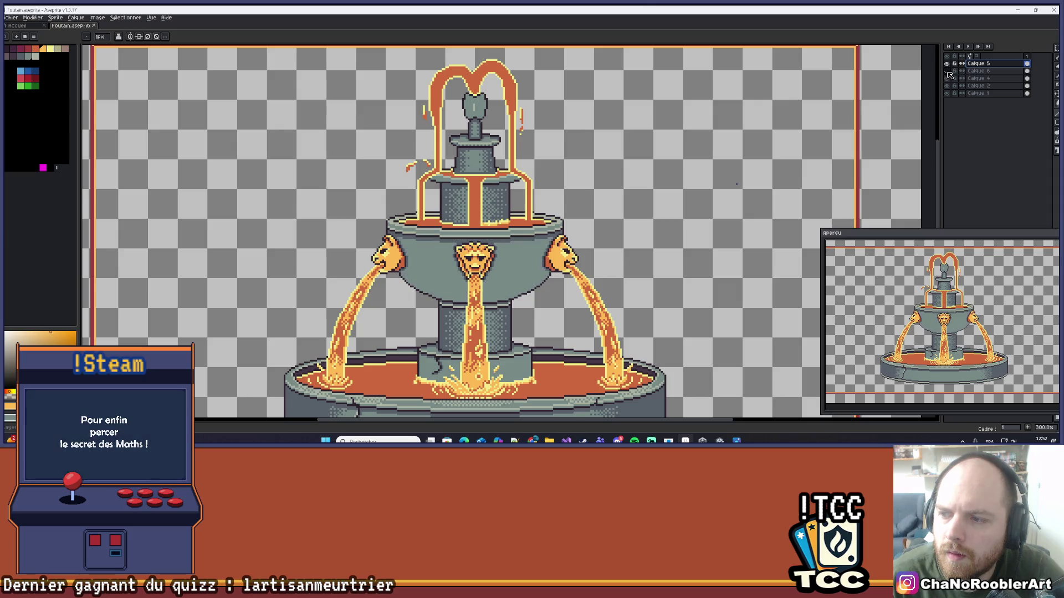
- Briefly select Calque 4, then re-show all layers and select the lava layer Calque 5
click(947, 71)
click(947, 71)
click(954, 78)
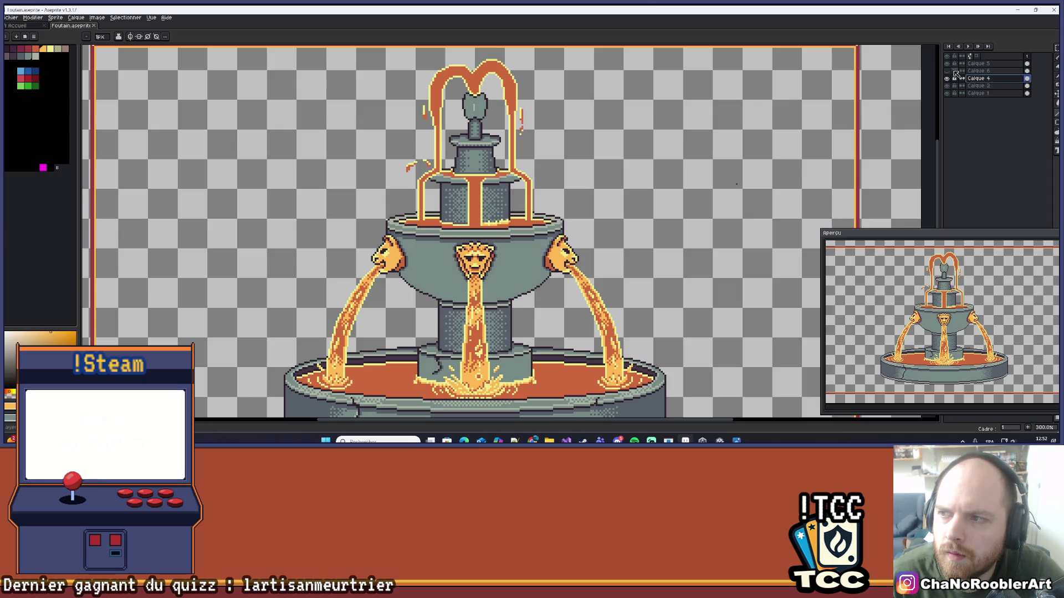
click(947, 64)
click(948, 71)
key(b)
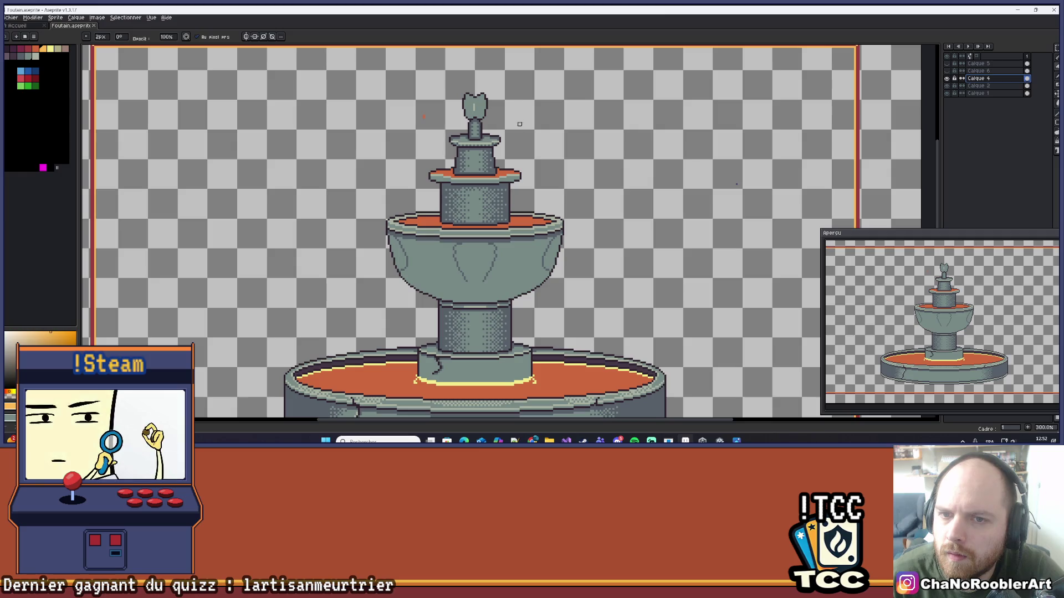
click(948, 70)
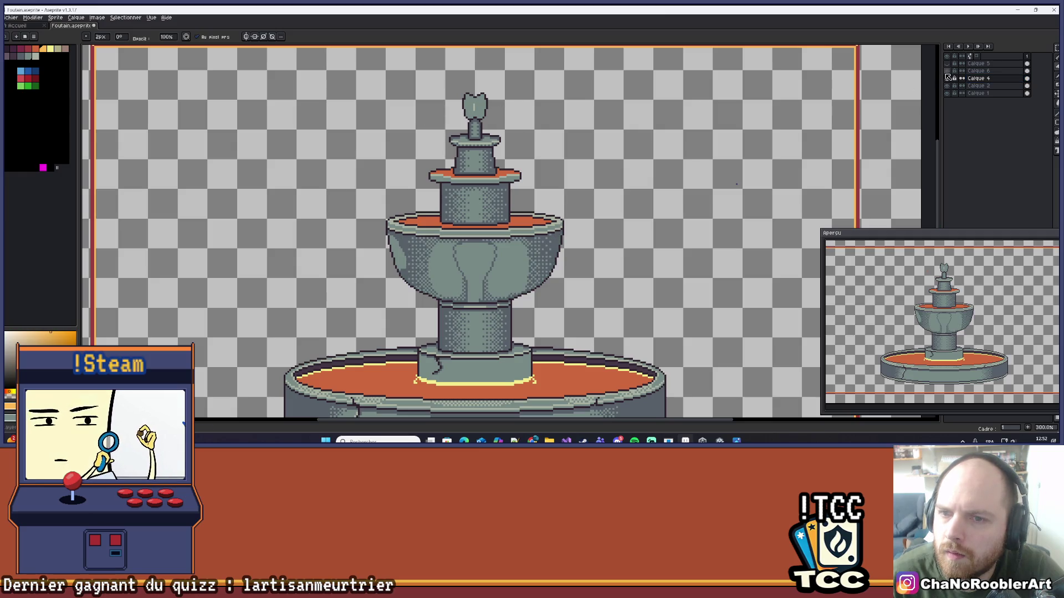
click(947, 64)
click(978, 63)
key(i)
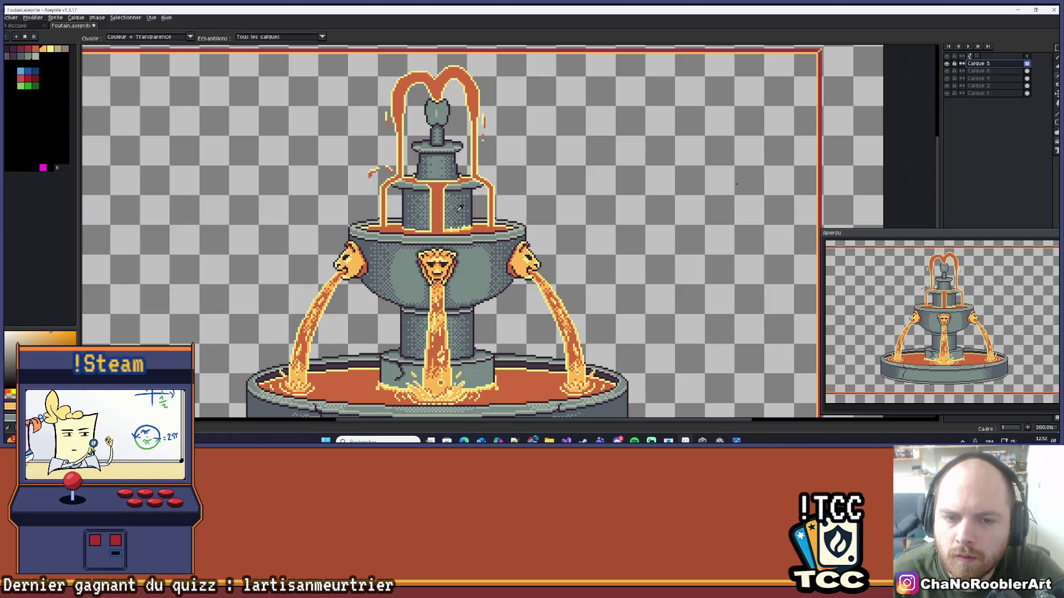
scroll(459, 208, up, 3)
key(b)
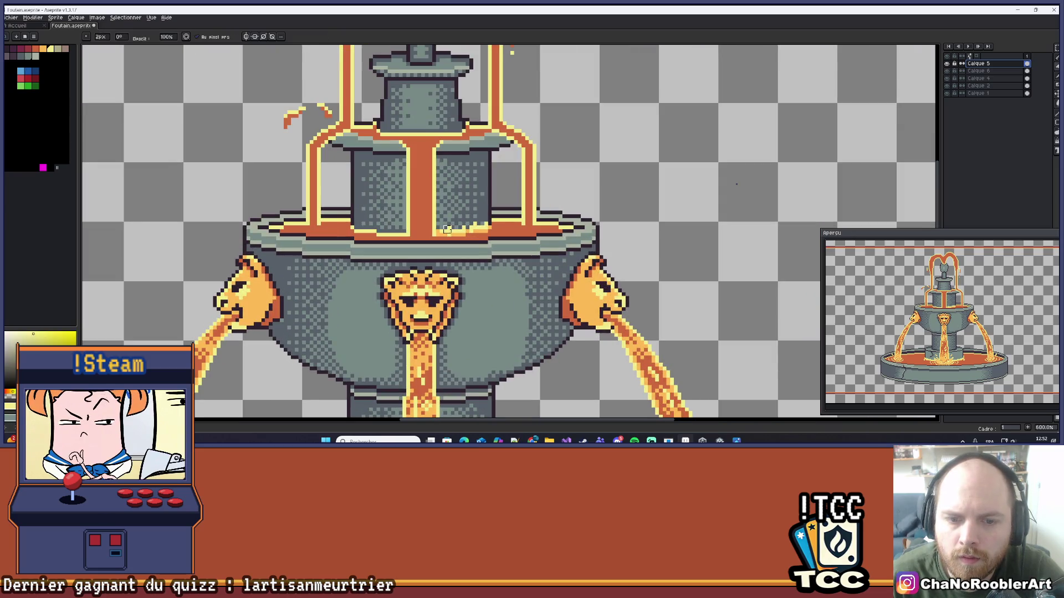
scroll(447, 229, down, 5)
scroll(452, 255, up, 3)
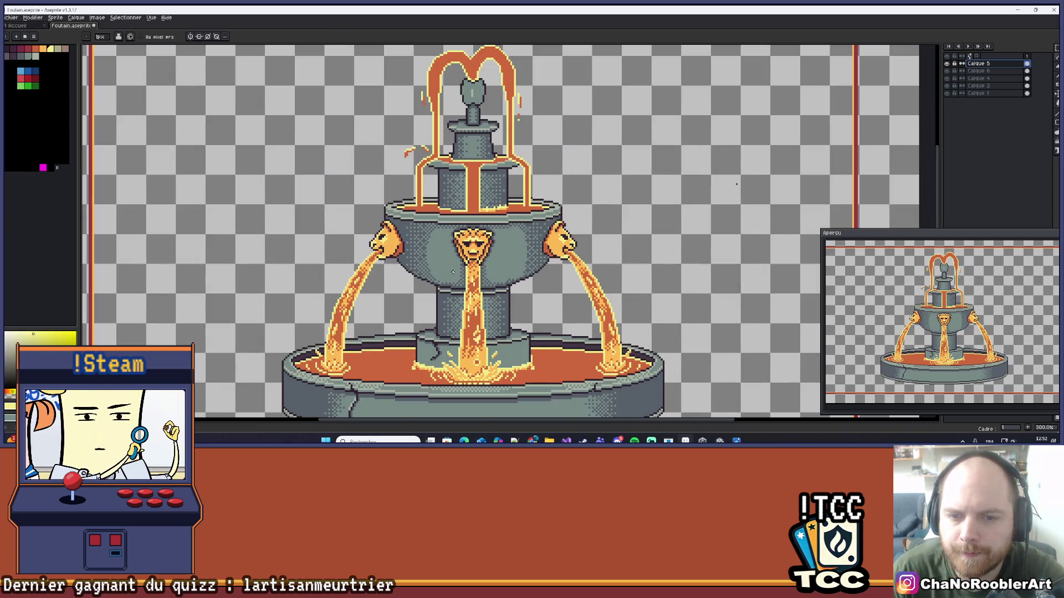
scroll(452, 272, down, 3)
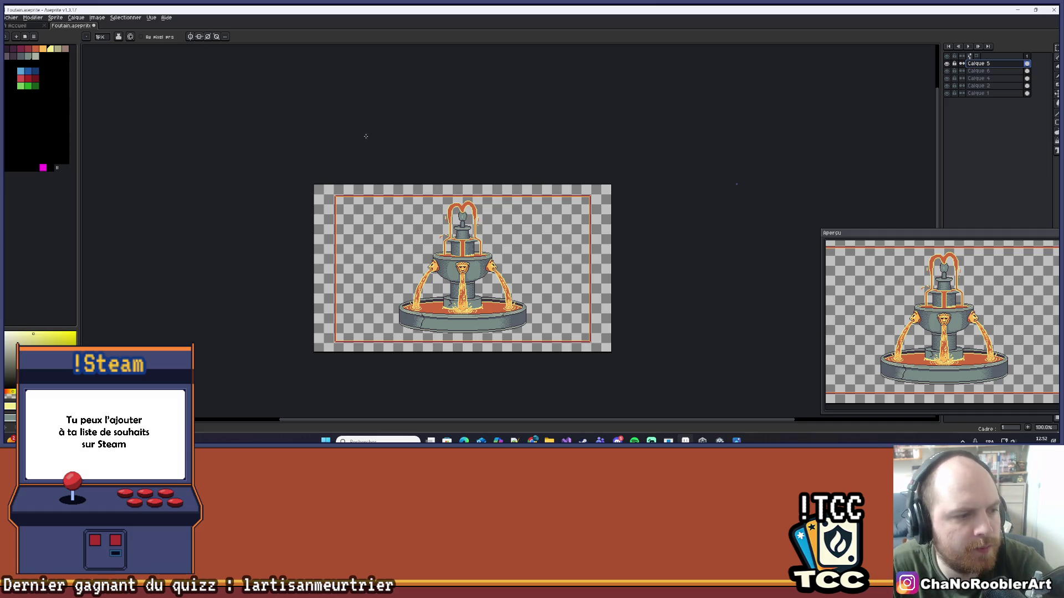
scroll(418, 111, up, 5)
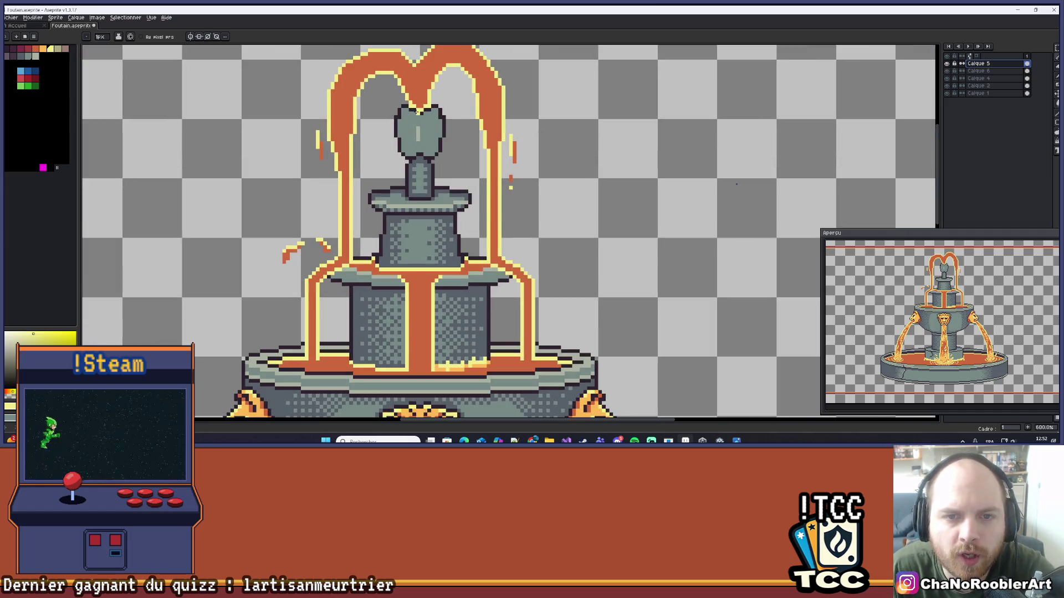
scroll(416, 138, up, 2)
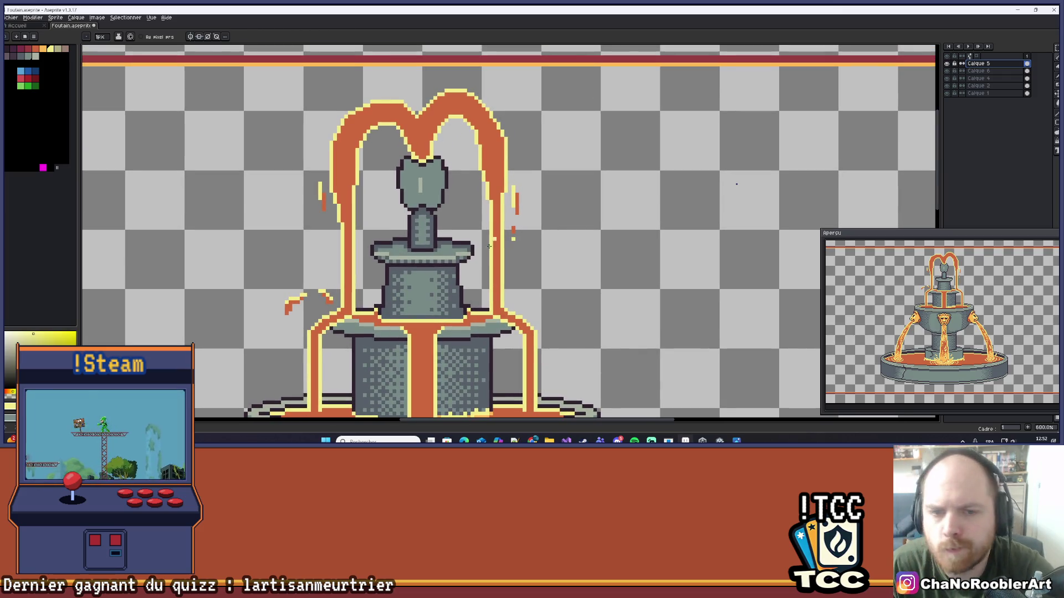
scroll(488, 245, down, 1)
scroll(485, 242, up, 4)
scroll(480, 238, down, 3)
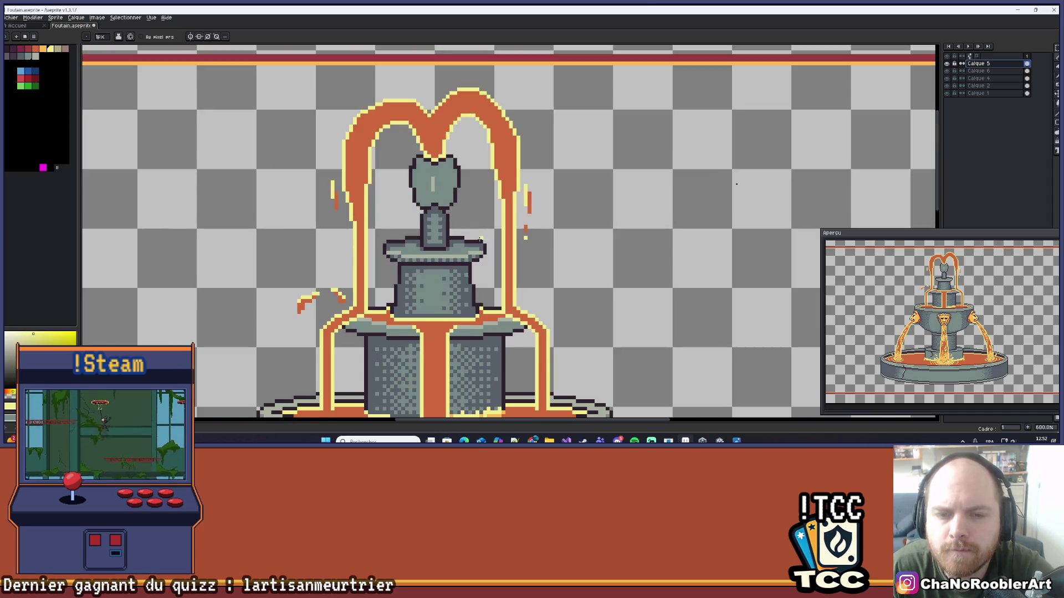
scroll(480, 239, down, 1)
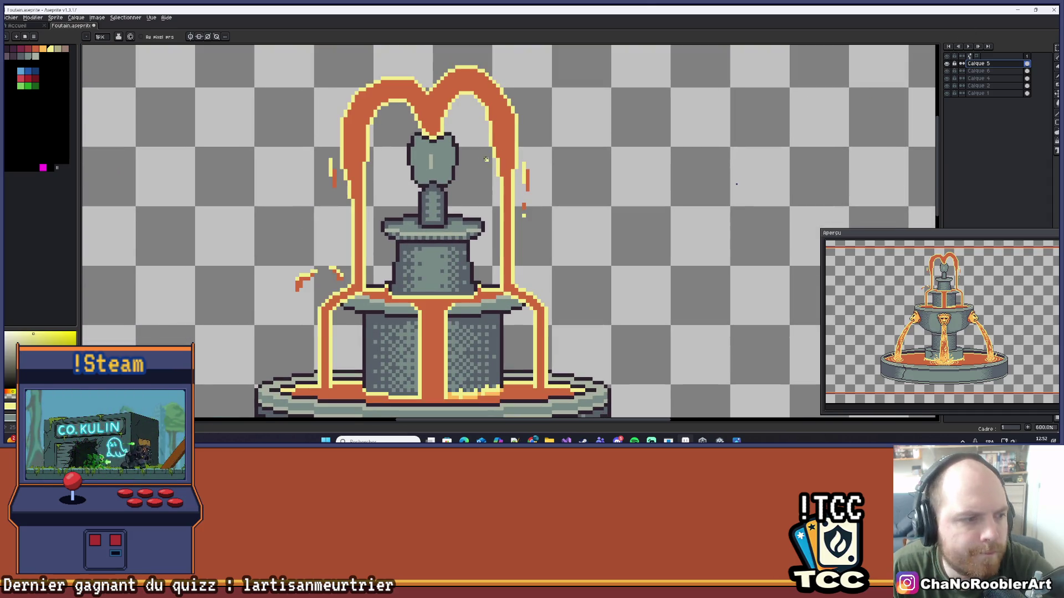
scroll(482, 167, up, 1)
drag(492, 252, 493, 217)
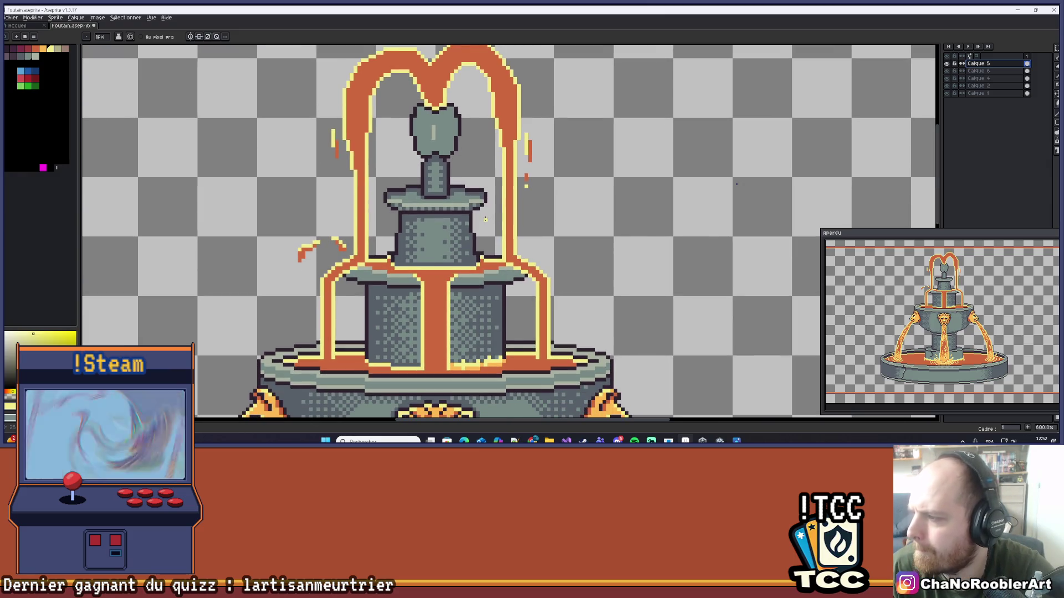
scroll(484, 212, down, 2)
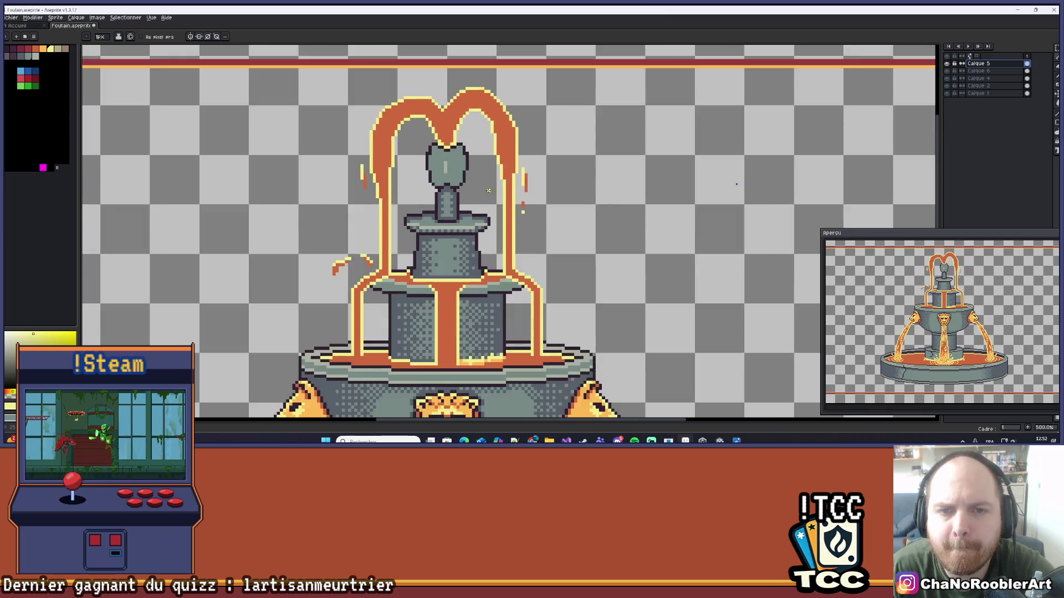
drag(466, 243, 472, 180)
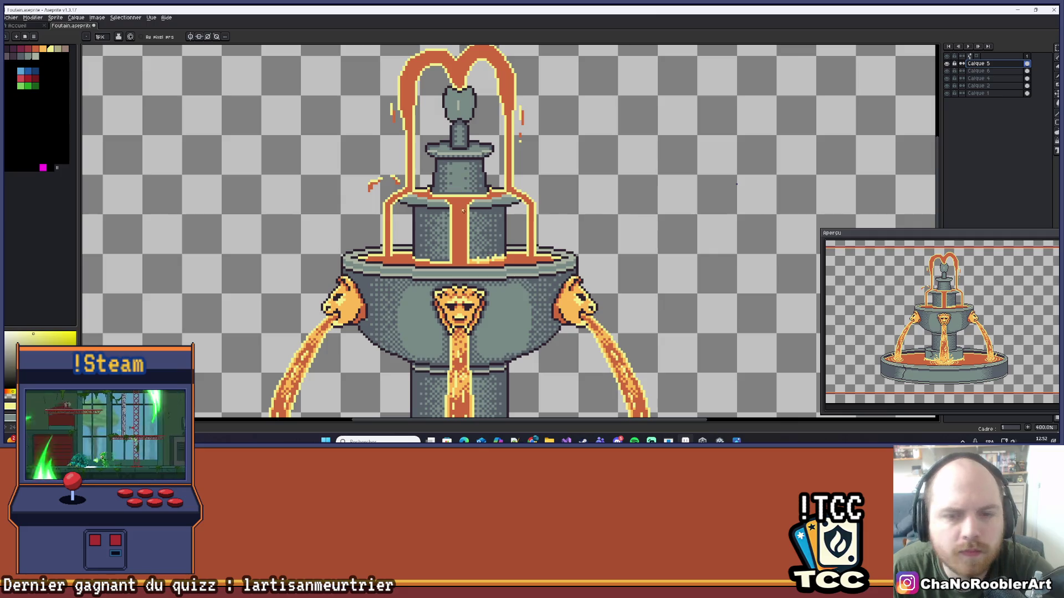
- Draw yellow highlight pixels where the lava stream meets the upper bowl rim
scroll(463, 210, up, 2)
scroll(490, 226, up, 4)
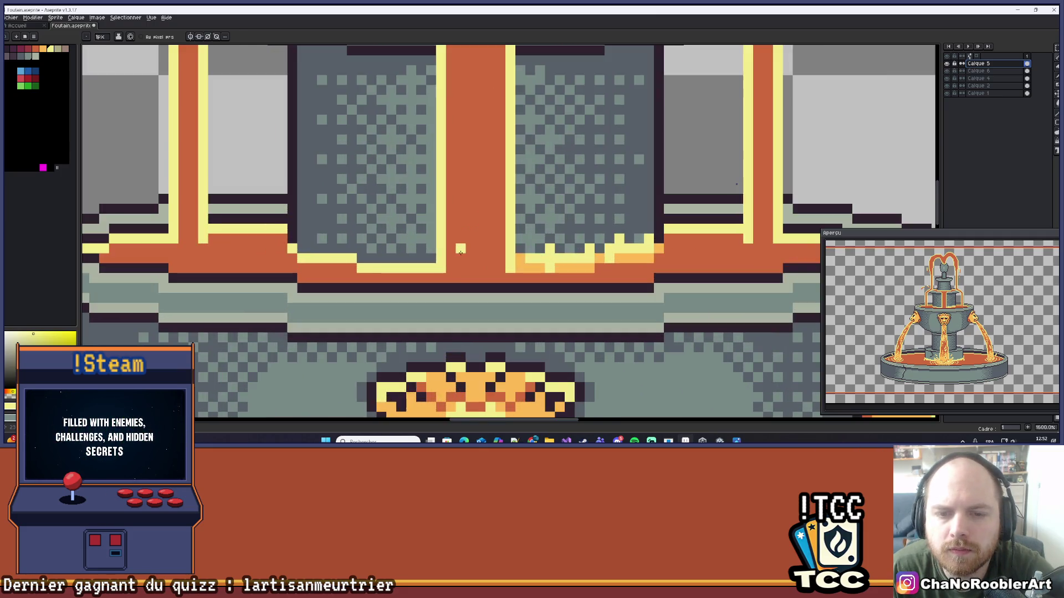
mouse_move(407, 224)
mouse_down()
mouse_move(407, 253)
mouse_move(422, 253)
mouse_move(376, 225)
mouse_move(363, 255)
mouse_move(378, 255)
mouse_move(332, 253)
mouse_move(303, 209)
mouse_move(300, 242)
mouse_move(288, 224)
mouse_move(273, 239)
mouse_move(256, 206)
mouse_move(258, 239)
mouse_move(229, 240)
mouse_up()
scroll(349, 210, down, 5)
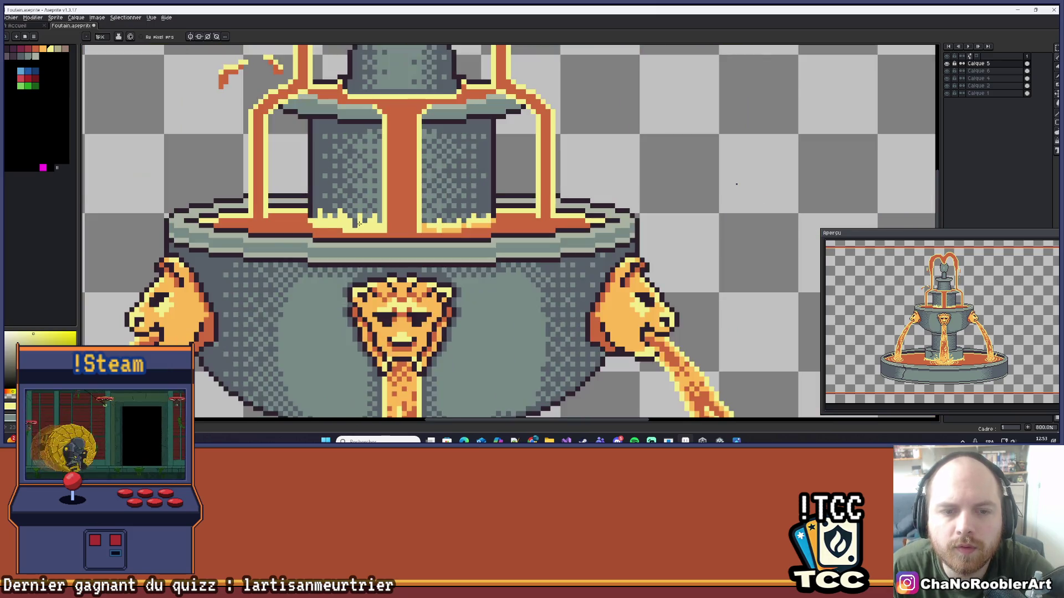
scroll(350, 229, up, 3)
scroll(355, 226, down, 3)
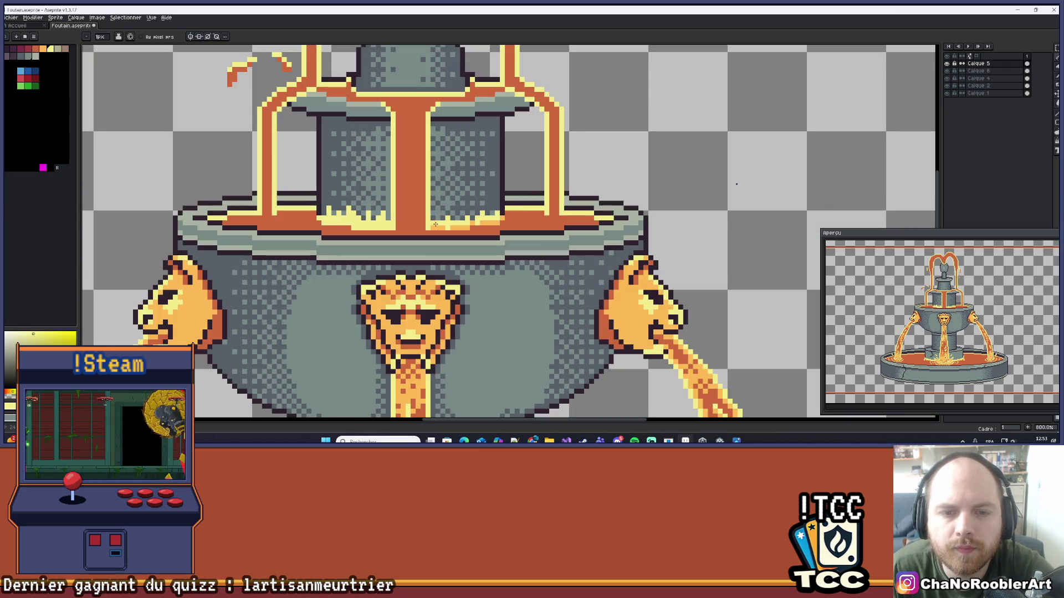
scroll(475, 222, up, 3)
- Sample the lava orange and repaint the splash edge along the rim in orange
key(alt)
alt+click(474, 222)
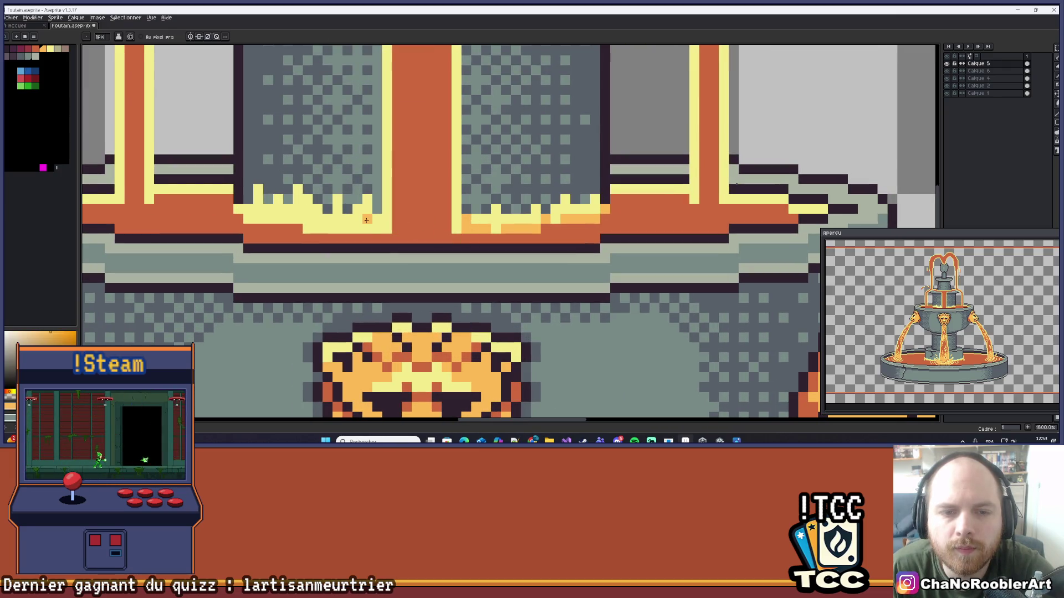
scroll(376, 222, up, 2)
mouse_move(342, 233)
mouse_down()
mouse_move(270, 233)
mouse_move(244, 214)
mouse_move(139, 231)
mouse_up()
scroll(194, 216, up, 1)
scroll(318, 214, down, 6)
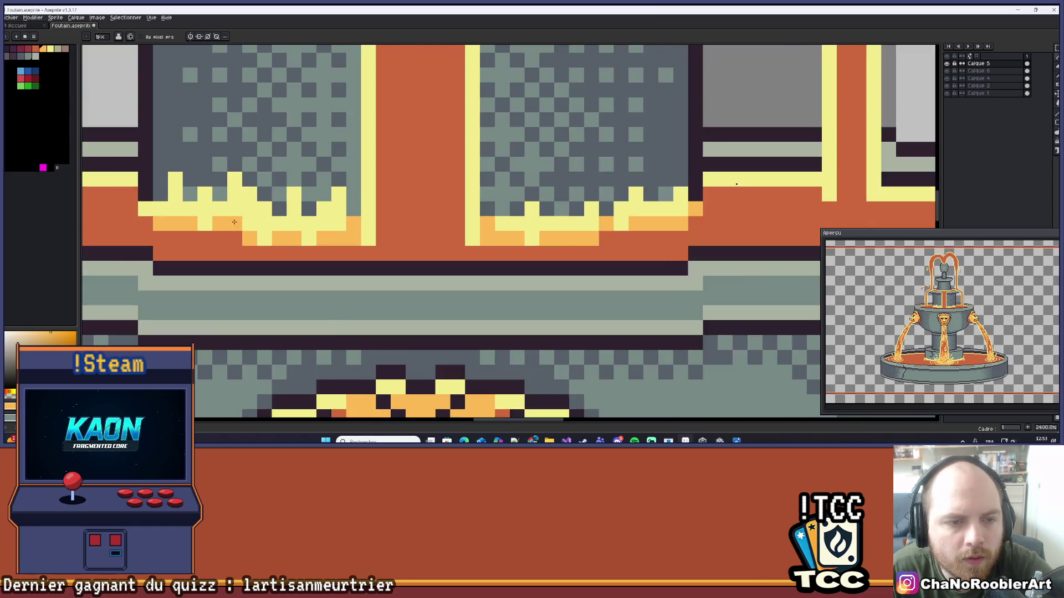
- Recentre the fountain and sample the rim yellow, then the lava orange
drag(318, 213, 346, 214)
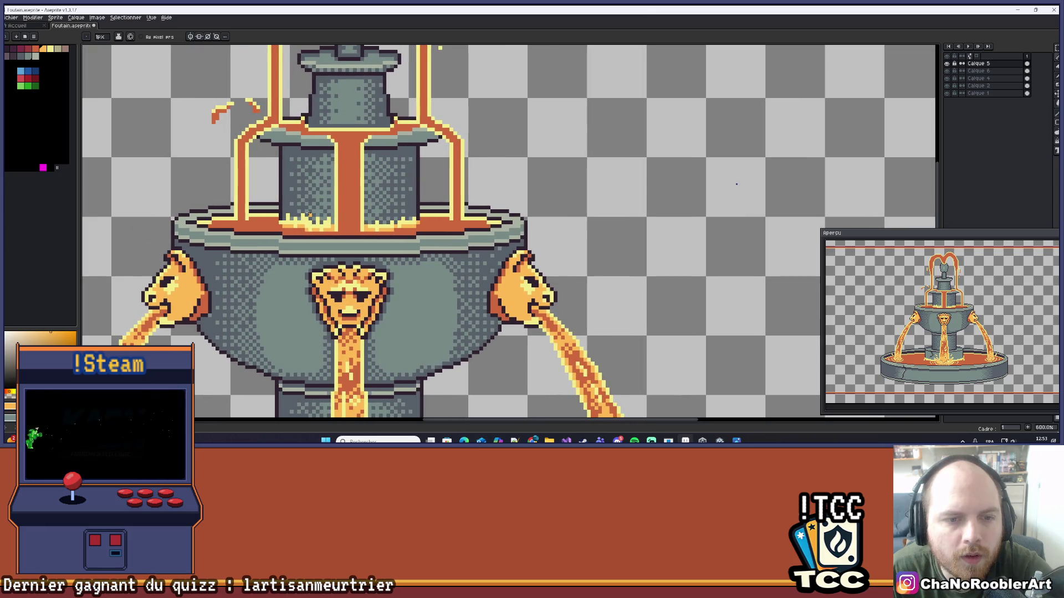
scroll(318, 203, down, 2)
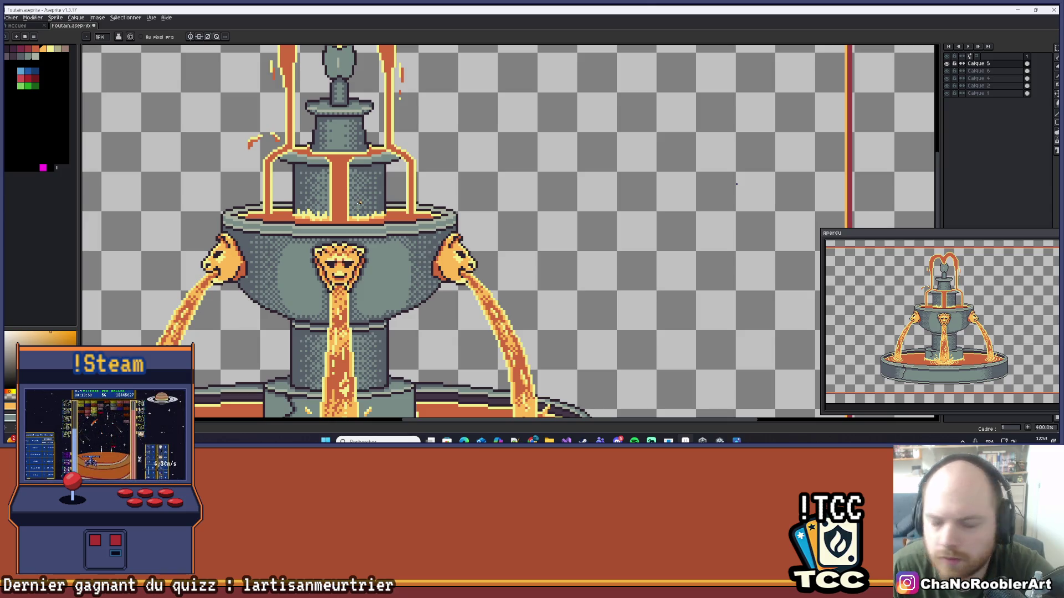
scroll(324, 214, up, 3)
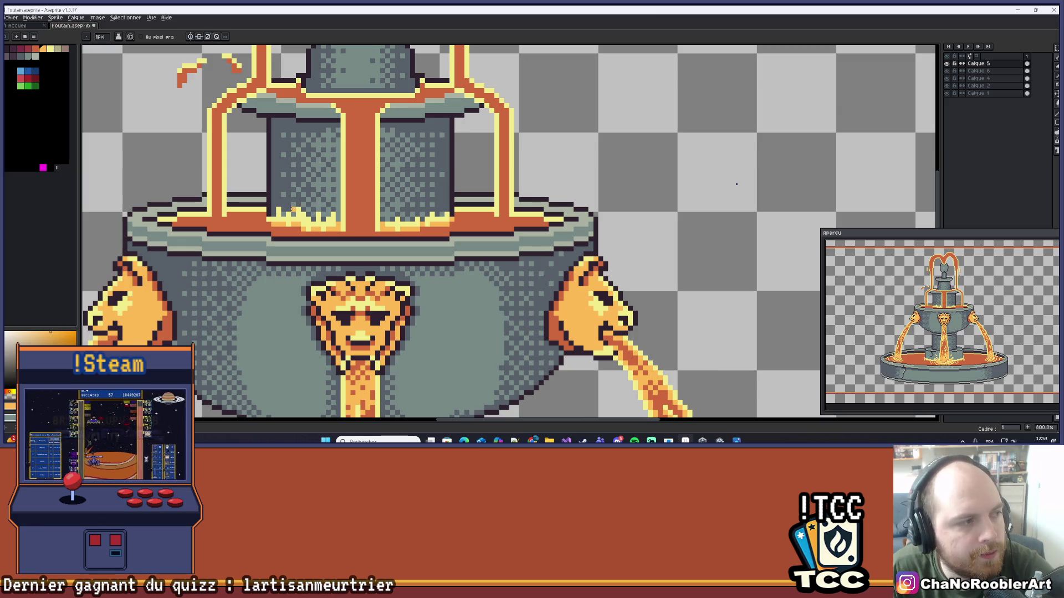
scroll(291, 209, down, 1)
scroll(300, 208, up, 1)
scroll(302, 208, down, 2)
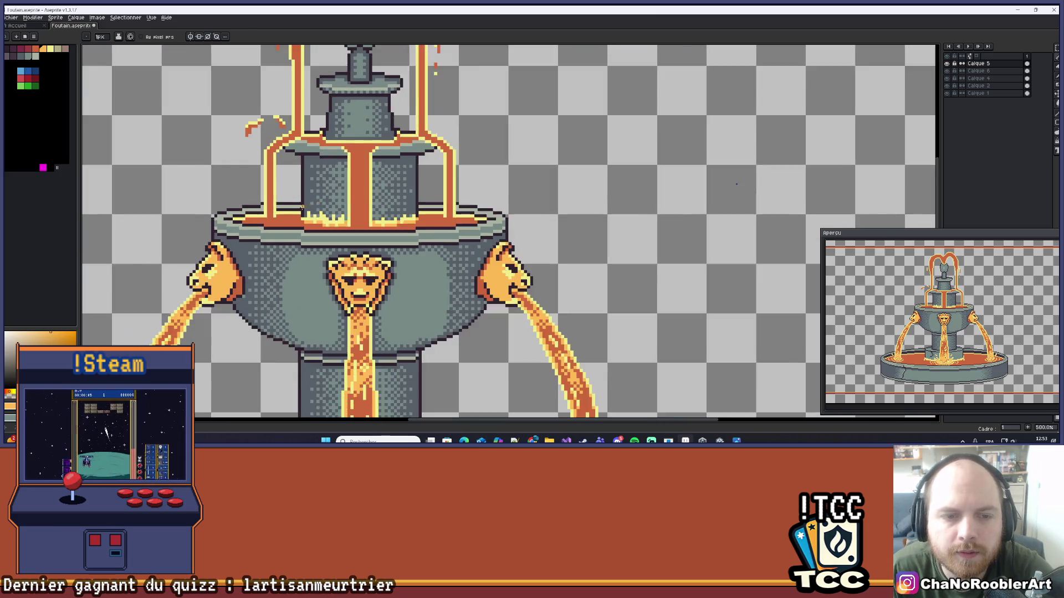
scroll(301, 209, up, 4)
alt+click(315, 229)
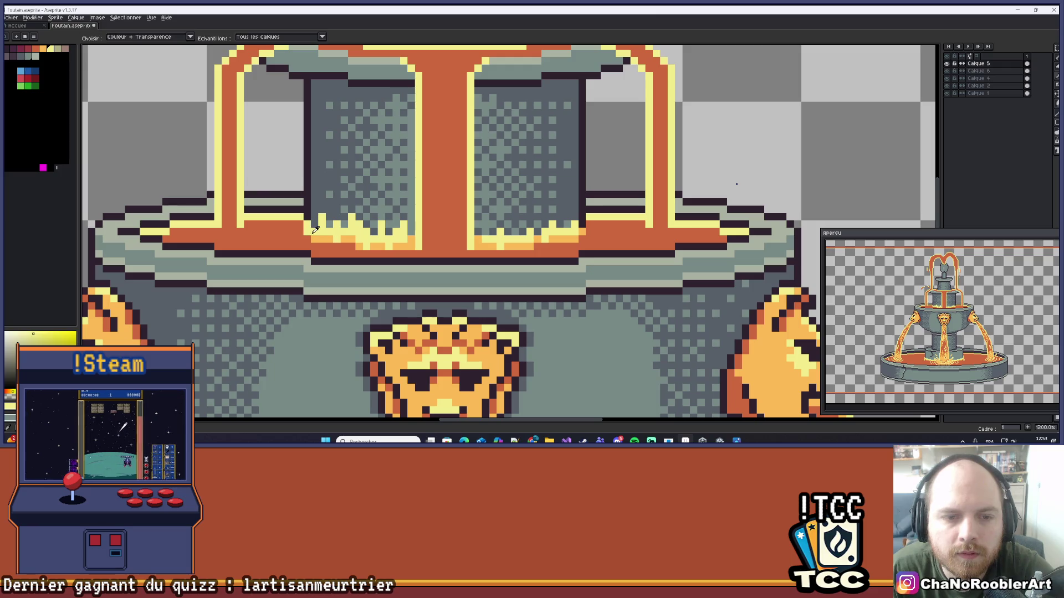
alt+click(309, 234)
scroll(309, 233, down, 4)
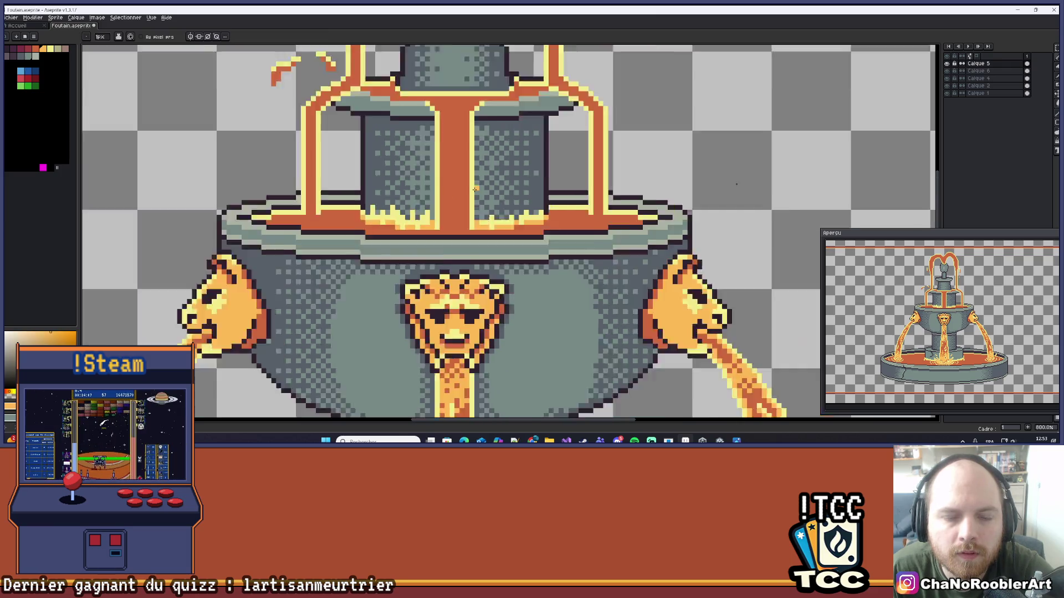
scroll(437, 197, down, 2)
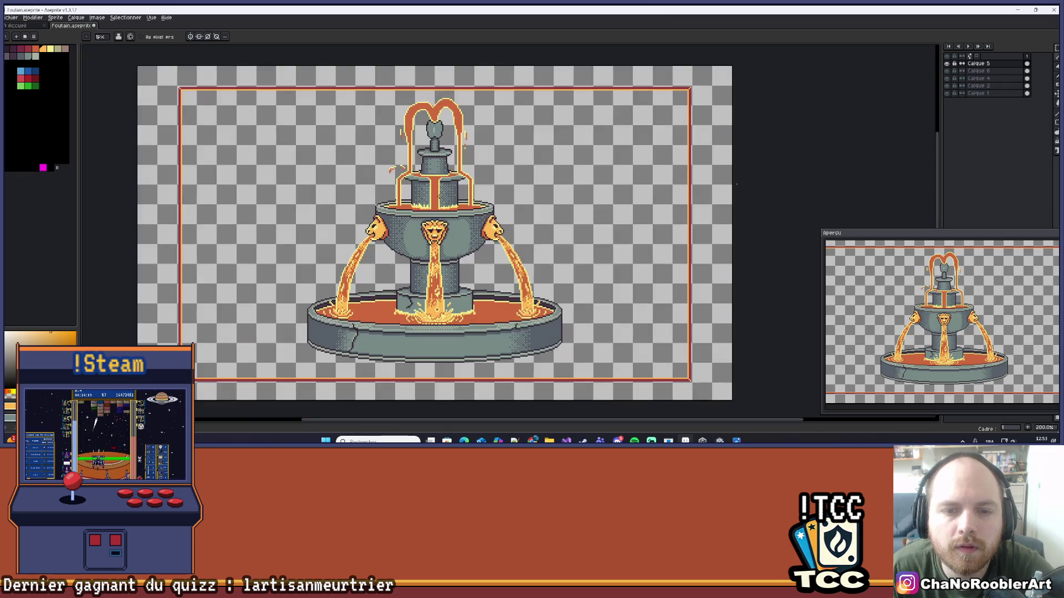
- Eyedrop the bowl's grey and shrink the pencil to 1 pixel
scroll(418, 243, up, 6)
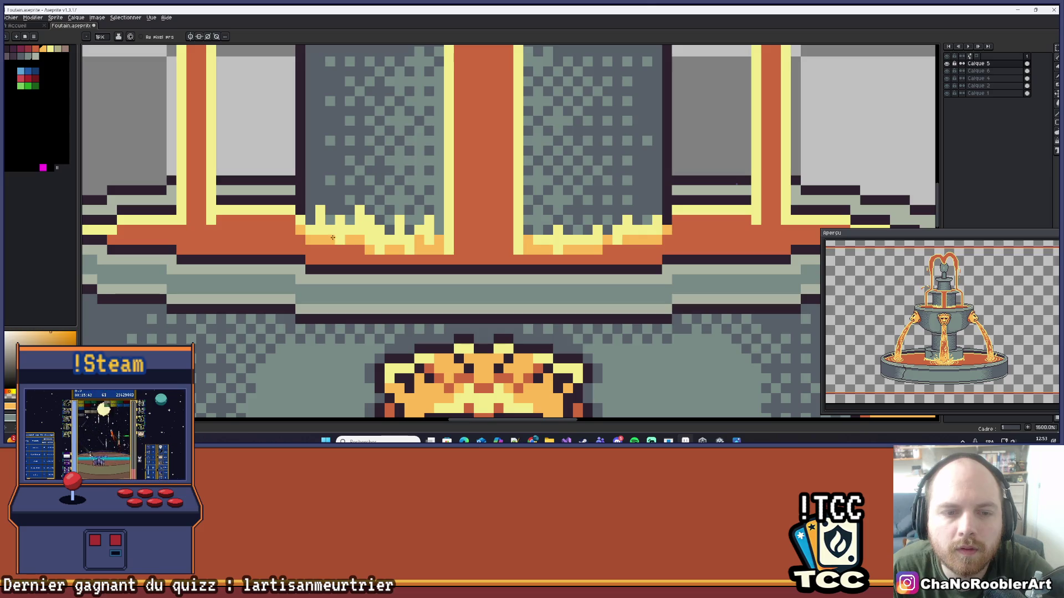
scroll(428, 219, down, 7)
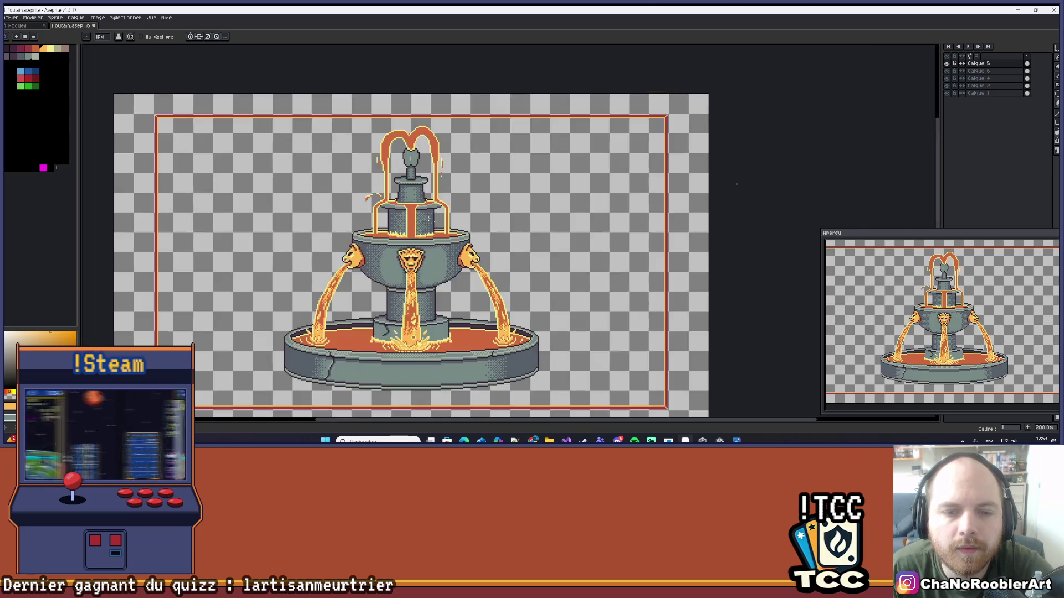
scroll(427, 219, down, 1)
scroll(443, 270, up, 1)
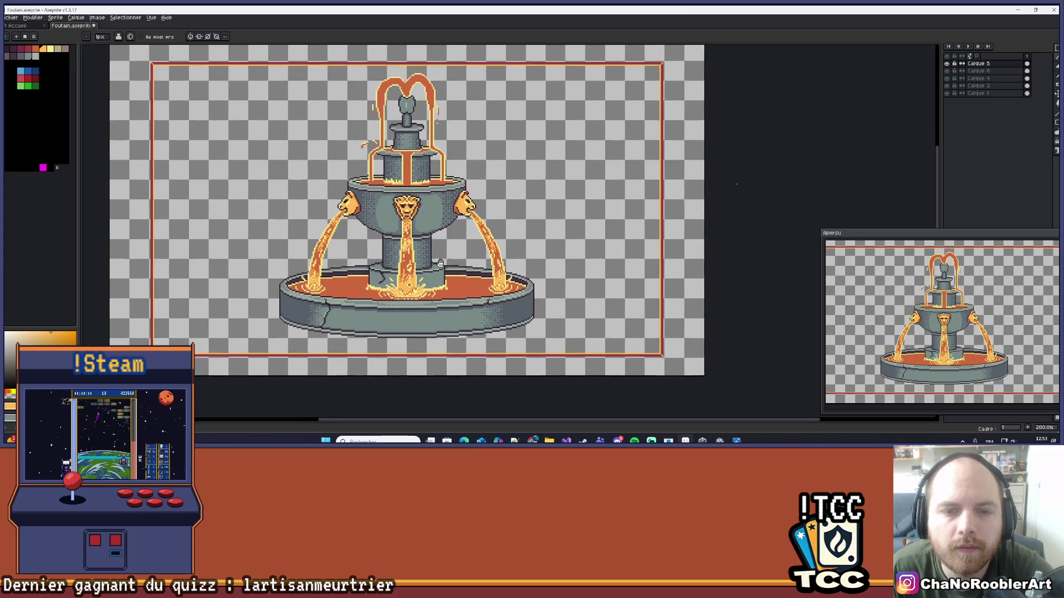
scroll(404, 175, up, 3)
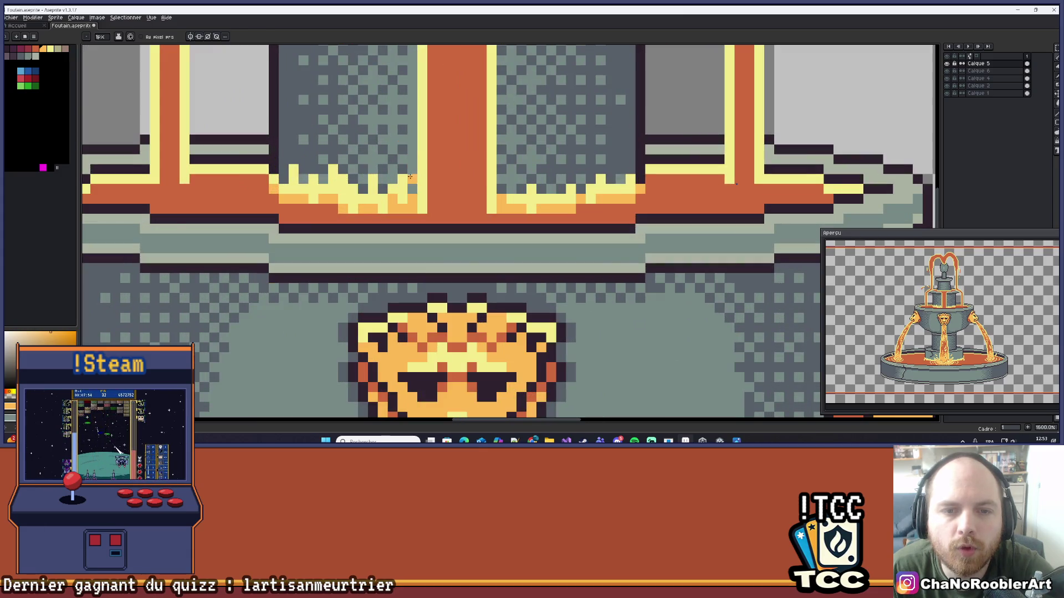
key(i)
alt+click(411, 187)
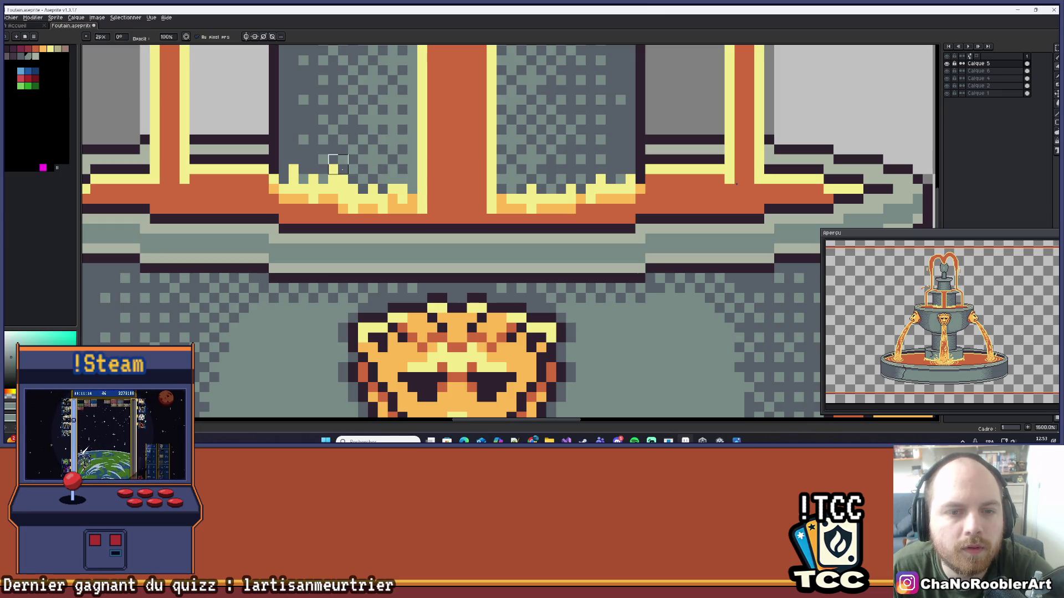
scroll(354, 167, down, 3)
scroll(375, 169, up, 3)
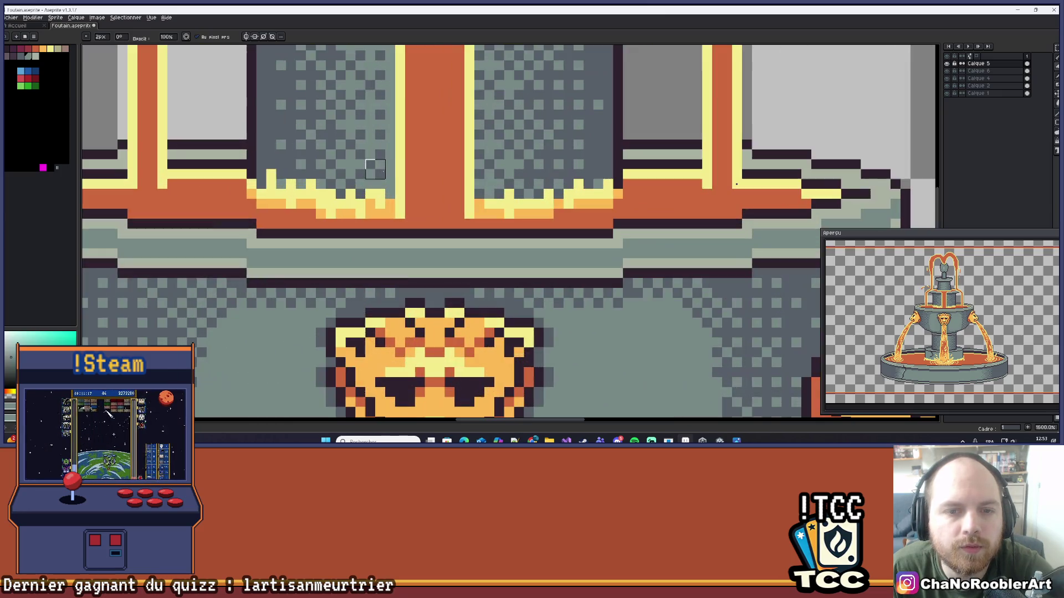
key(minus)
- Bring the upper tiers into view and sample the lava's orange as drawing colour
scroll(388, 167, down, 3)
scroll(388, 163, down, 4)
scroll(468, 217, down, 2)
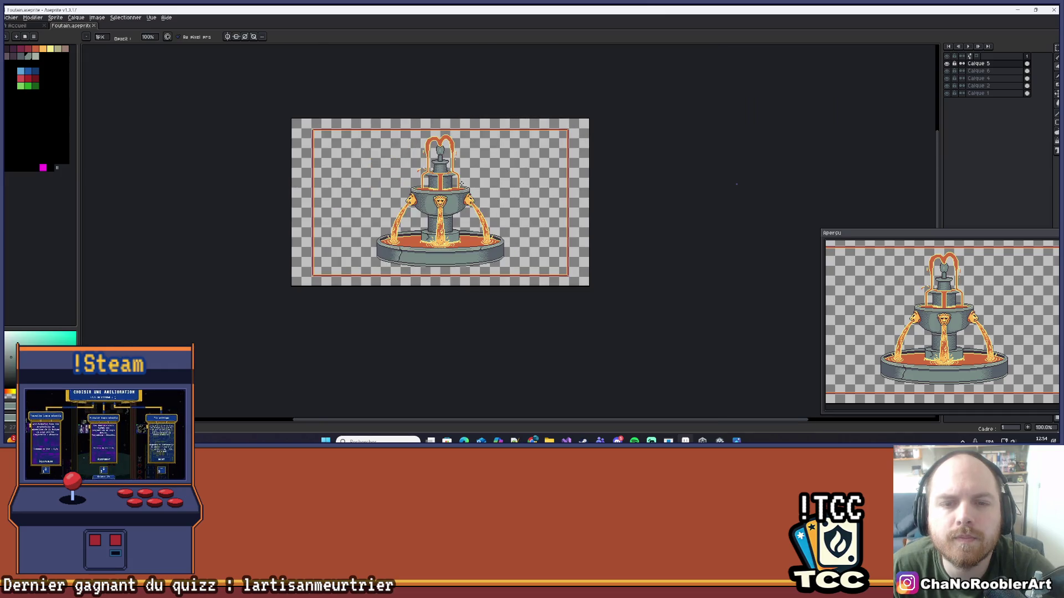
scroll(467, 181, up, 2)
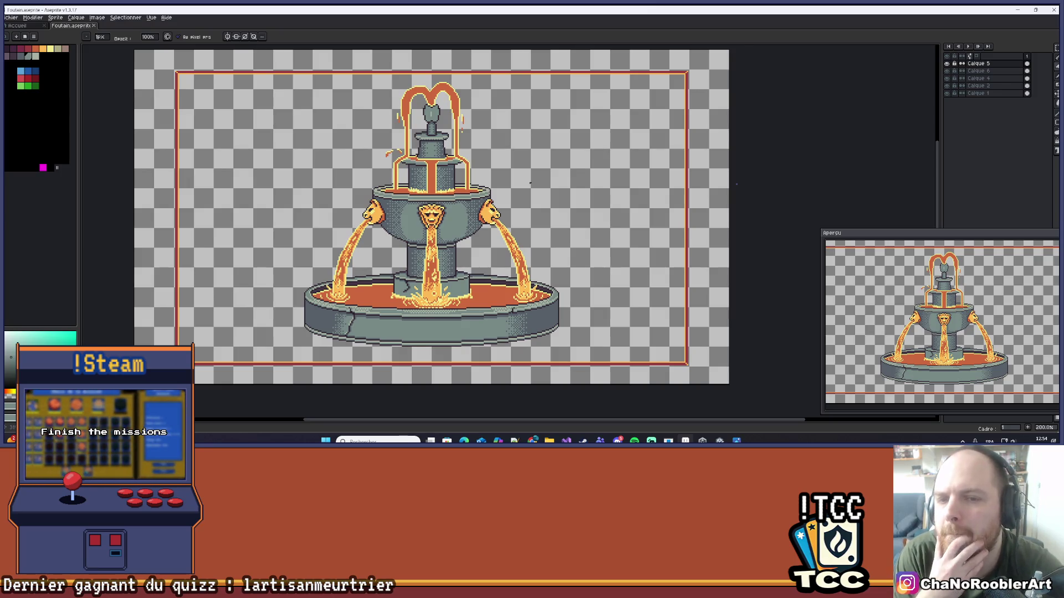
scroll(475, 167, up, 6)
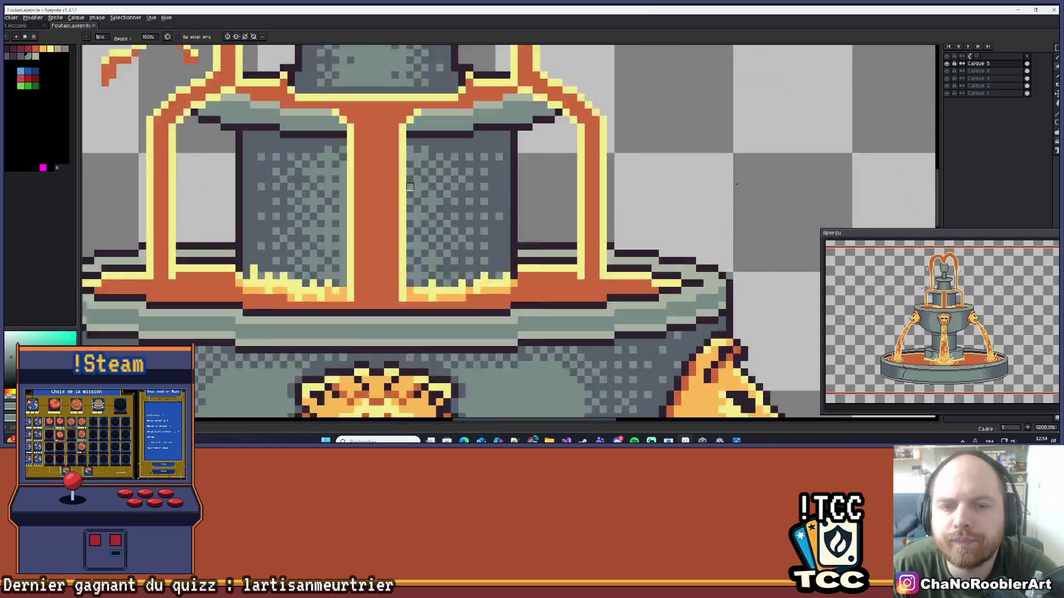
scroll(502, 251, down, 2)
scroll(556, 266, down, 1)
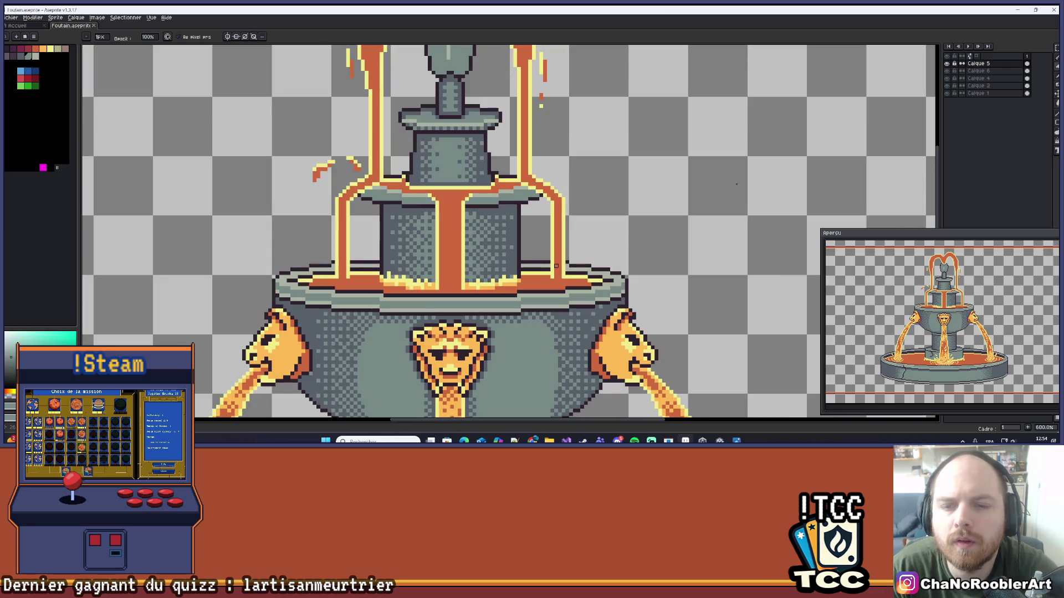
scroll(537, 261, up, 3)
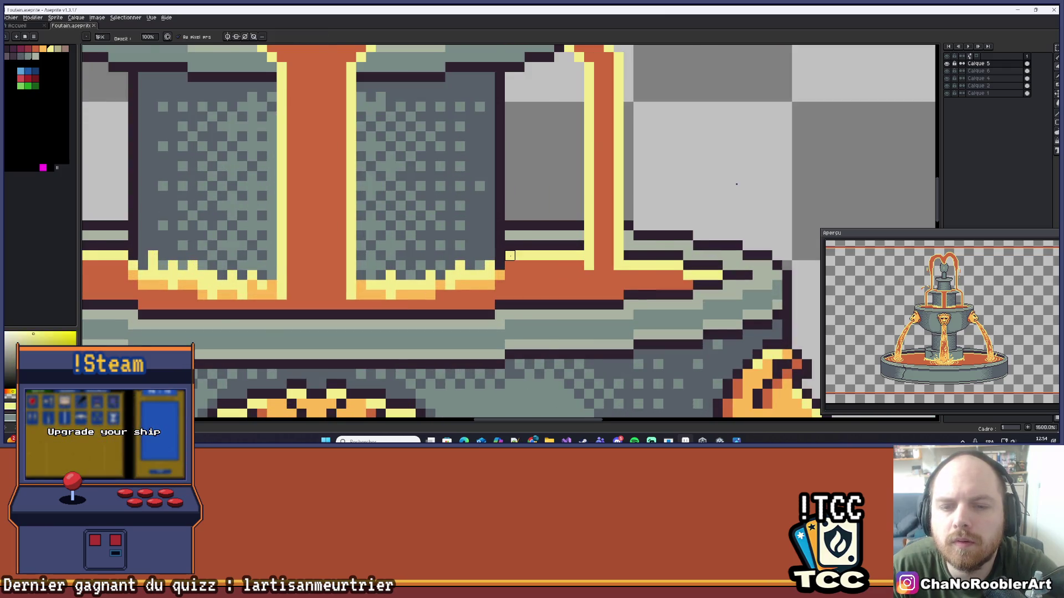
scroll(516, 264, down, 5)
drag(516, 264, 530, 150)
scroll(524, 180, up, 2)
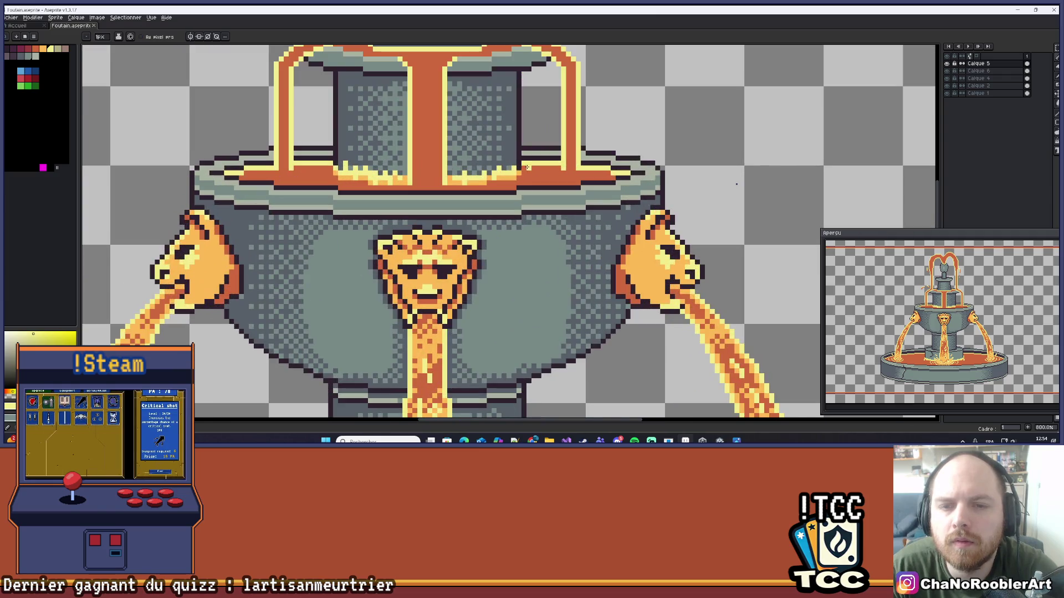
scroll(552, 158, down, 4)
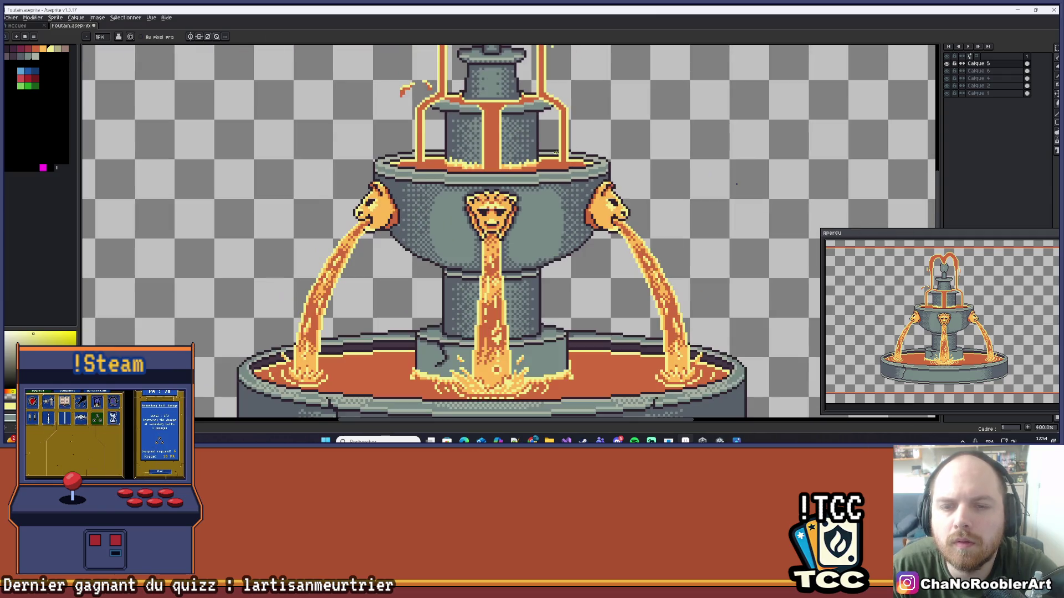
scroll(551, 147, down, 1)
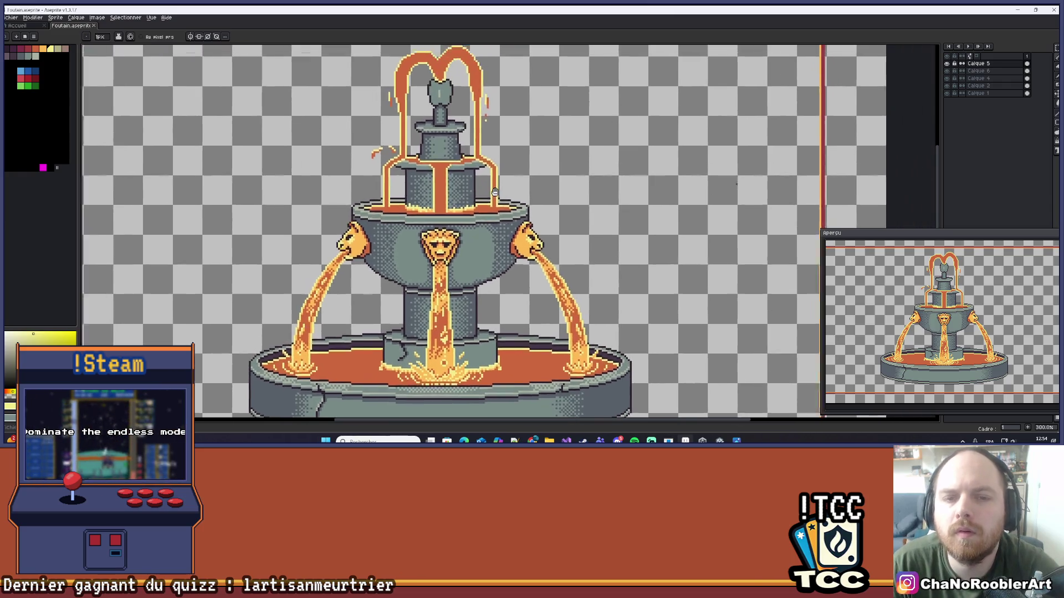
scroll(435, 202, up, 5)
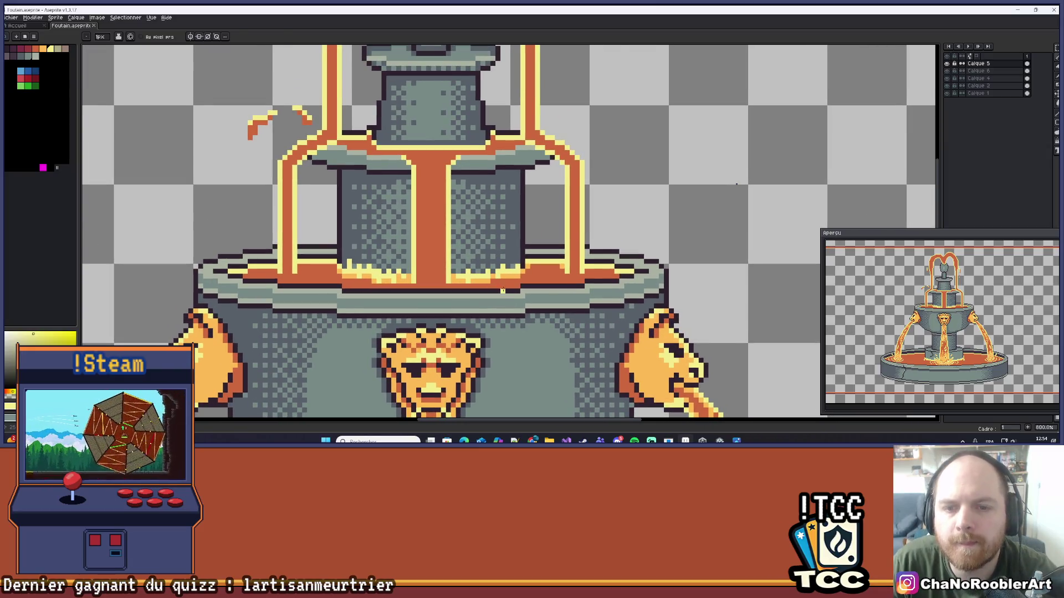
alt+click(520, 271)
- Paint a short row of light orange pixels along the upper bowl rim
scroll(490, 159, up, 2)
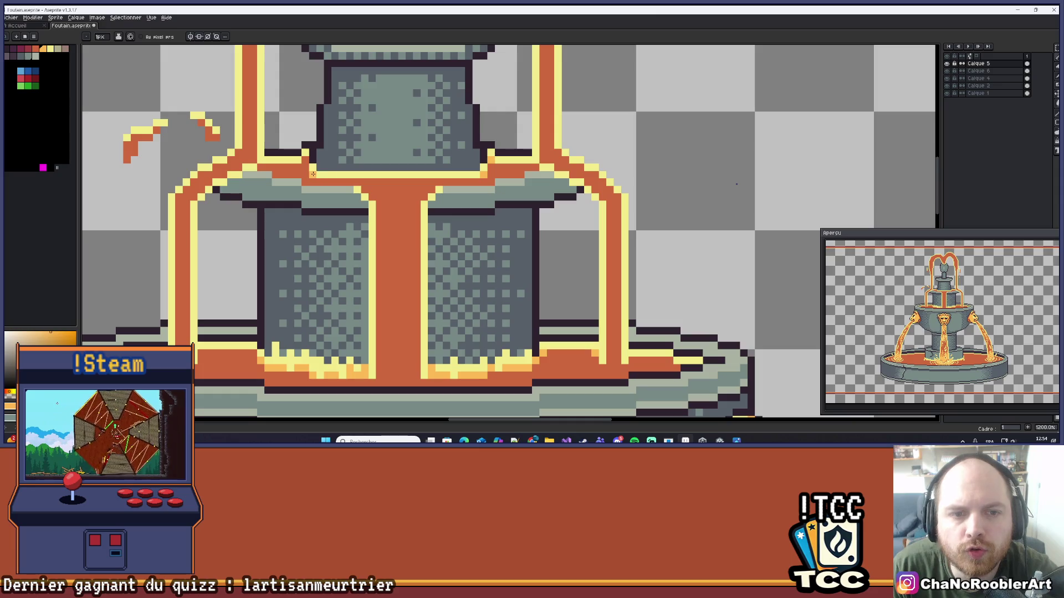
scroll(335, 159, down, 6)
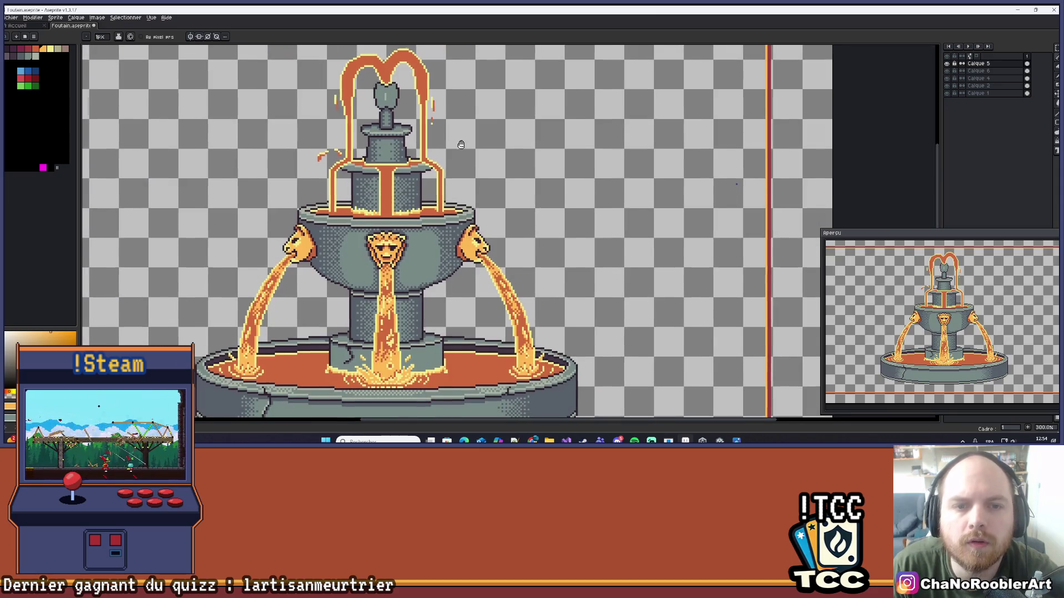
drag(477, 147, 491, 145)
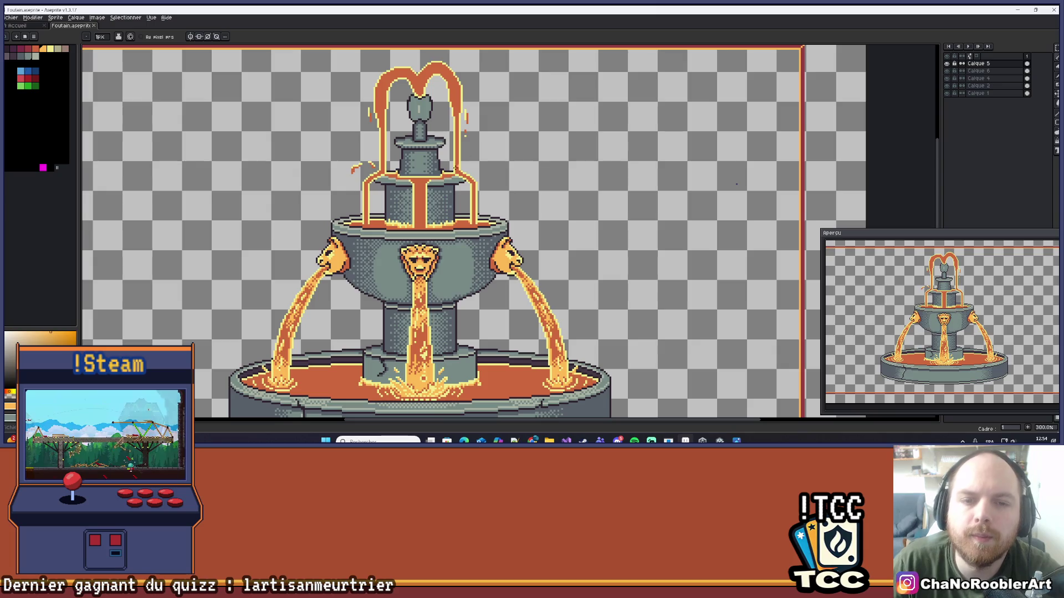
scroll(410, 192, up, 4)
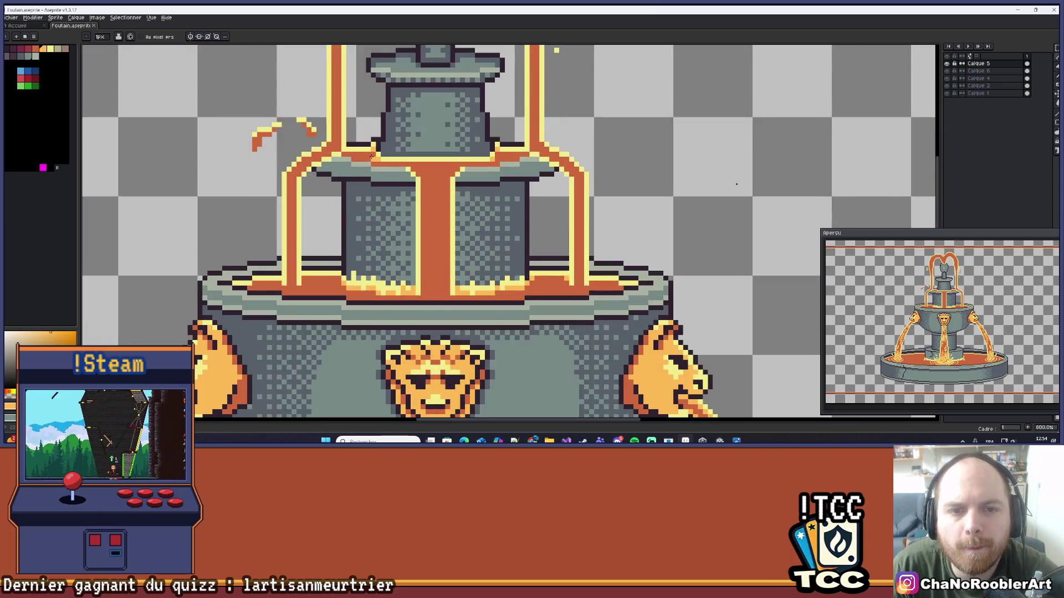
scroll(411, 138, down, 2)
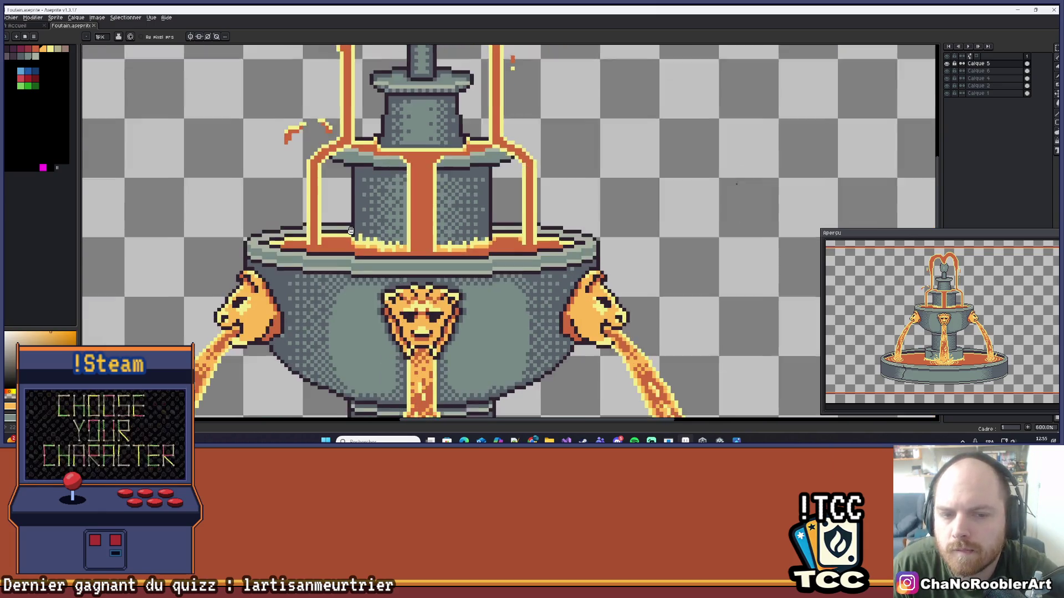
scroll(514, 243, up, 4)
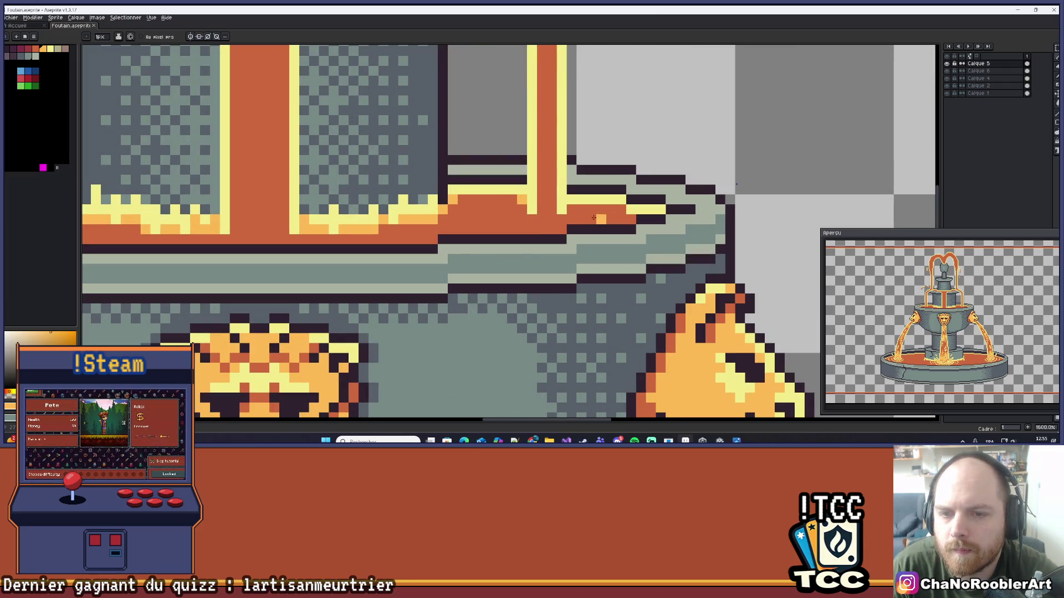
scroll(590, 209, down, 4)
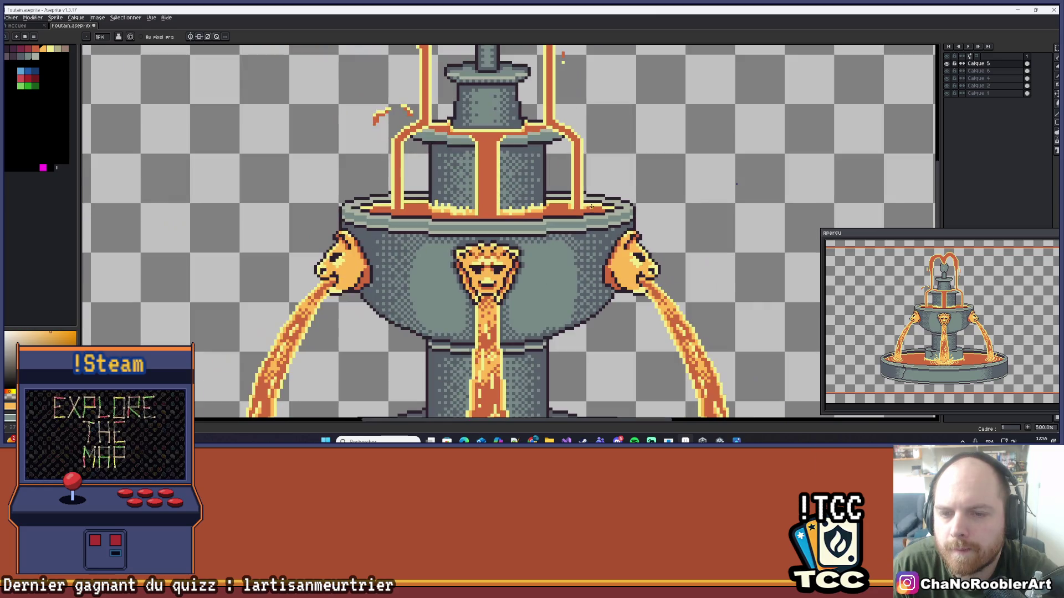
scroll(482, 205, up, 5)
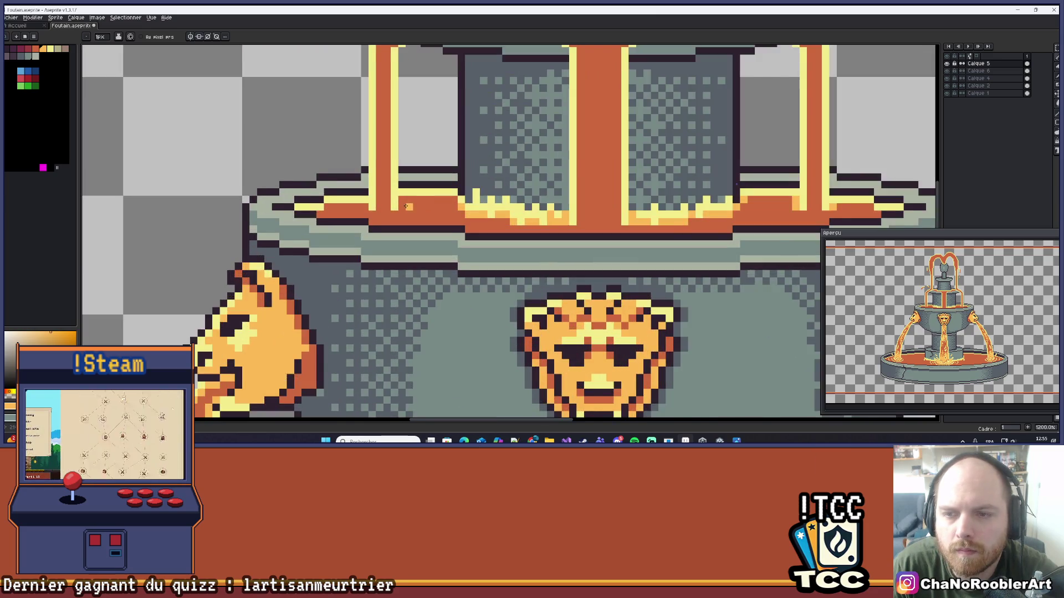
scroll(397, 211, down, 4)
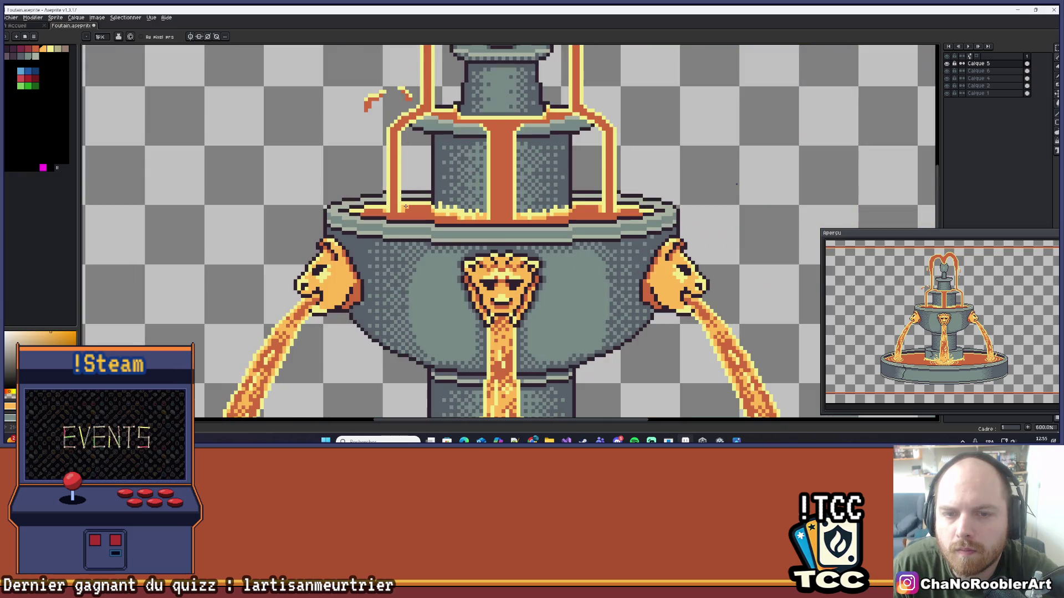
scroll(421, 207, down, 2)
scroll(413, 206, up, 3)
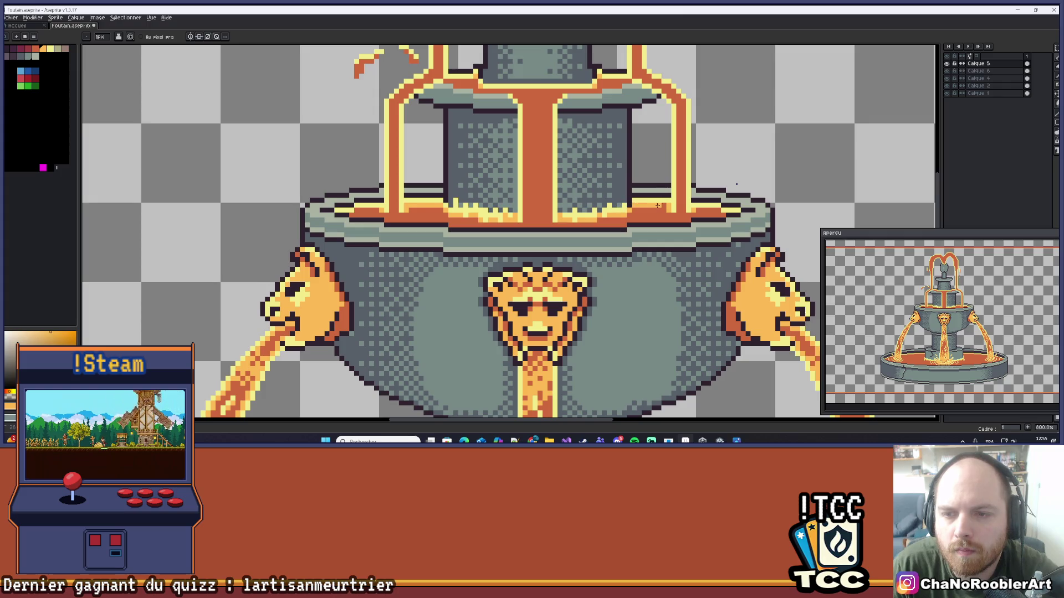
scroll(668, 206, up, 5)
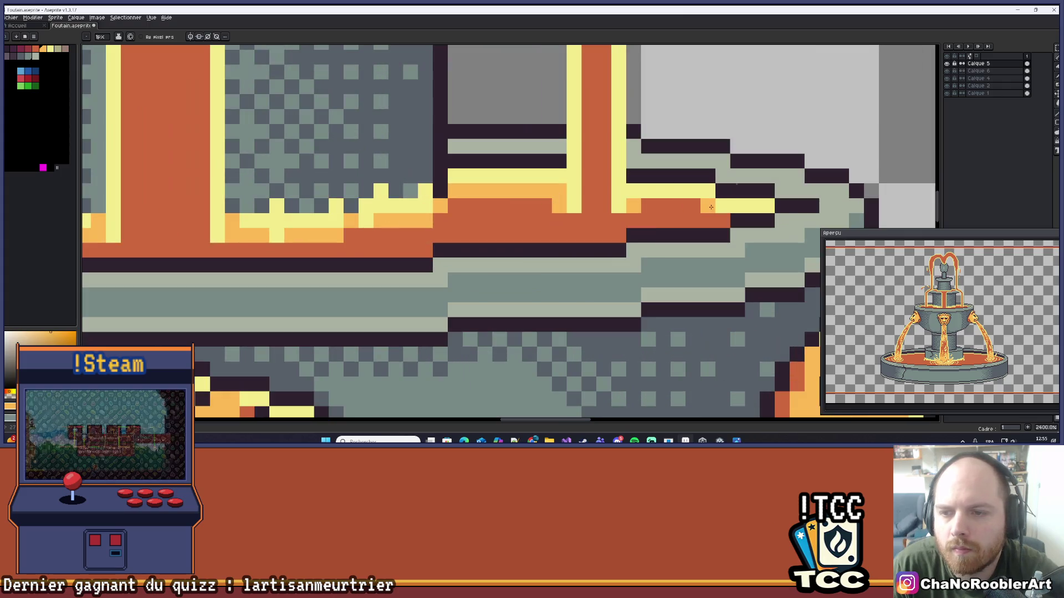
scroll(717, 221, down, 6)
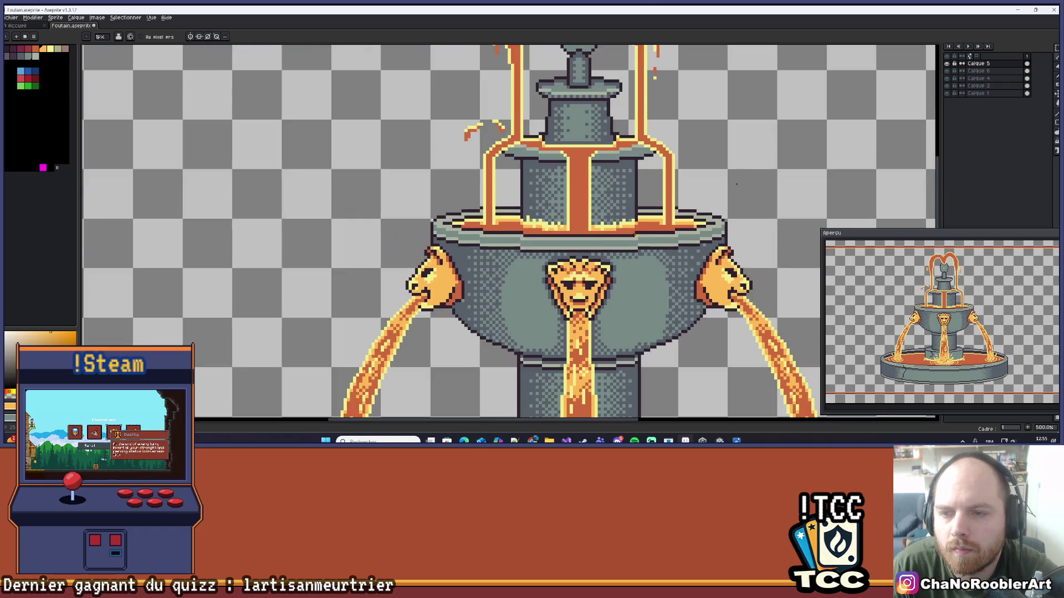
scroll(478, 219, up, 7)
drag(487, 241, 437, 240)
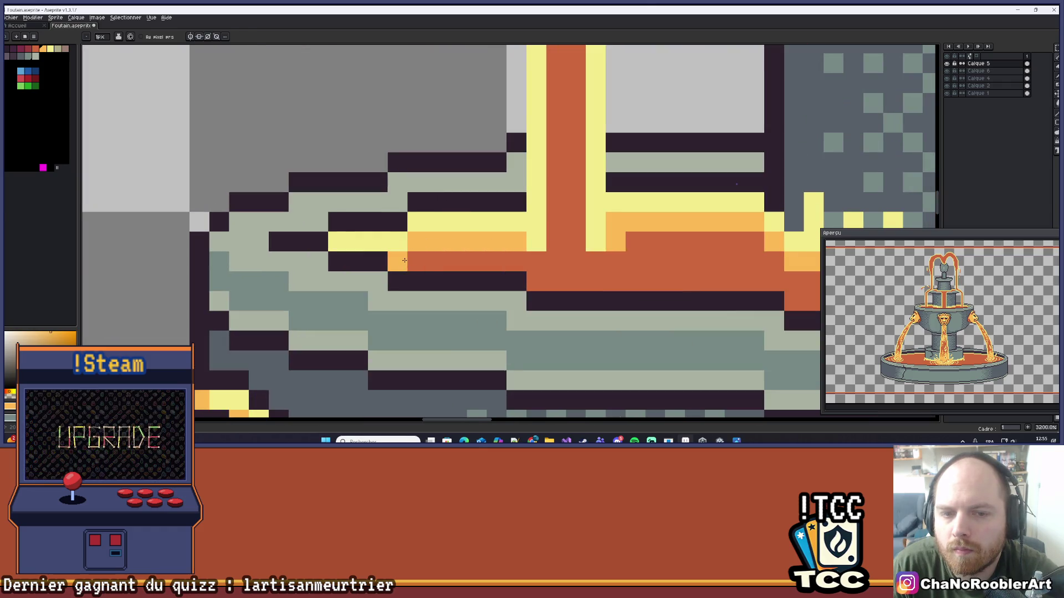
scroll(688, 214, down, 12)
scroll(689, 215, up, 3)
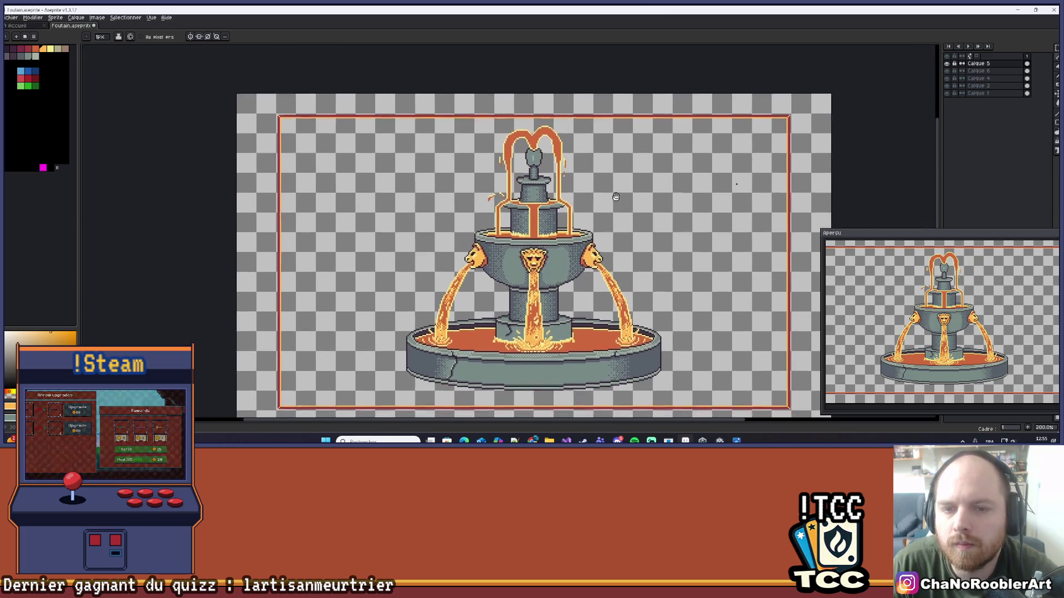
- Paint a light orange pixel where the right lava stream meets the rim
drag(615, 197, 619, 180)
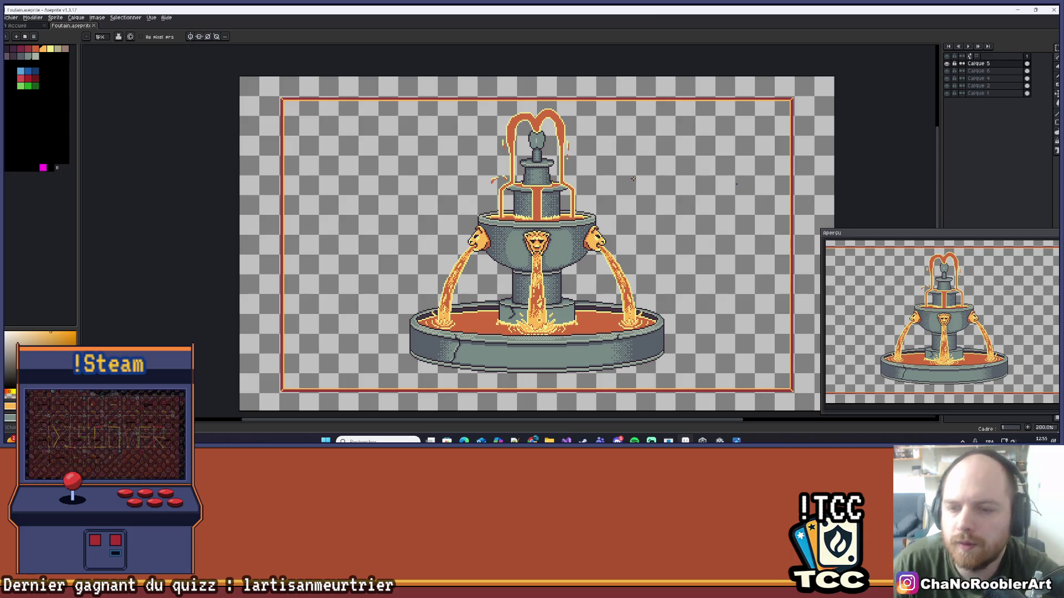
scroll(632, 179, up, 4)
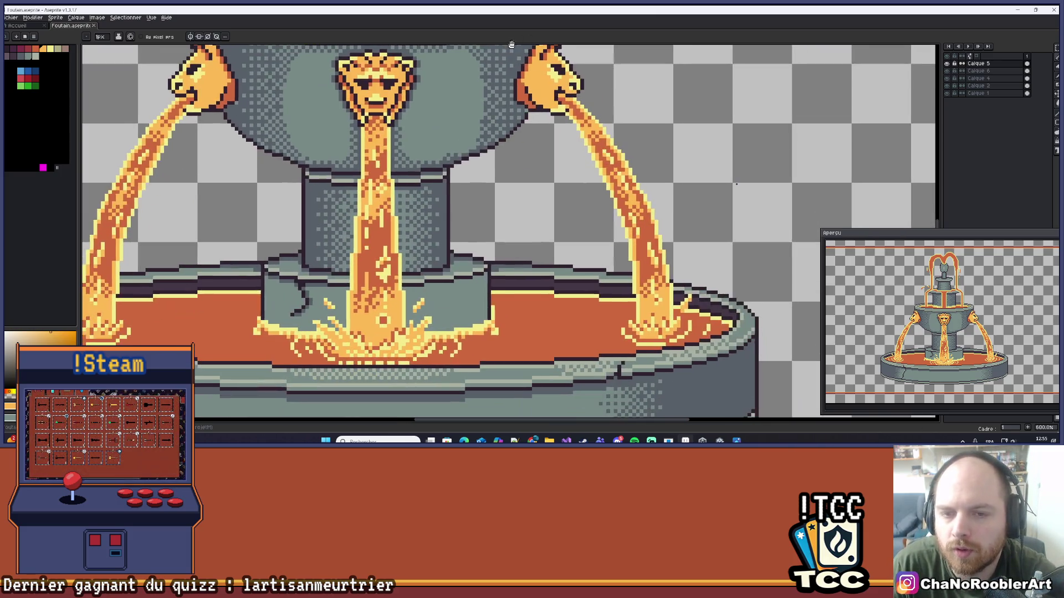
mouse_move(596, 136)
mouse_down()
mouse_move(596, 169)
mouse_move(475, 234)
mouse_up()
scroll(596, 169, up, 4)
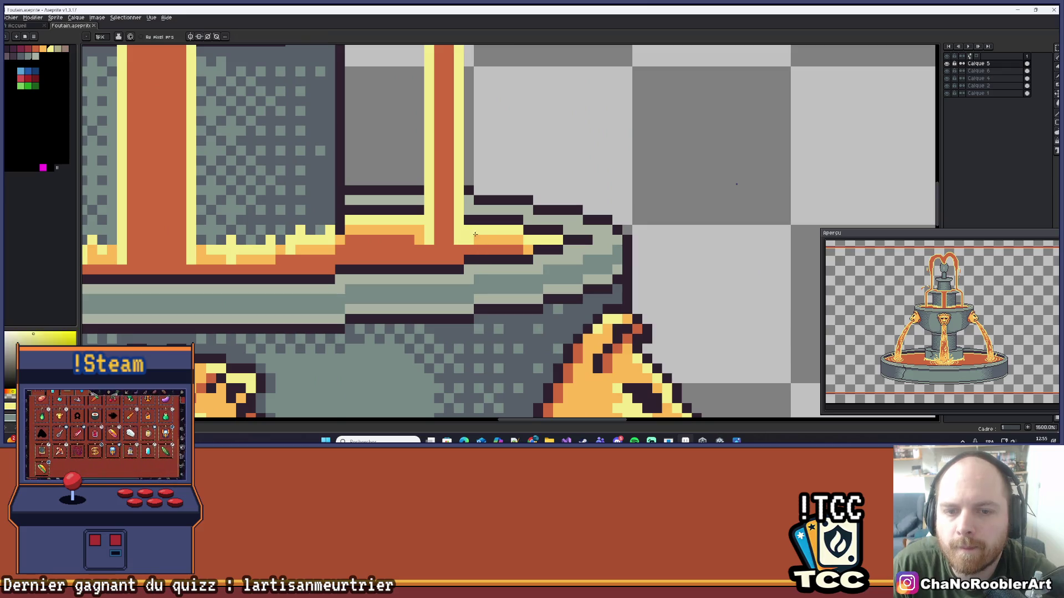
scroll(475, 234, down, 3)
mouse_move(555, 246)
mouse_down()
mouse_move(555, 152)
mouse_move(569, 289)
mouse_up()
scroll(497, 201, up, 4)
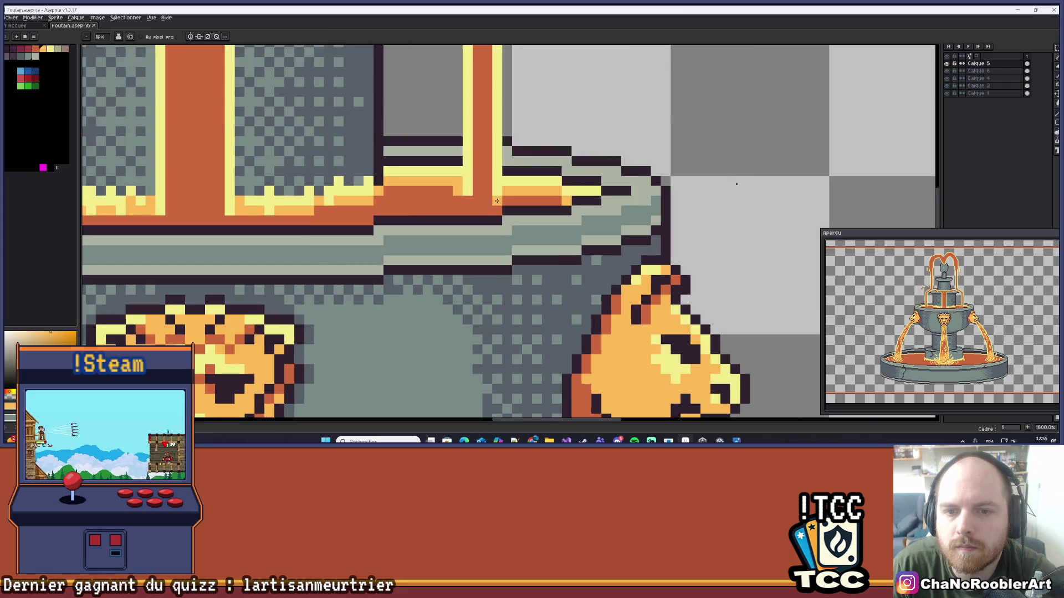
scroll(496, 200, up, 2)
alt+click(513, 185)
click(457, 200)
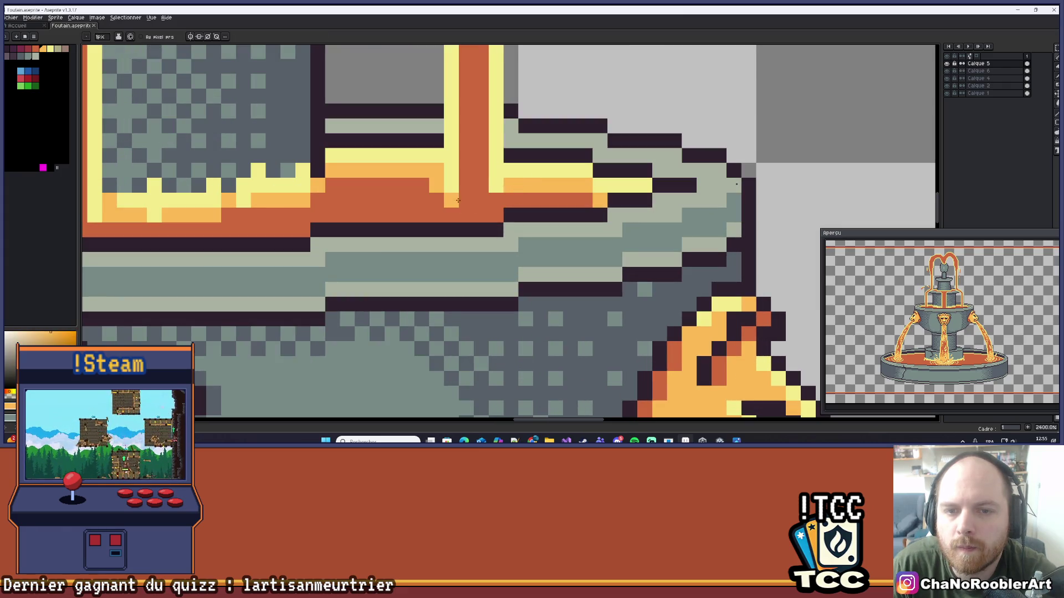
- Sample the light orange at the stream's base and the yellow highlight colour
scroll(514, 184, down, 8)
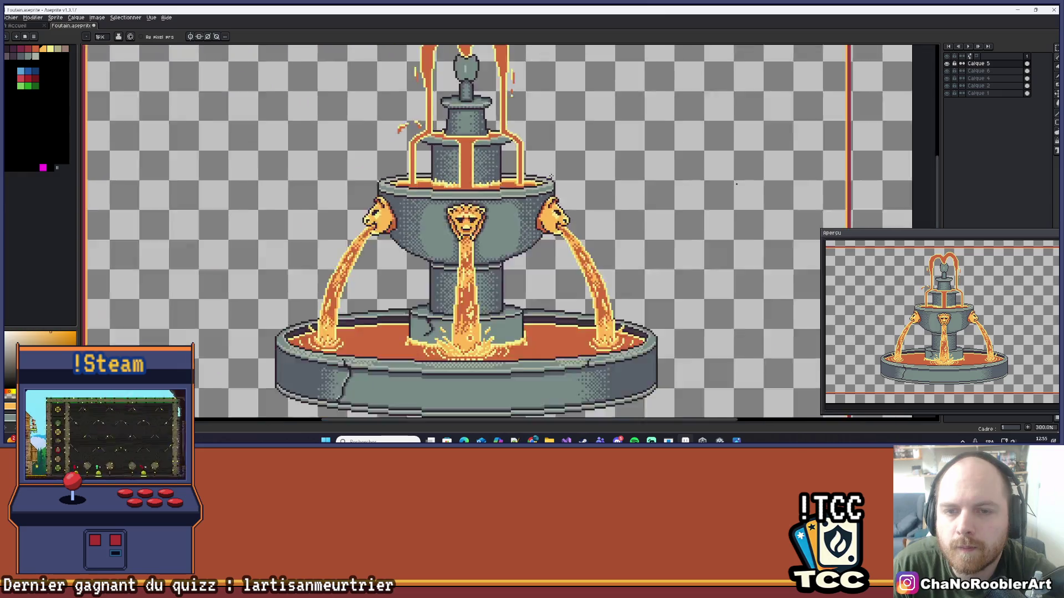
drag(576, 170, 554, 159)
scroll(504, 165, up, 8)
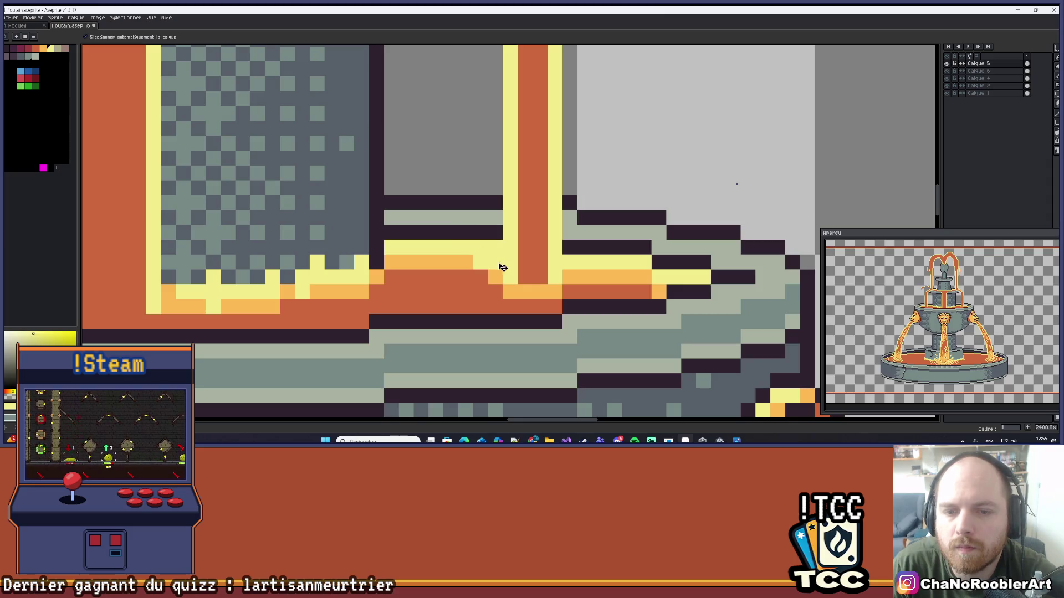
alt+click(513, 284)
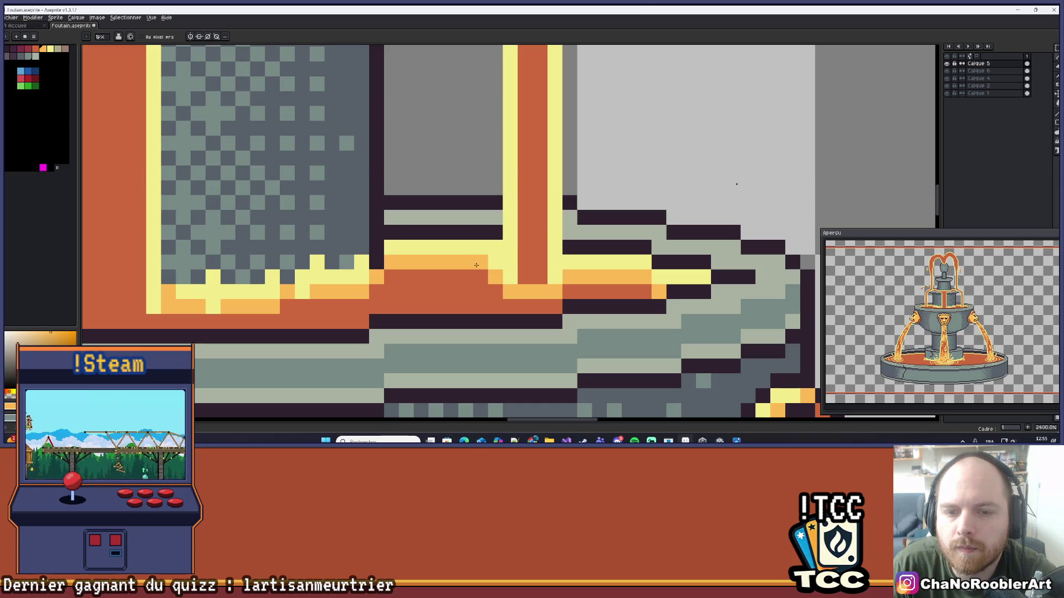
scroll(483, 283, down, 3)
scroll(444, 256, up, 3)
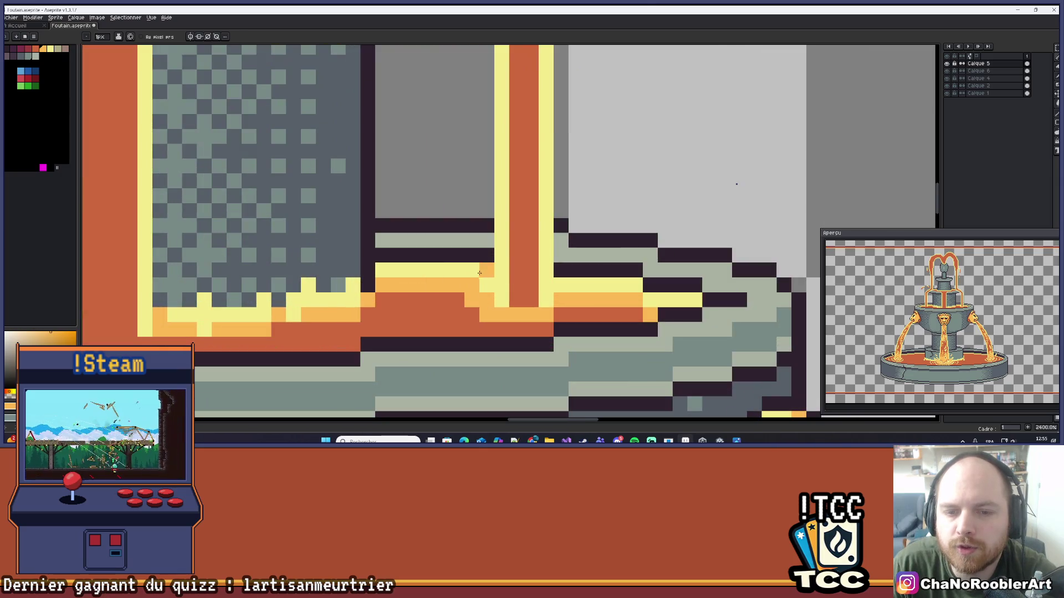
alt+click(443, 272)
- Sample the red-orange lava and the orange where the stream joins the rim
scroll(455, 256, down, 5)
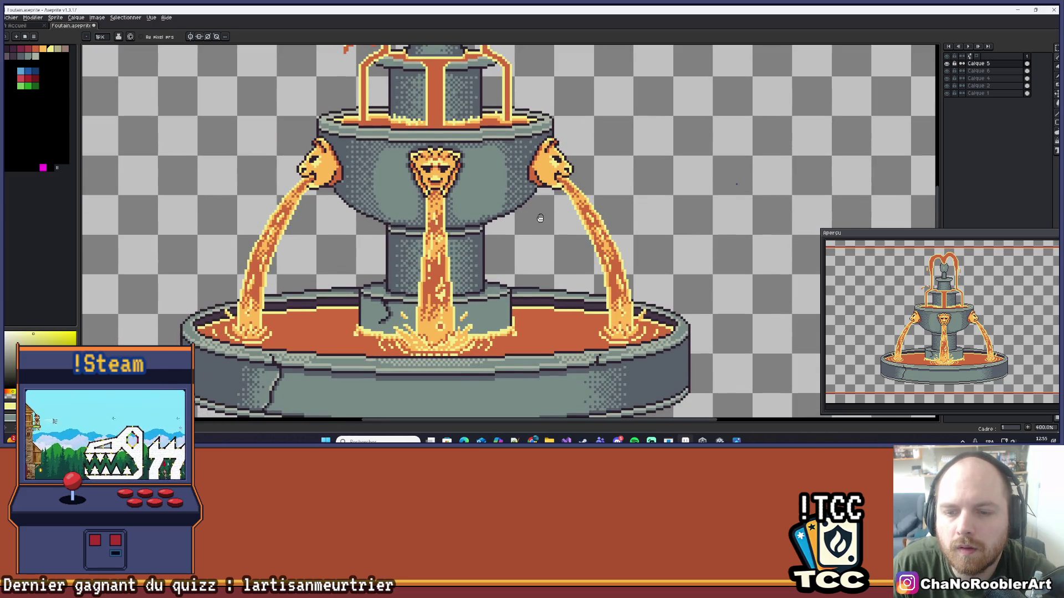
scroll(497, 190, up, 2)
scroll(490, 186, up, 4)
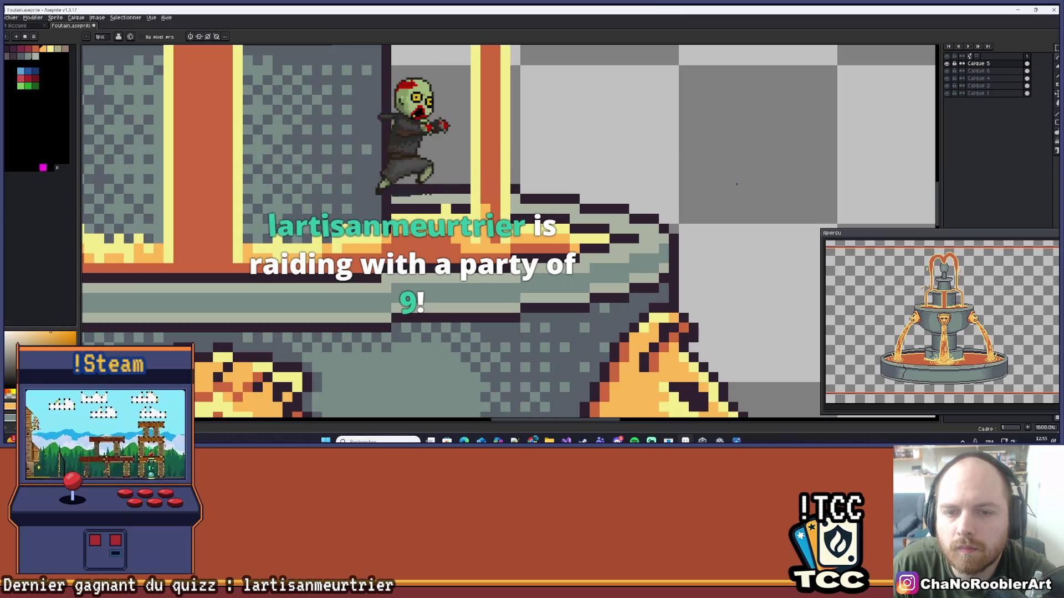
scroll(496, 235, down, 6)
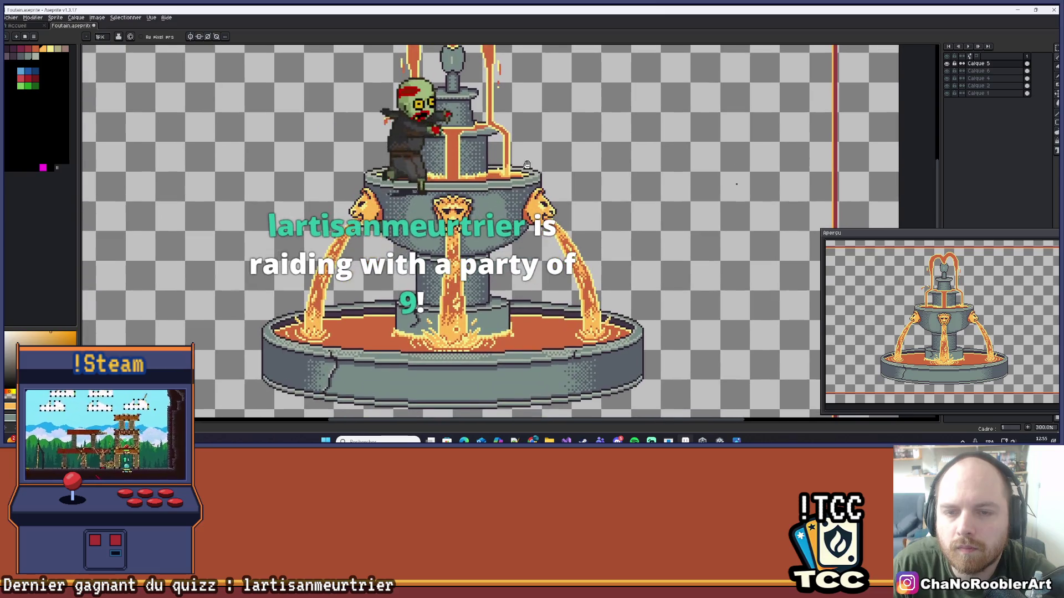
drag(527, 164, 516, 161)
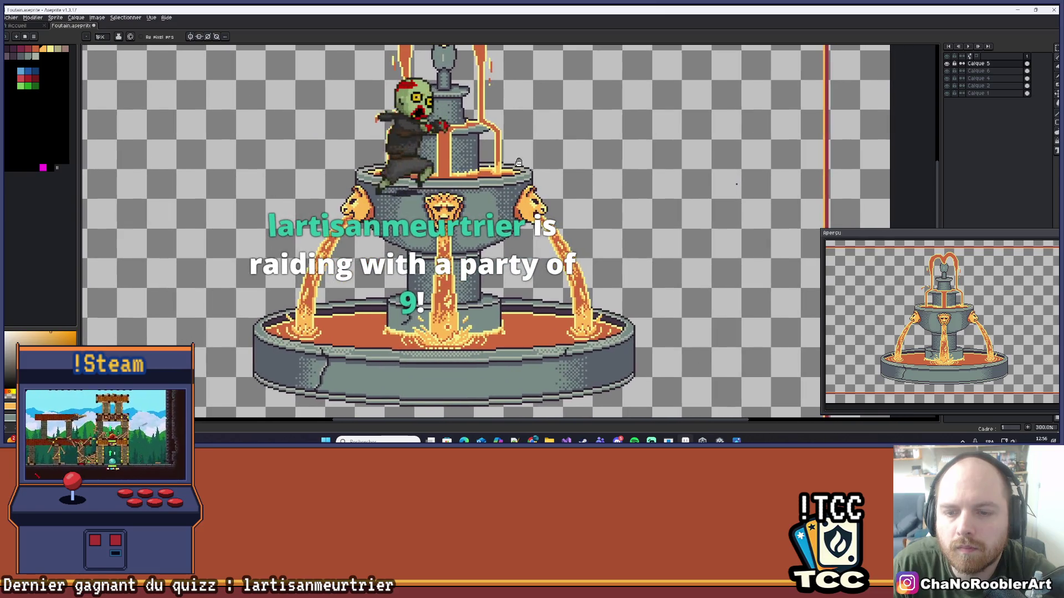
scroll(496, 150, up, 4)
scroll(533, 164, down, 2)
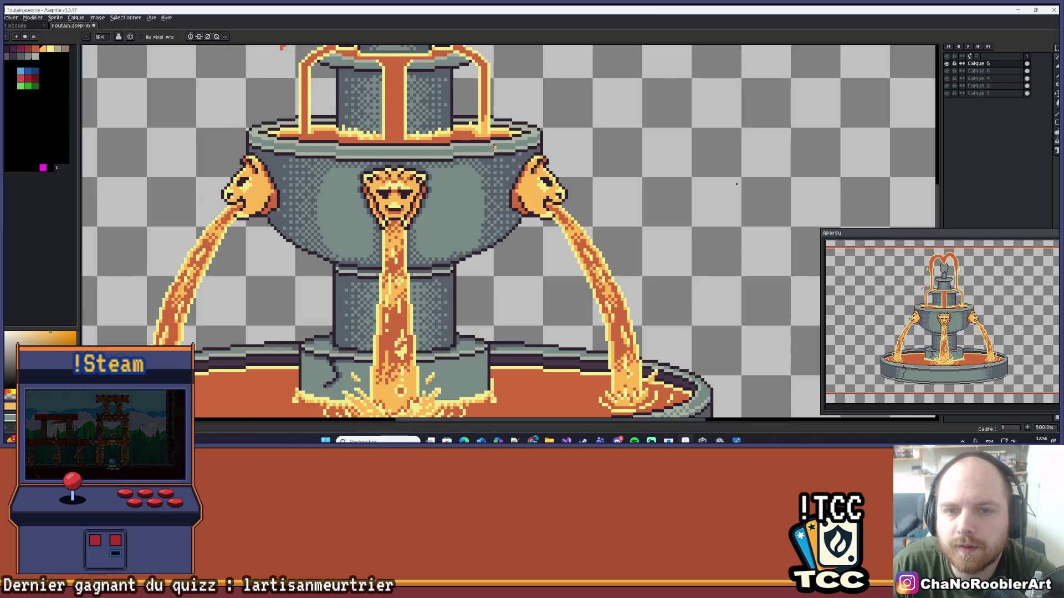
scroll(476, 164, up, 7)
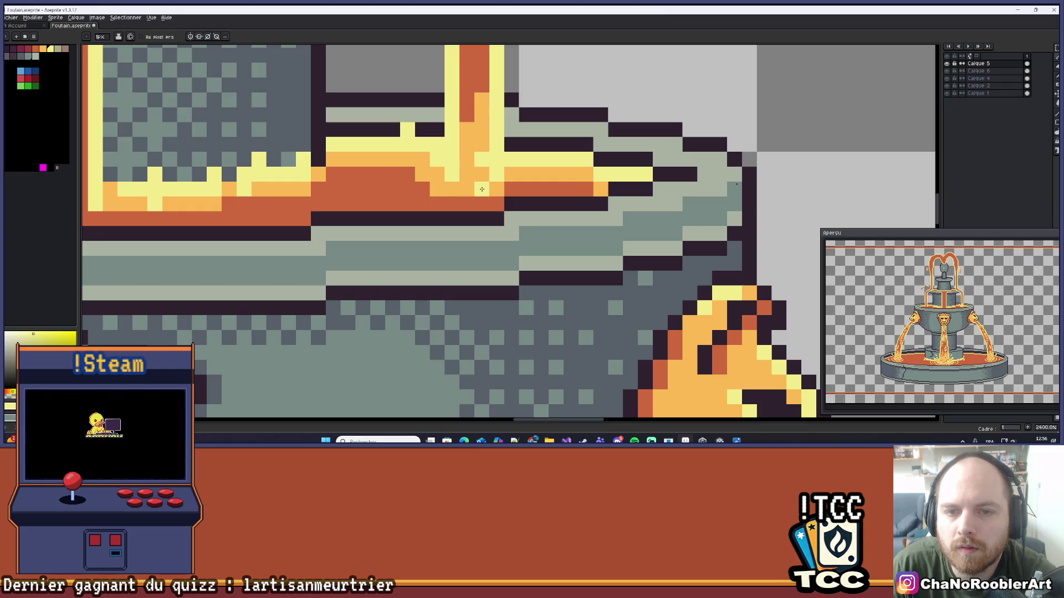
scroll(487, 176, down, 1)
alt+click(482, 153)
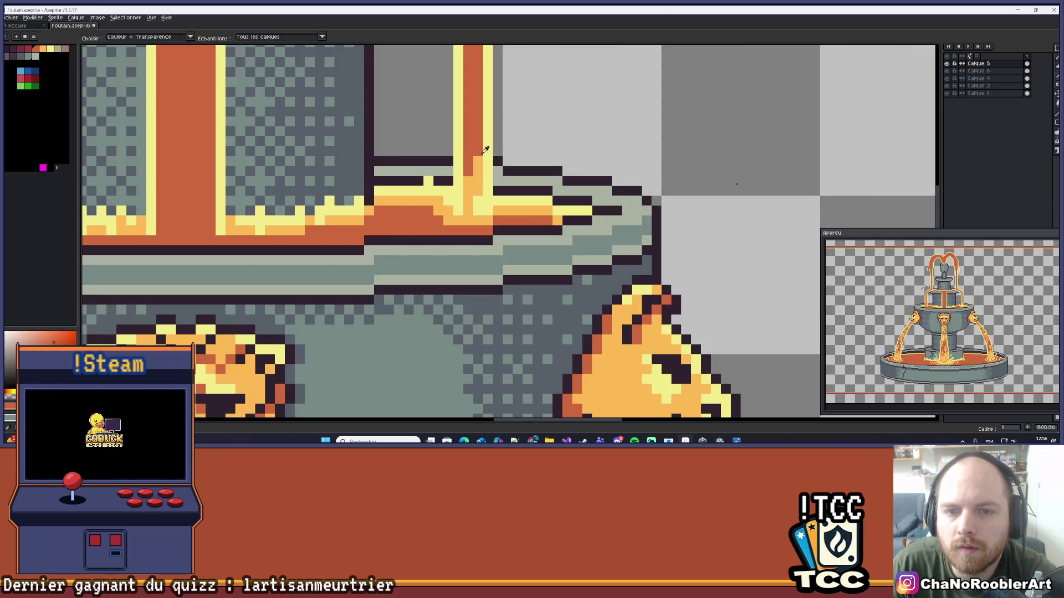
scroll(486, 182, down, 4)
scroll(498, 172, up, 4)
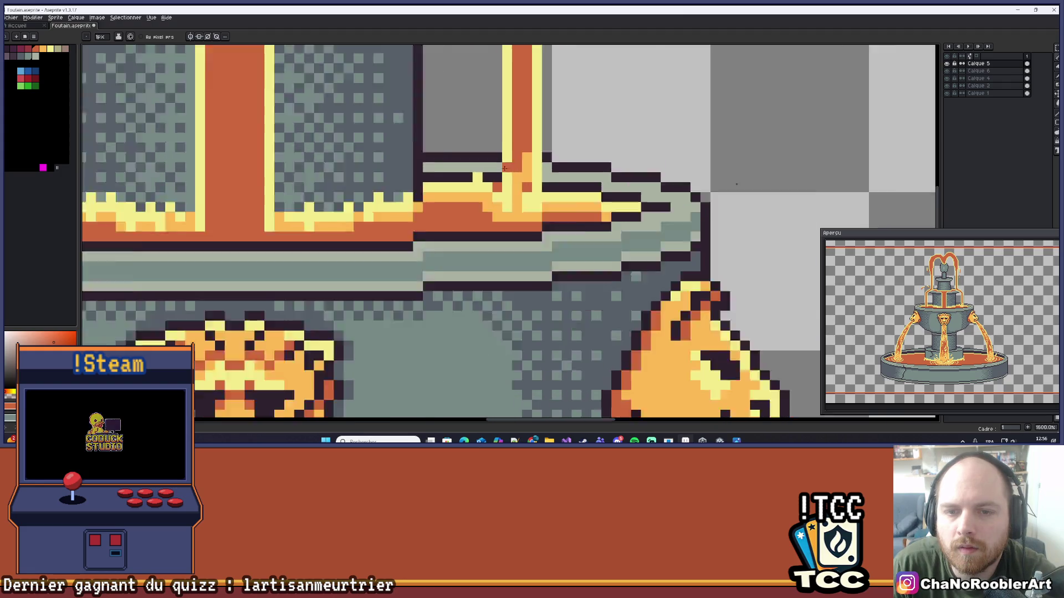
scroll(504, 167, down, 4)
scroll(503, 169, up, 4)
alt+click(507, 195)
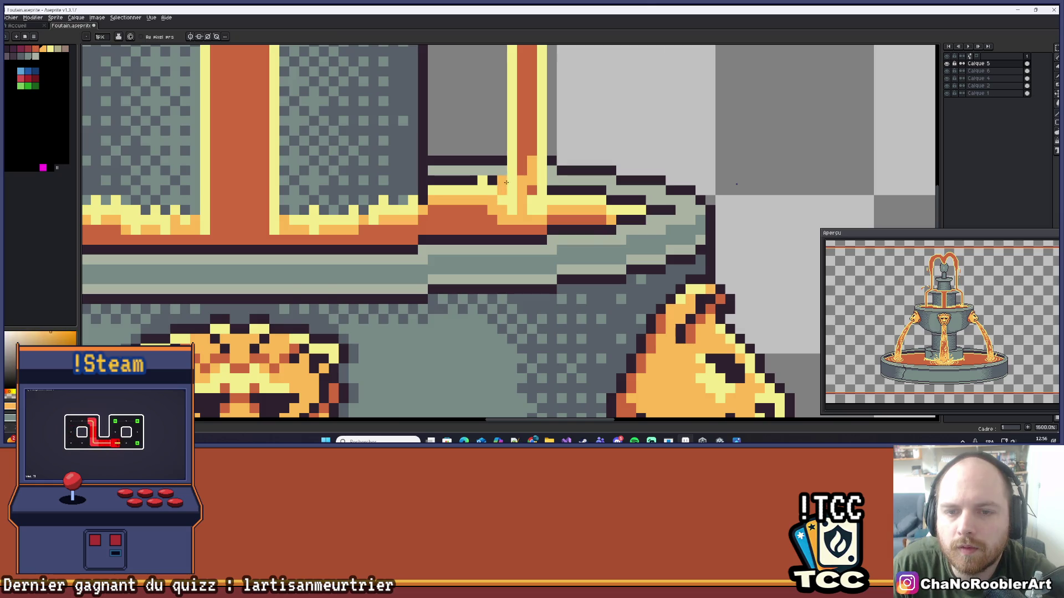
- Darken a light-orange pixel at the stream-rim junction with the 1px pencil
scroll(506, 182, down, 6)
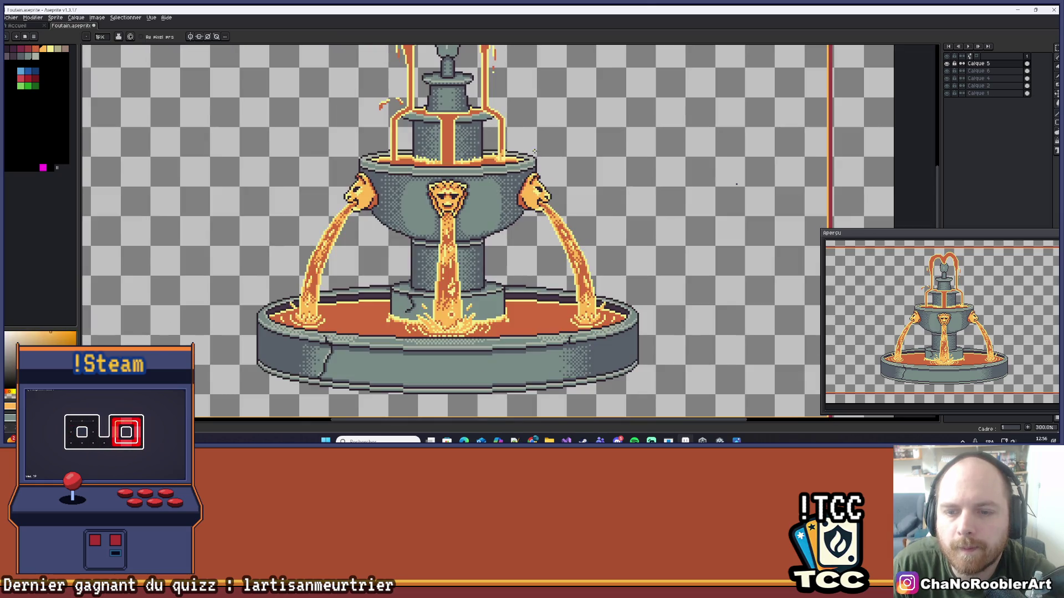
scroll(519, 134, up, 8)
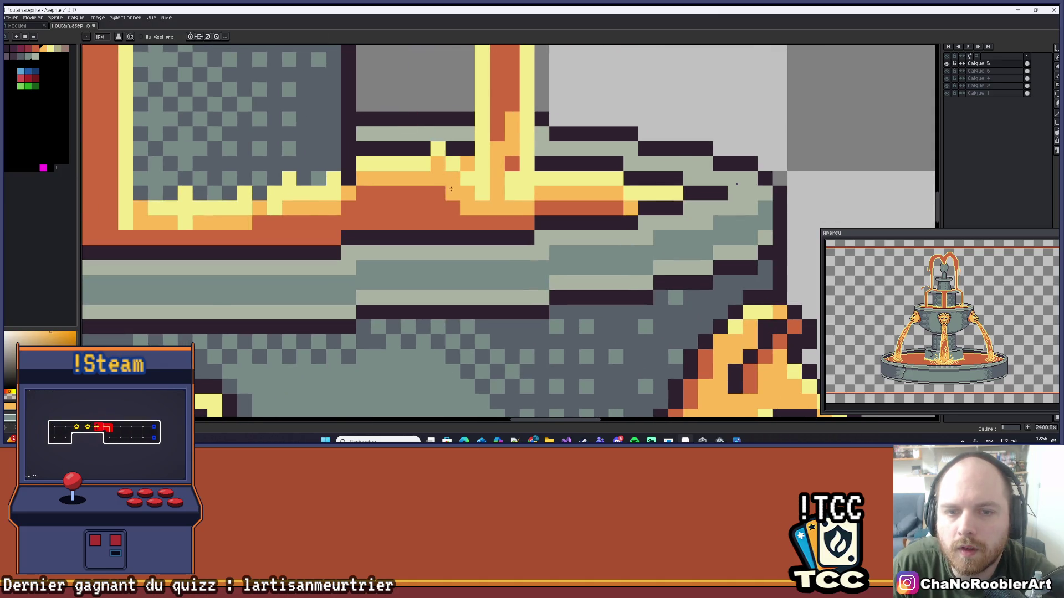
scroll(450, 189, down, 3)
scroll(446, 172, up, 3)
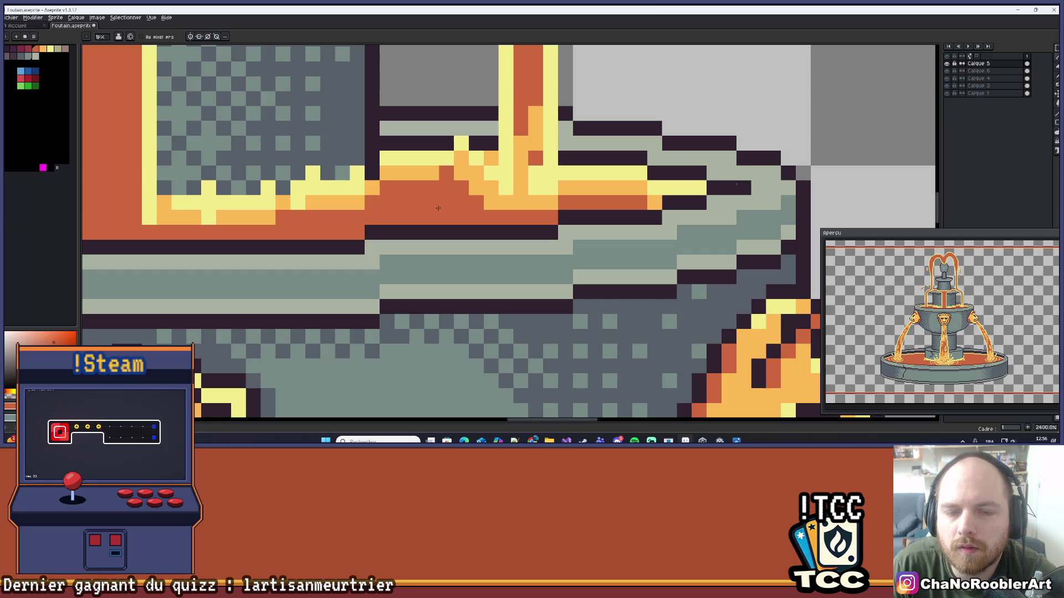
scroll(437, 207, down, 5)
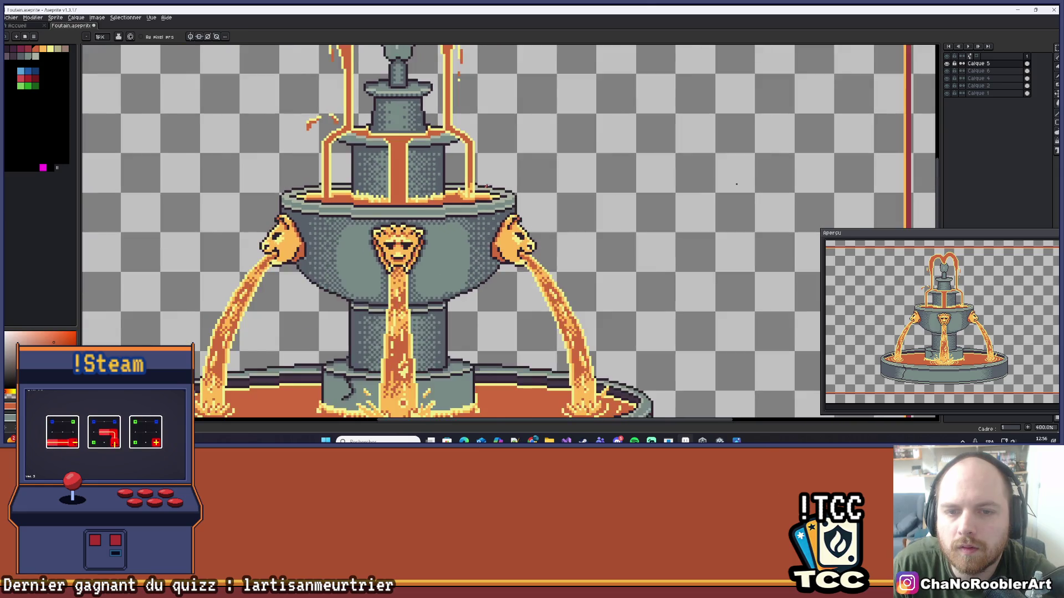
scroll(487, 186, down, 3)
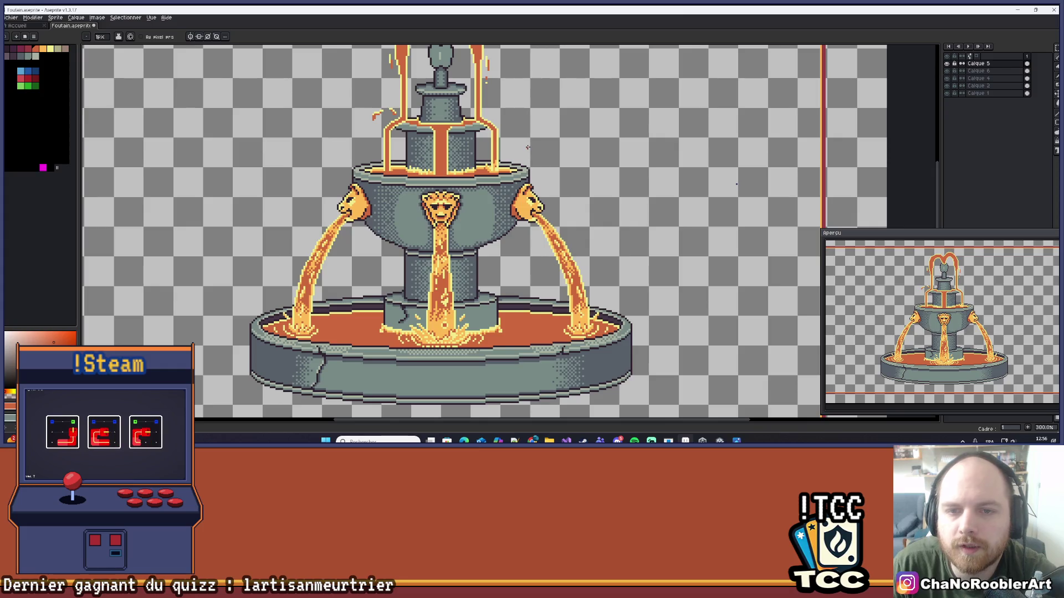
scroll(604, 313, up, 1)
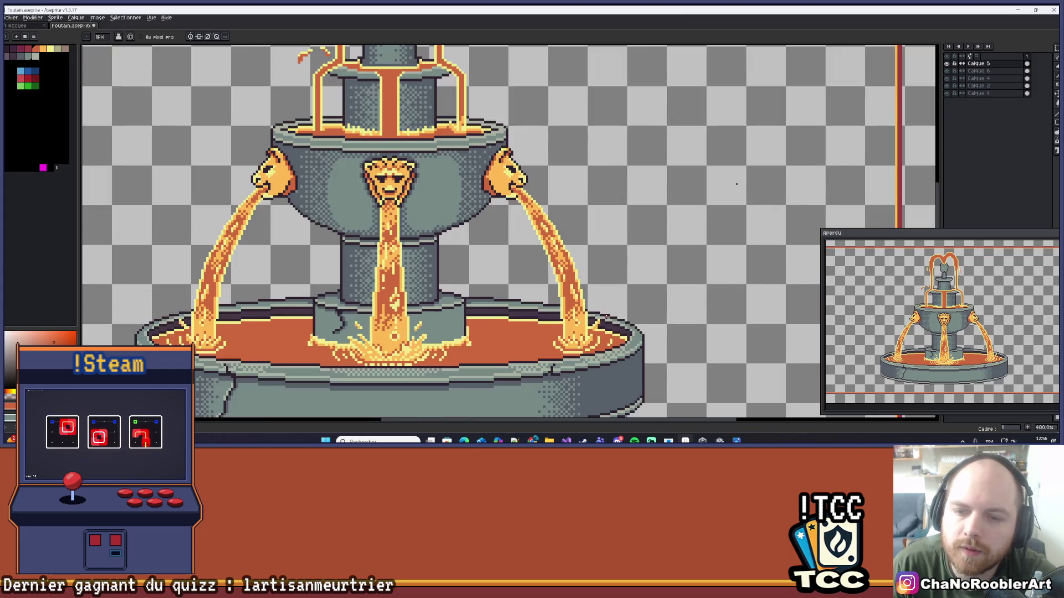
scroll(606, 313, up, 3)
key(i)
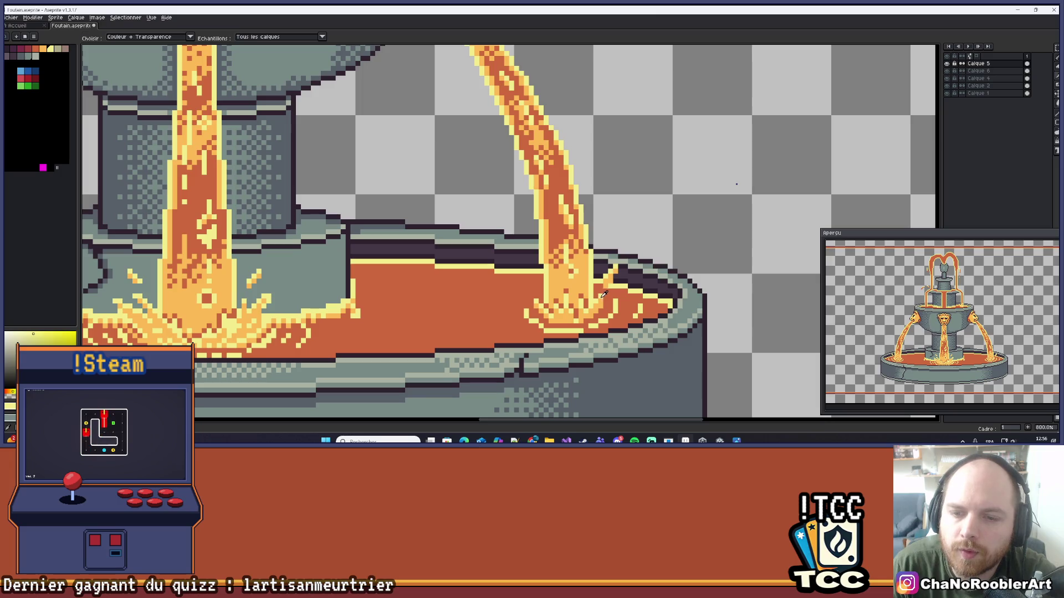
key(b)
scroll(427, 211, up, 4)
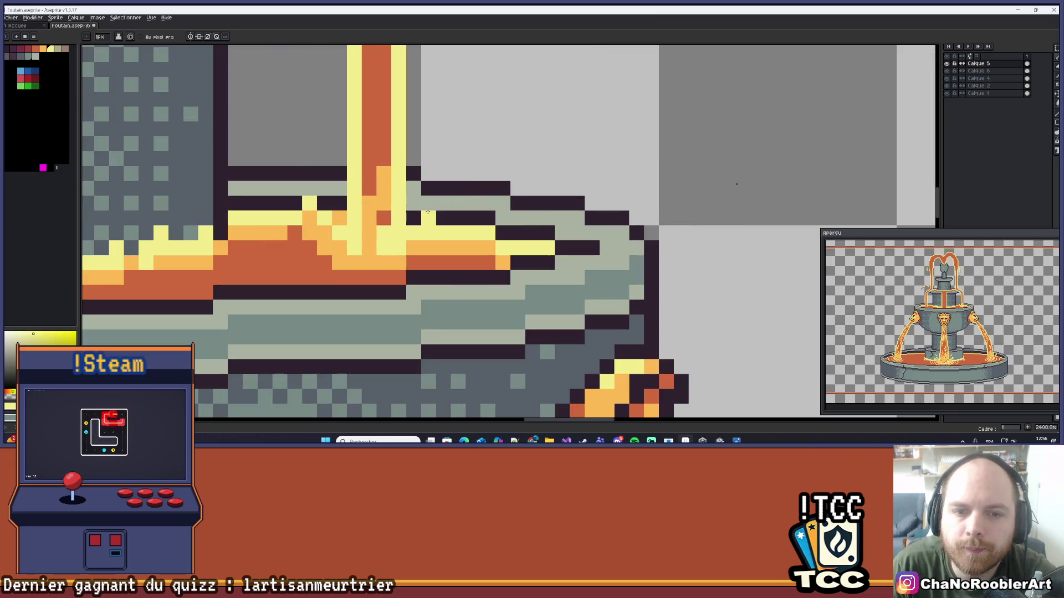
scroll(416, 218, down, 5)
scroll(426, 214, up, 3)
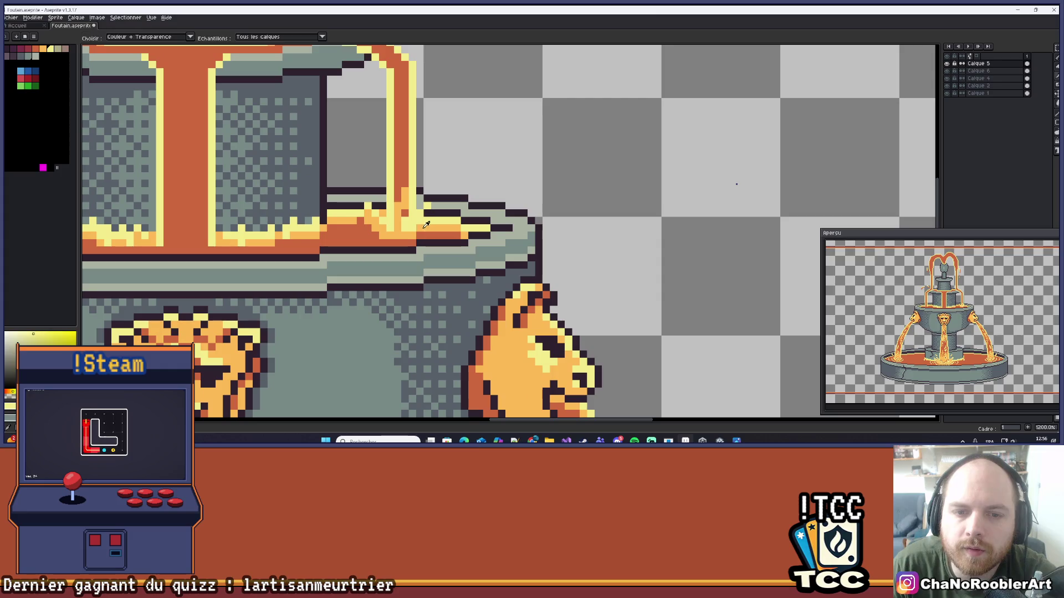
scroll(426, 214, up, 1)
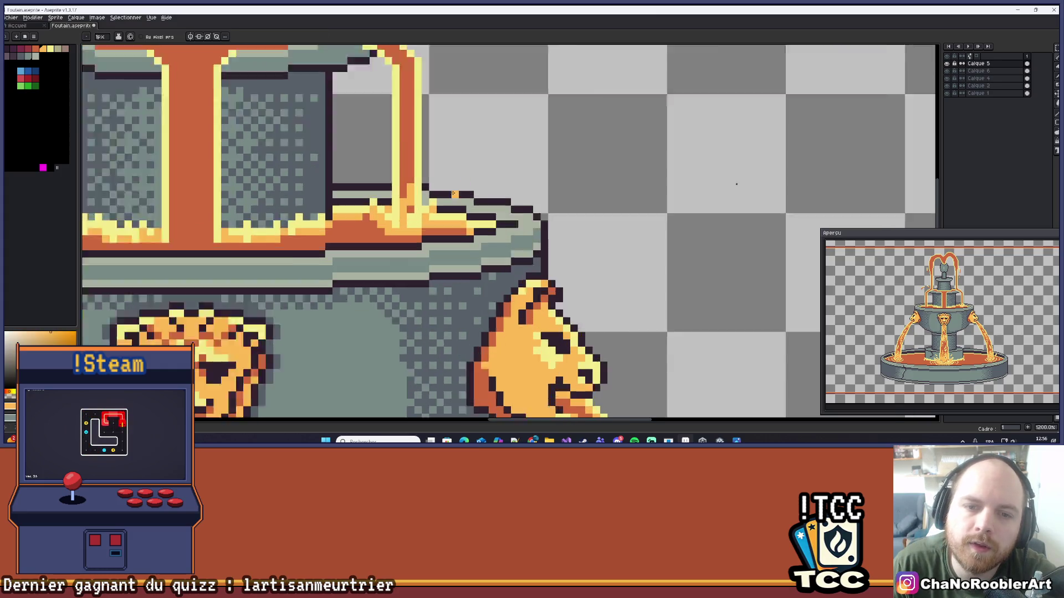
scroll(444, 211, down, 4)
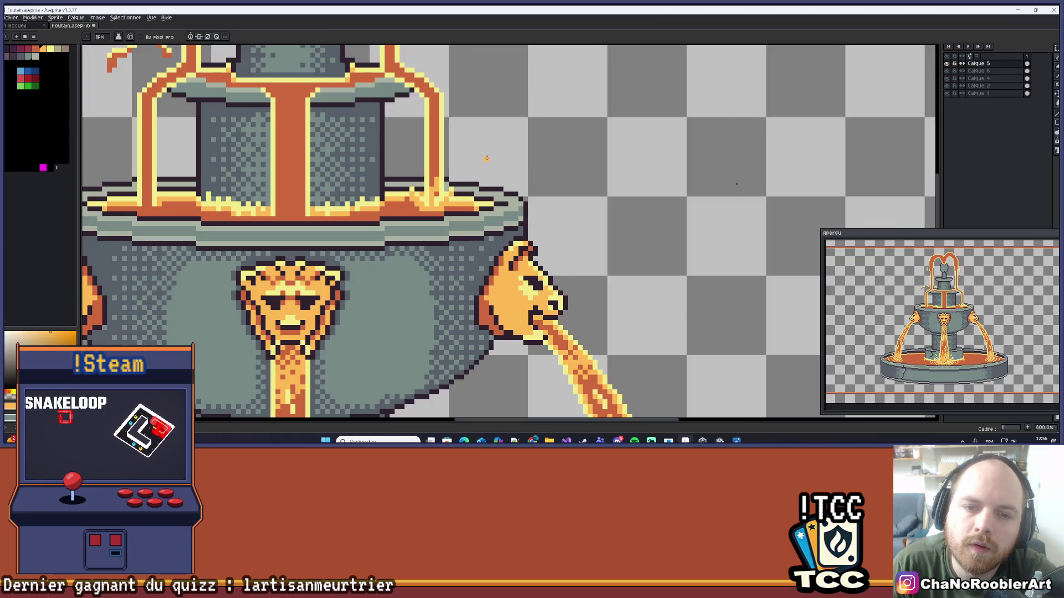
scroll(458, 194, up, 6)
click(461, 222)
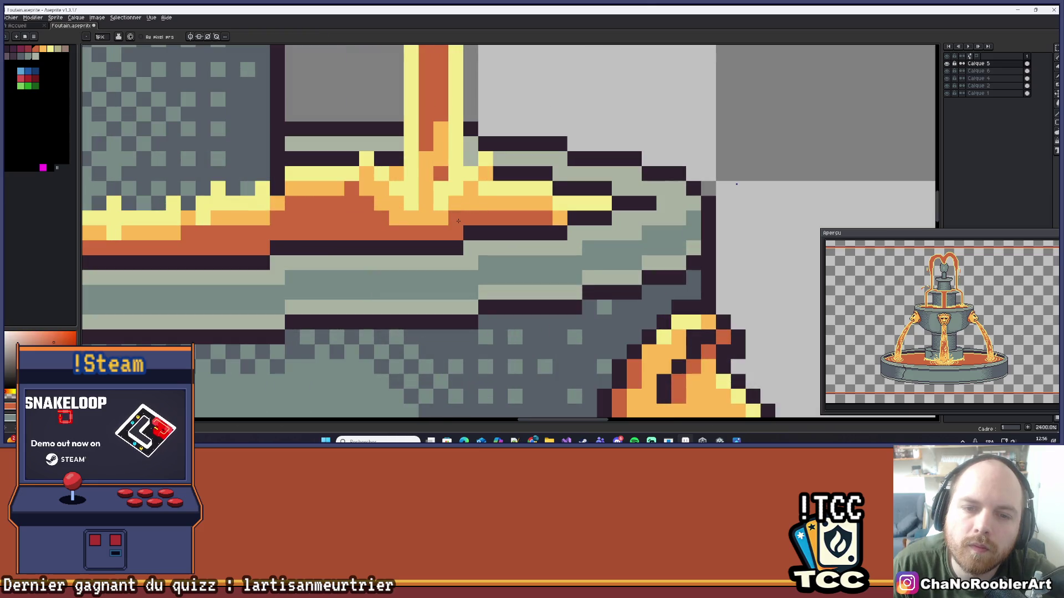
- Sample lighter orange and rim orange shades around the stream-rim junction
scroll(506, 169, down, 3)
scroll(445, 219, up, 3)
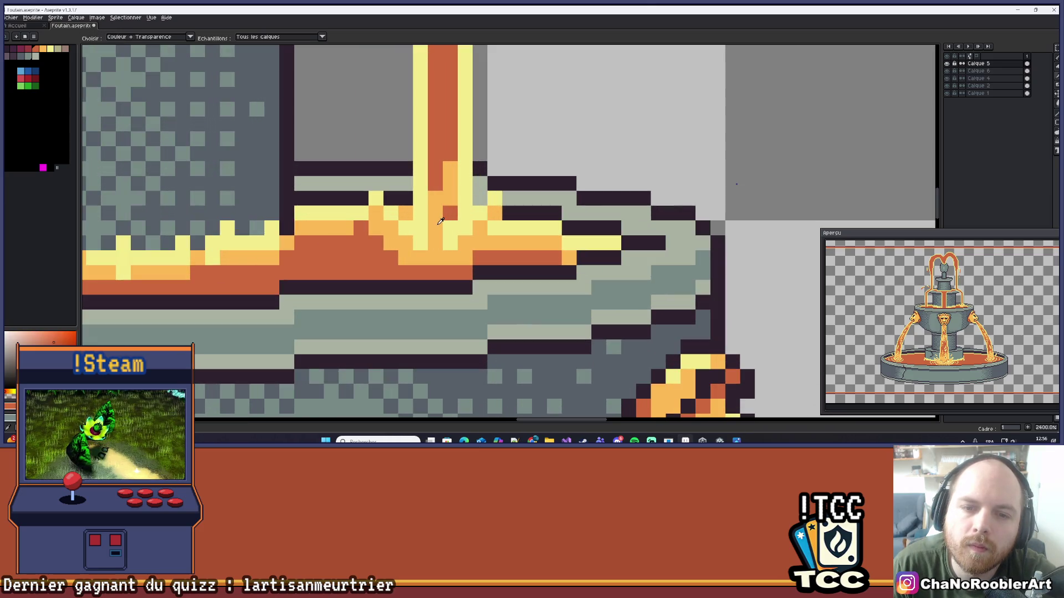
alt+click(444, 219)
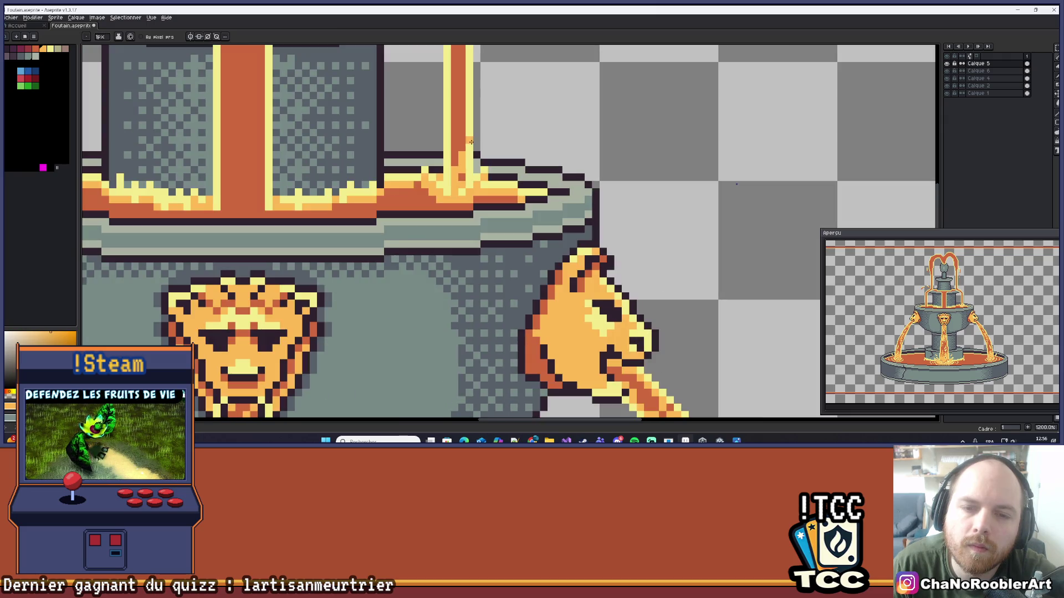
scroll(454, 167, down, 6)
scroll(456, 161, up, 6)
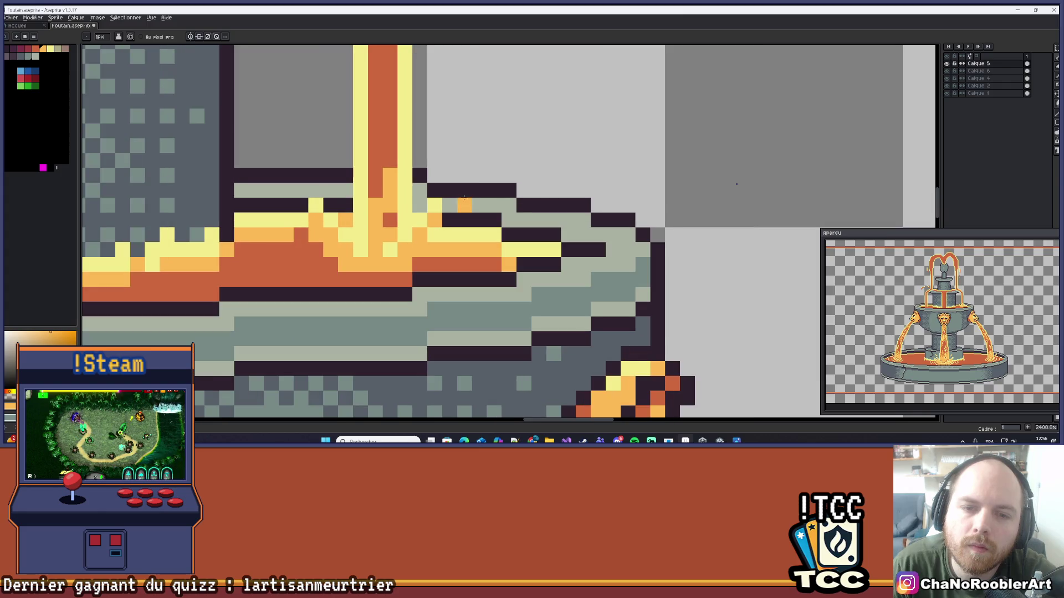
drag(456, 161, 488, 163)
scroll(479, 200, down, 2)
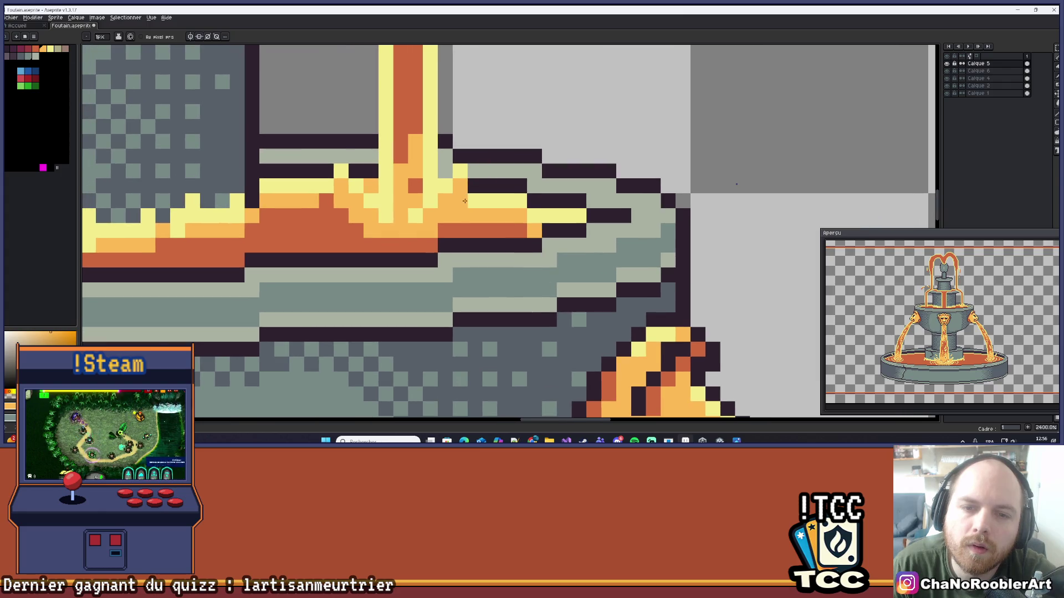
key(alt)
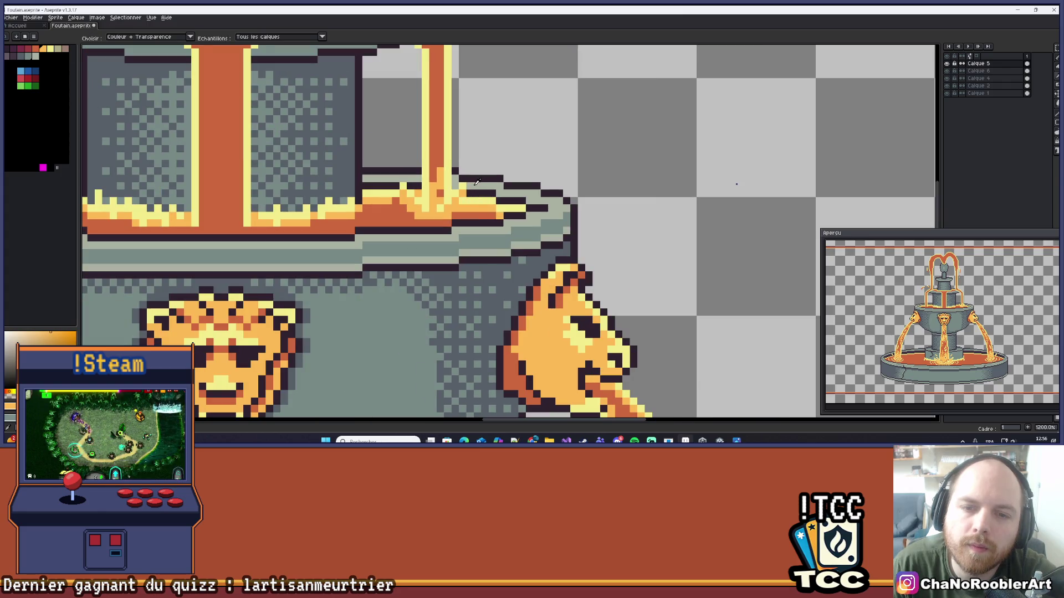
alt+click(469, 189)
scroll(516, 216, down, 1)
scroll(544, 229, up, 1)
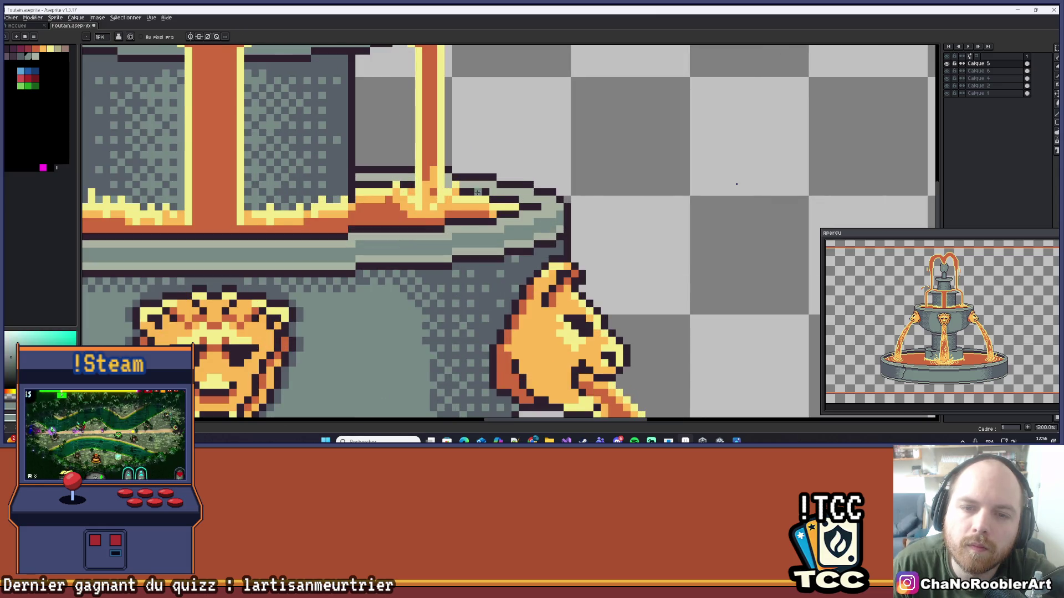
scroll(474, 197, up, 1)
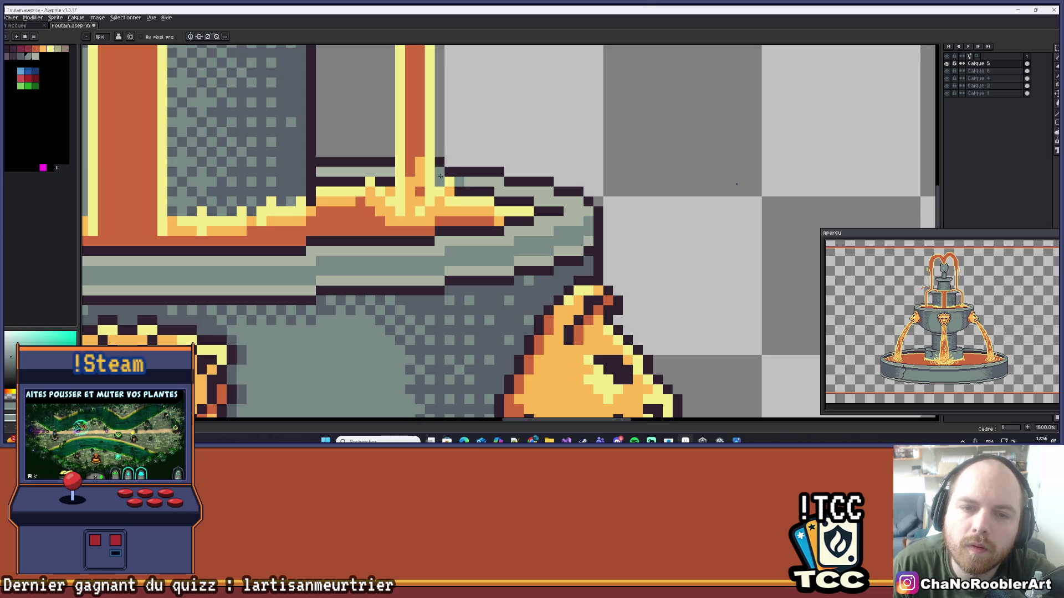
scroll(420, 152, down, 4)
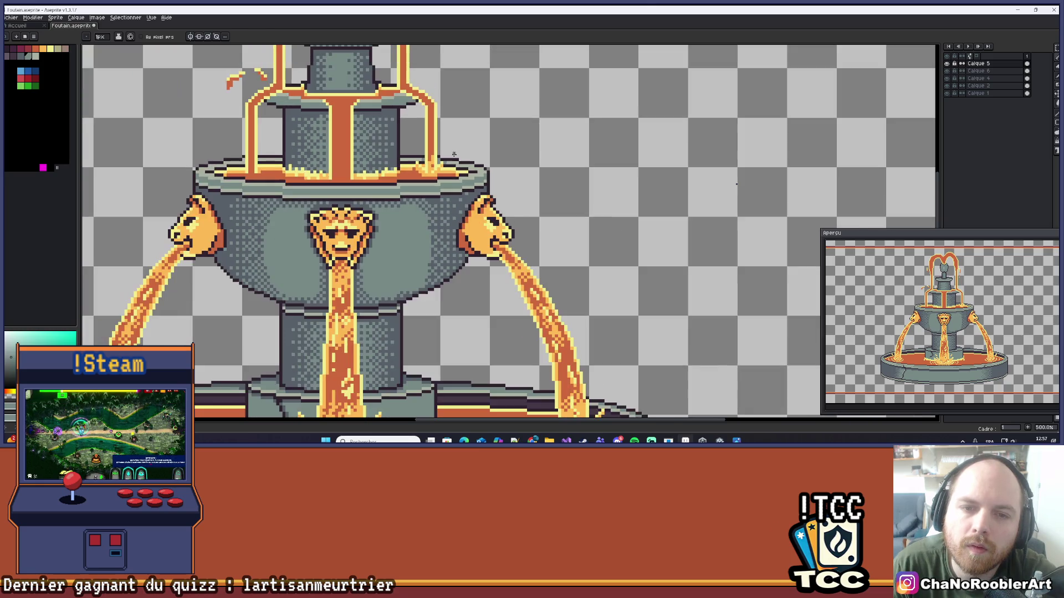
scroll(467, 156, up, 5)
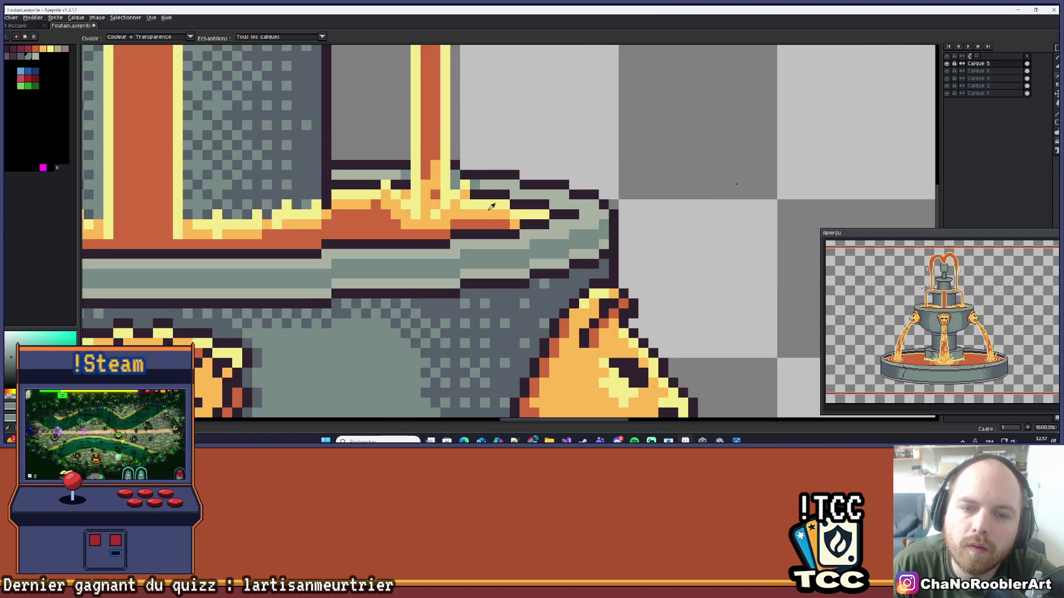
alt+click(458, 221)
alt+click(462, 209)
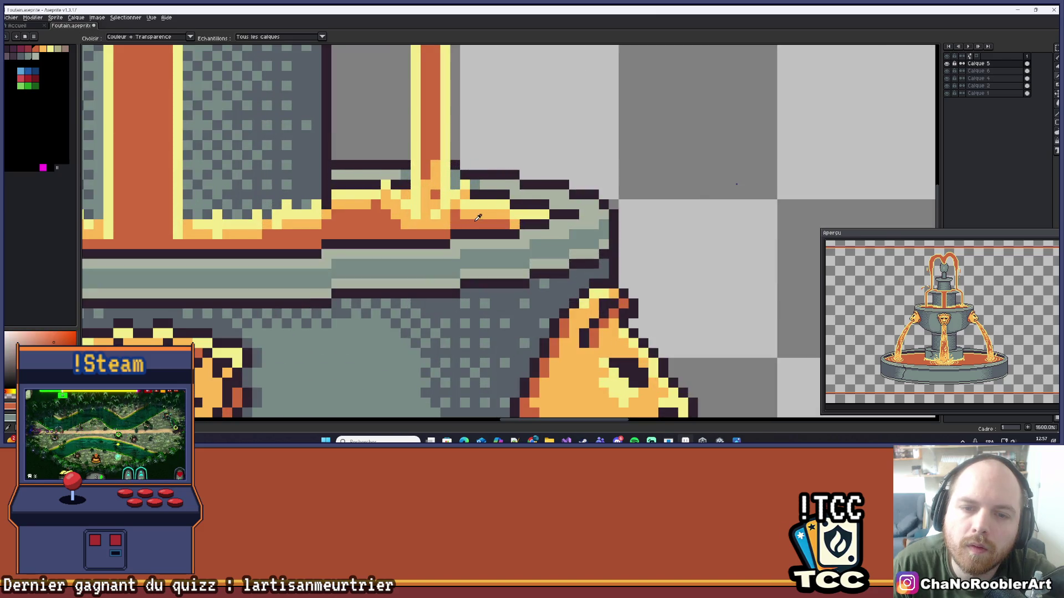
- Undo two stray pencil pixels on the rim
scroll(496, 166, down, 5)
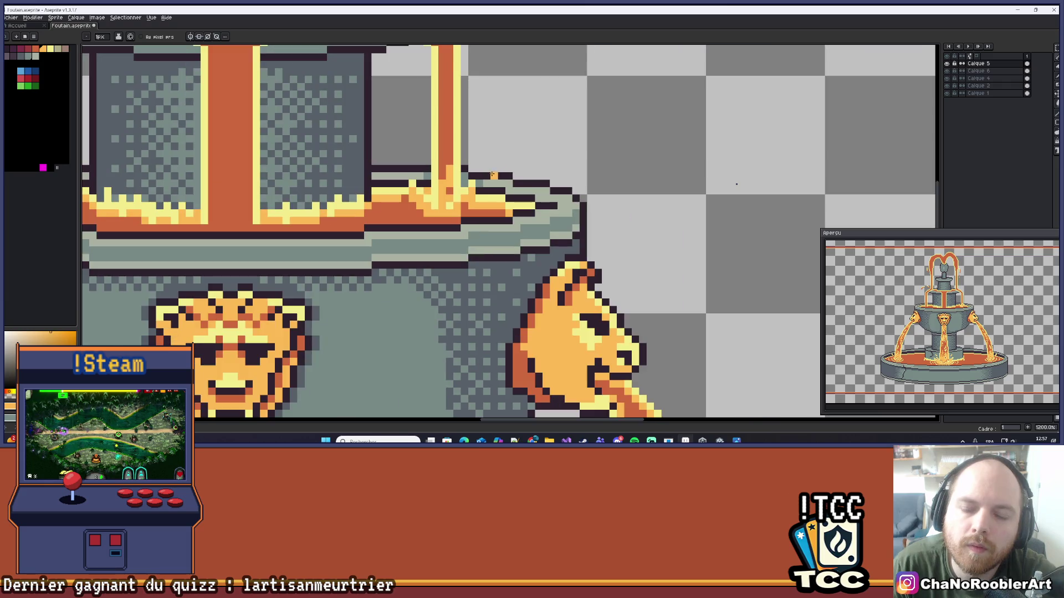
key(ctrl+z)
scroll(530, 159, up, 5)
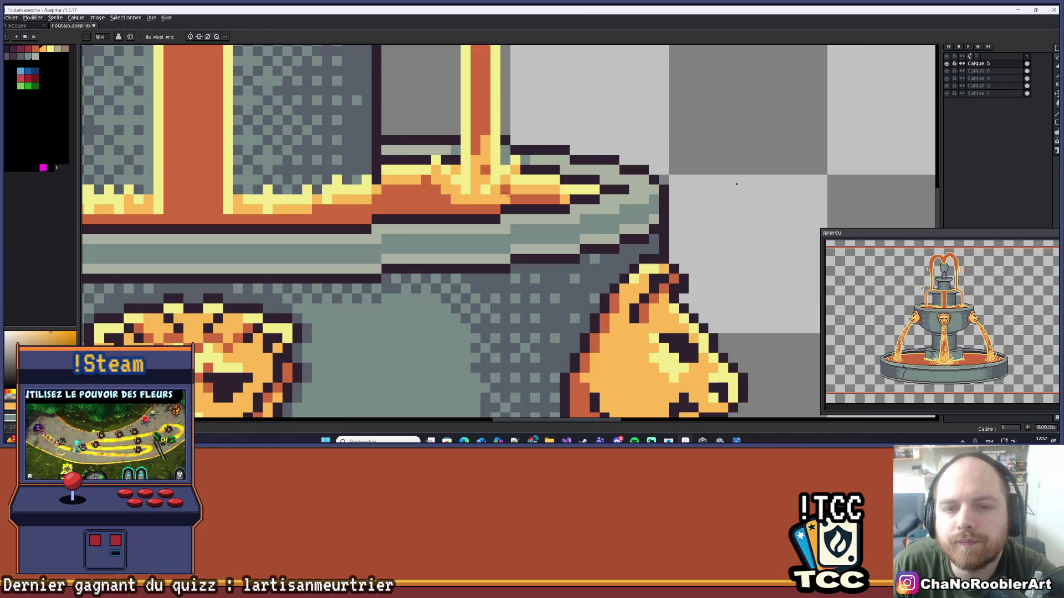
scroll(522, 176, down, 4)
scroll(523, 177, up, 4)
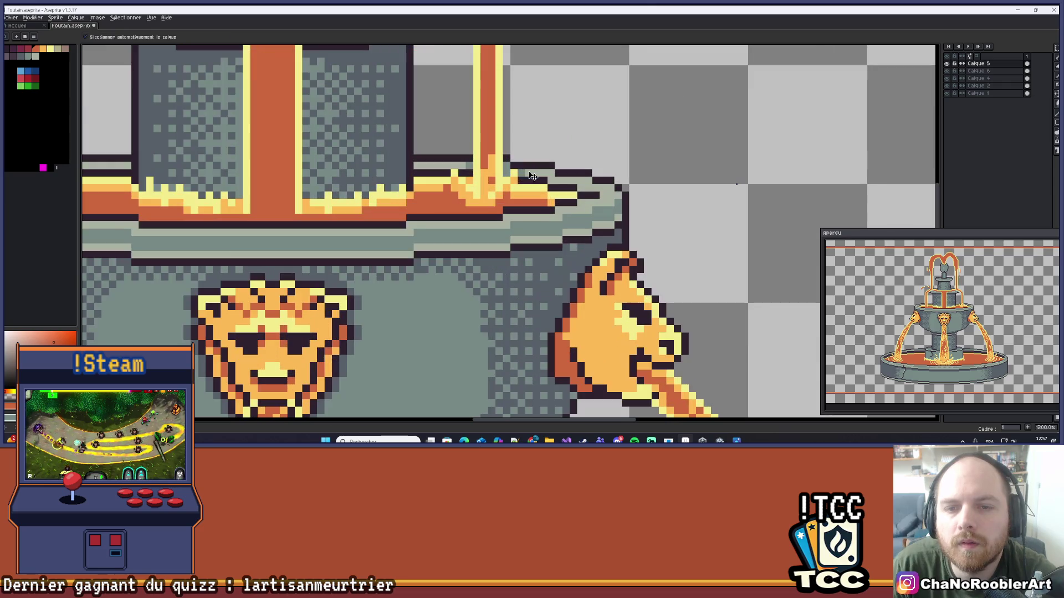
key(ctrl+z)
scroll(526, 178, up, 3)
scroll(541, 183, down, 3)
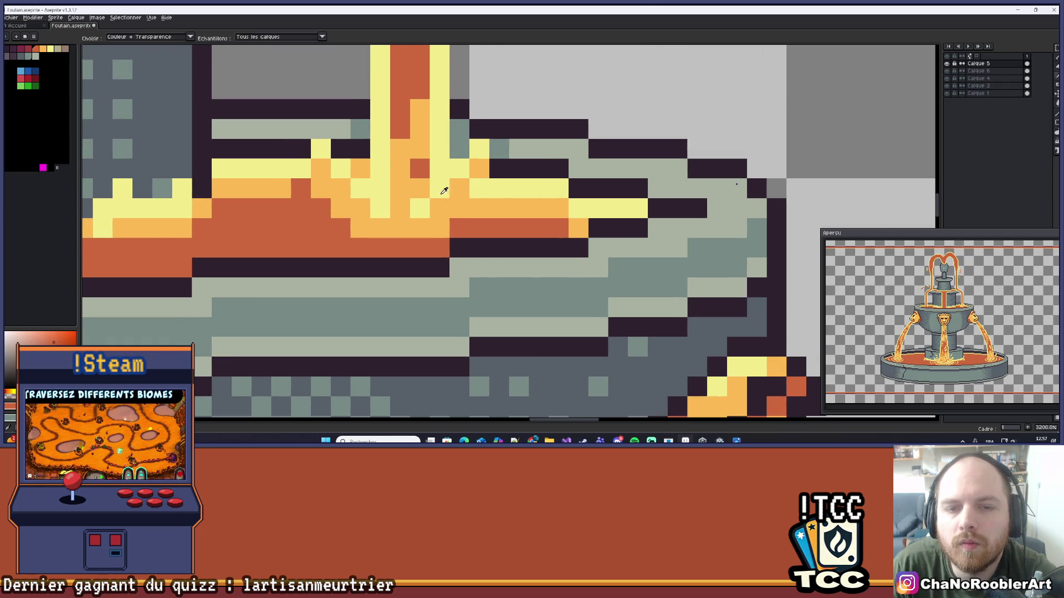
scroll(442, 185, down, 4)
scroll(490, 179, down, 2)
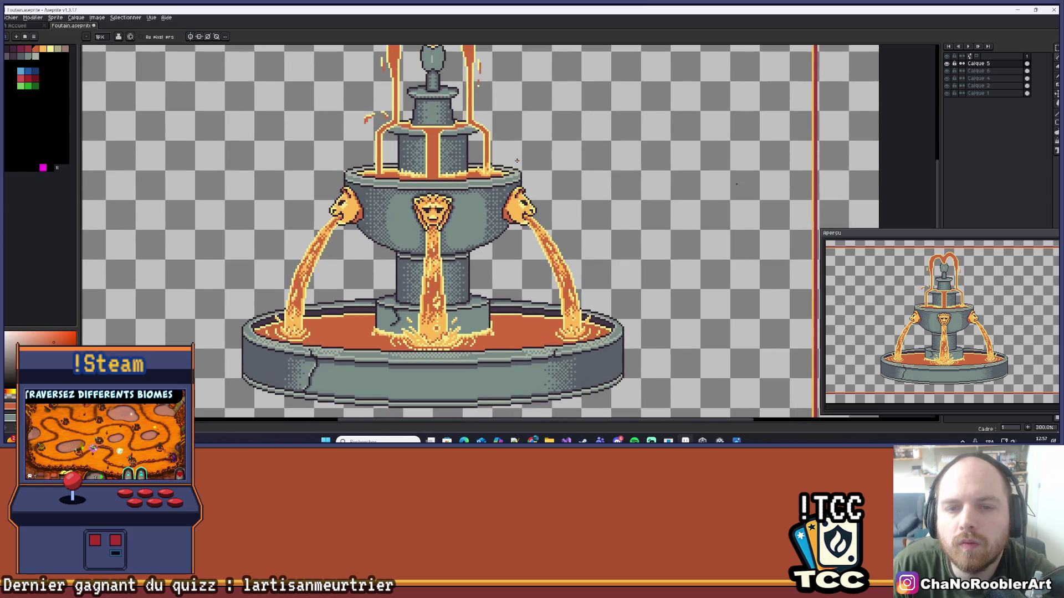
scroll(536, 188, down, 1)
- Pick the orange lava colour and a lighter orange highlight from the upper rim
drag(535, 188, 535, 192)
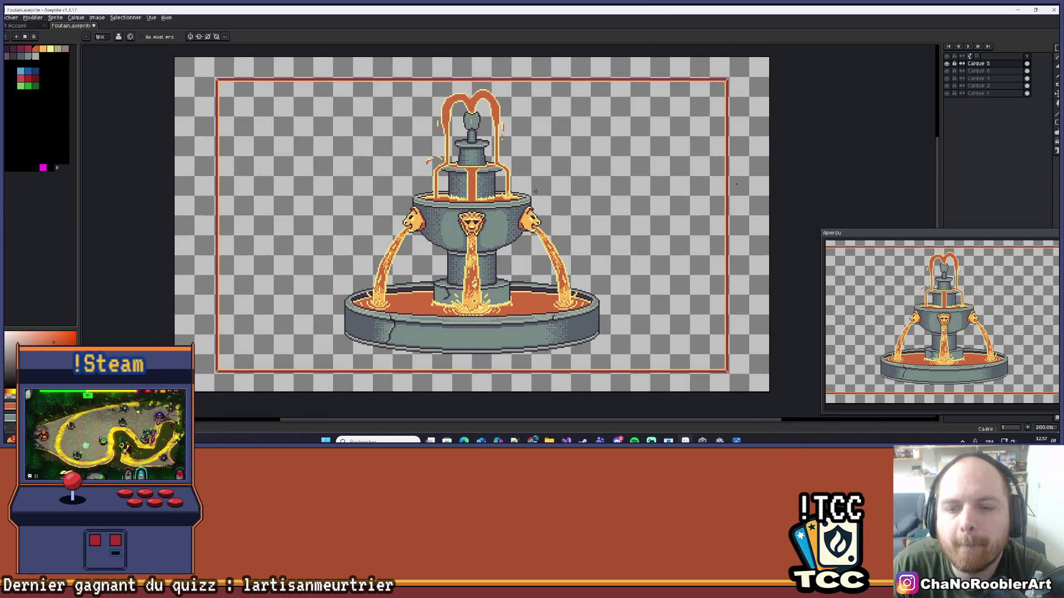
scroll(459, 325, up, 10)
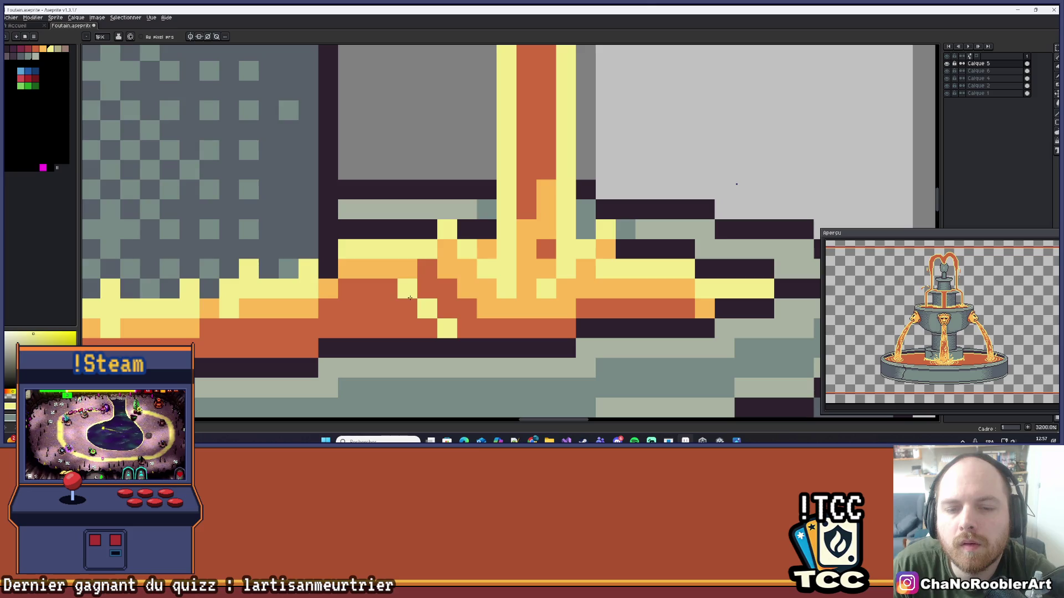
scroll(411, 296, down, 10)
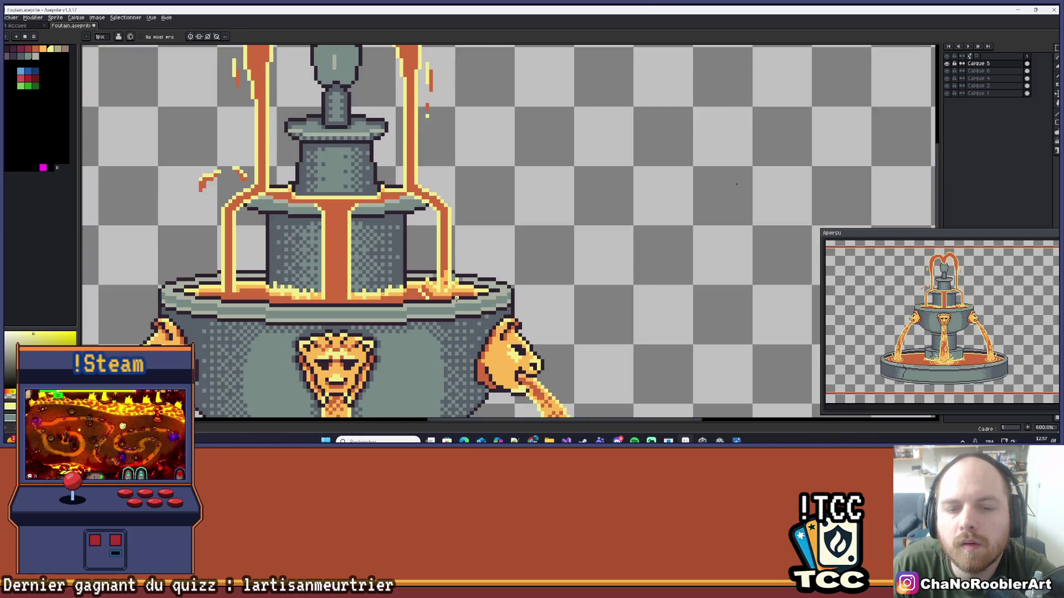
scroll(510, 232, up, 1)
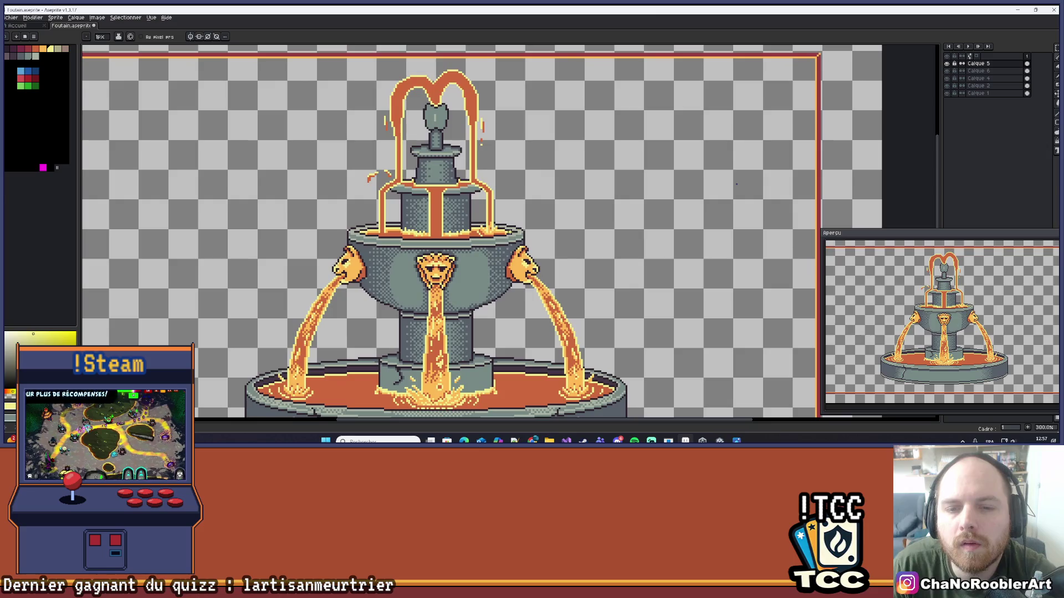
scroll(533, 231, down, 1)
drag(538, 231, 514, 213)
scroll(499, 227, up, 5)
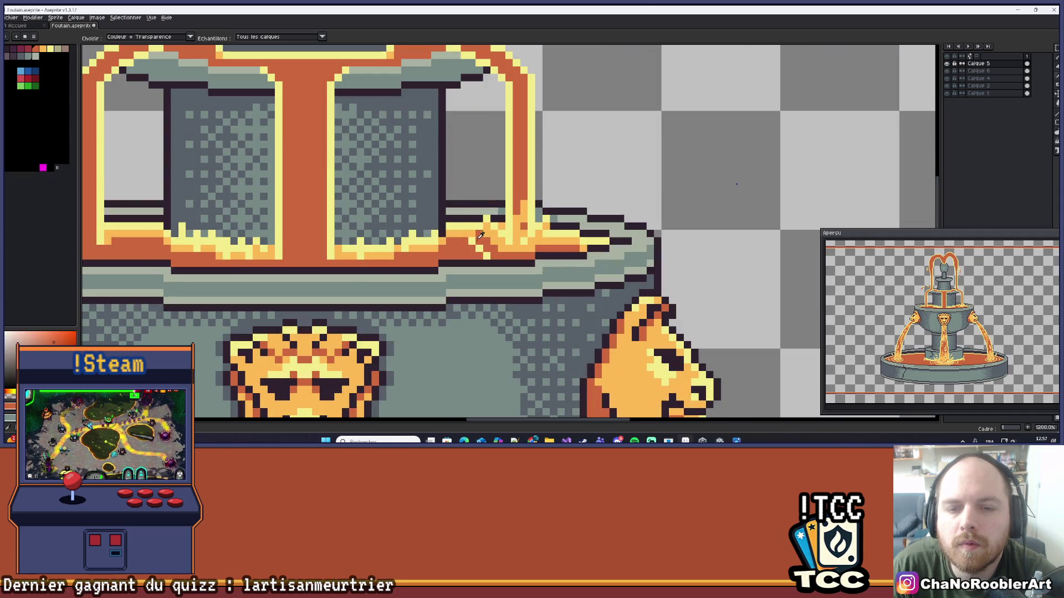
alt+click(468, 240)
scroll(469, 241, down, 5)
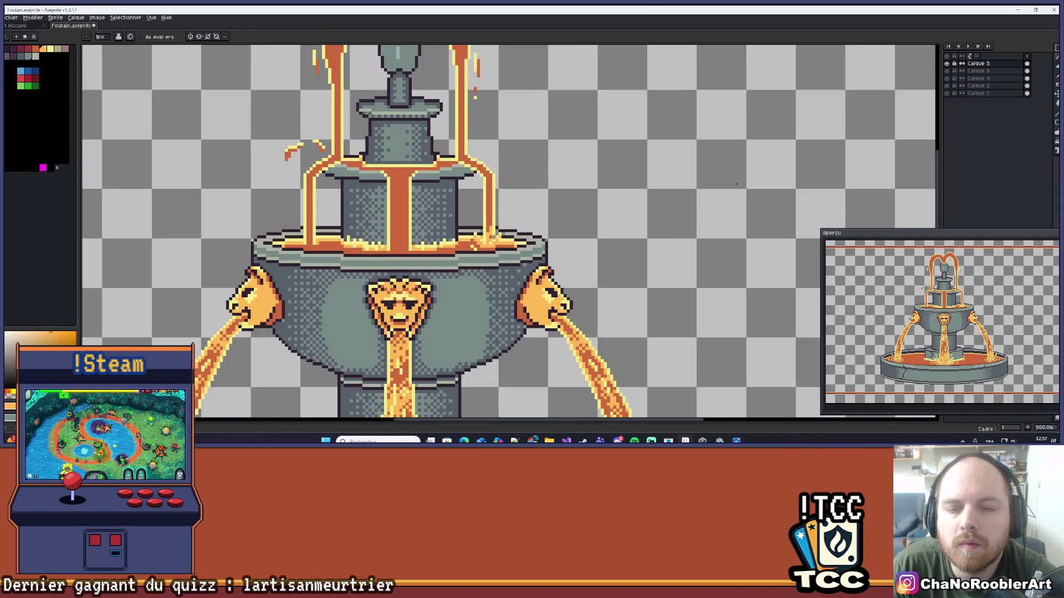
scroll(469, 242, up, 6)
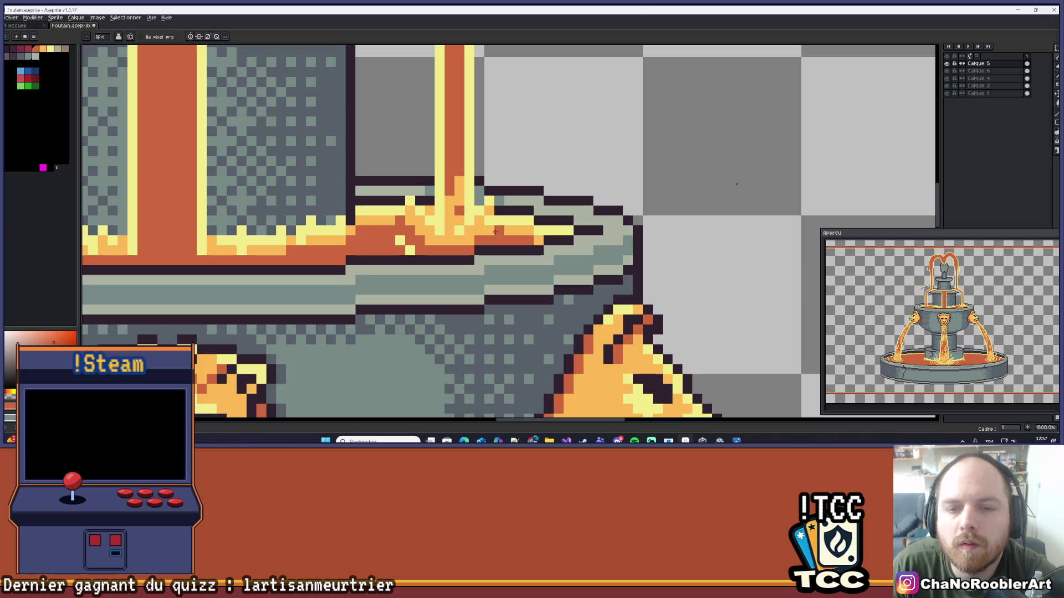
alt+click(492, 224)
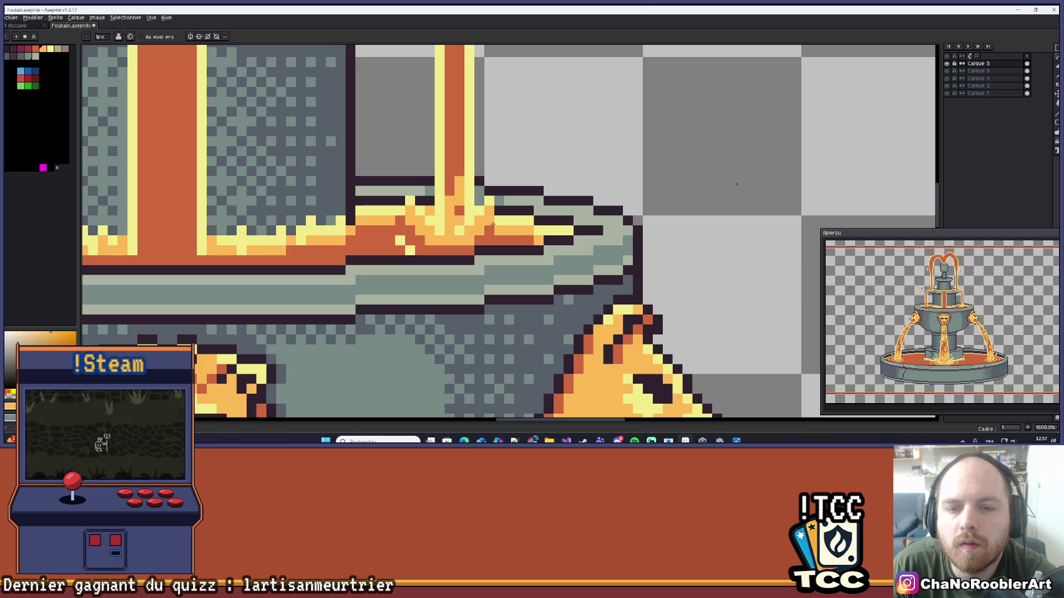
- Zoom out and recentre to review the whole fountain sprite
scroll(502, 235, down, 5)
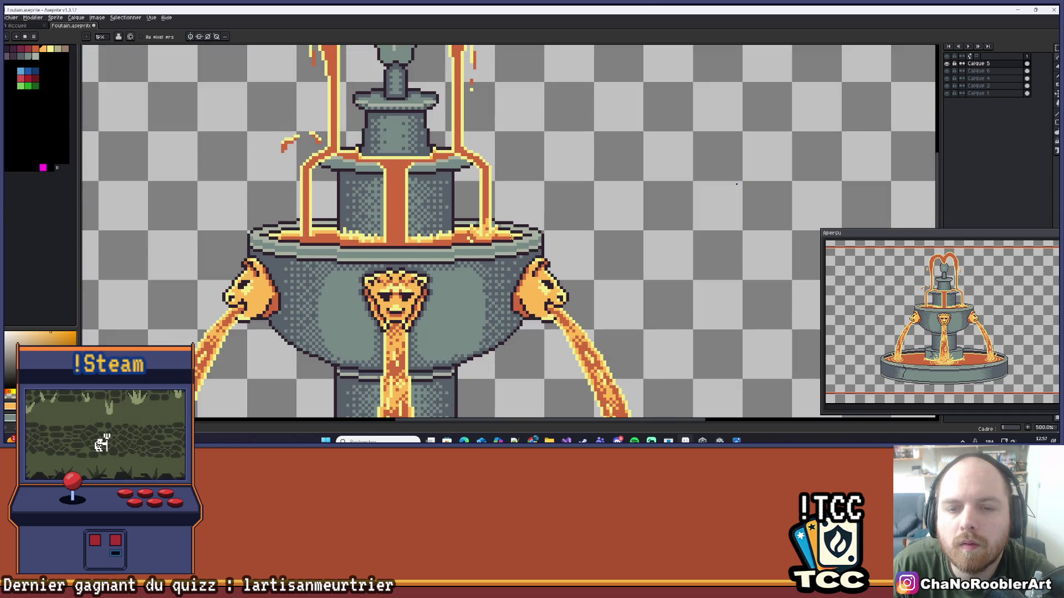
scroll(533, 212, down, 2)
scroll(534, 219, up, 2)
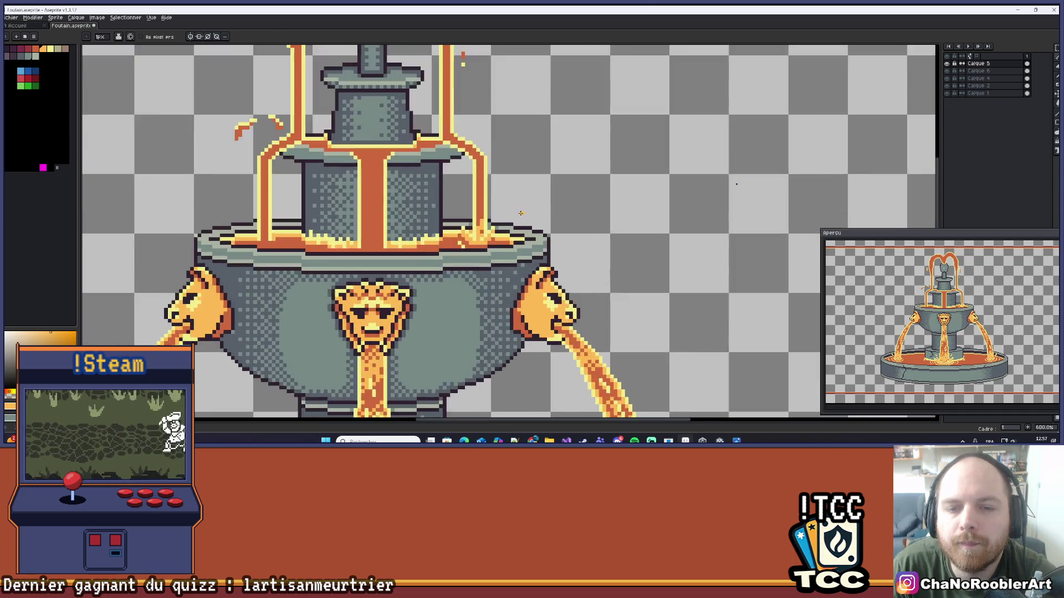
scroll(536, 222, down, 3)
drag(556, 214, 543, 218)
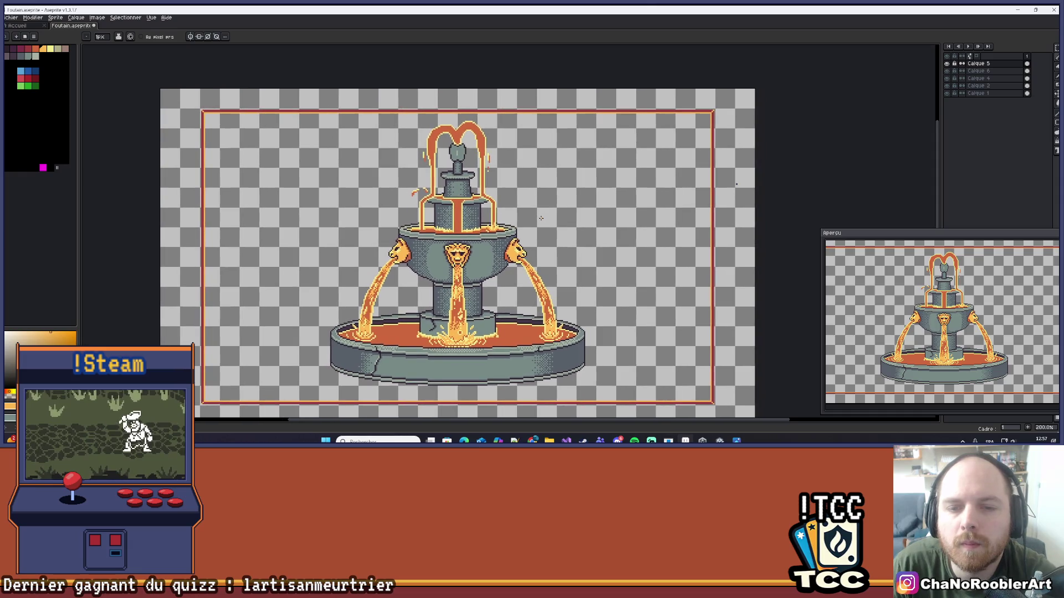
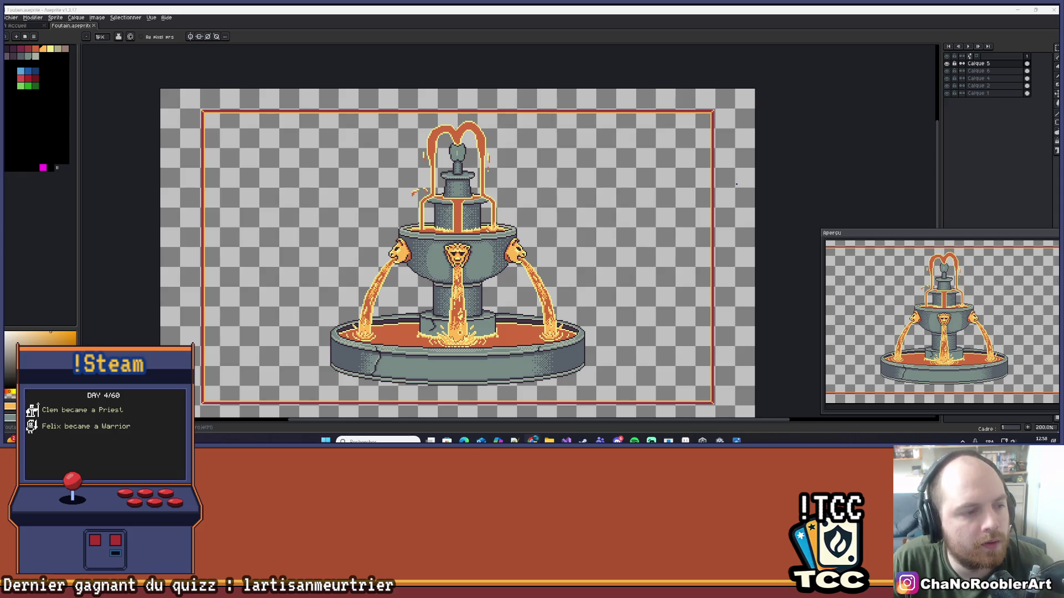
- Zoom and pan to frame the lava column above the middle basin
drag(530, 201, 528, 201)
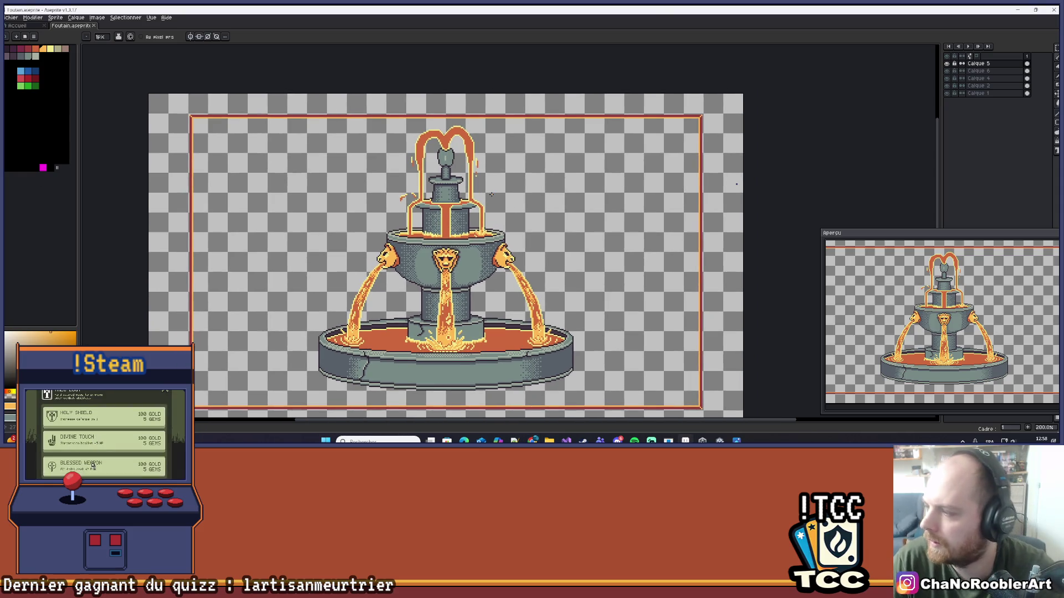
scroll(491, 194, up, 5)
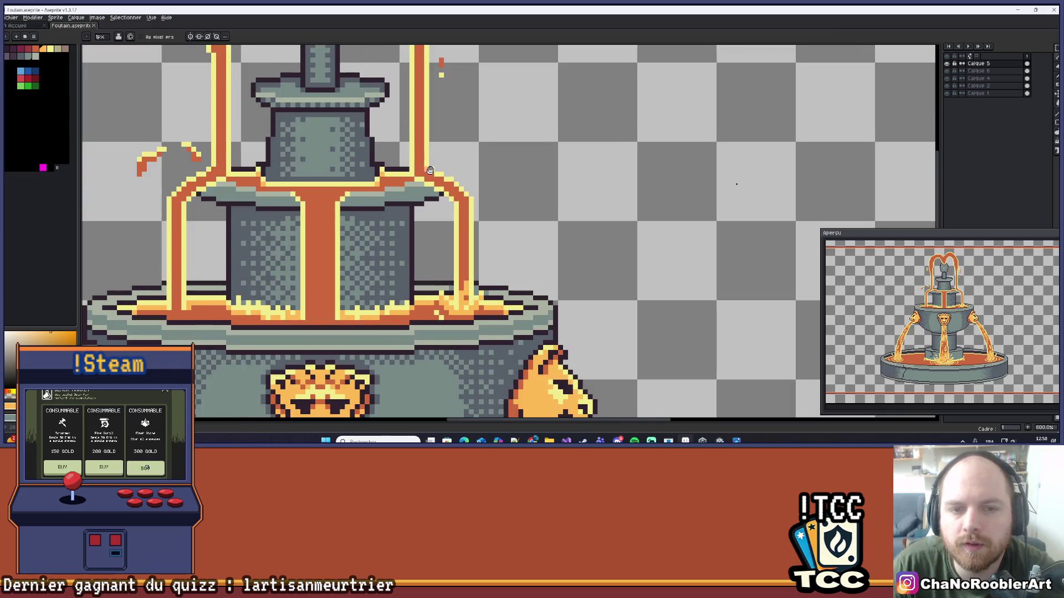
scroll(430, 170, down, 2)
scroll(424, 180, up, 3)
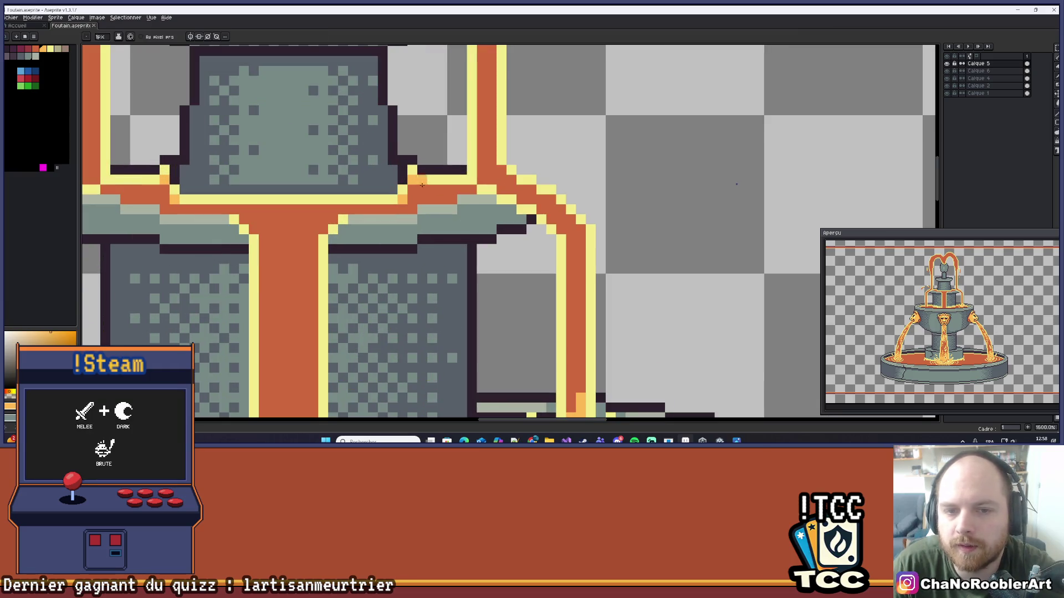
scroll(447, 189, down, 4)
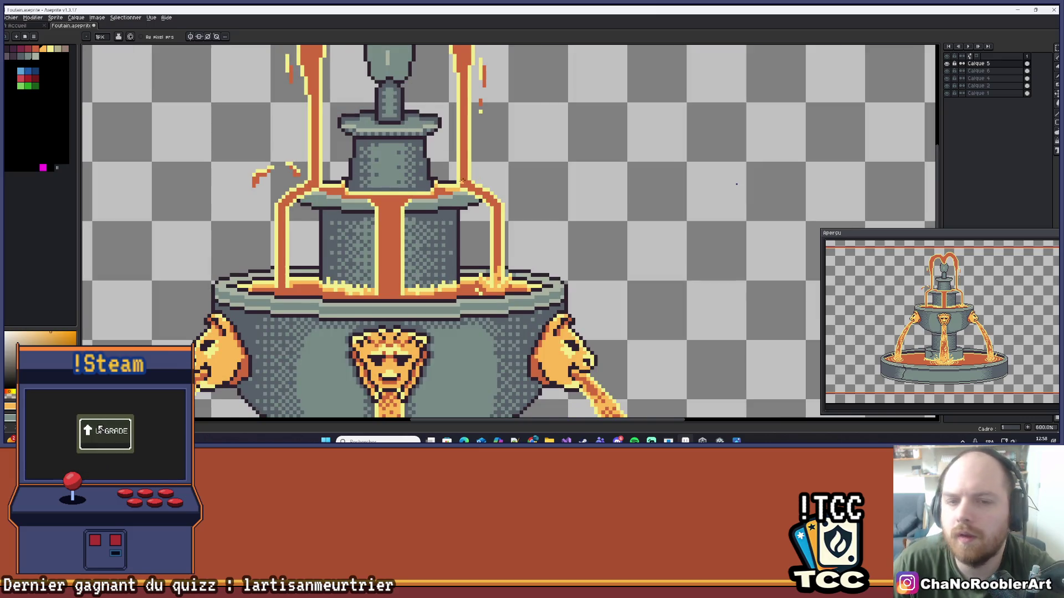
scroll(463, 181, up, 3)
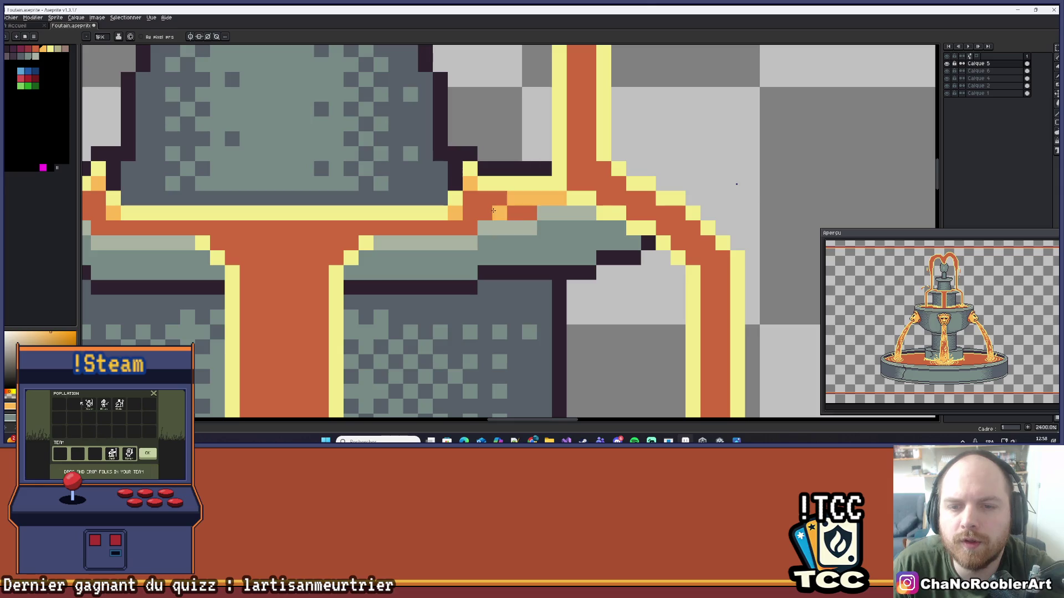
scroll(529, 214, down, 8)
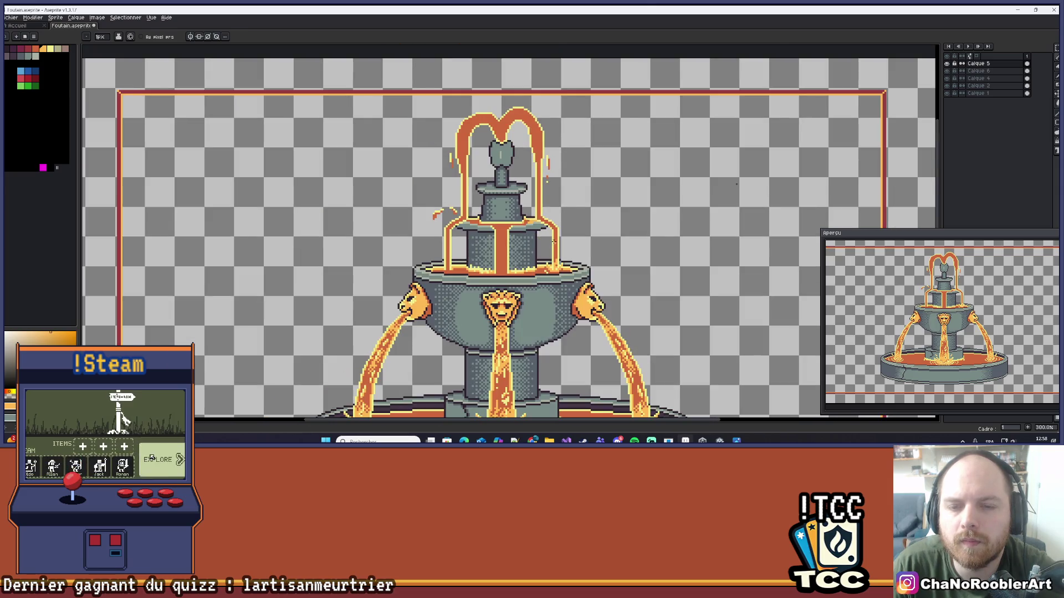
scroll(553, 242, up, 8)
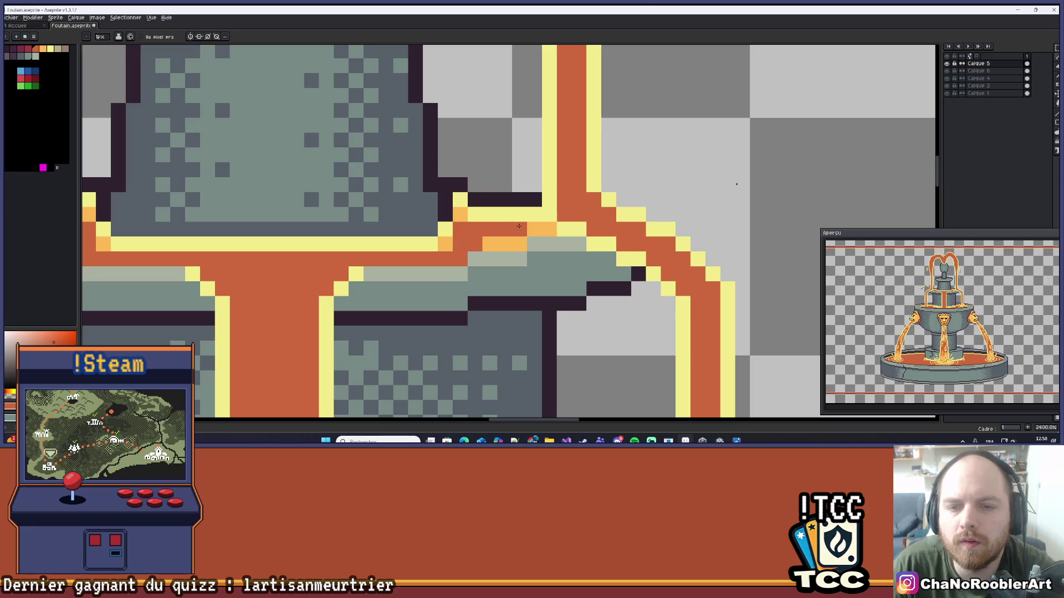
scroll(518, 226, down, 5)
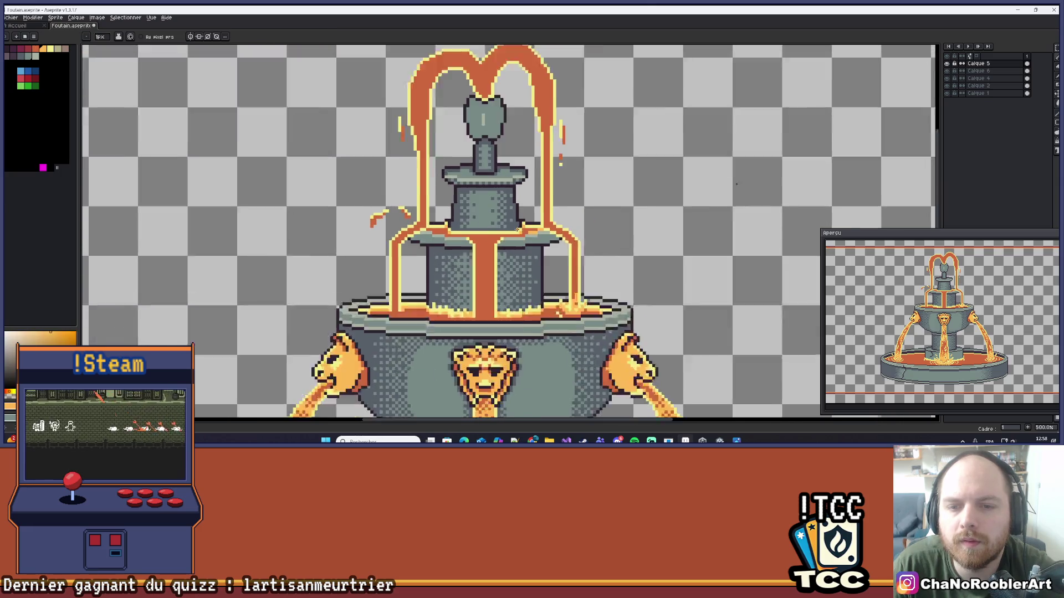
scroll(517, 229, up, 1)
scroll(545, 212, down, 4)
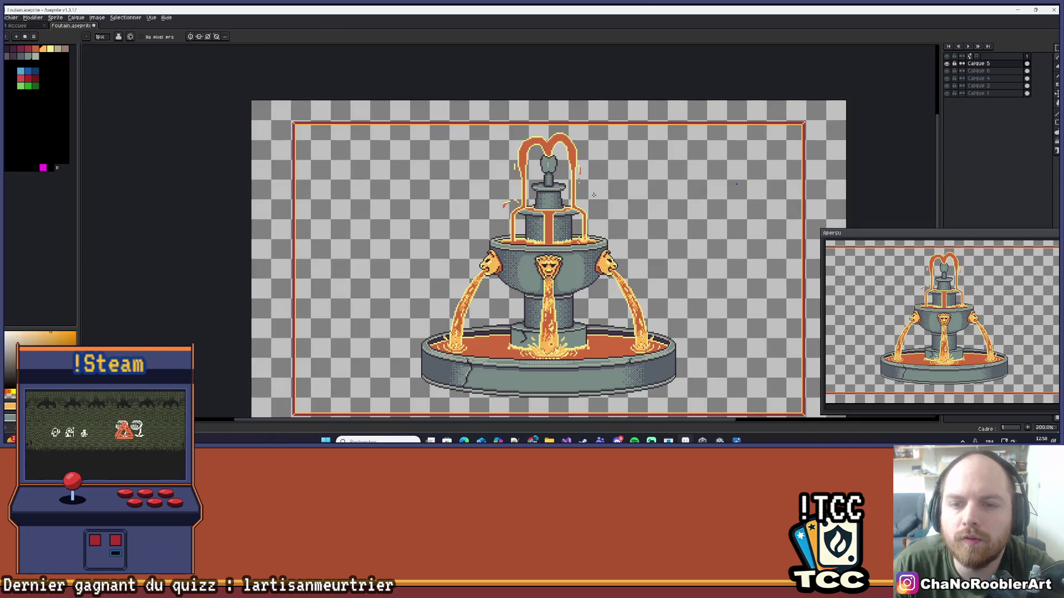
scroll(532, 239, up, 7)
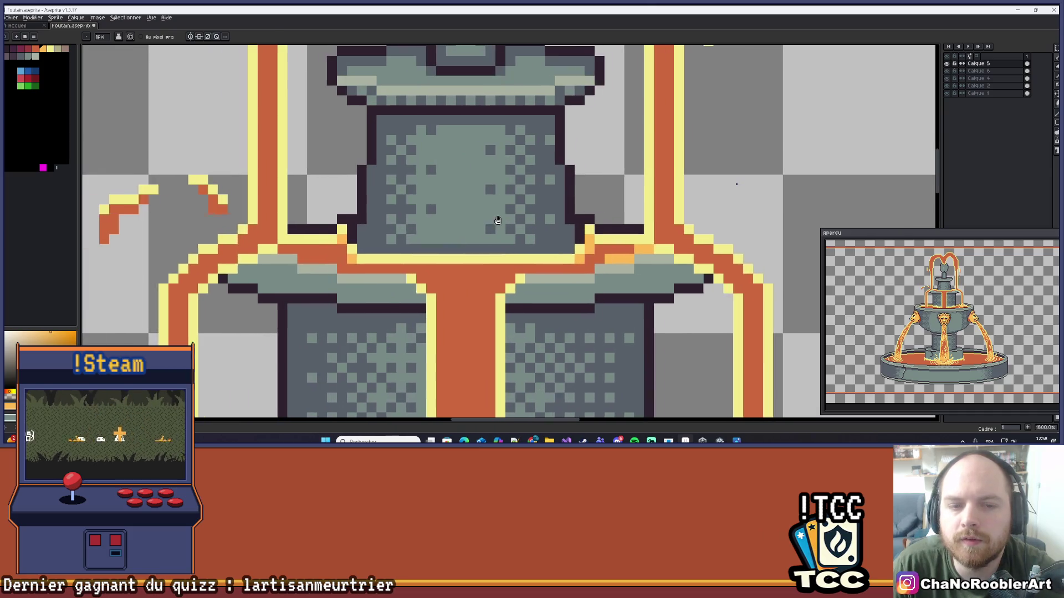
scroll(352, 249, left, 2)
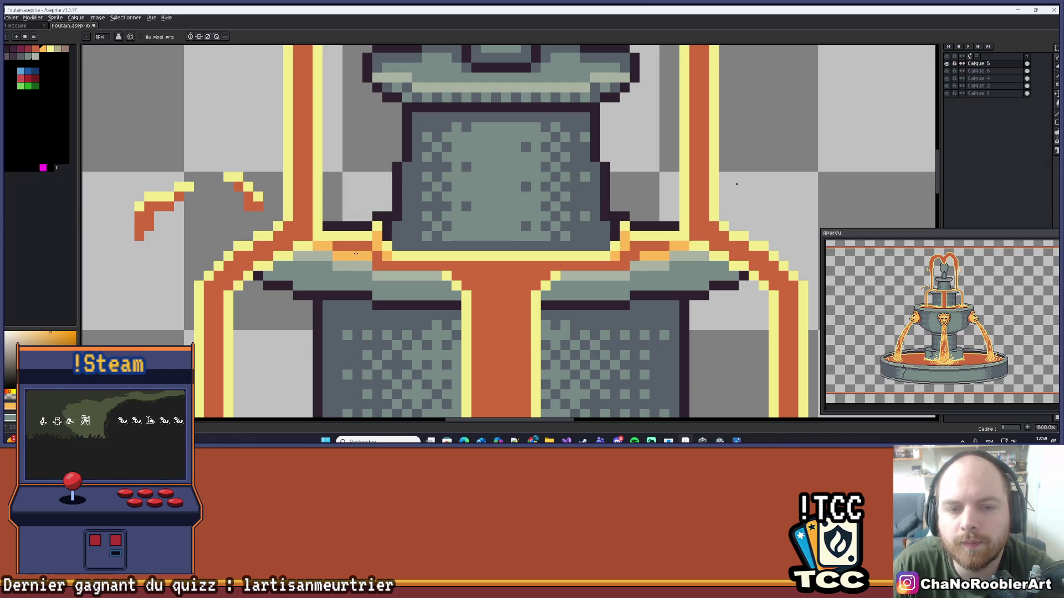
scroll(371, 238, down, 3)
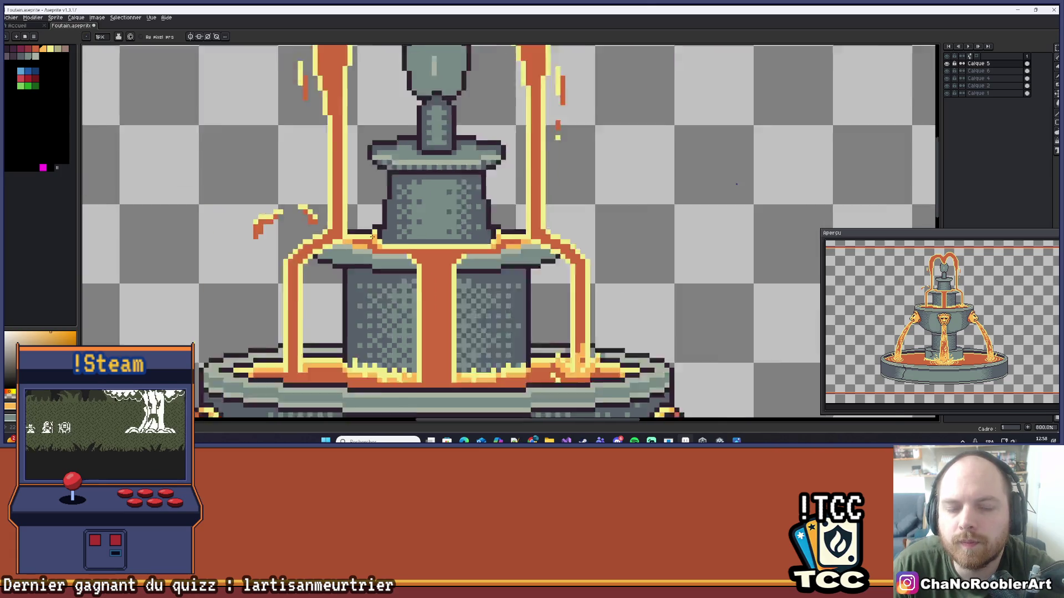
scroll(372, 238, down, 4)
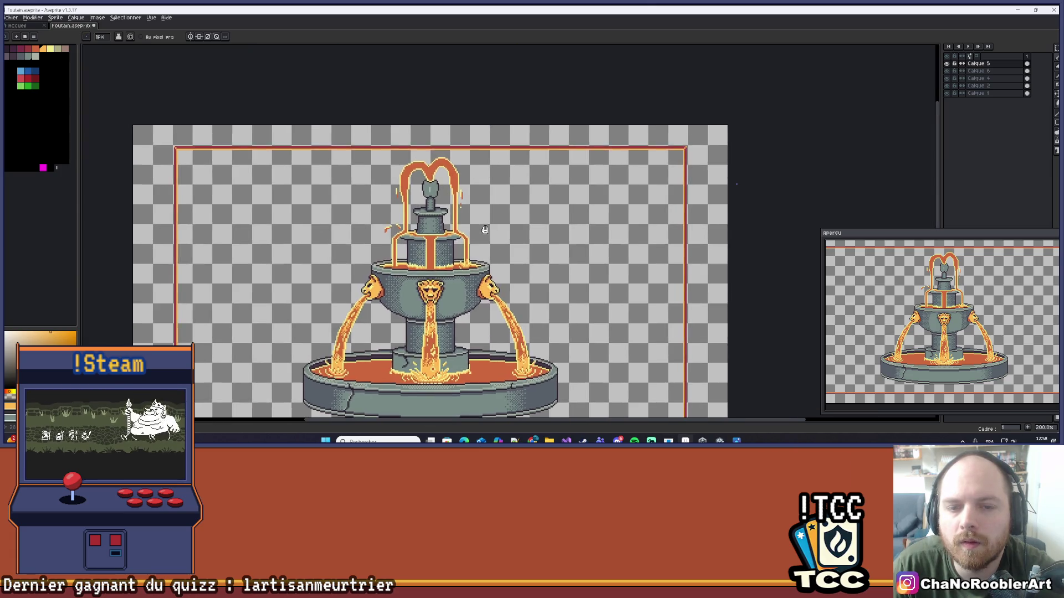
- Paint light-orange highlight pixels into the lava column at the basin rim
drag(479, 226, 505, 238)
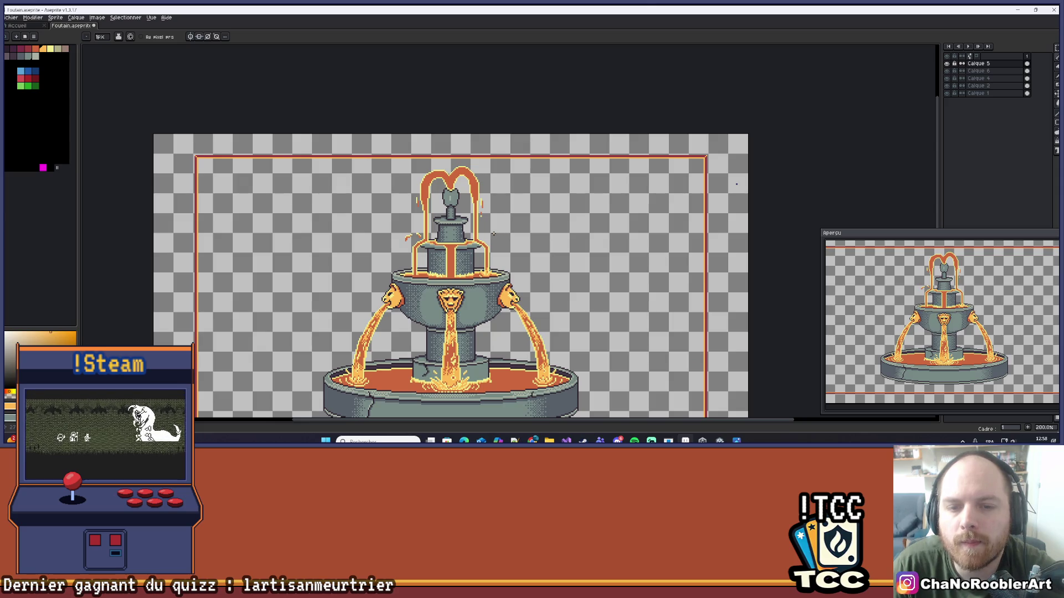
scroll(505, 258, up, 6)
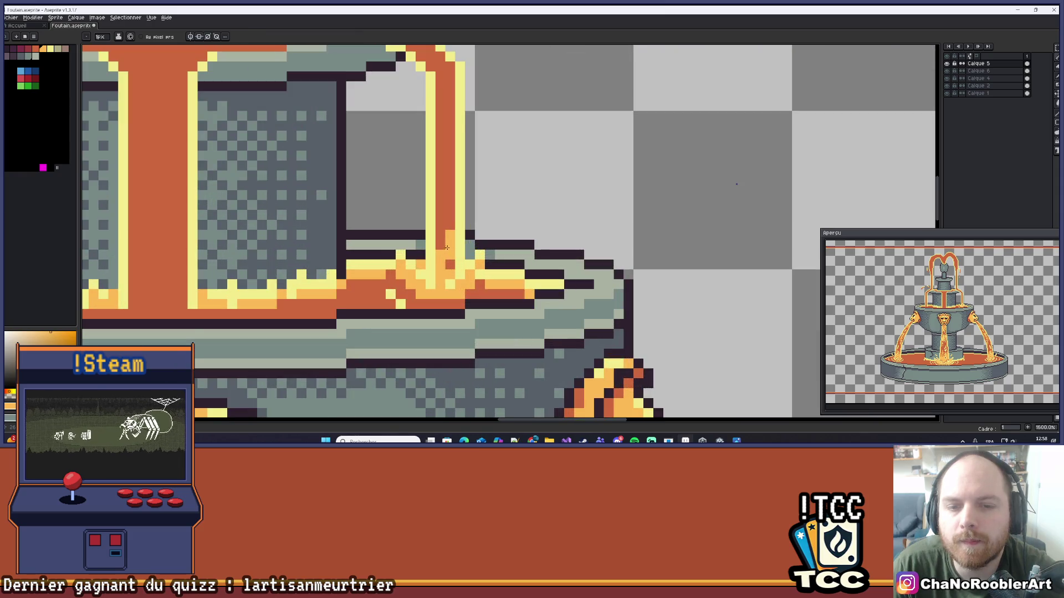
drag(439, 253, 439, 242)
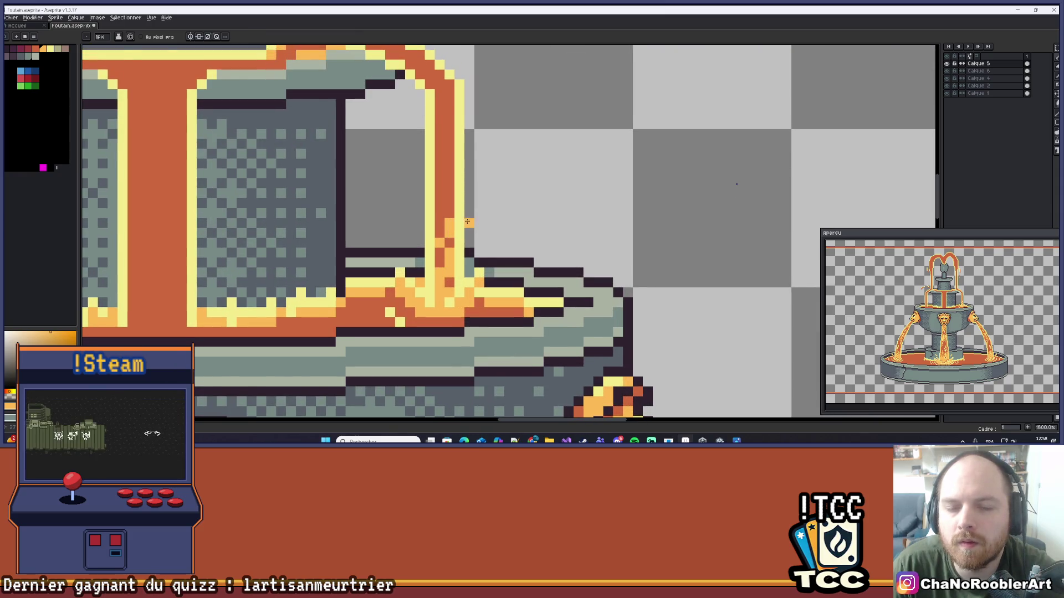
scroll(467, 222, up, 2)
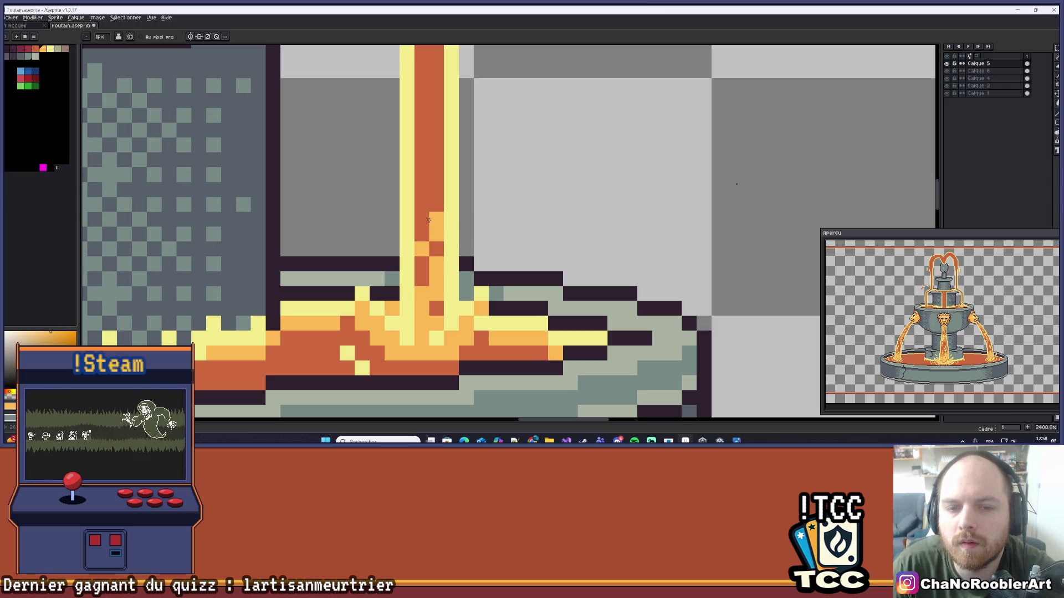
scroll(454, 245, down, 5)
scroll(460, 243, down, 2)
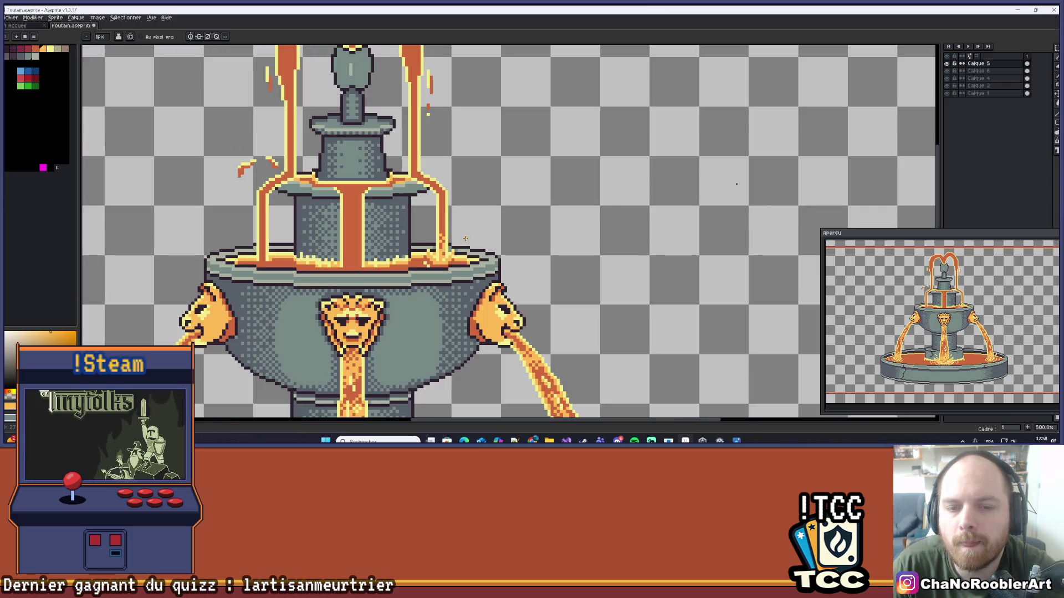
scroll(483, 227, down, 2)
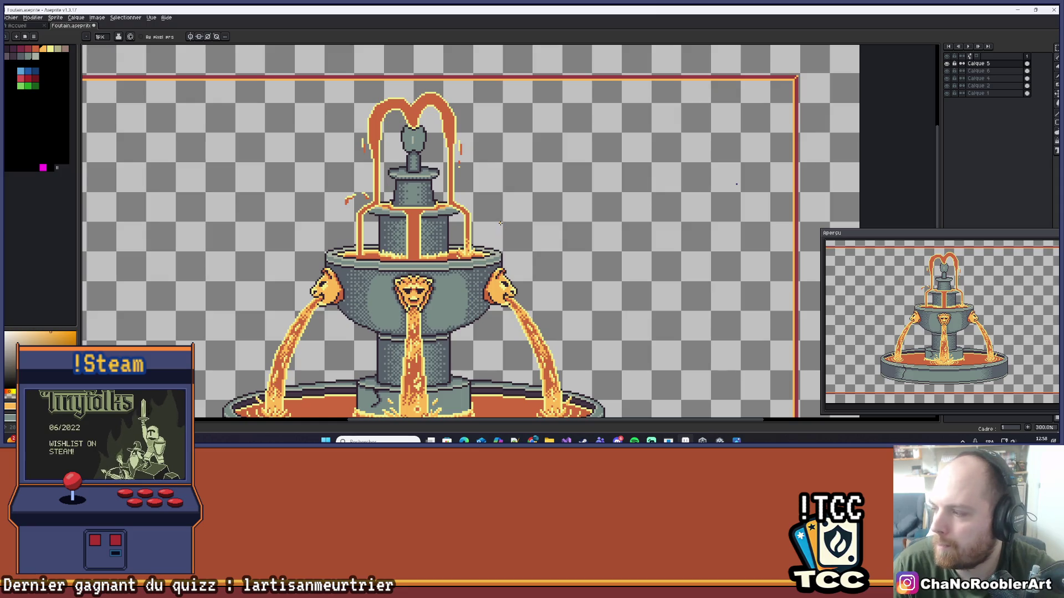
scroll(445, 245, up, 7)
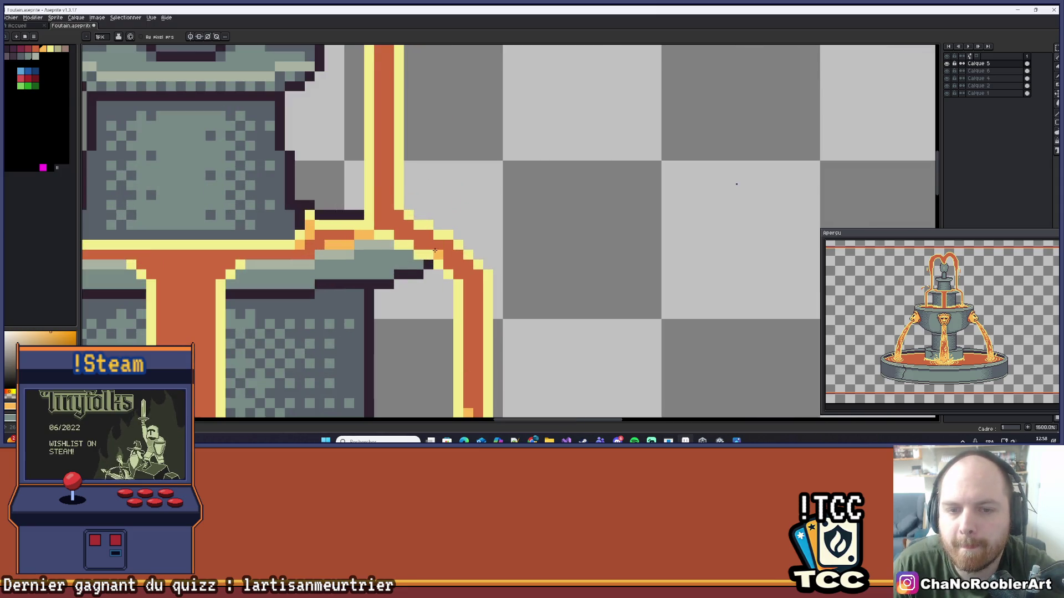
- Paint a light-orange highlight along the right lava jet and touch up one pixel
drag(450, 256, 478, 278)
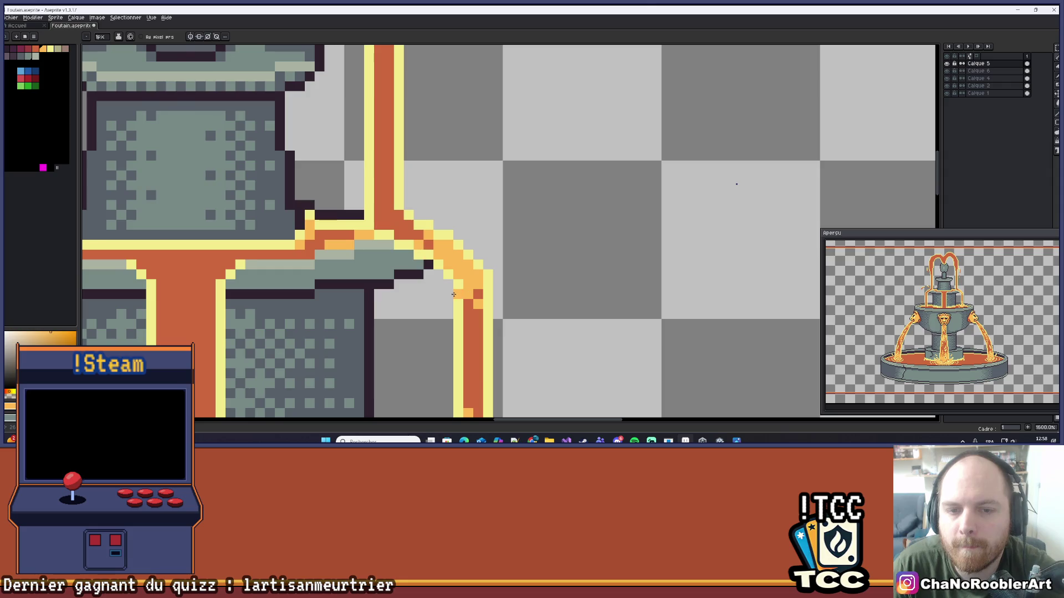
scroll(453, 294, up, 2)
click(461, 260)
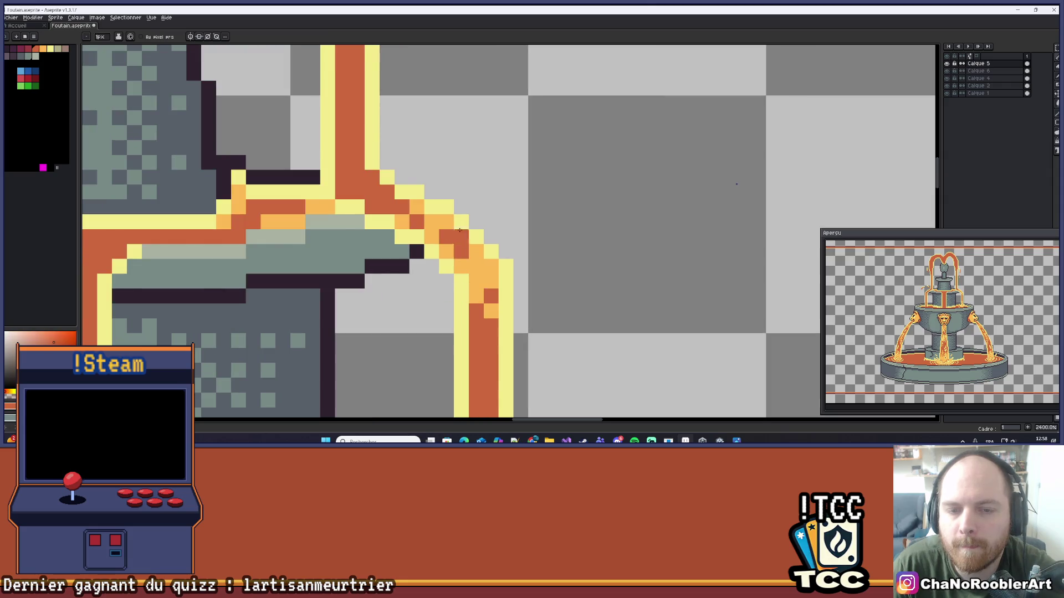
scroll(459, 230, down, 4)
scroll(471, 229, up, 1)
scroll(482, 230, up, 2)
scroll(491, 229, down, 3)
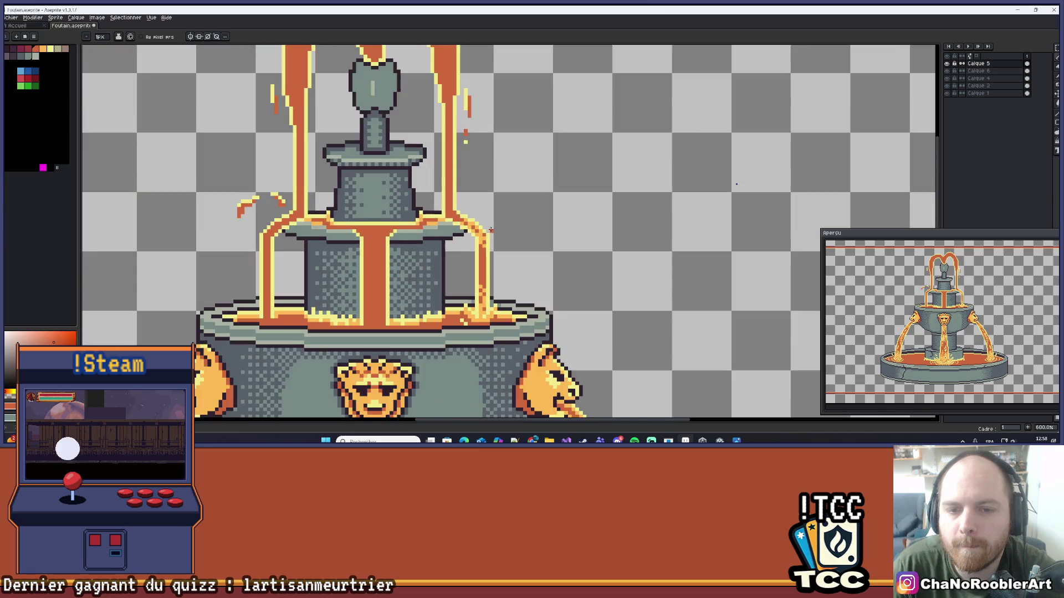
scroll(491, 229, down, 2)
scroll(482, 236, up, 5)
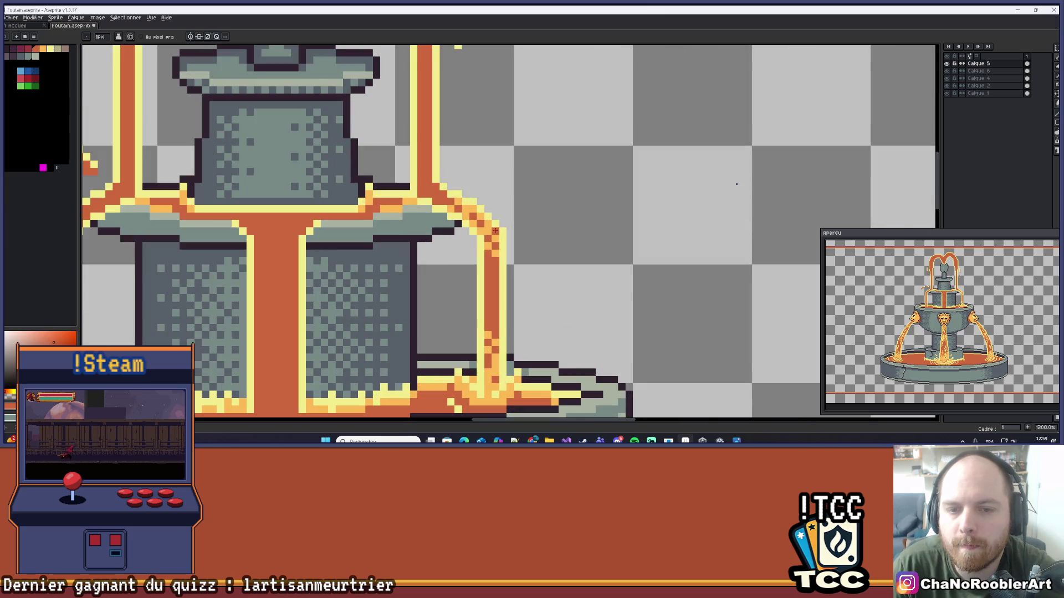
scroll(495, 231, down, 6)
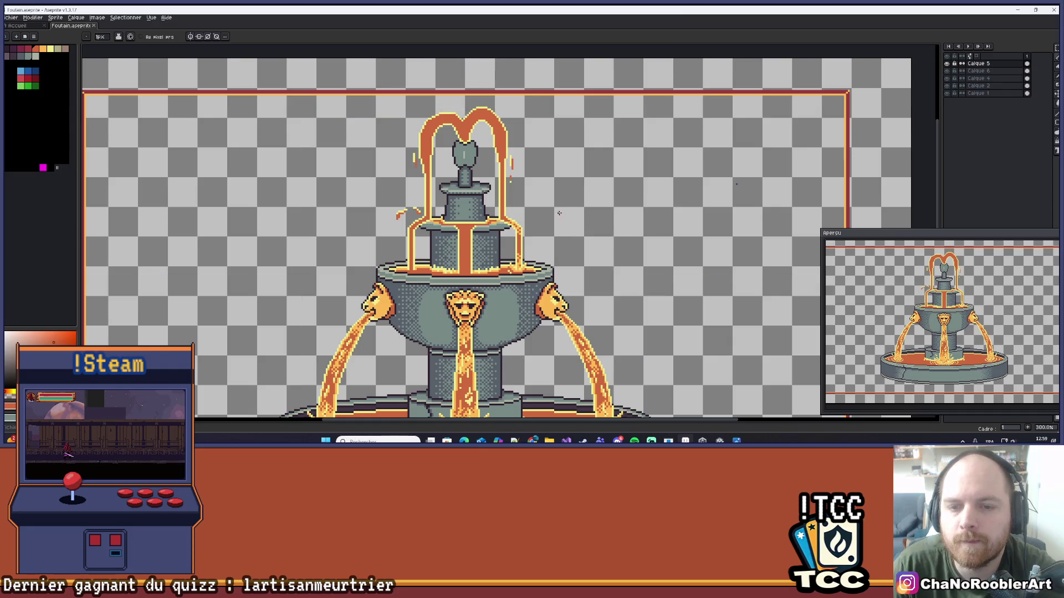
scroll(559, 212, down, 1)
- Recentre the fountain and sample the yellow lava edge as the drawing colour
drag(559, 213, 532, 219)
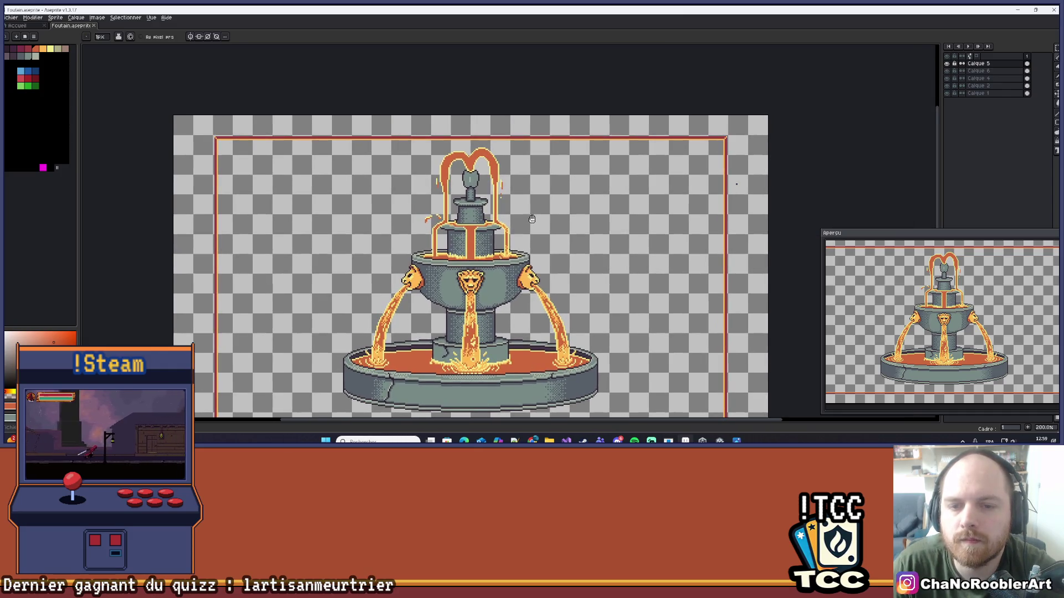
scroll(471, 263, up, 7)
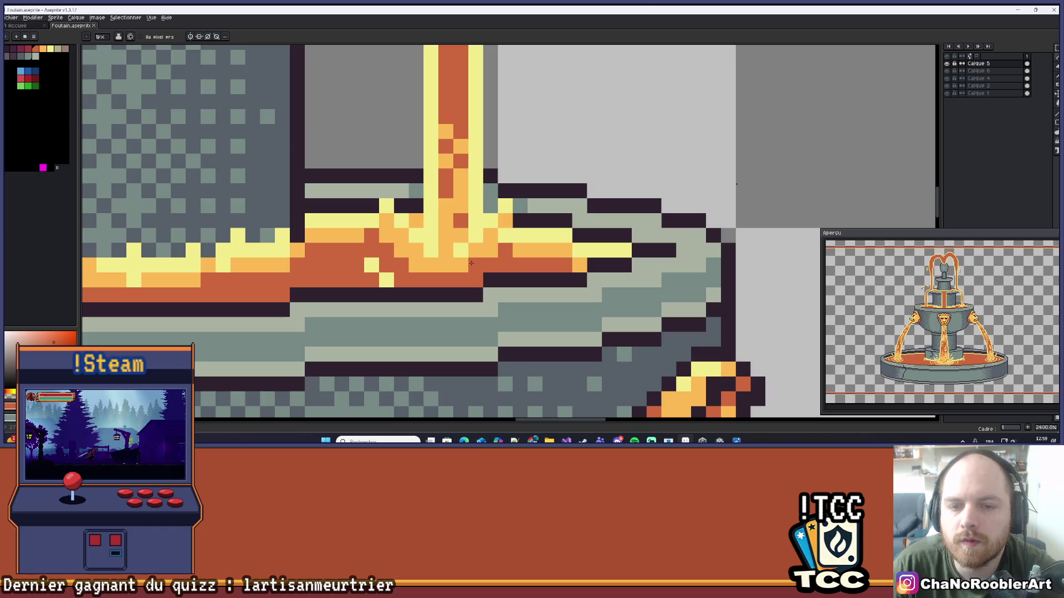
scroll(471, 263, down, 3)
scroll(521, 208, up, 1)
key(i)
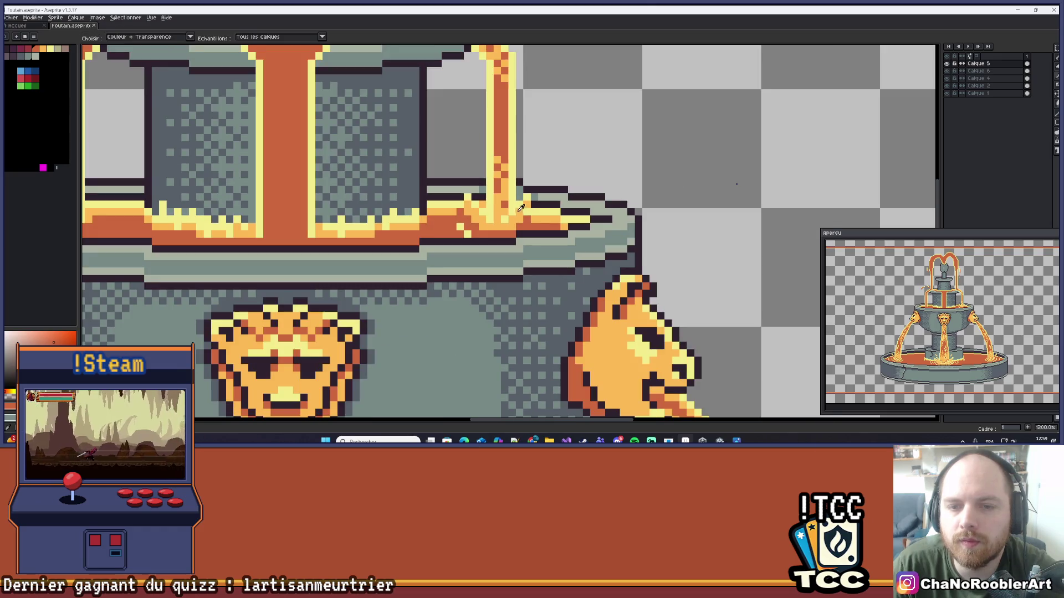
click(521, 208)
scroll(524, 206, up, 2)
scroll(541, 203, down, 3)
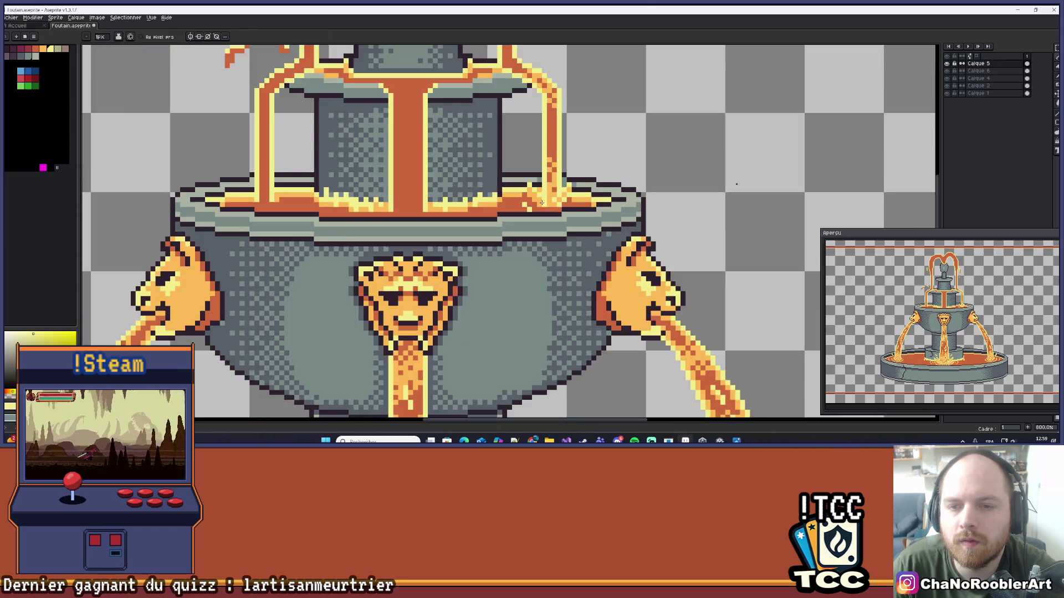
scroll(541, 203, up, 5)
scroll(543, 193, down, 7)
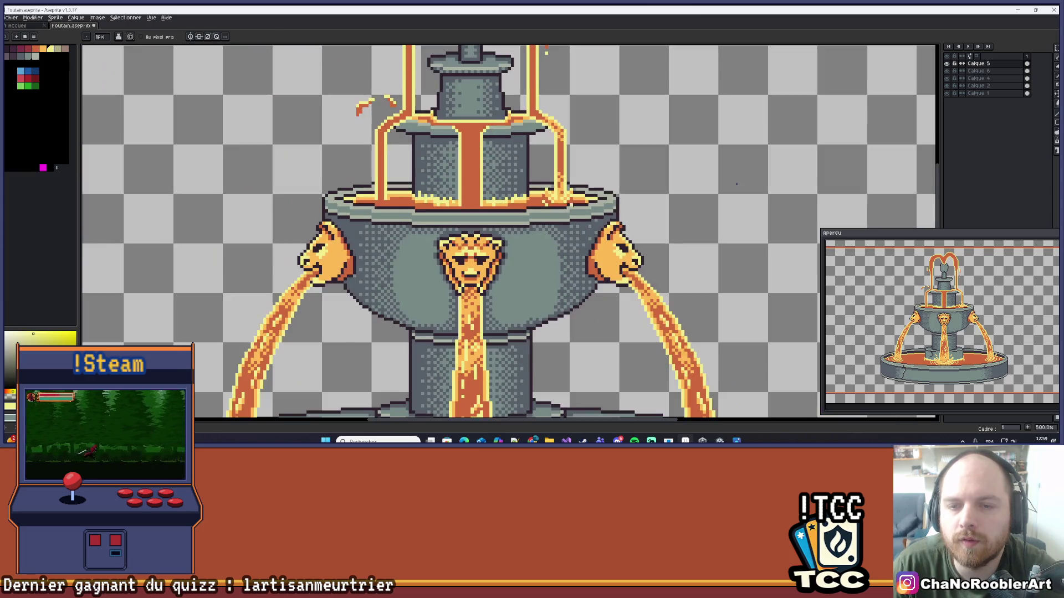
- Undo the last pencil stroke and zoom out to review the whole fountain
key(ctrl+z)
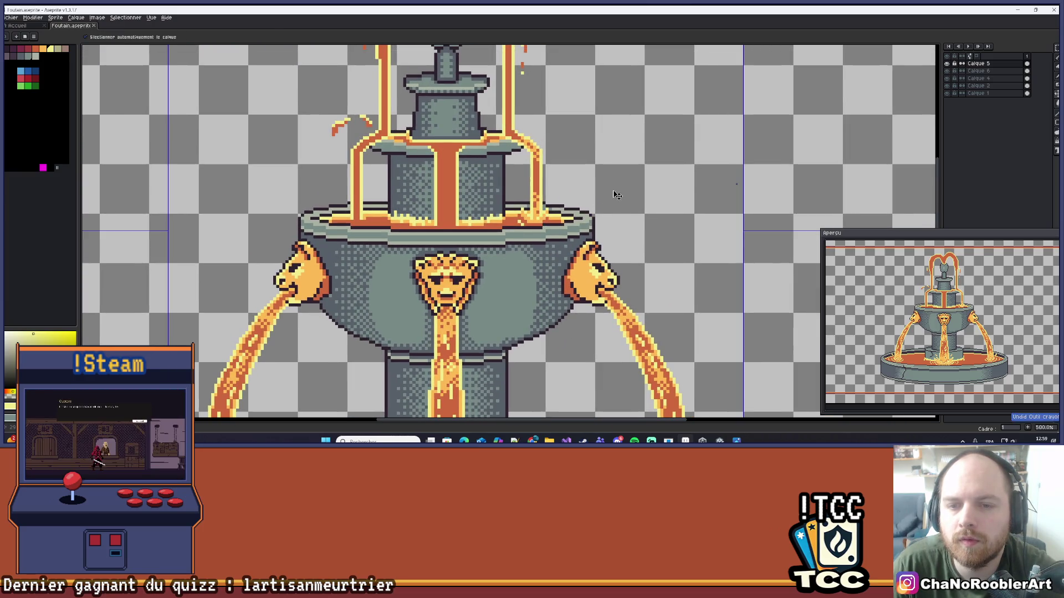
scroll(615, 182, down, 2)
scroll(459, 286, up, 5)
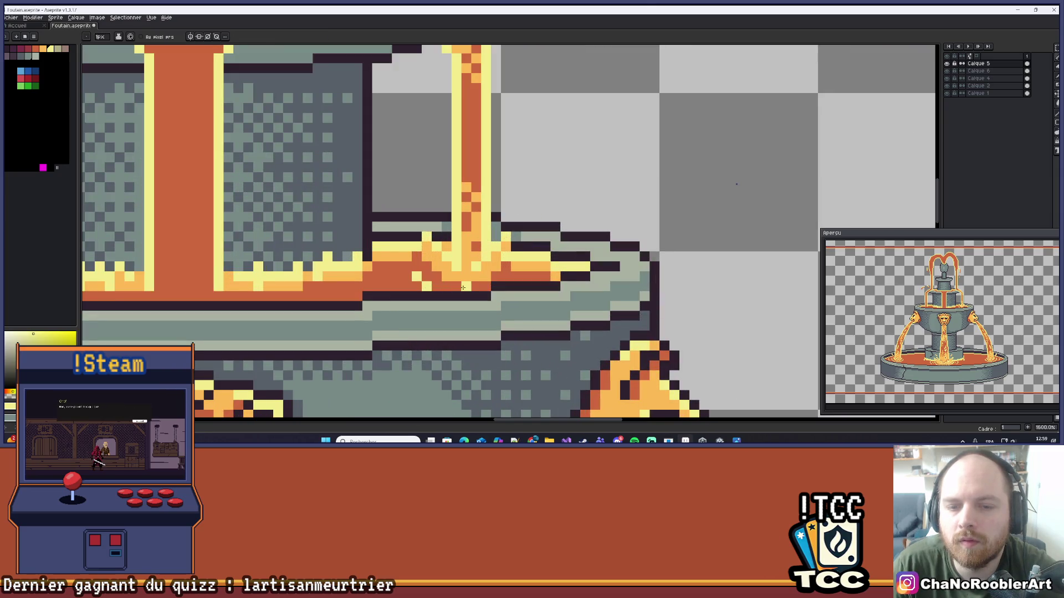
scroll(498, 279, down, 5)
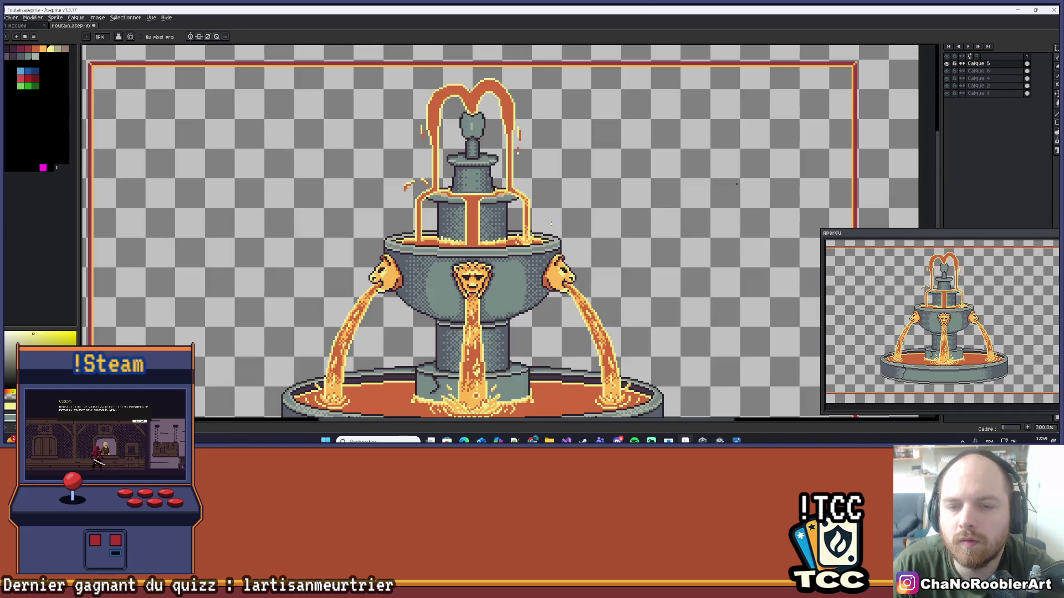
scroll(558, 215, down, 1)
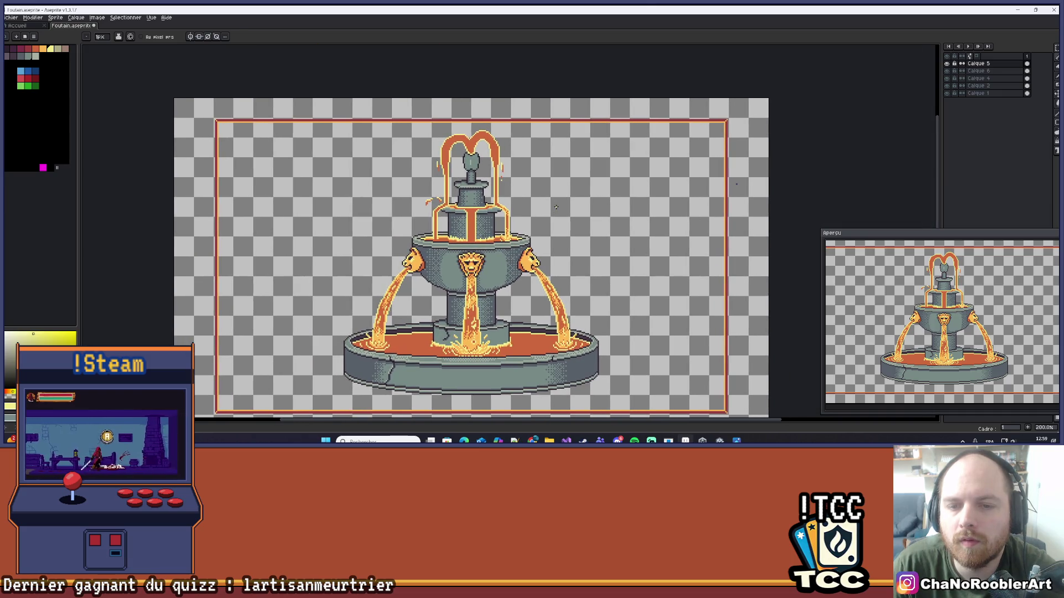
scroll(556, 205, down, 1)
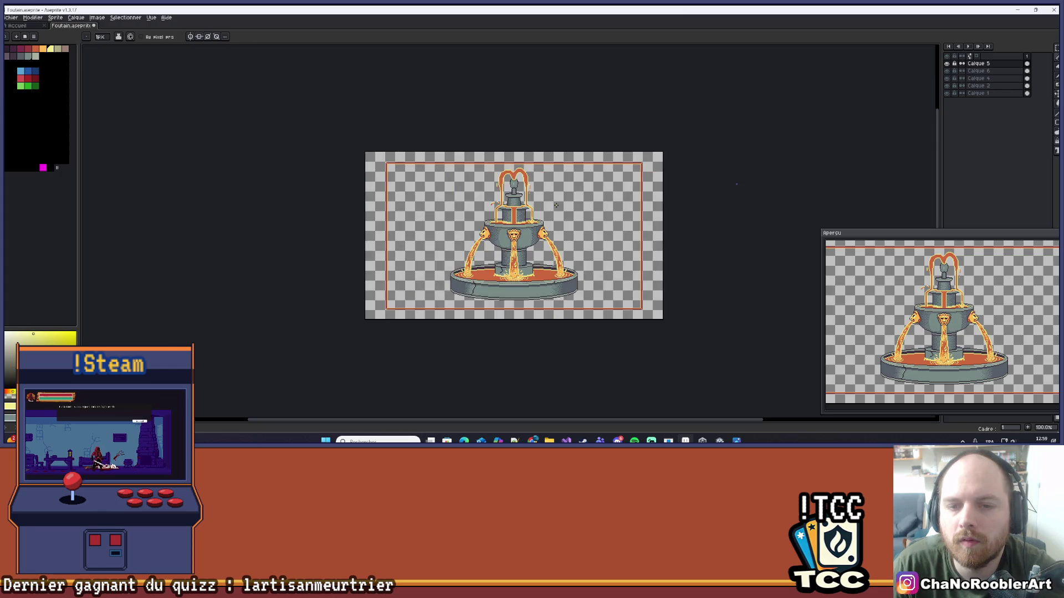
scroll(554, 199, up, 1)
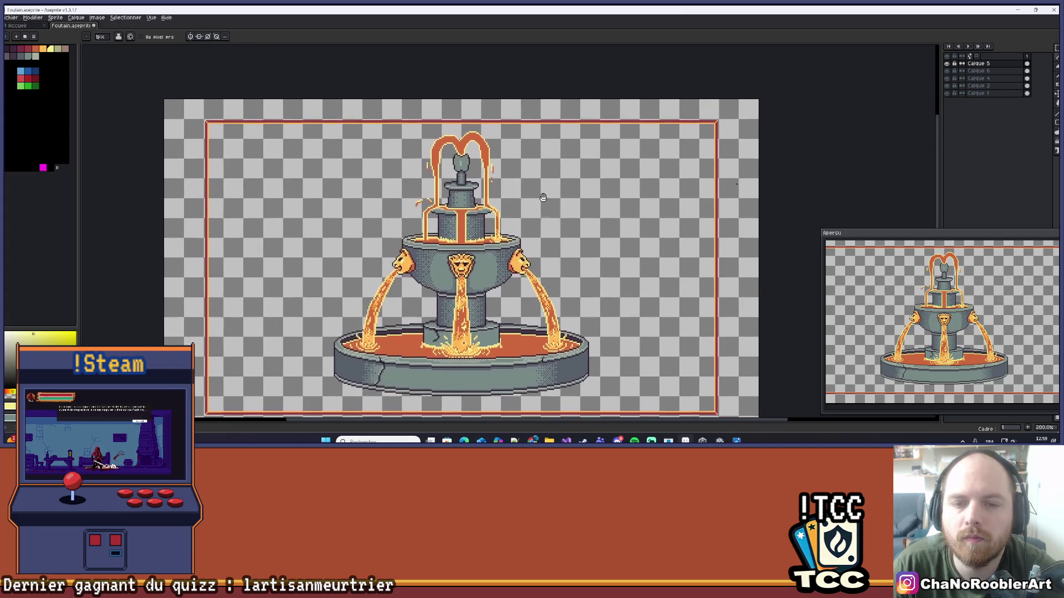
drag(551, 184, 555, 181)
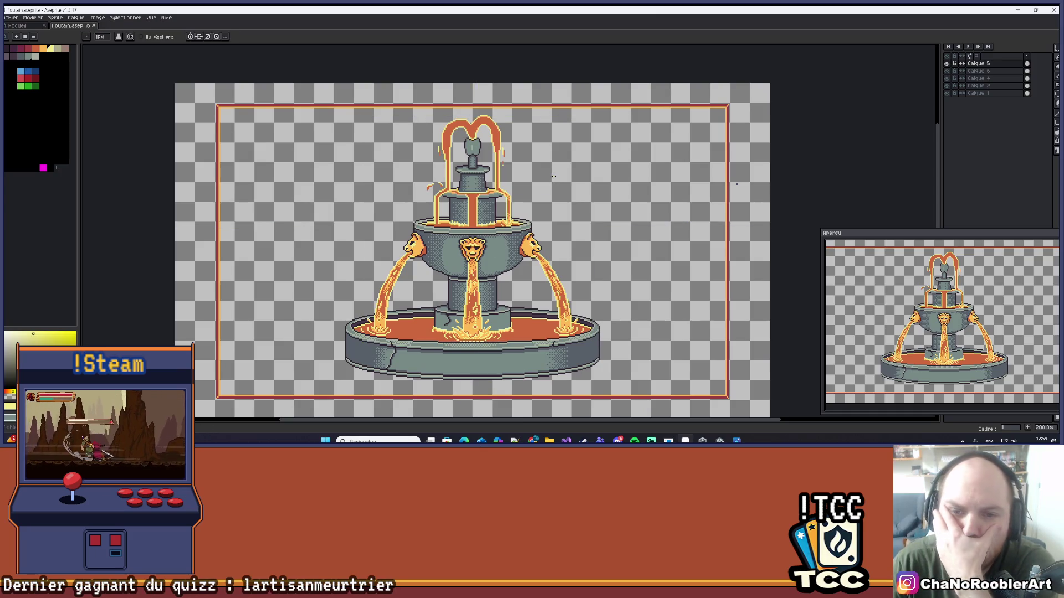
- Repaint two upper-basin rim pixels beside the right lava arc in grey-green stone
scroll(553, 176, up, 5)
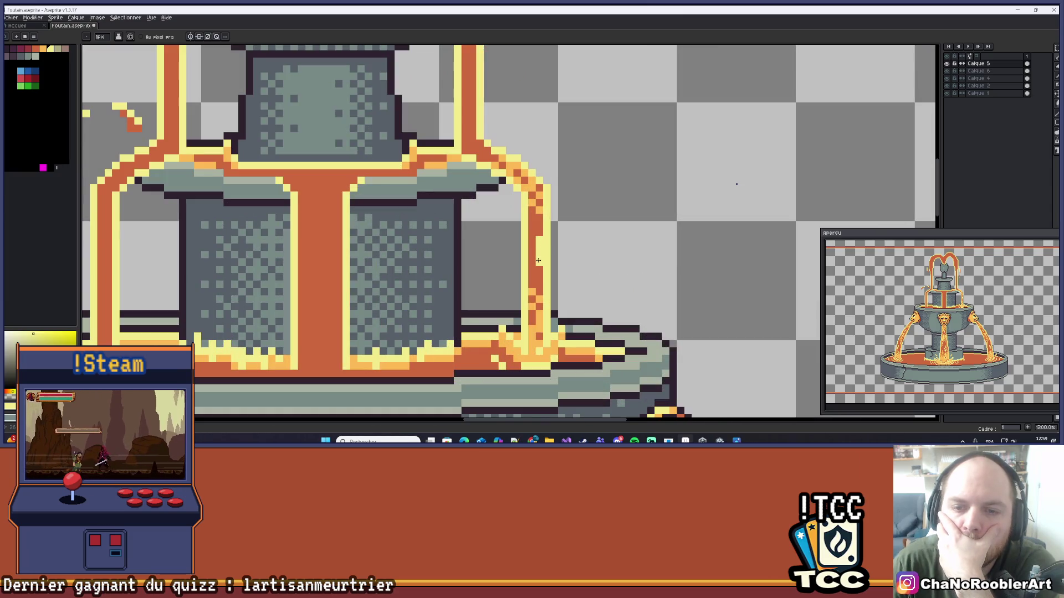
scroll(538, 276, down, 5)
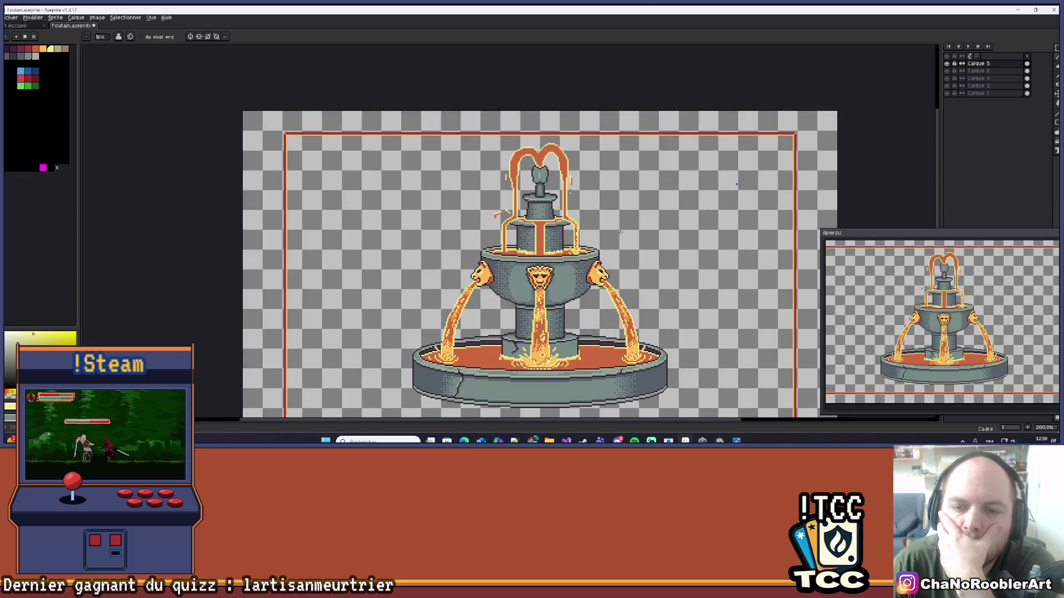
scroll(587, 230, up, 4)
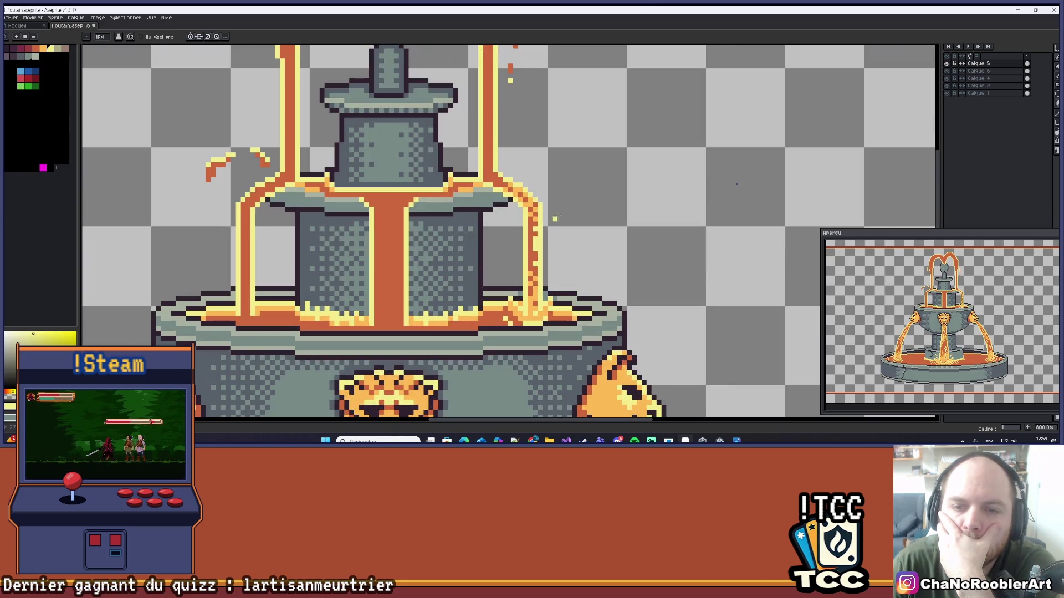
scroll(557, 217, up, 3)
scroll(507, 184, down, 6)
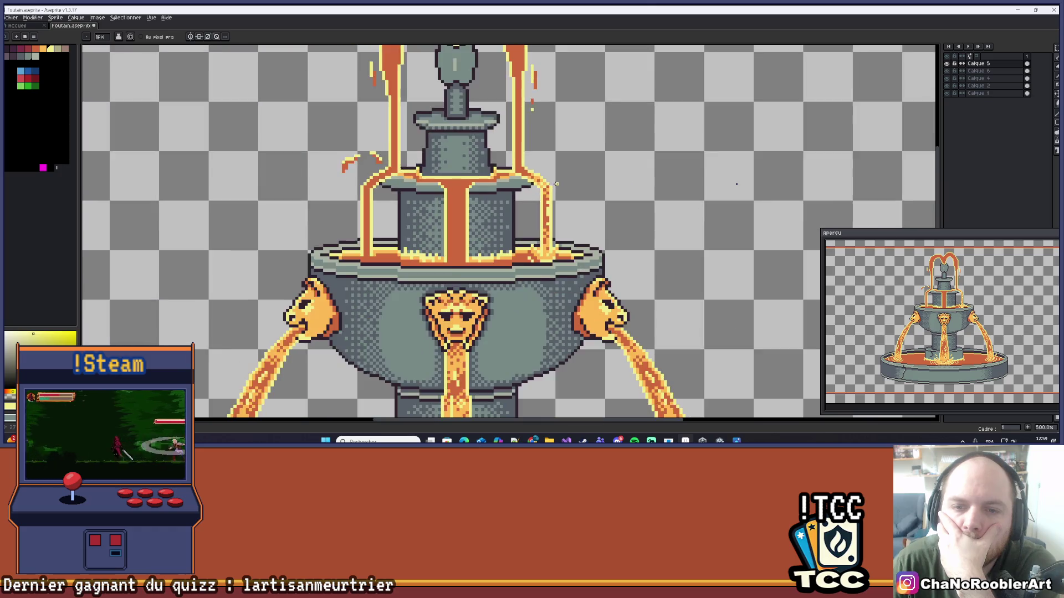
scroll(586, 204, down, 1)
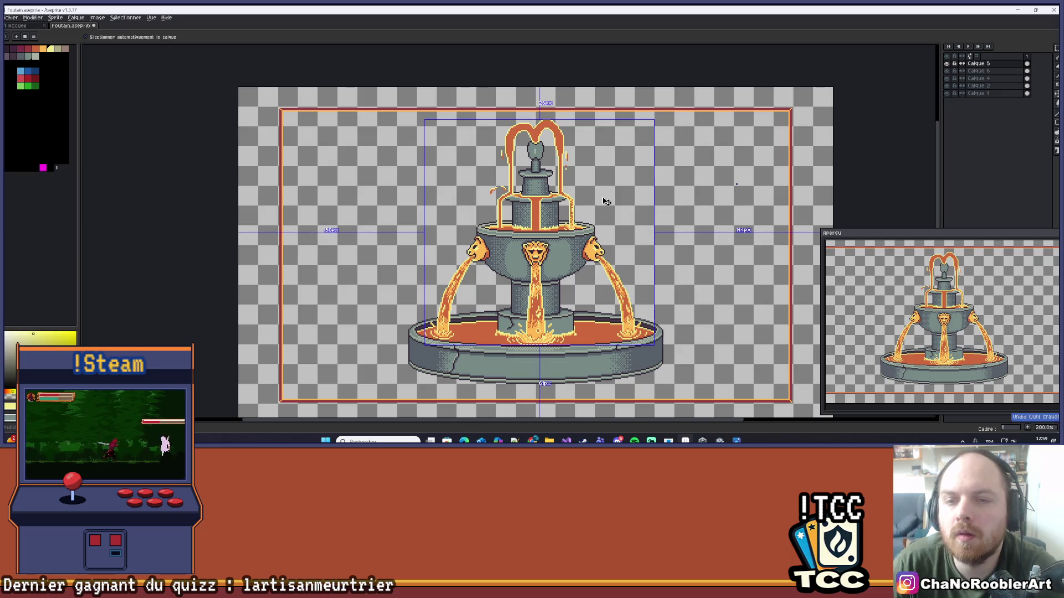
scroll(601, 195, up, 5)
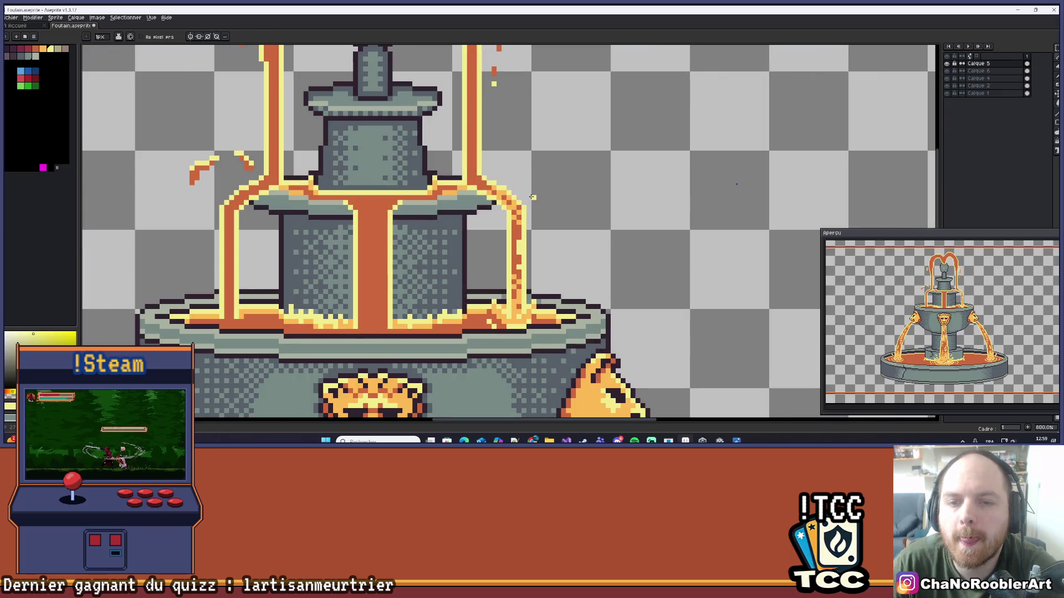
scroll(547, 195, down, 4)
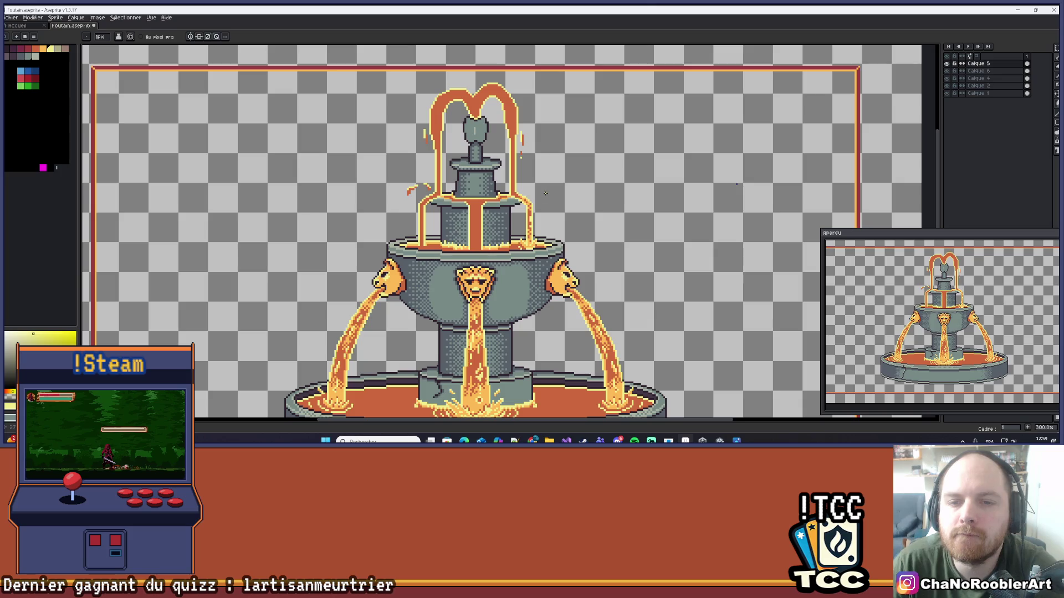
scroll(524, 189, up, 9)
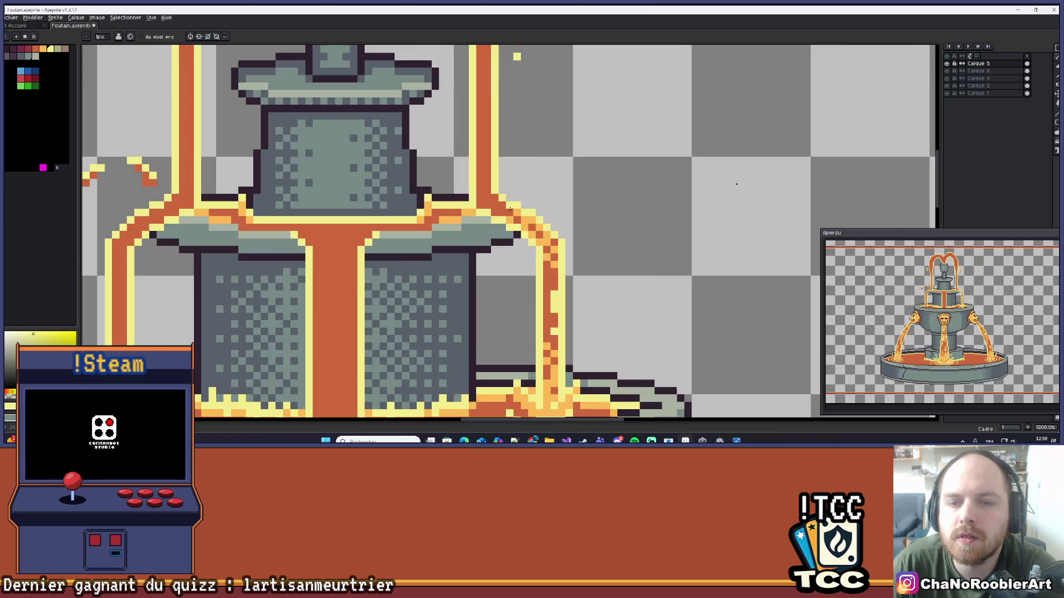
click(508, 245)
click(518, 241)
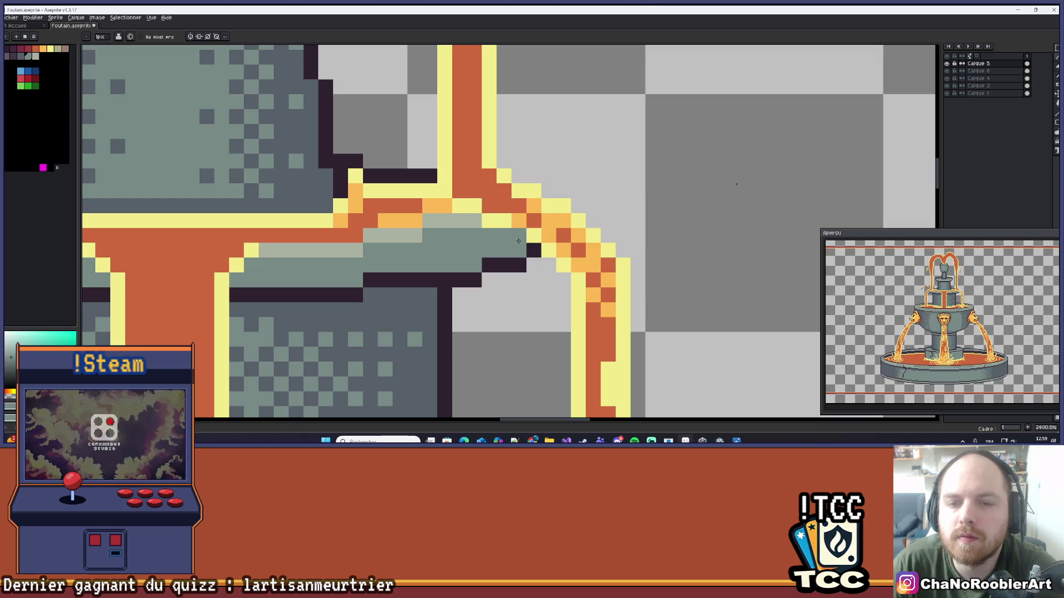
- Undo and pick the yellow lava colour back from the canvas
key(ctrl+z)
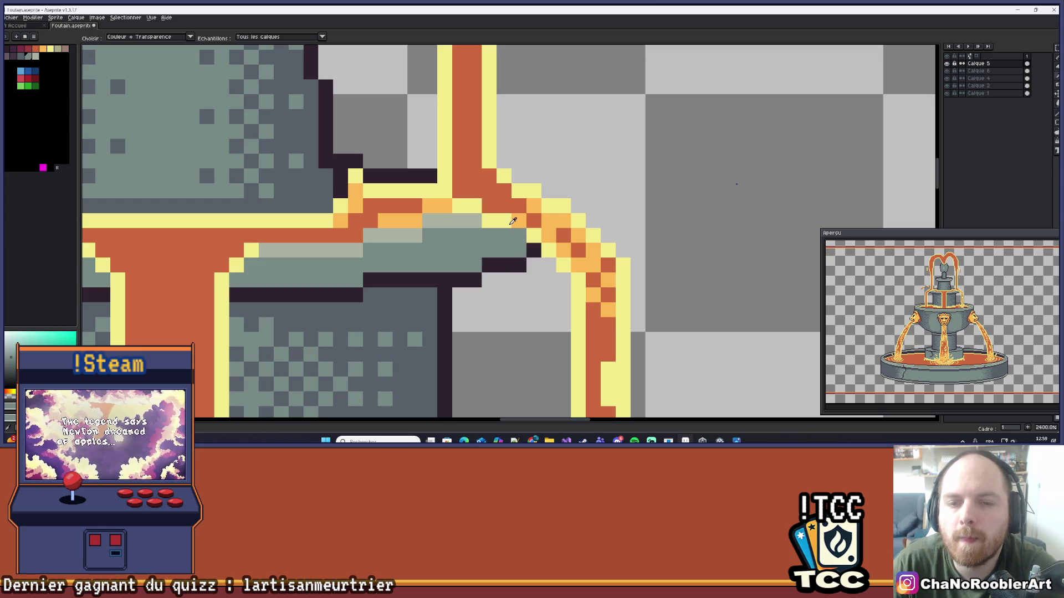
alt+click(519, 221)
scroll(528, 264, down, 6)
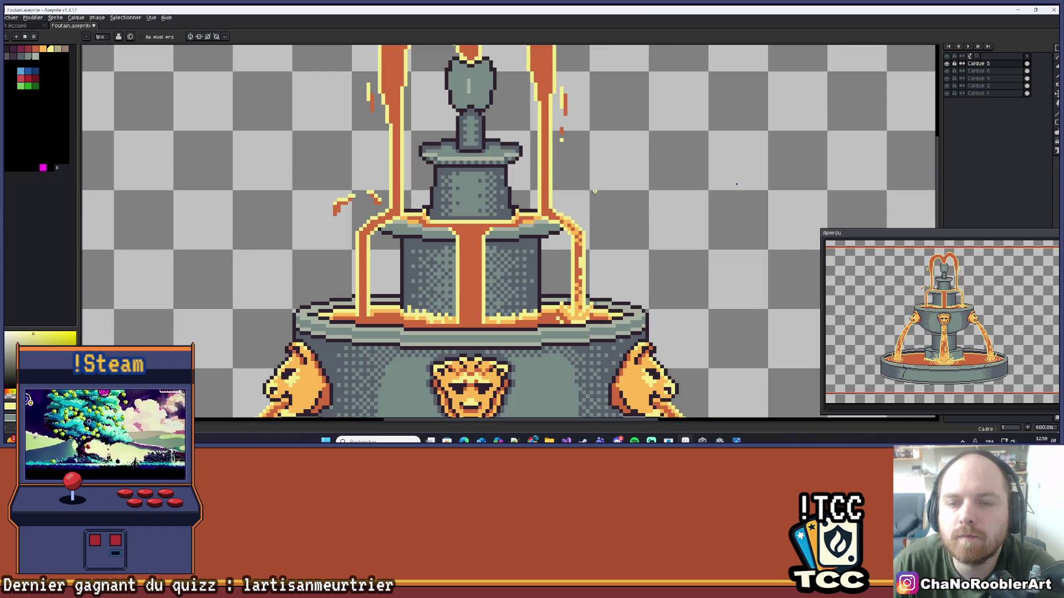
scroll(587, 197, up, 1)
scroll(579, 201, down, 2)
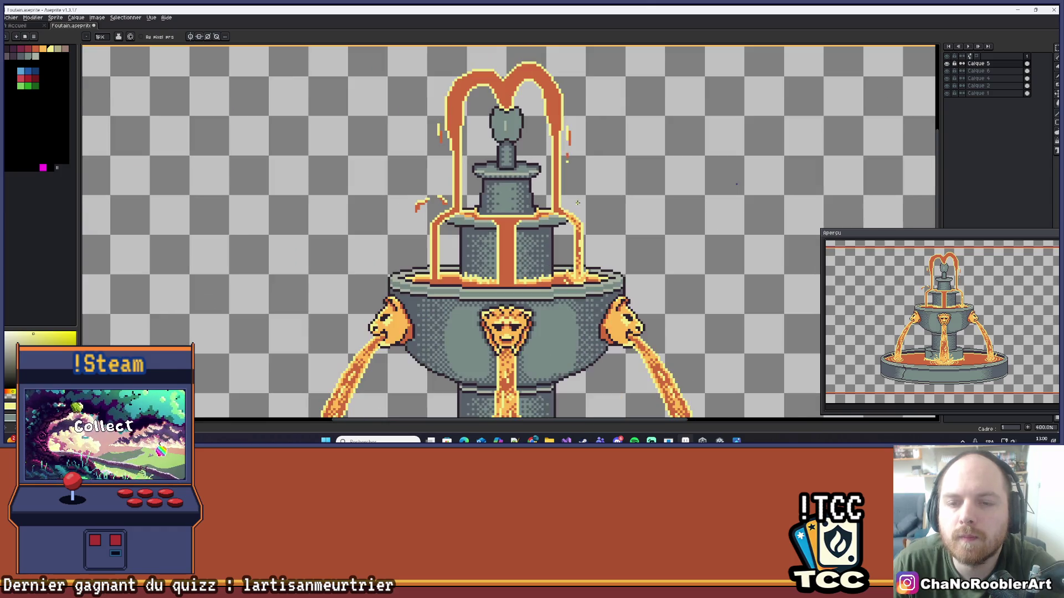
scroll(577, 203, down, 4)
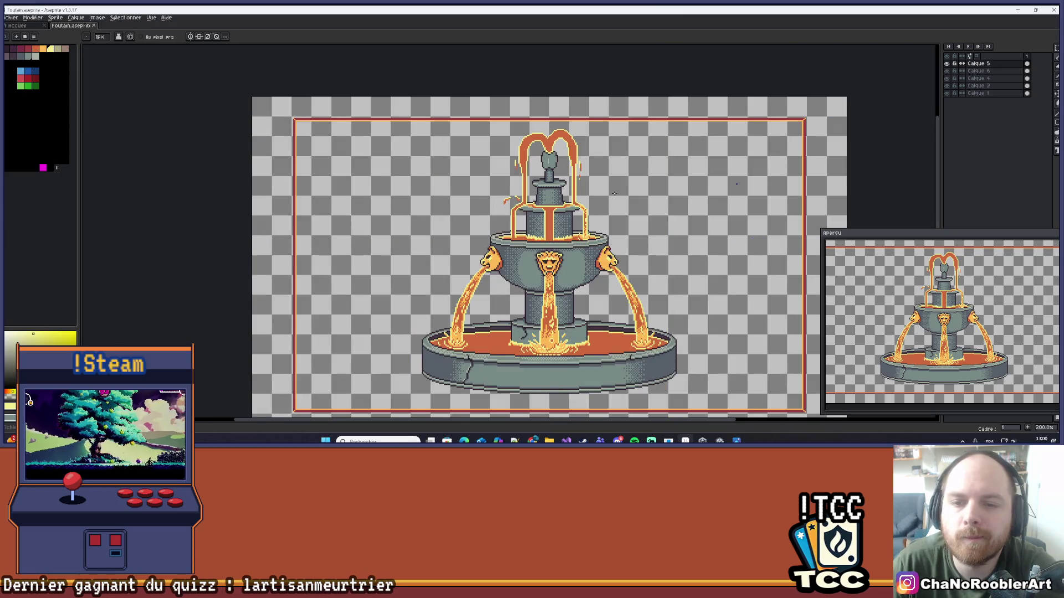
scroll(595, 196, down, 2)
scroll(595, 217, up, 2)
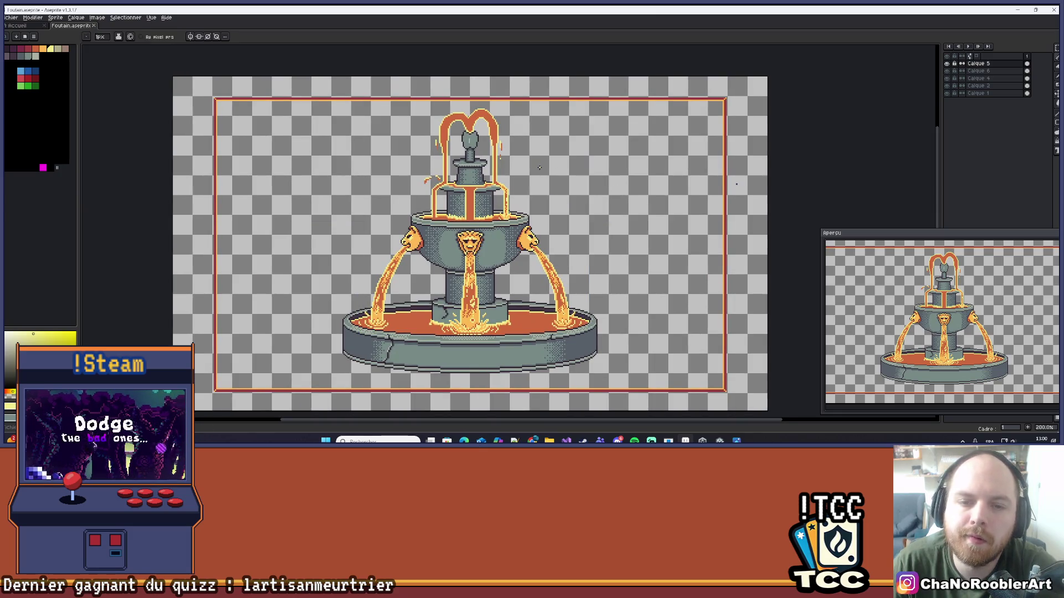
scroll(489, 233, up, 7)
- Return to the Pencil for single pixels and zoom to check the rim
key(i)
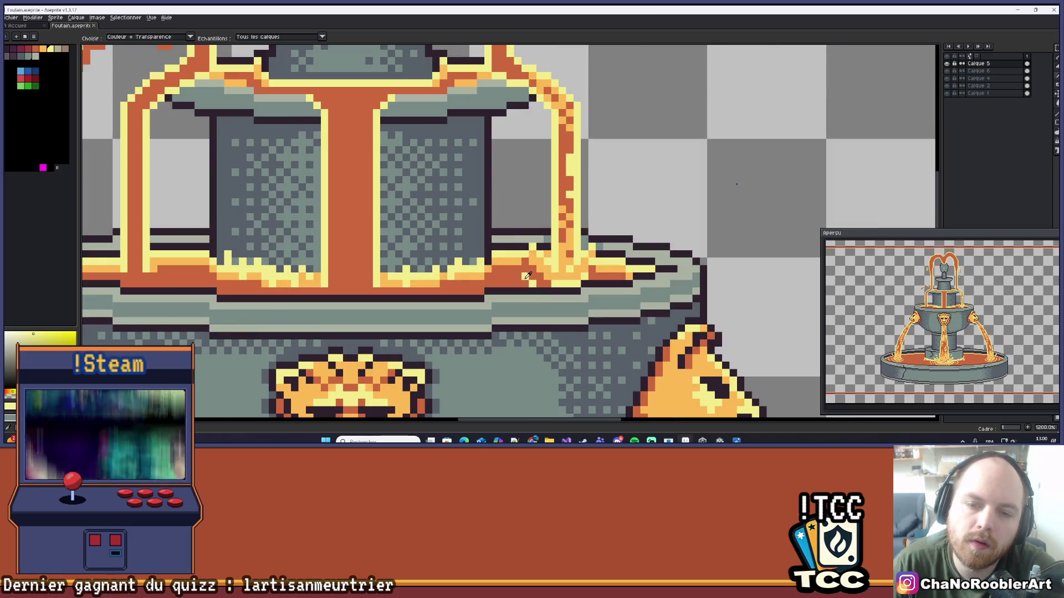
key(b)
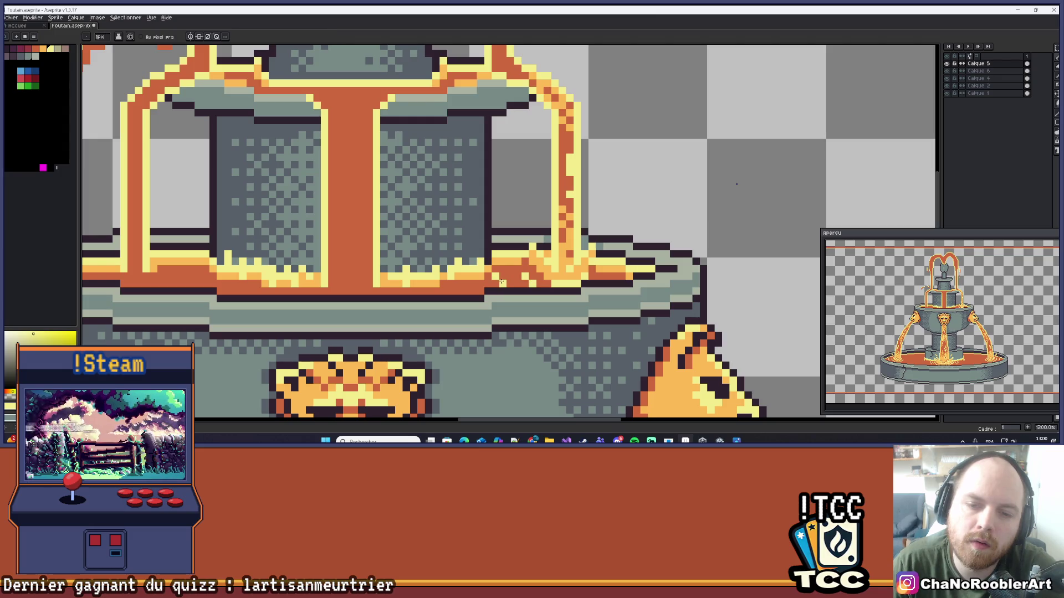
scroll(503, 284, down, 8)
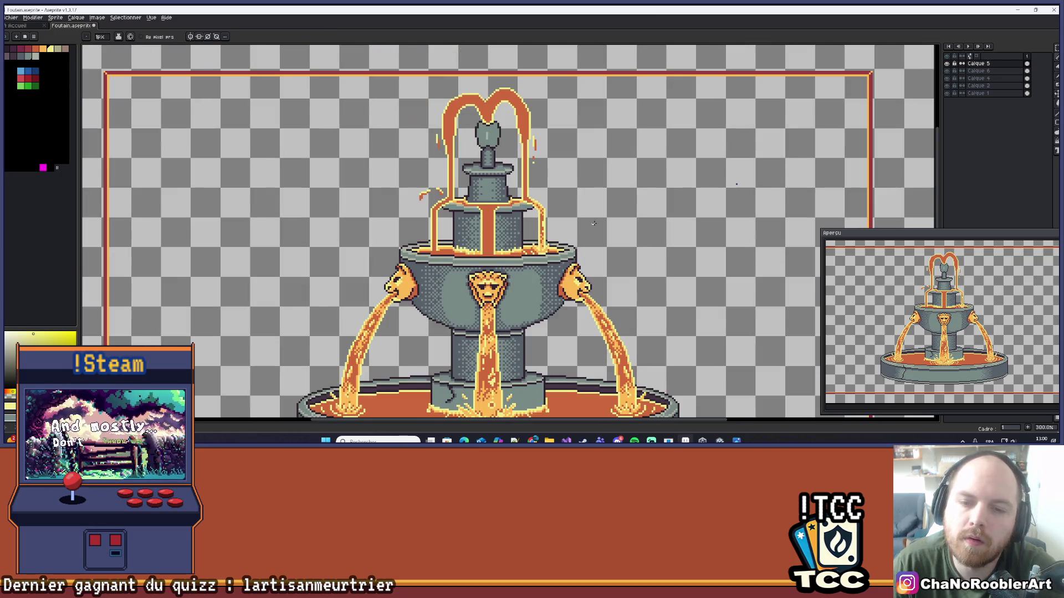
scroll(586, 230, up, 2)
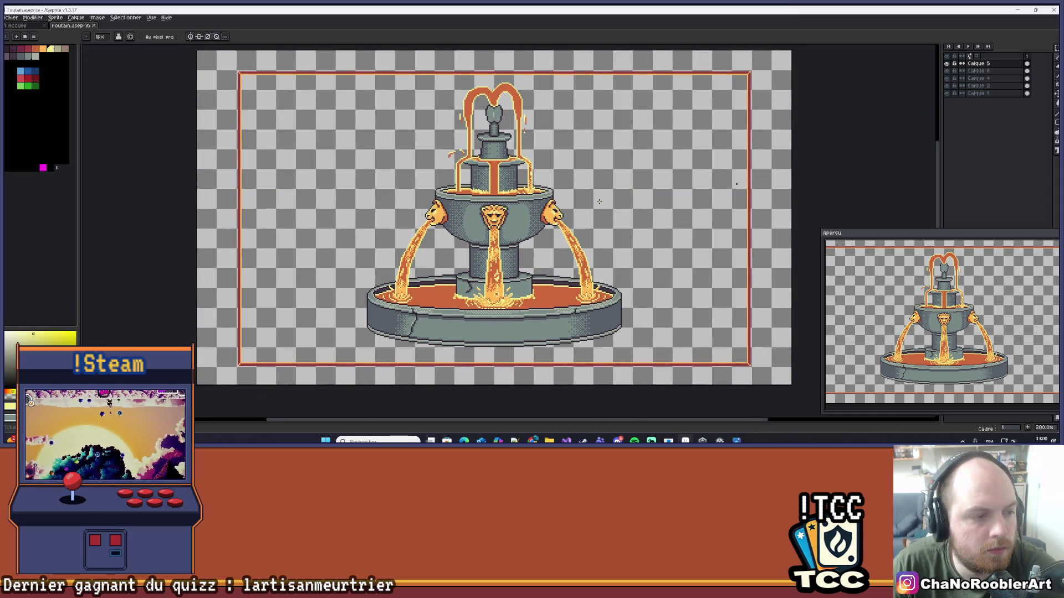
scroll(589, 184, up, 3)
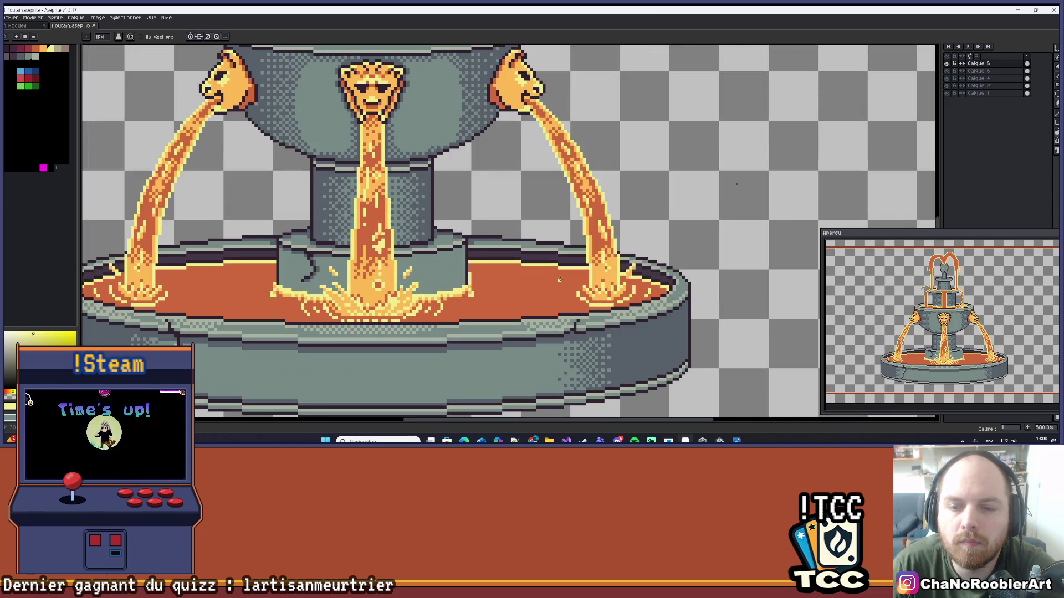
- Enable vertical mirror symmetry with its axis through the fountain's centre
scroll(557, 292, up, 2)
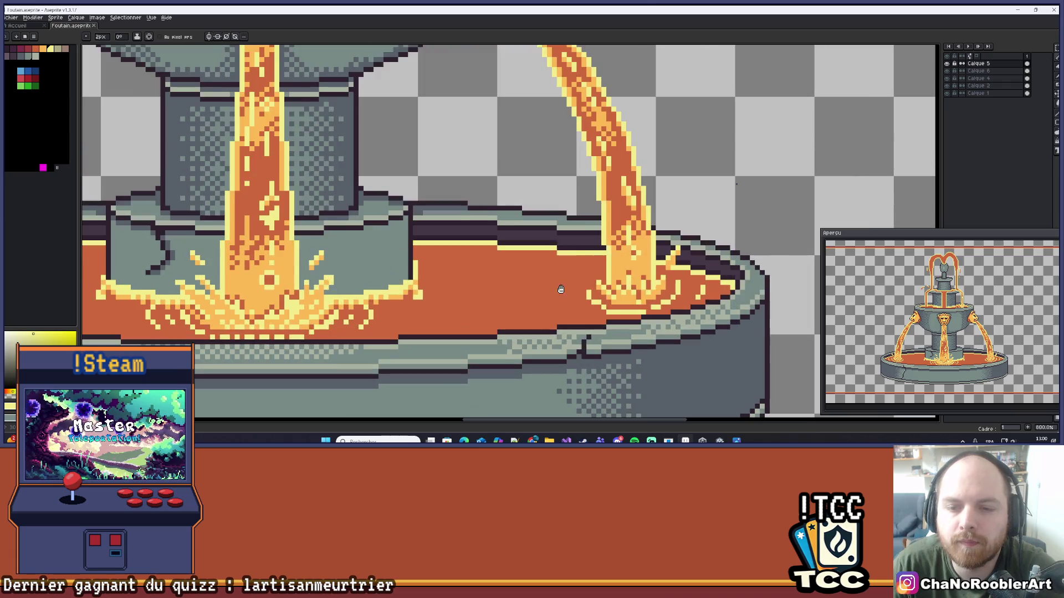
scroll(559, 270, up, 2)
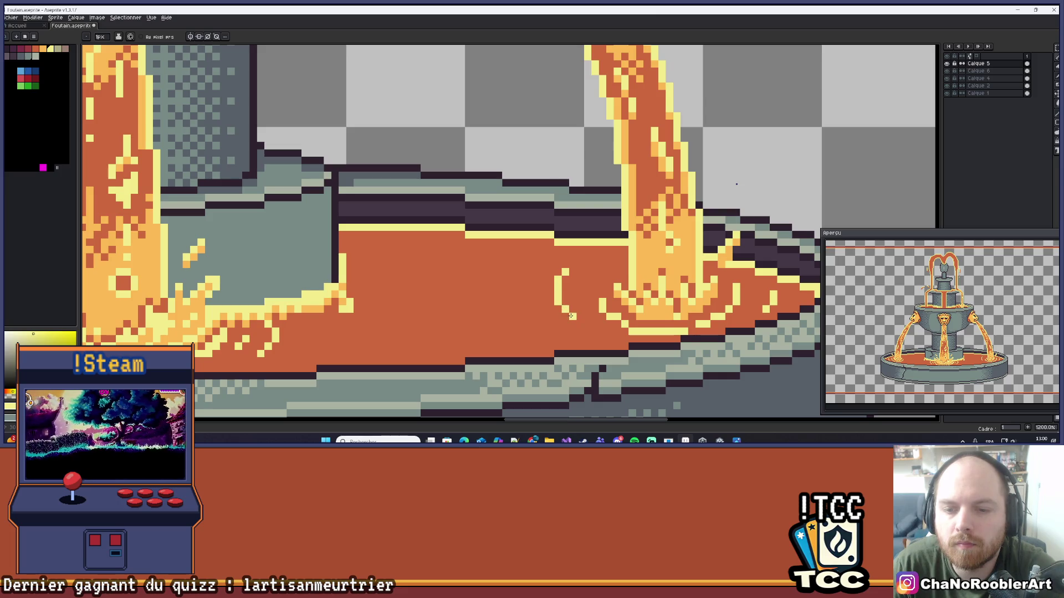
scroll(570, 316, down, 3)
scroll(587, 269, down, 2)
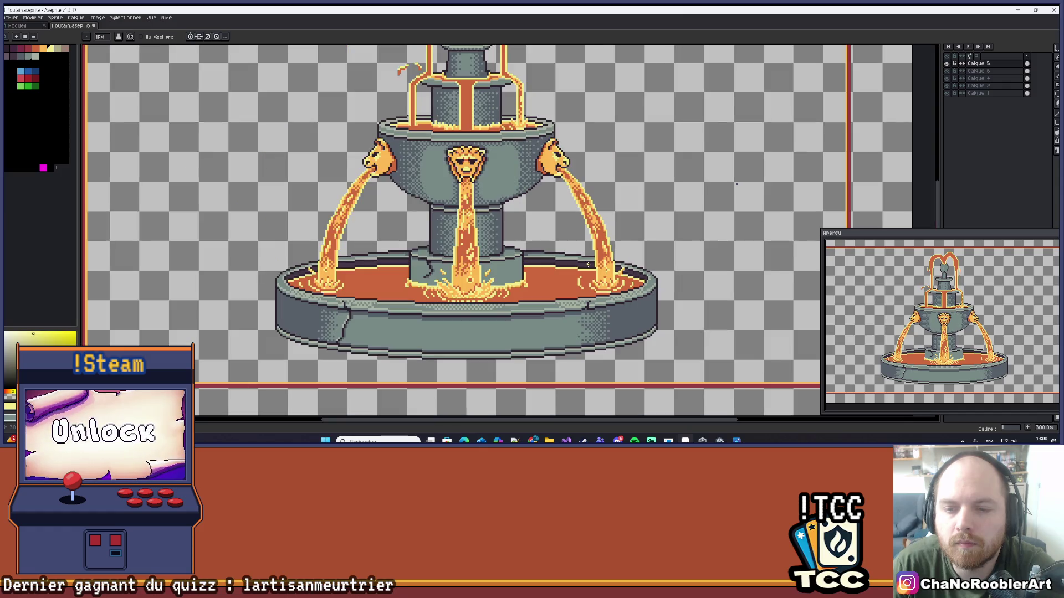
scroll(588, 268, up, 6)
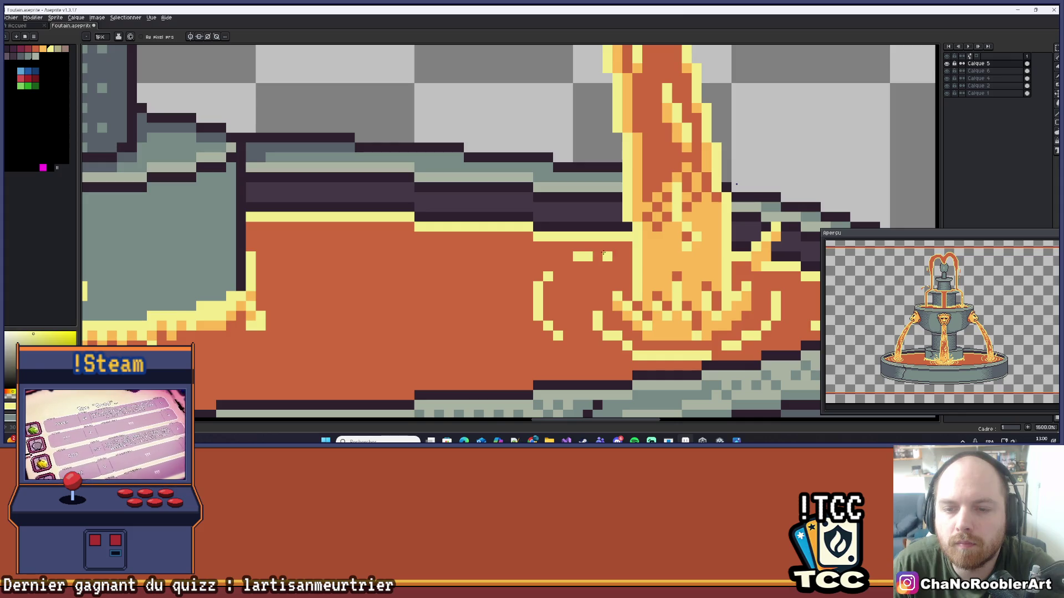
scroll(604, 254, down, 3)
scroll(611, 266, up, 3)
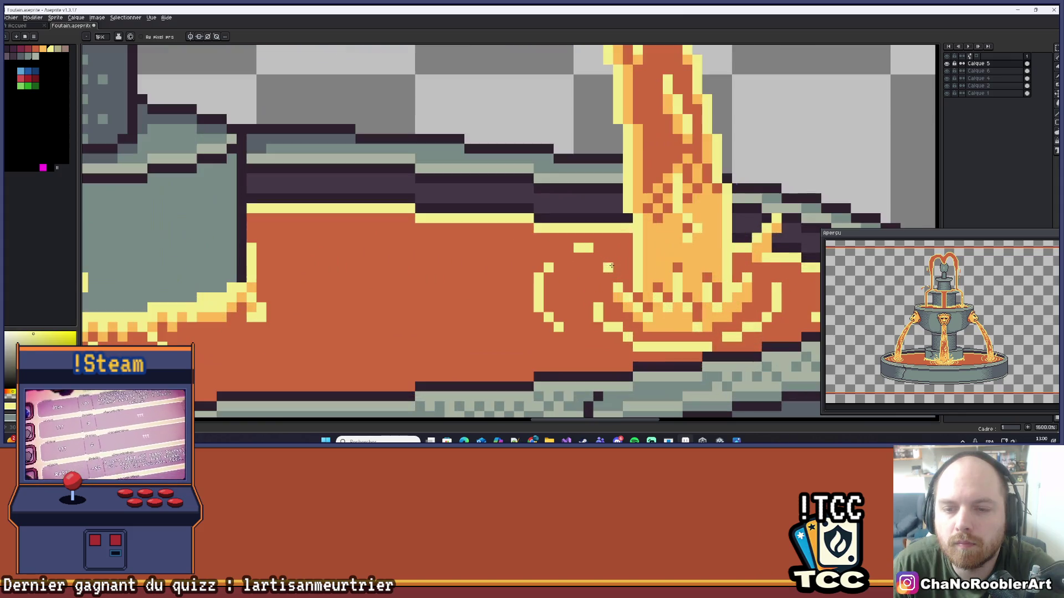
scroll(617, 251, down, 4)
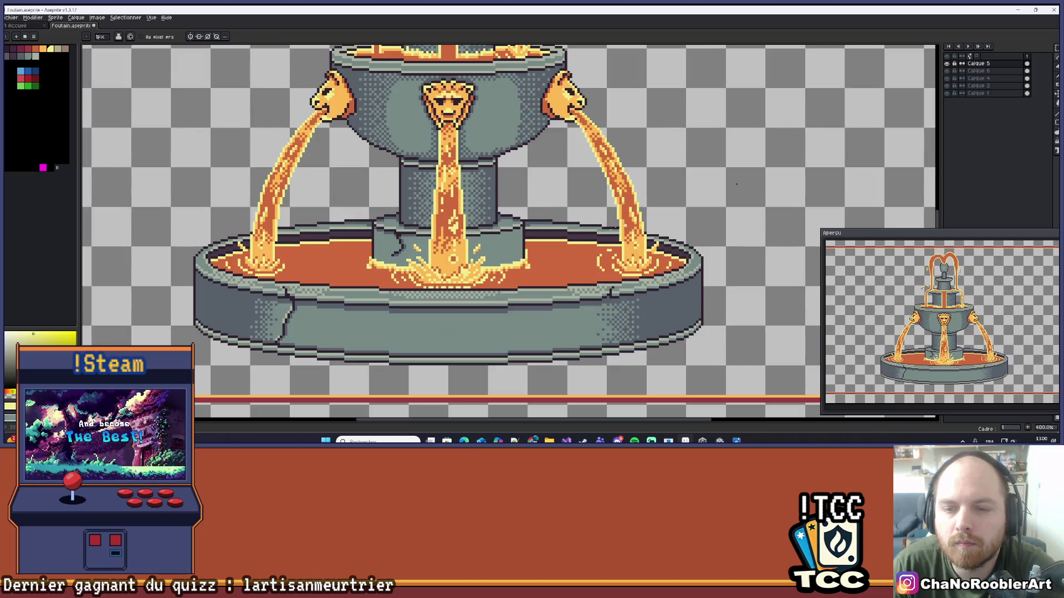
scroll(492, 250, down, 2)
scroll(491, 250, up, 1)
mouse_move(543, 277)
mouse_down()
mouse_move(491, 249)
mouse_move(530, 252)
mouse_up()
scroll(492, 249, down, 1)
click(190, 36)
scroll(611, 348, up, 6)
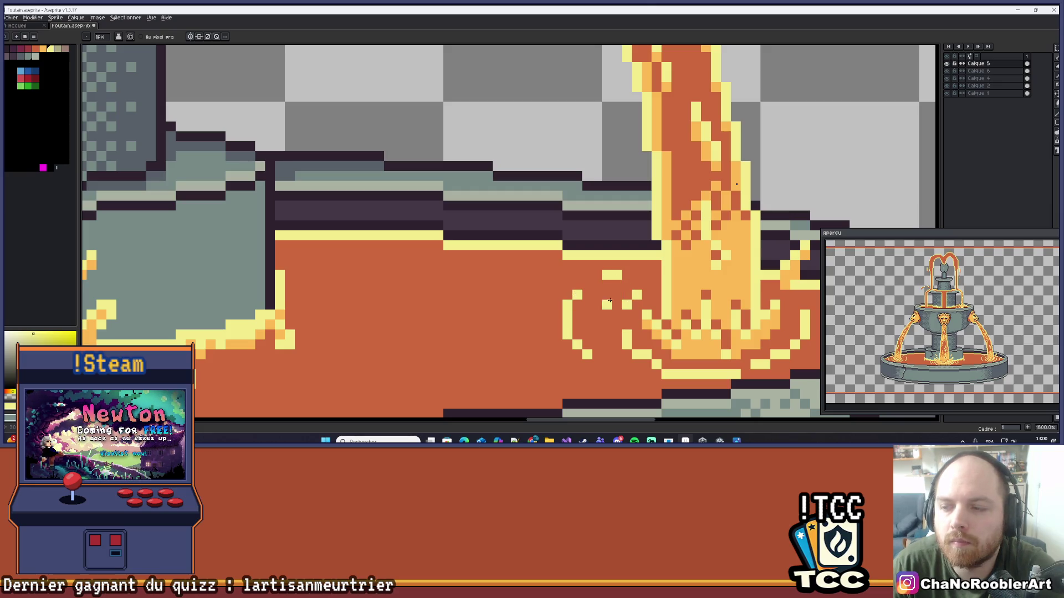
scroll(518, 304, down, 4)
scroll(472, 302, down, 1)
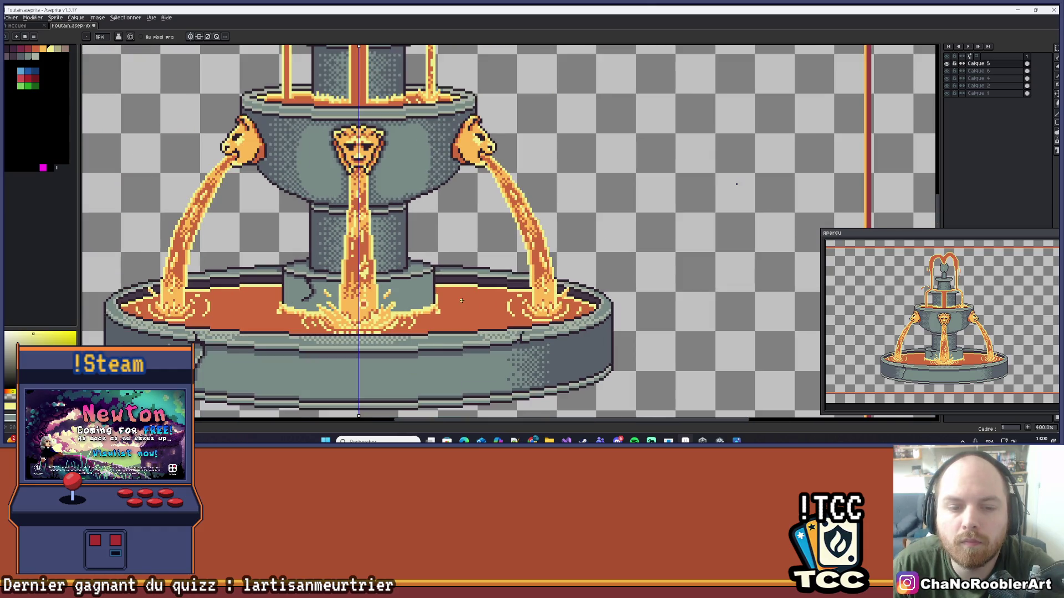
- Turn the middle ledge's dark edge into a mirrored light-yellow band
scroll(506, 288, down, 2)
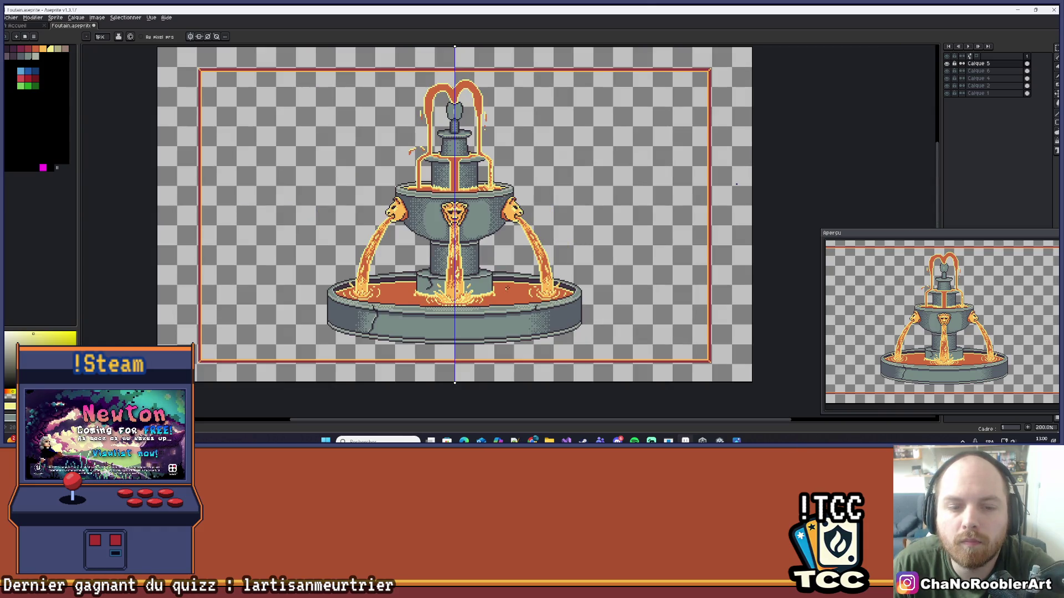
scroll(521, 266, up, 1)
scroll(512, 284, down, 1)
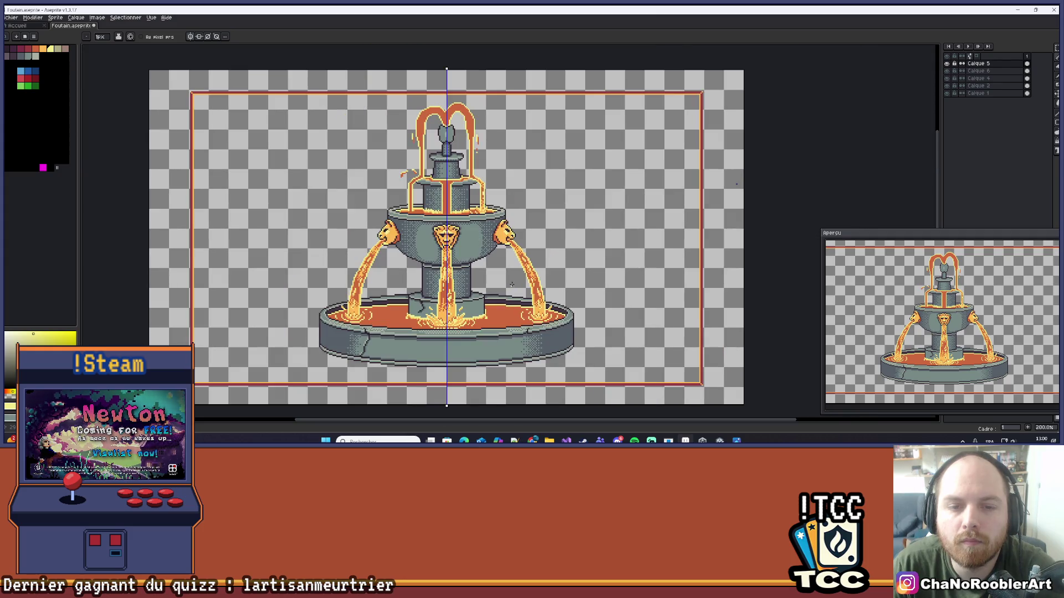
drag(537, 211, 531, 236)
scroll(443, 219, up, 2)
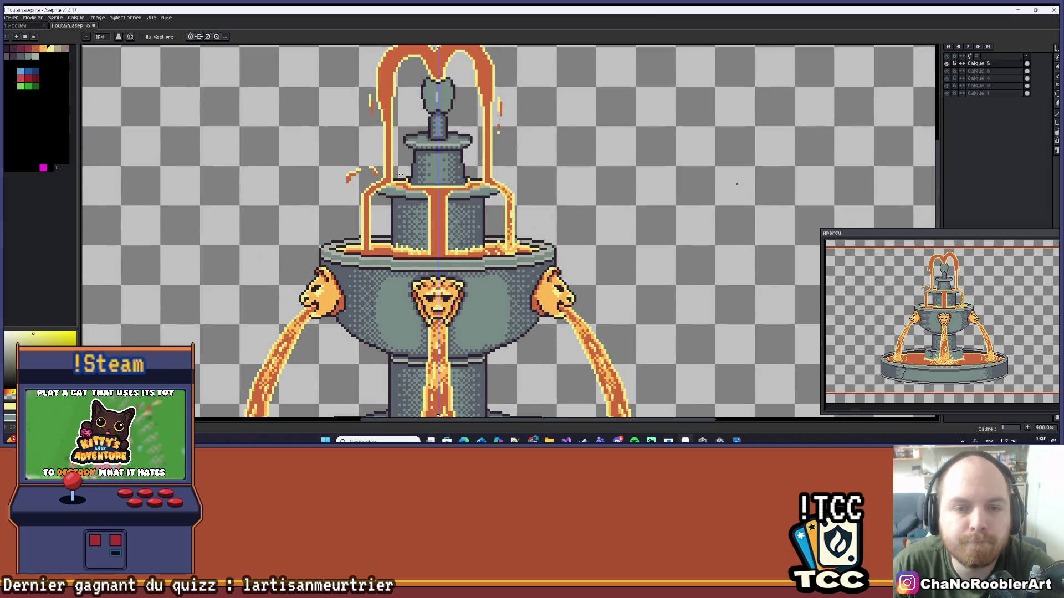
scroll(423, 197, up, 5)
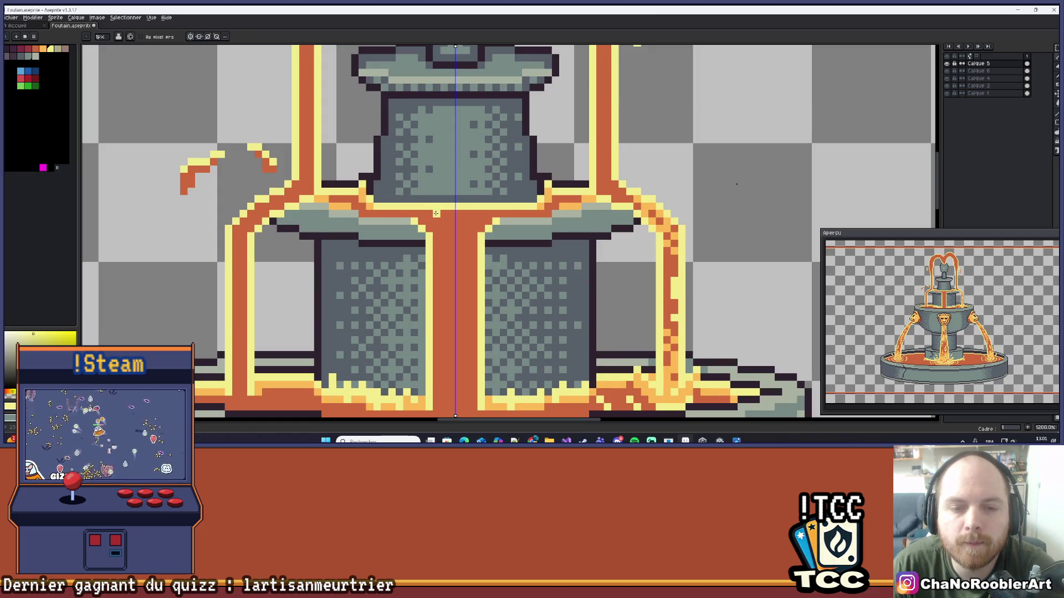
scroll(436, 213, down, 5)
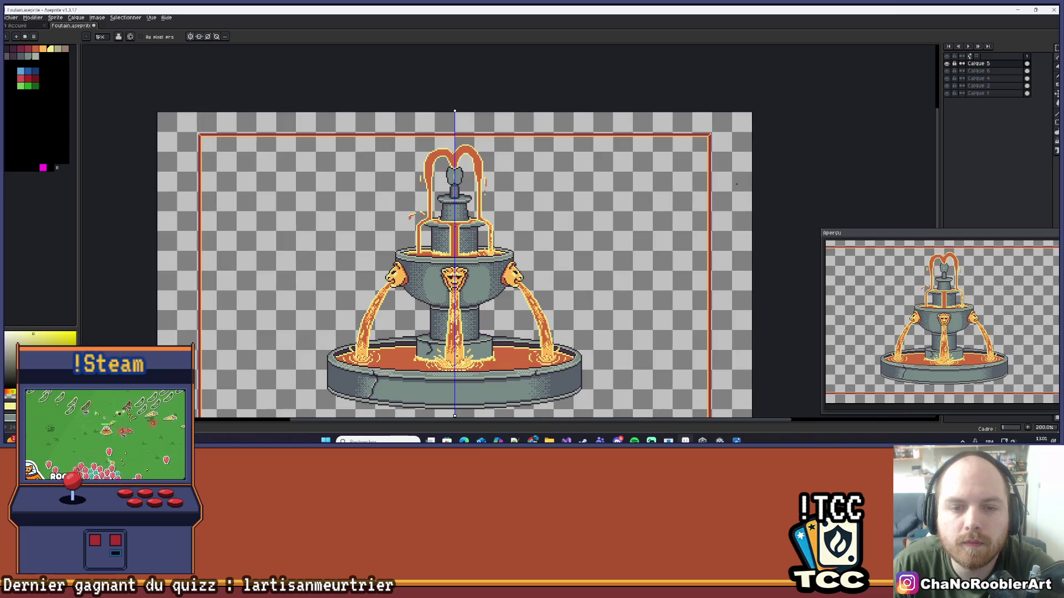
scroll(403, 243, up, 10)
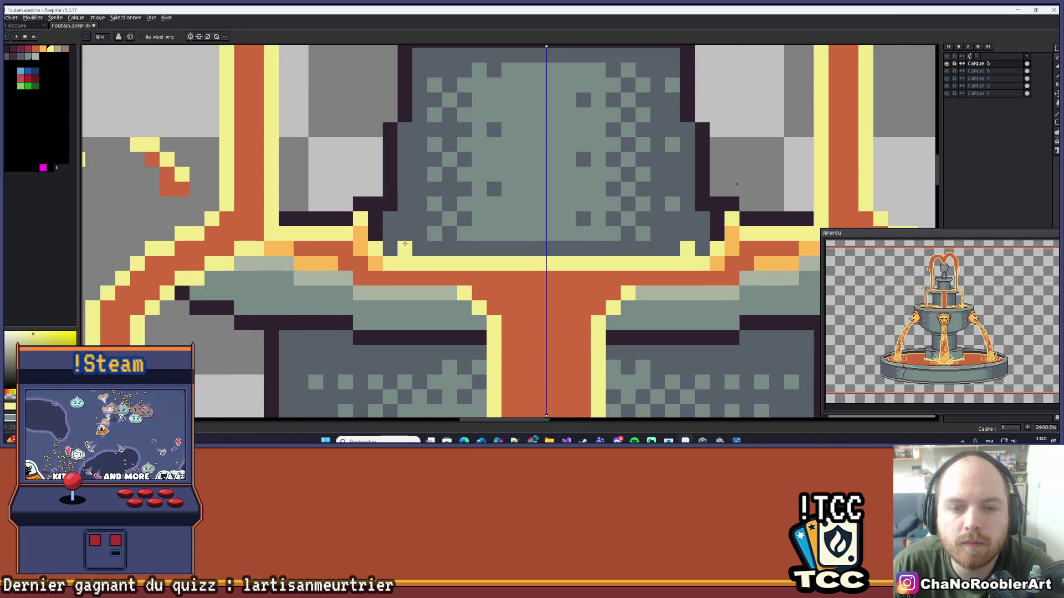
click(412, 238)
mouse_move(391, 248)
mouse_down()
mouse_move(510, 248)
mouse_move(457, 238)
mouse_move(464, 218)
mouse_move(525, 234)
mouse_up()
click(393, 238)
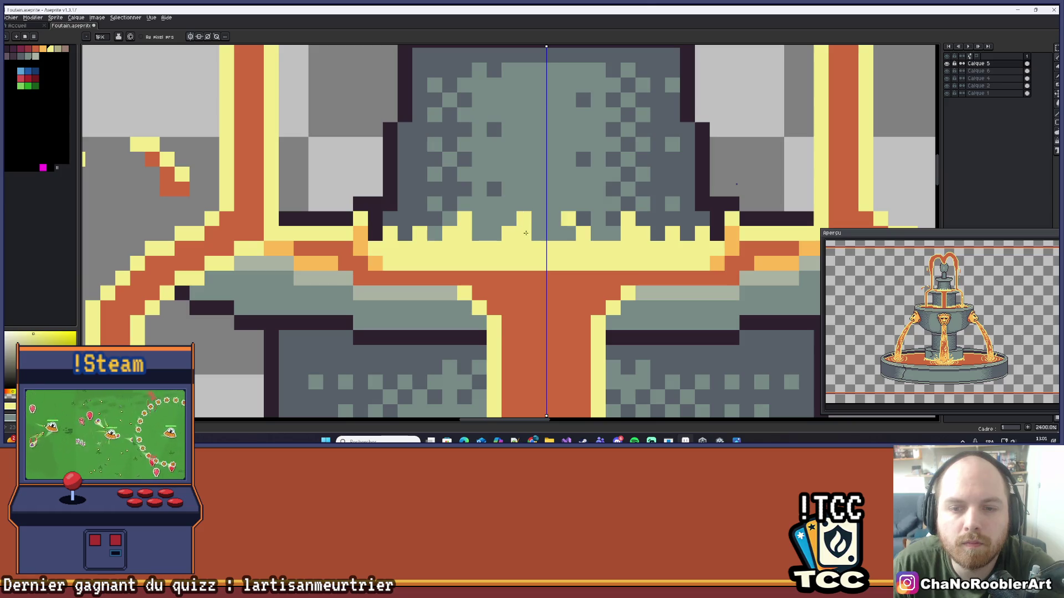
- Paint a mirrored orange row along the ledge rim below it
scroll(543, 239, down, 3)
scroll(471, 244, up, 2)
alt+click(413, 256)
drag(410, 255, 521, 255)
- Inspect the glowing ledge edge and undo the last pencil stroke
scroll(421, 244, down, 2)
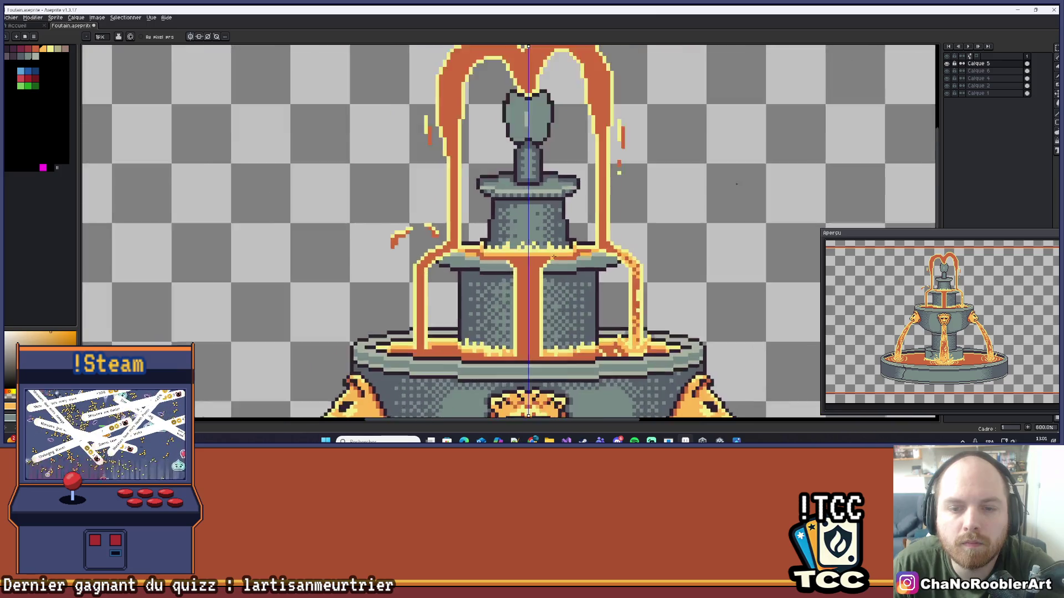
scroll(415, 246, up, 3)
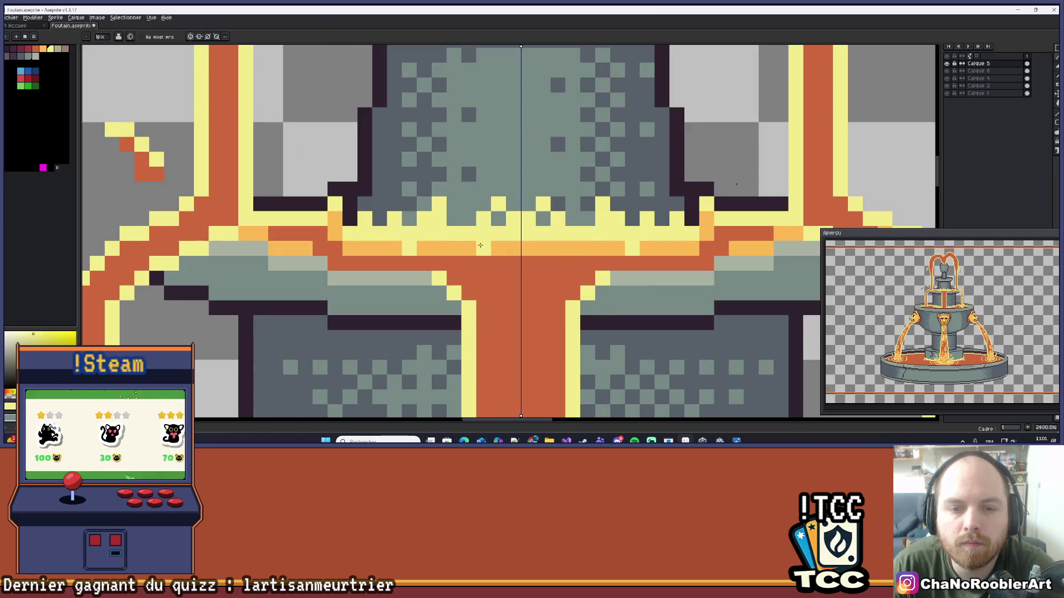
scroll(463, 250, down, 3)
scroll(517, 241, up, 2)
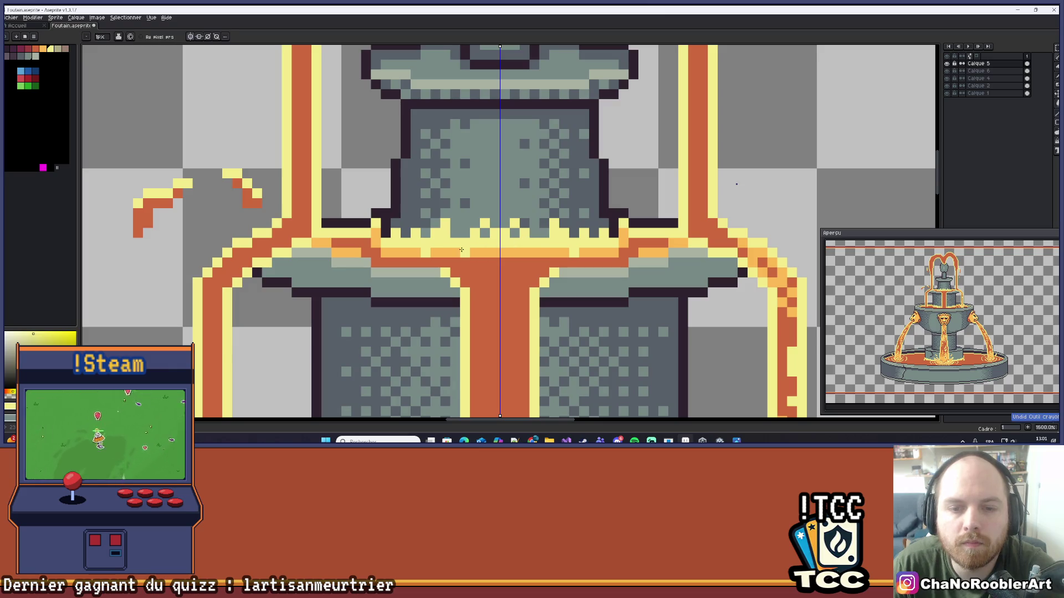
scroll(461, 250, down, 5)
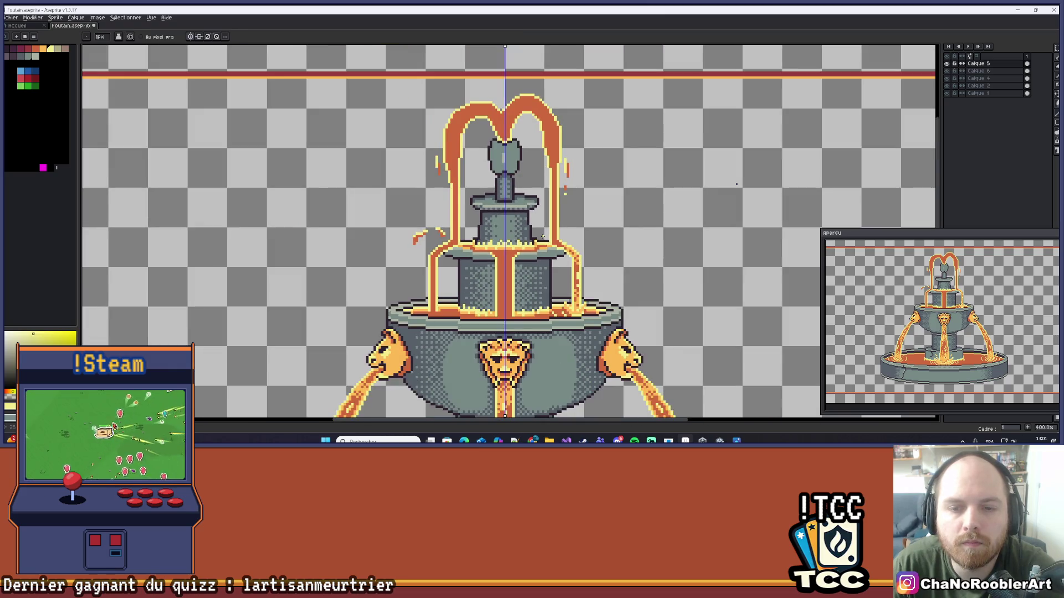
scroll(542, 236, down, 1)
scroll(541, 238, up, 5)
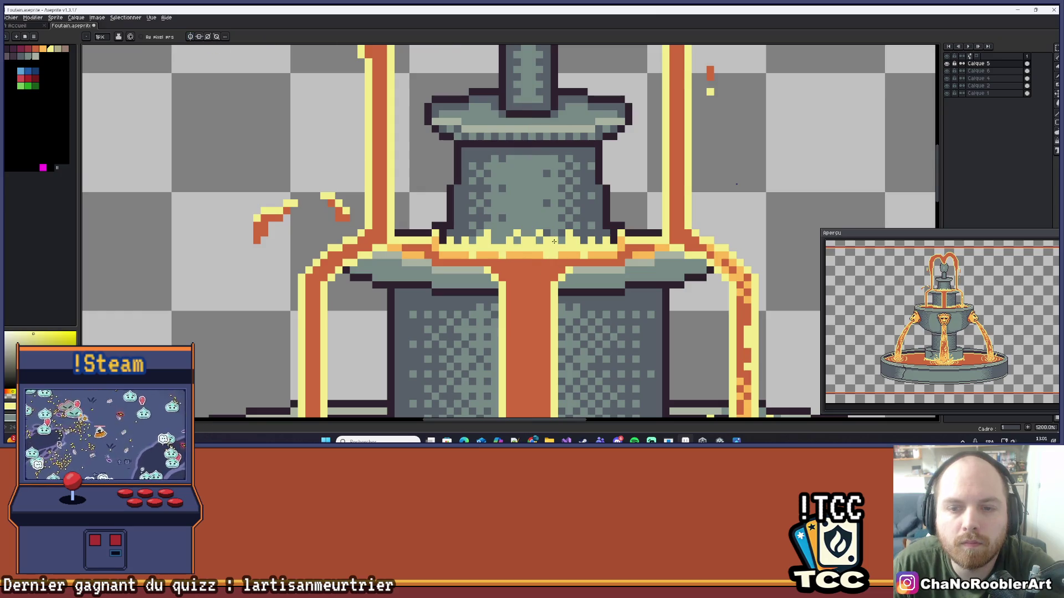
scroll(556, 241, down, 5)
scroll(569, 246, up, 6)
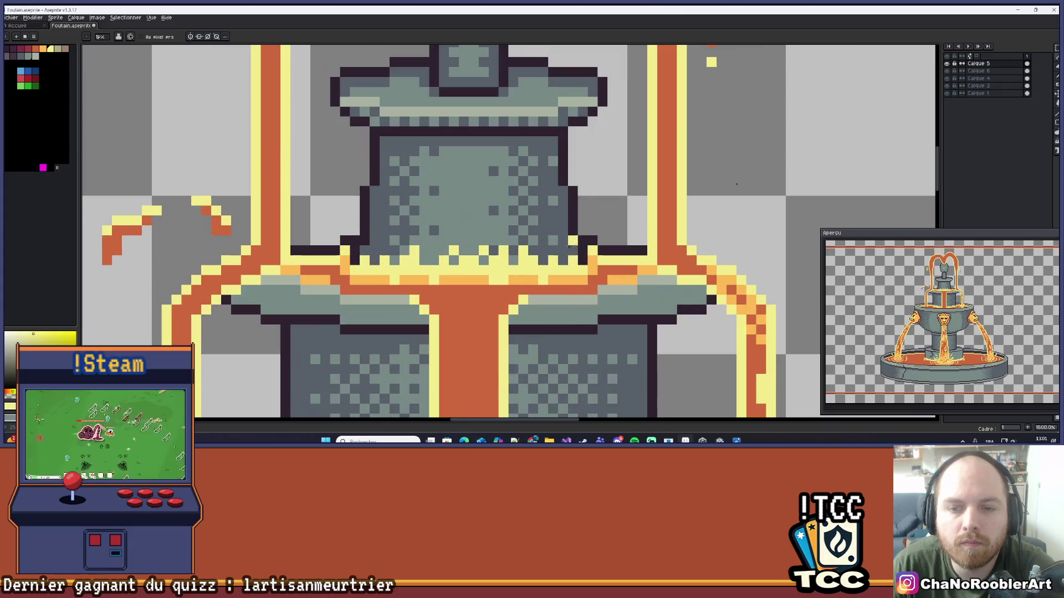
key(i)
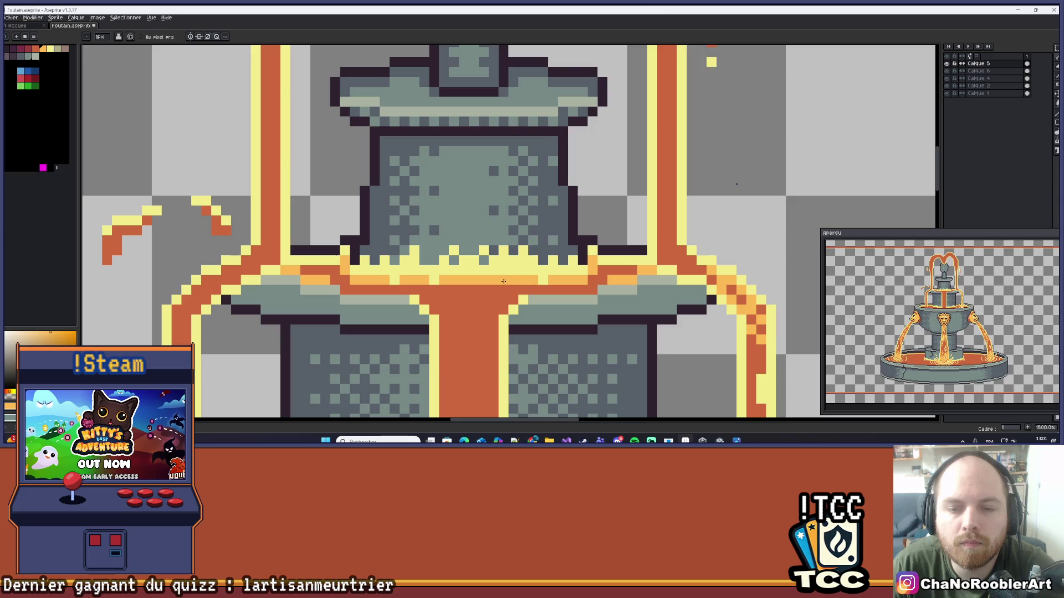
key(ctrl+z)
scroll(553, 266, down, 6)
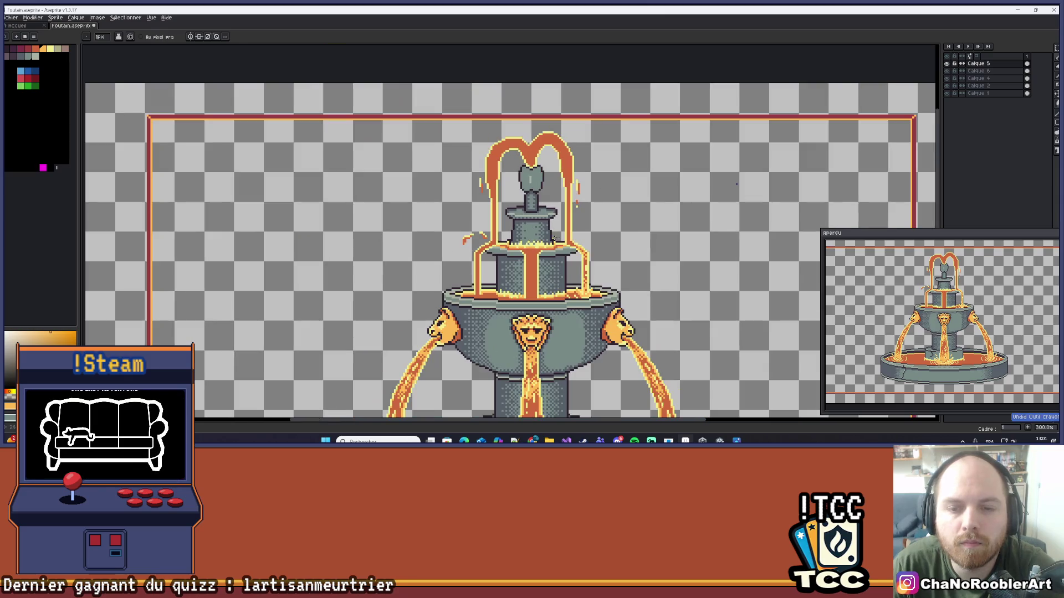
- With vertical mirror on, paint a lighter stroke down the central stream, then undo it
drag(580, 240, 561, 241)
scroll(465, 226, up, 6)
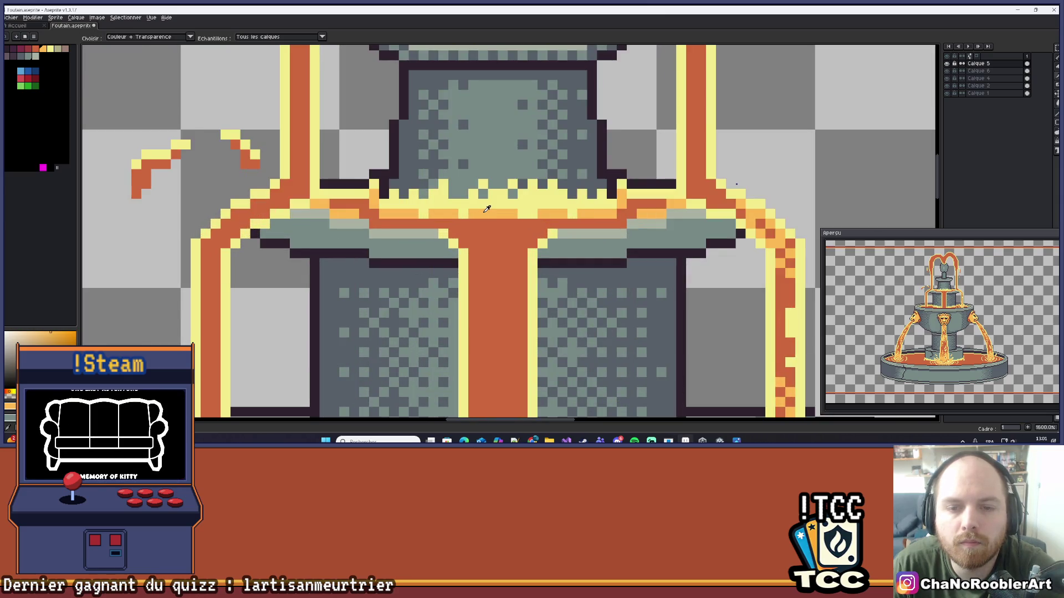
scroll(482, 232, up, 2)
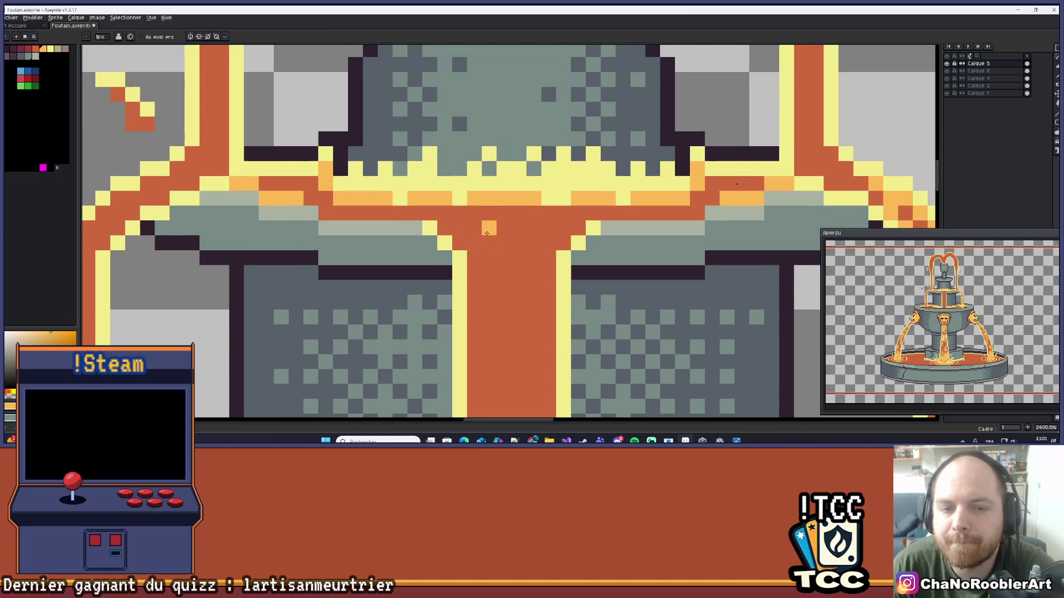
scroll(503, 260, down, 2)
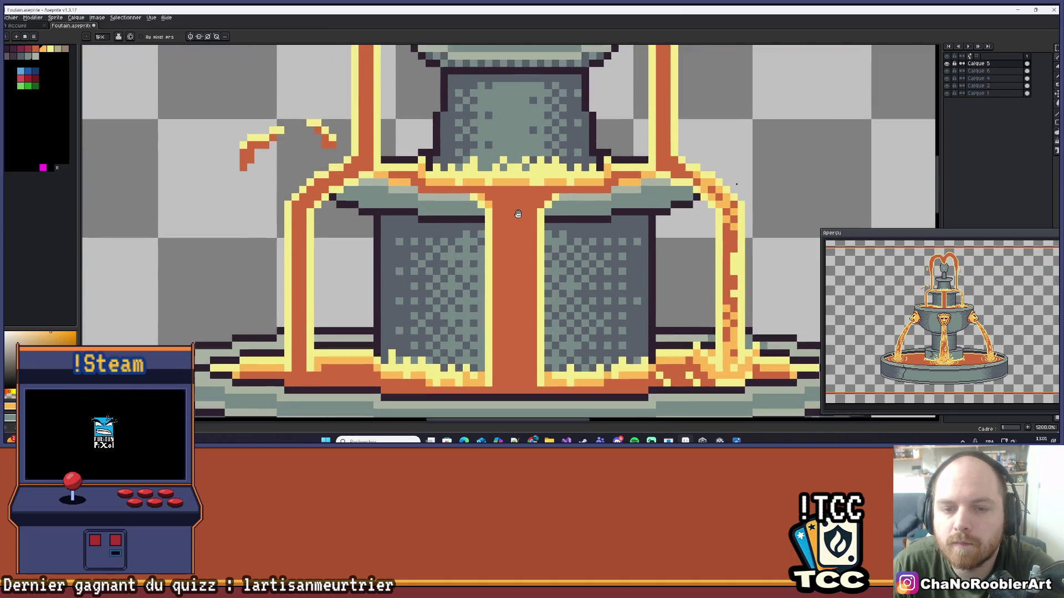
key(shift+s)
scroll(510, 208, up, 2)
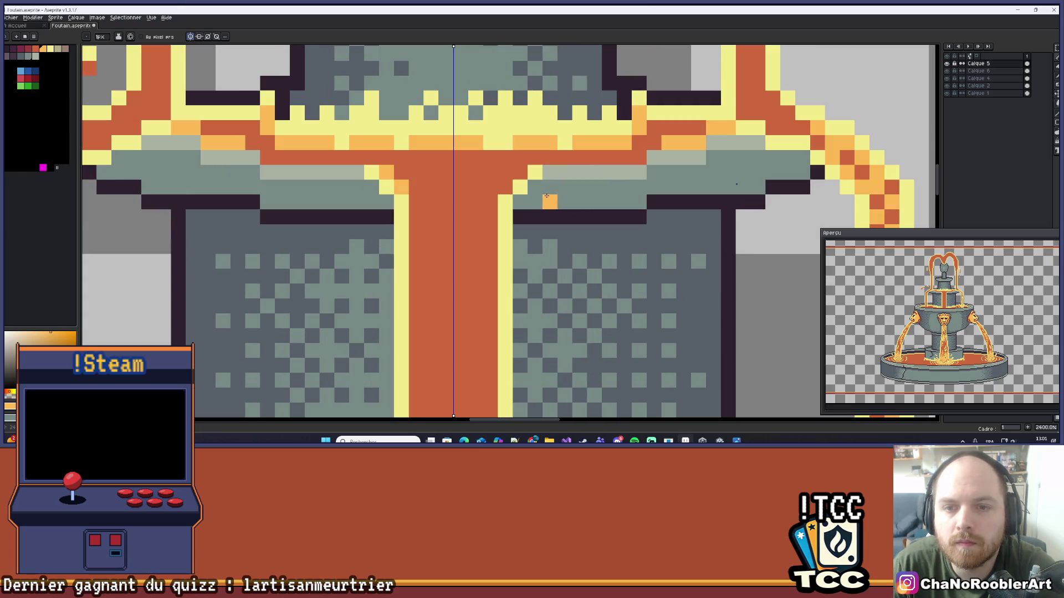
drag(495, 204, 490, 314)
scroll(481, 229, down, 3)
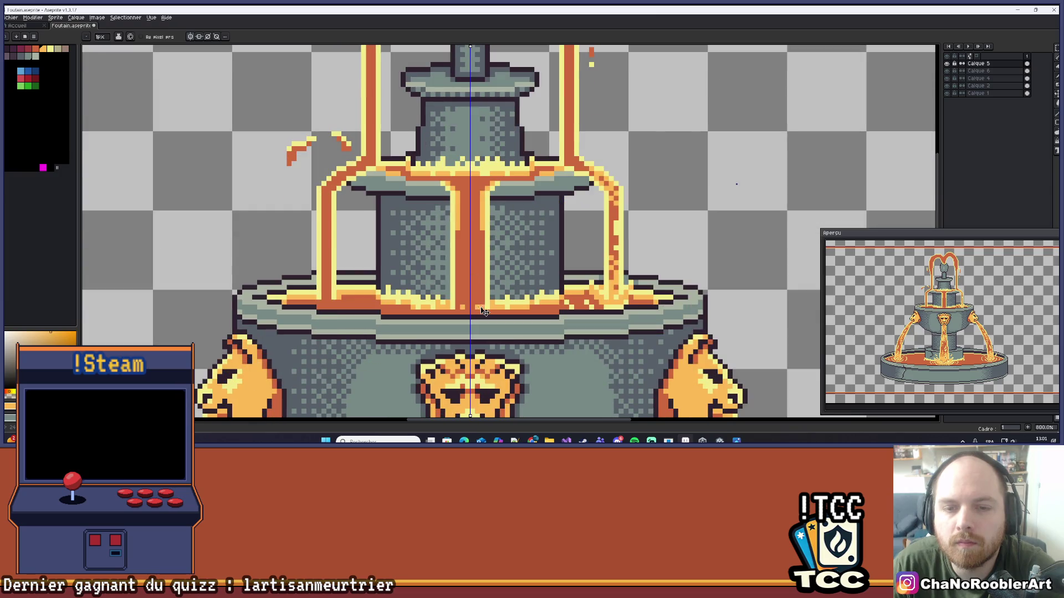
key(ctrl+z)
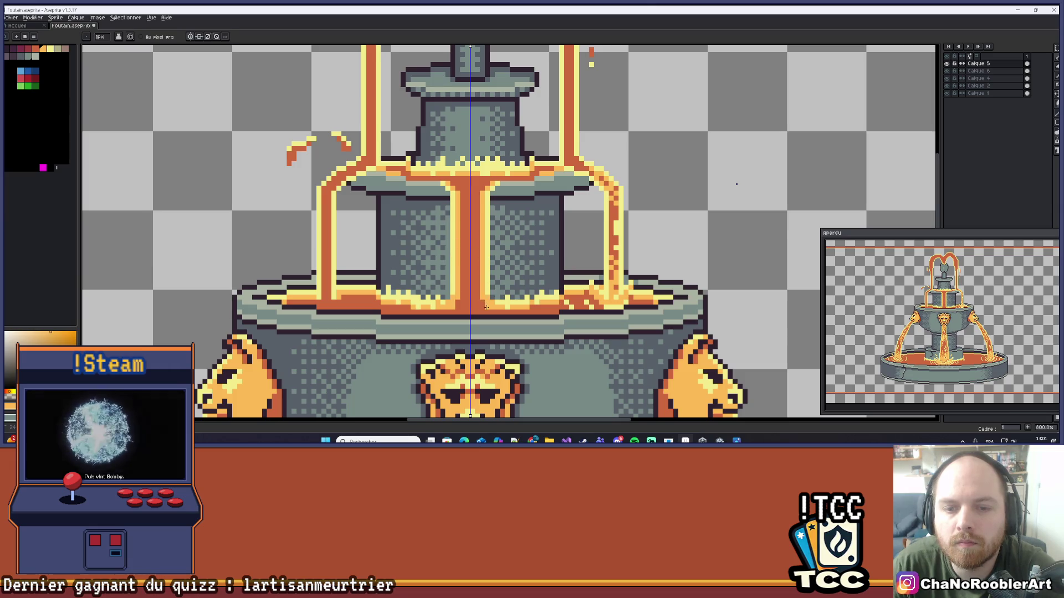
key(ctrl+z)
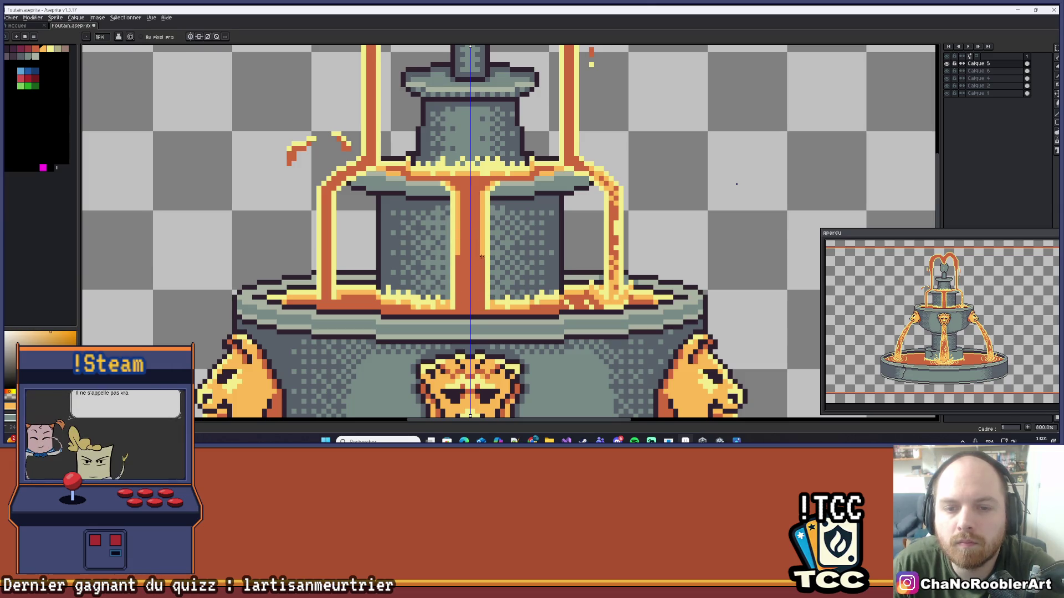
- Turn off mirror drawing and undo the last few stray pencil pixels
scroll(485, 295, down, 1)
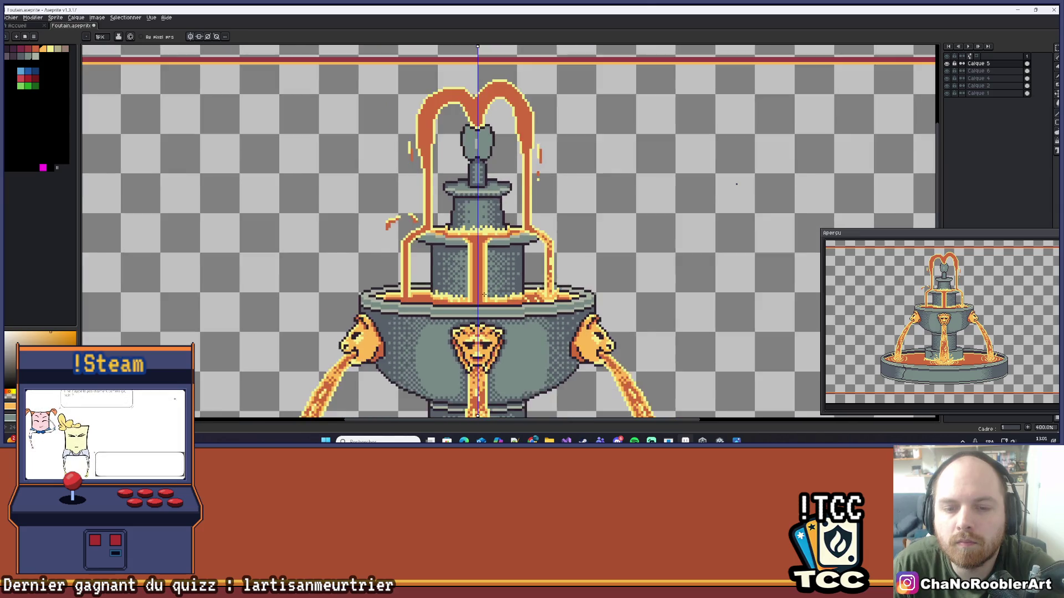
scroll(485, 295, down, 2)
scroll(485, 311, up, 6)
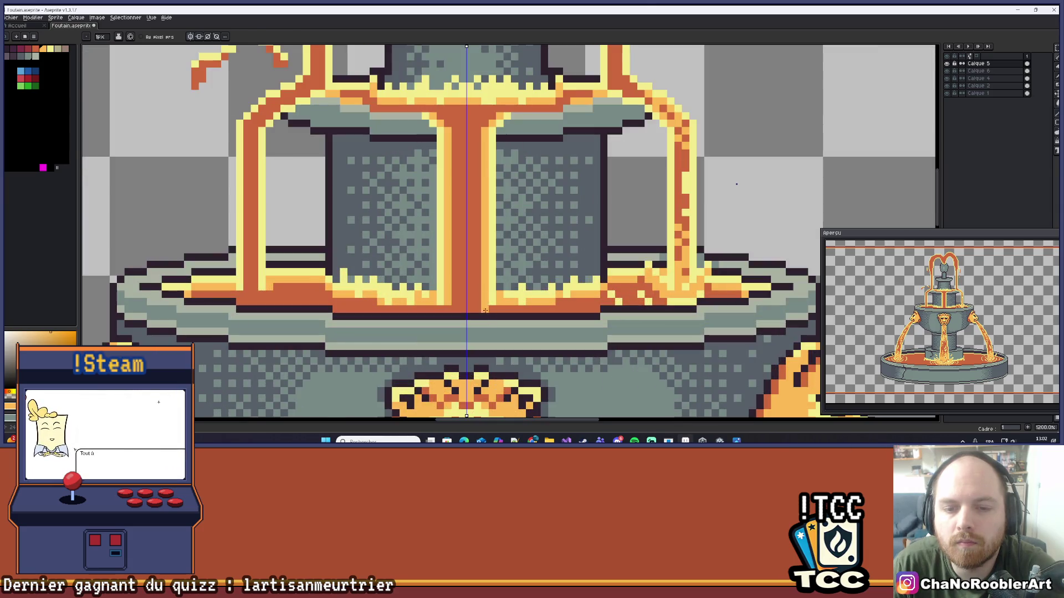
scroll(460, 294, up, 4)
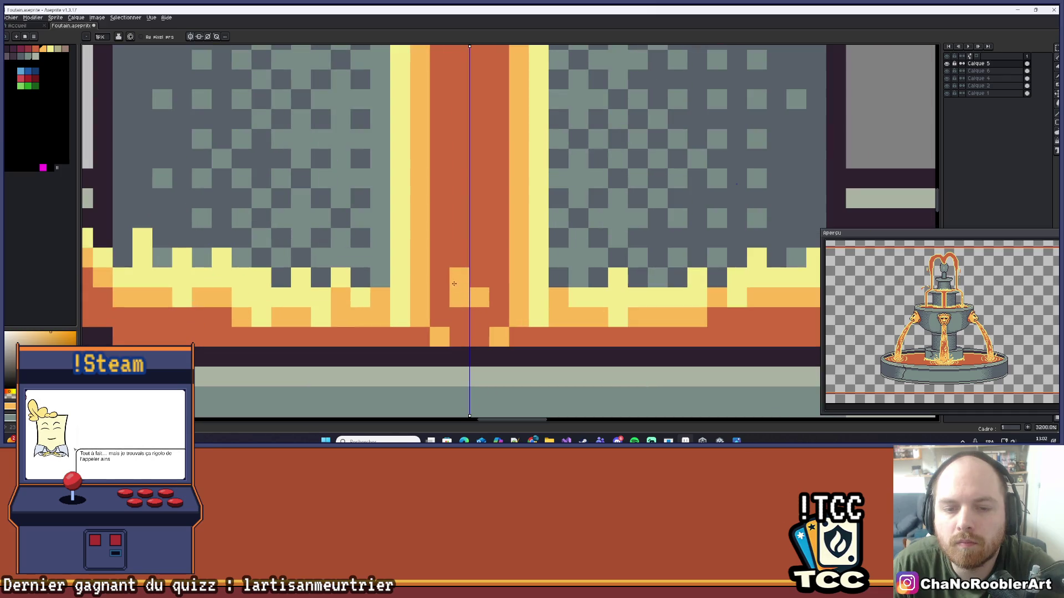
key(ctrl+z)
click(190, 37)
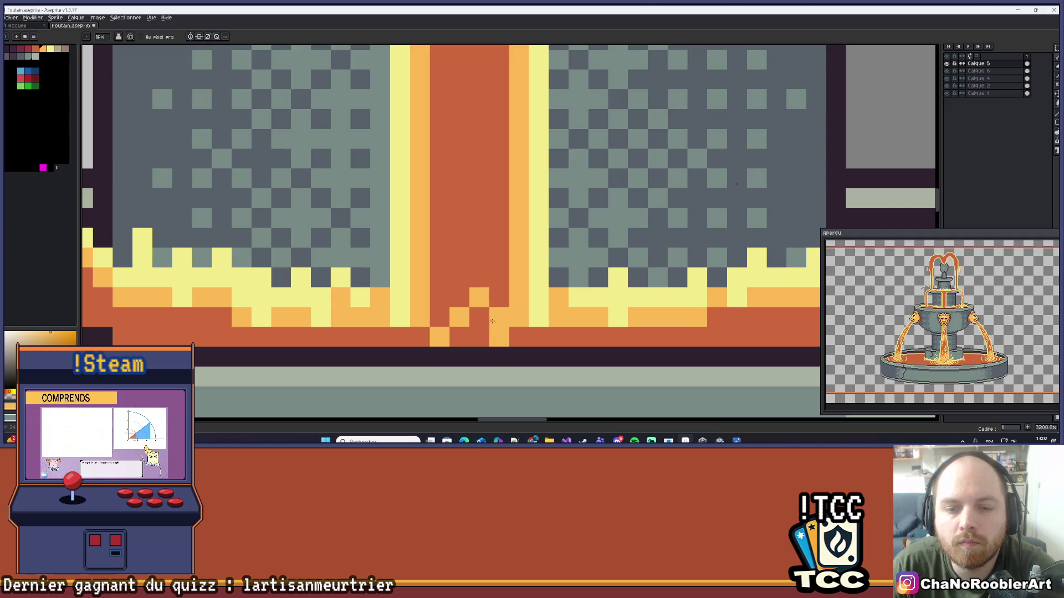
key(ctrl+z)
key(ctrl+z)
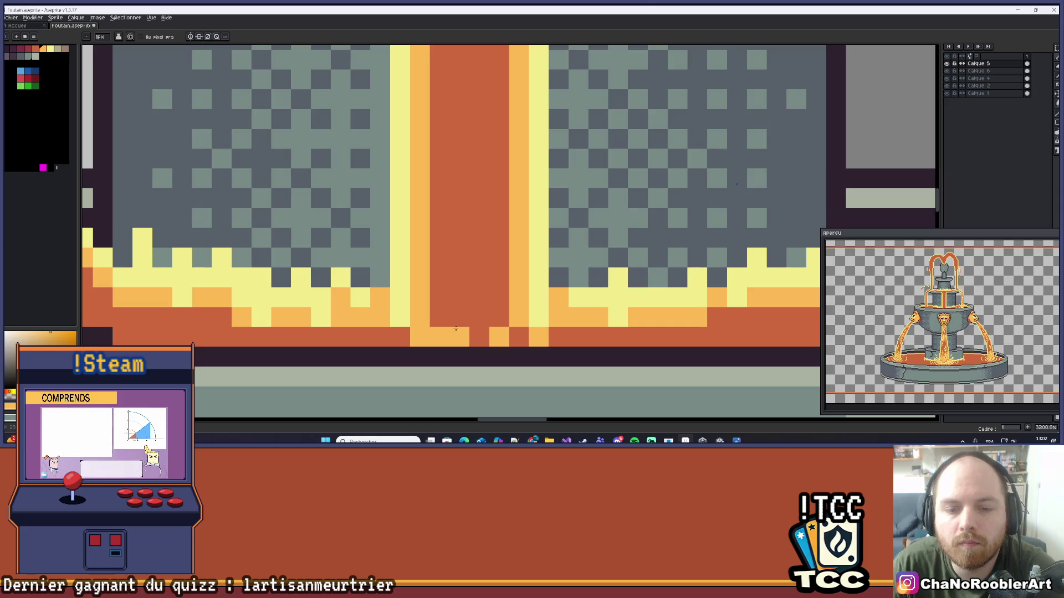
- Paint dark orange lava pixels into the bottom of the central stream
click(436, 340)
drag(440, 317, 468, 320)
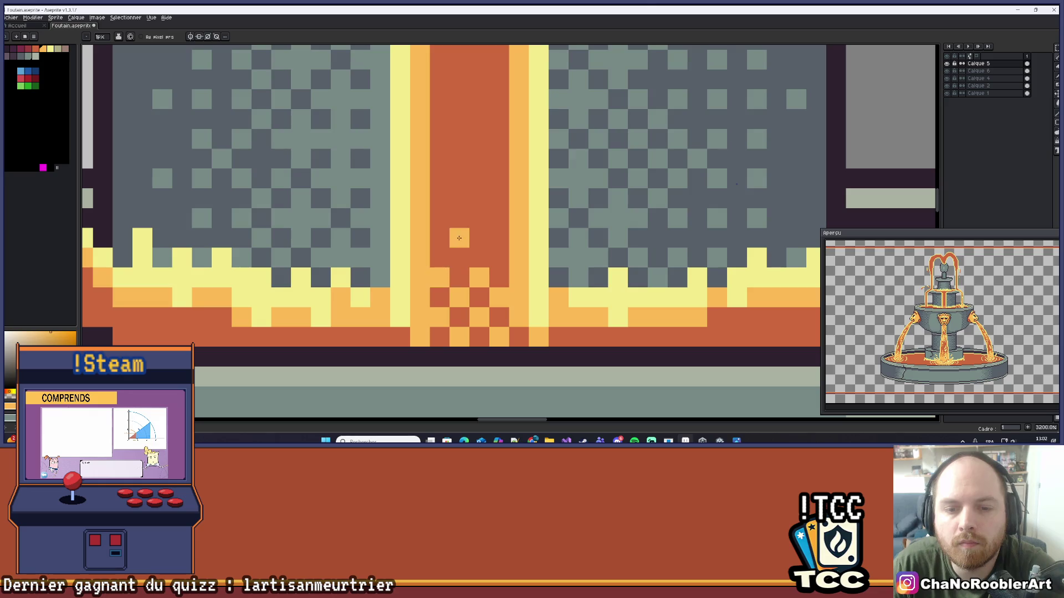
scroll(496, 262, down, 5)
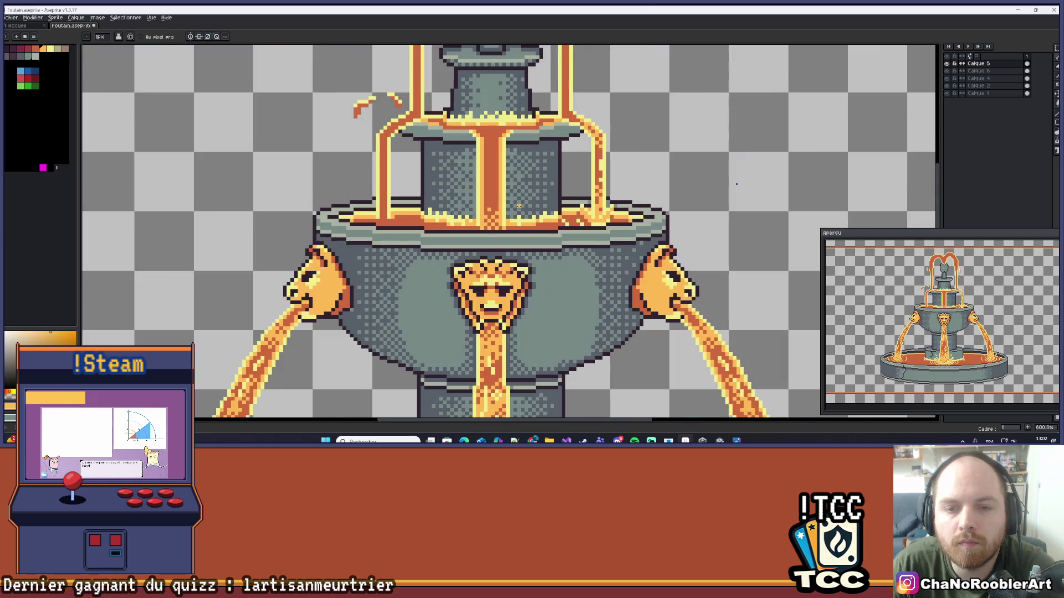
scroll(418, 279, up, 4)
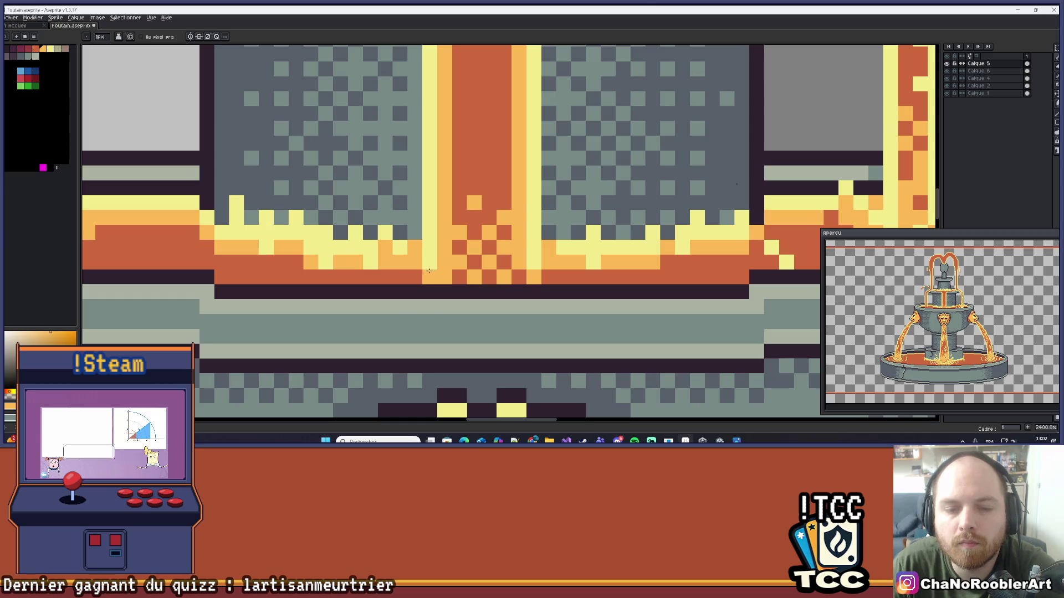
- Undo the light-orange pixels and orange diagonal, then paint a small light-orange notch on the stream
alt+click(429, 270)
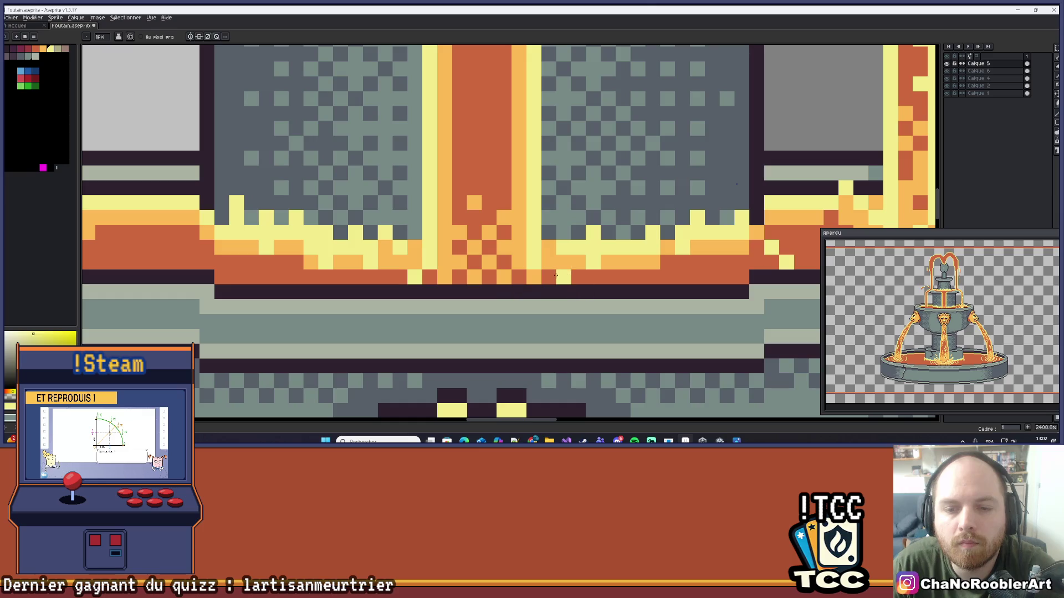
scroll(547, 278, down, 5)
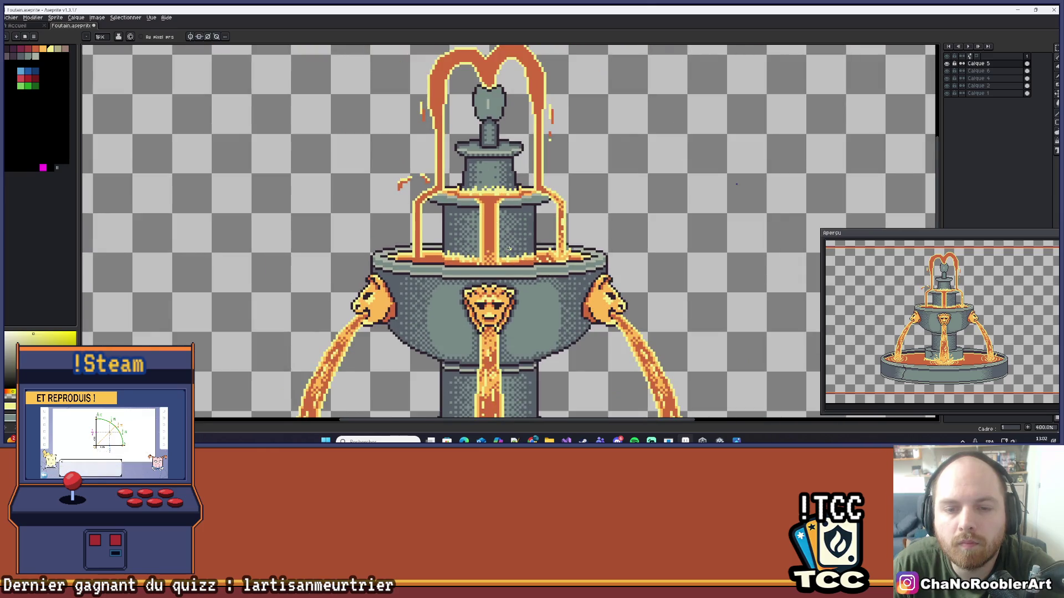
scroll(485, 270, down, 2)
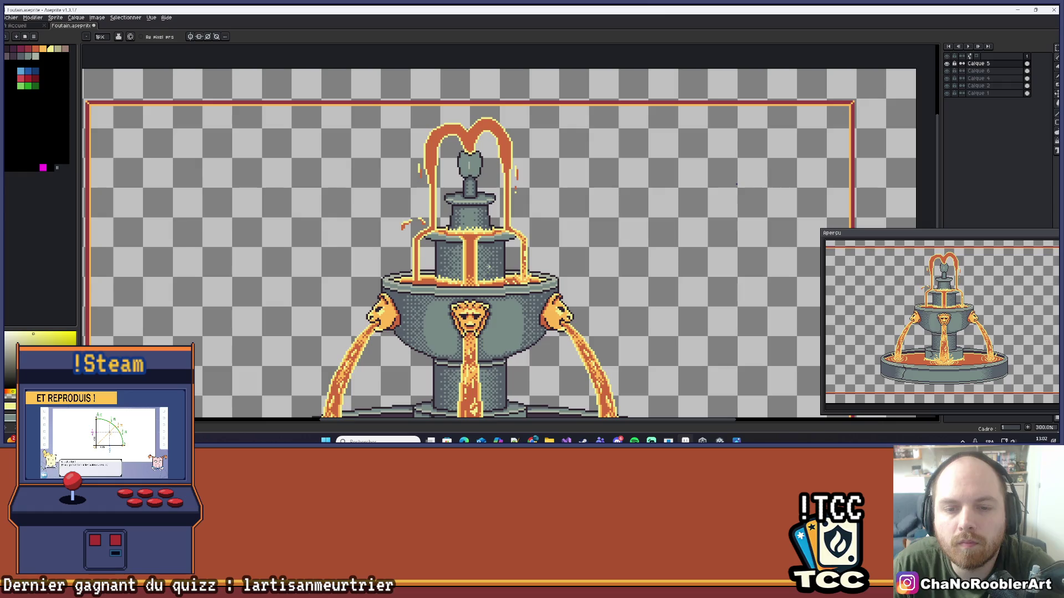
scroll(456, 252, up, 5)
scroll(453, 243, up, 3)
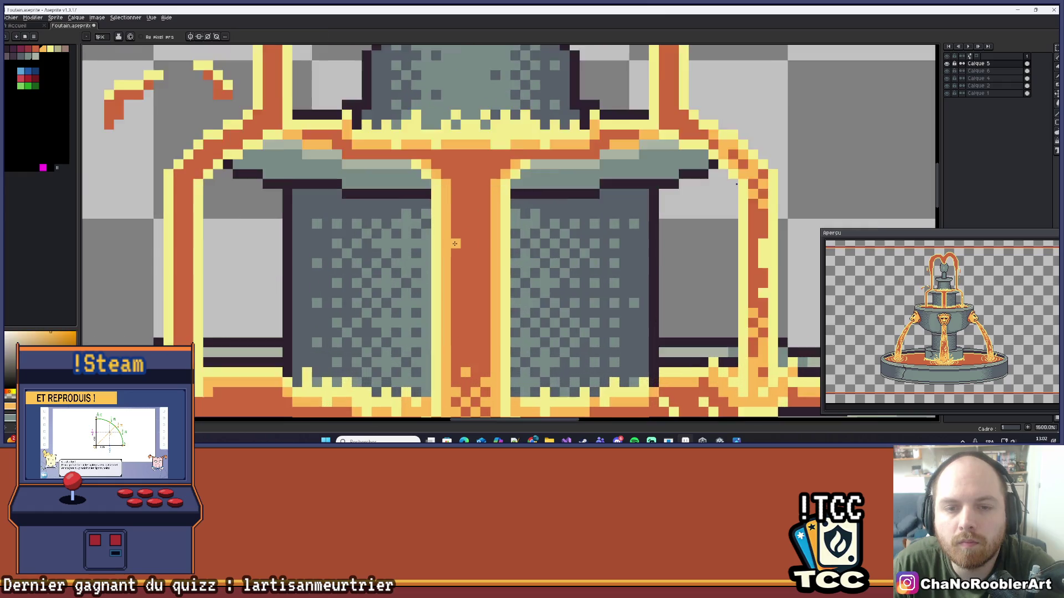
scroll(409, 203, down, 1)
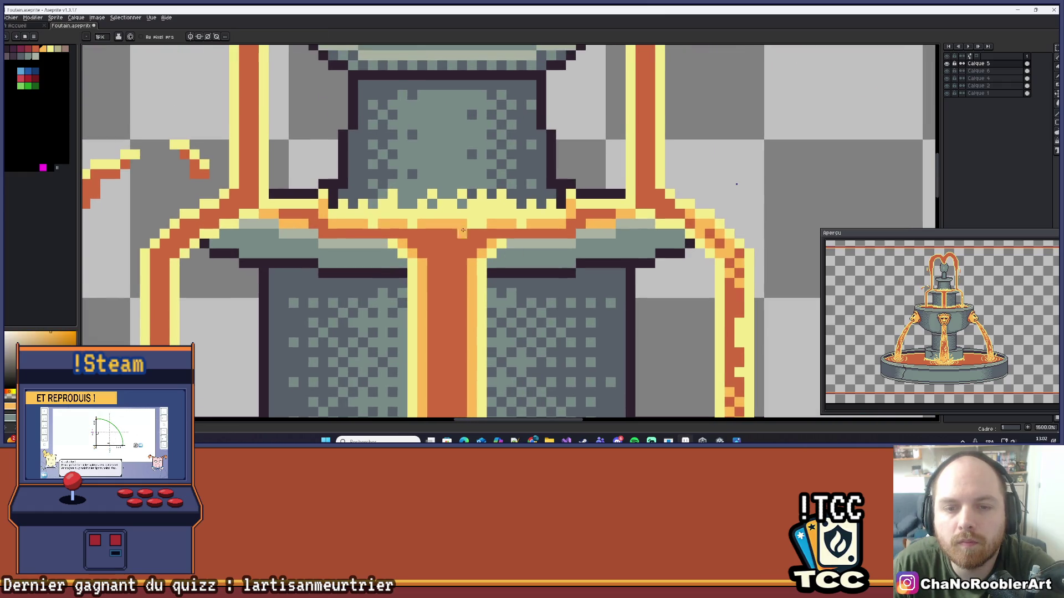
scroll(468, 226, down, 4)
scroll(443, 213, up, 5)
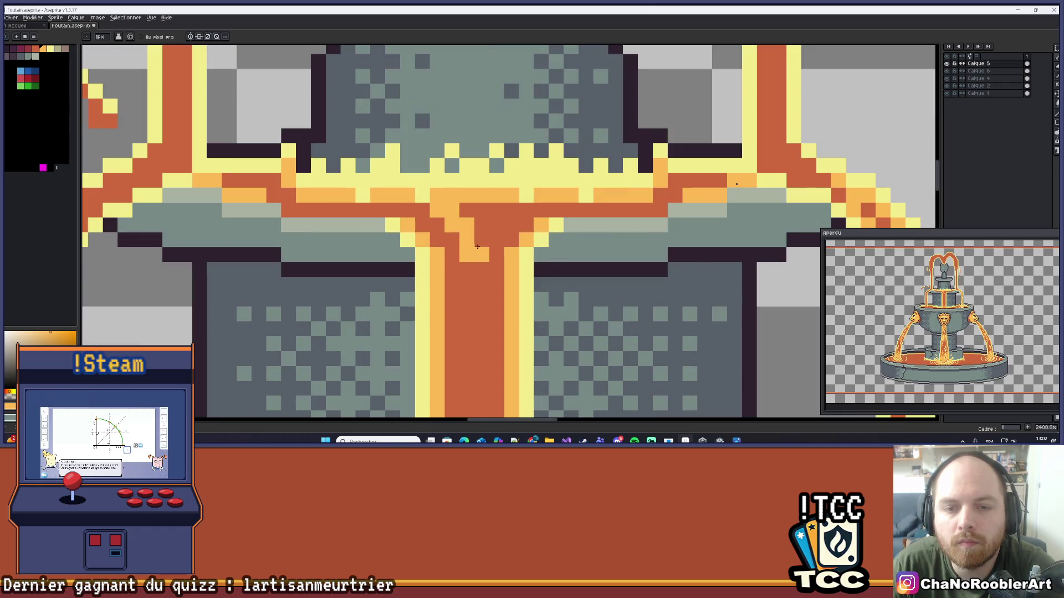
key(ctrl+z)
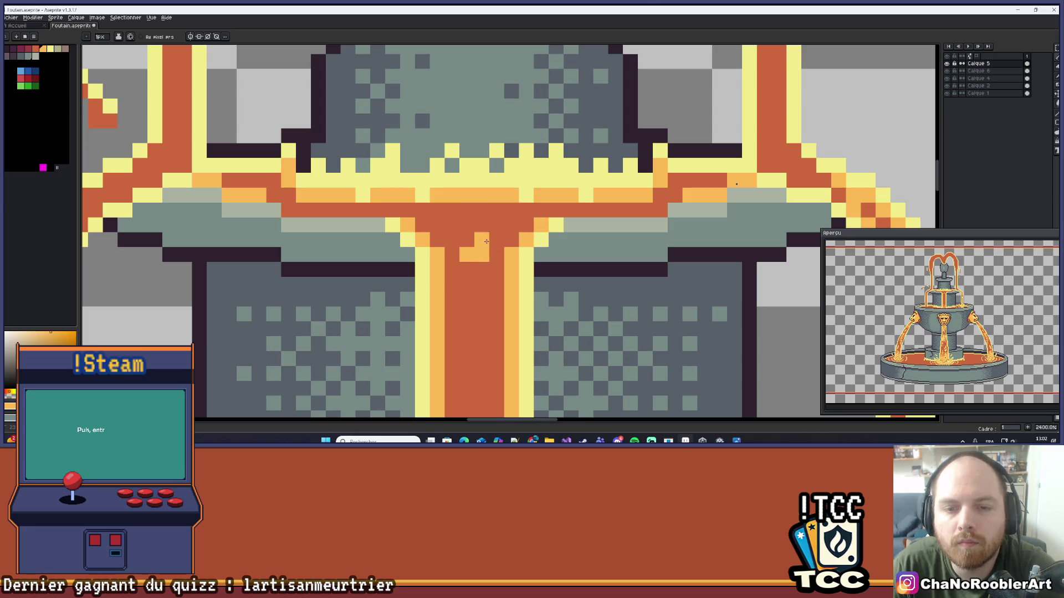
key(ctrl+z)
mouse_move(471, 257)
mouse_down()
mouse_move(483, 237)
mouse_move(467, 246)
mouse_up()
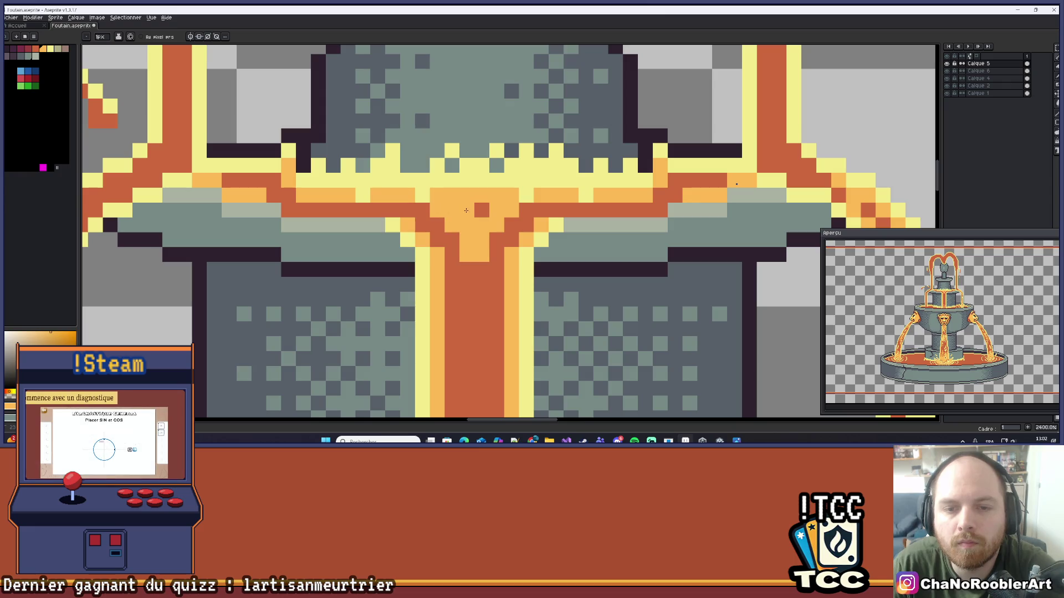
- Dither red checker pixels diagonally across the light-orange patch where the stream forks
alt+click(510, 232)
drag(481, 224, 470, 245)
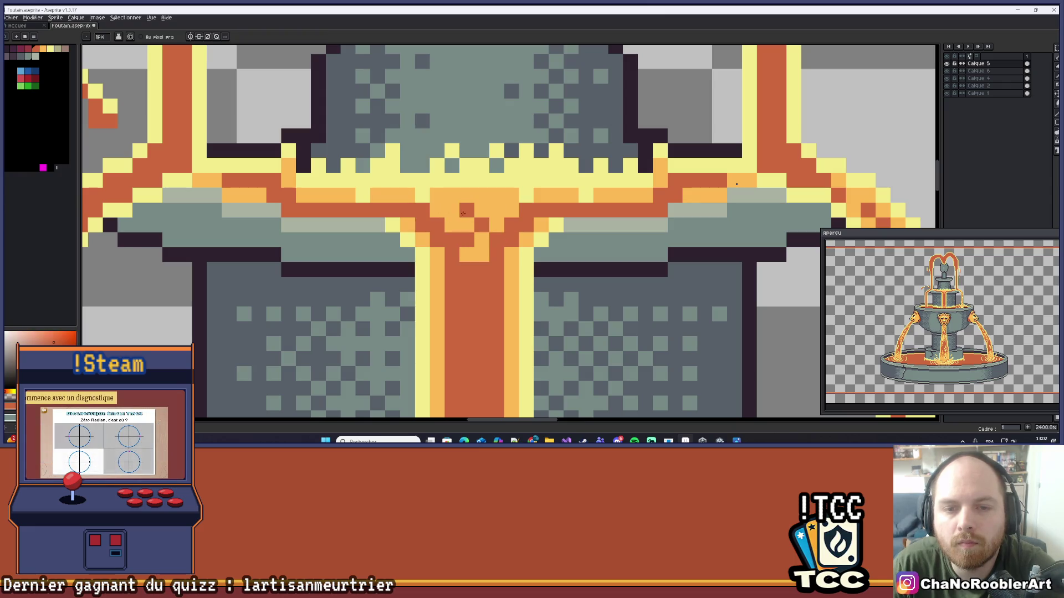
click(496, 211)
click(466, 254)
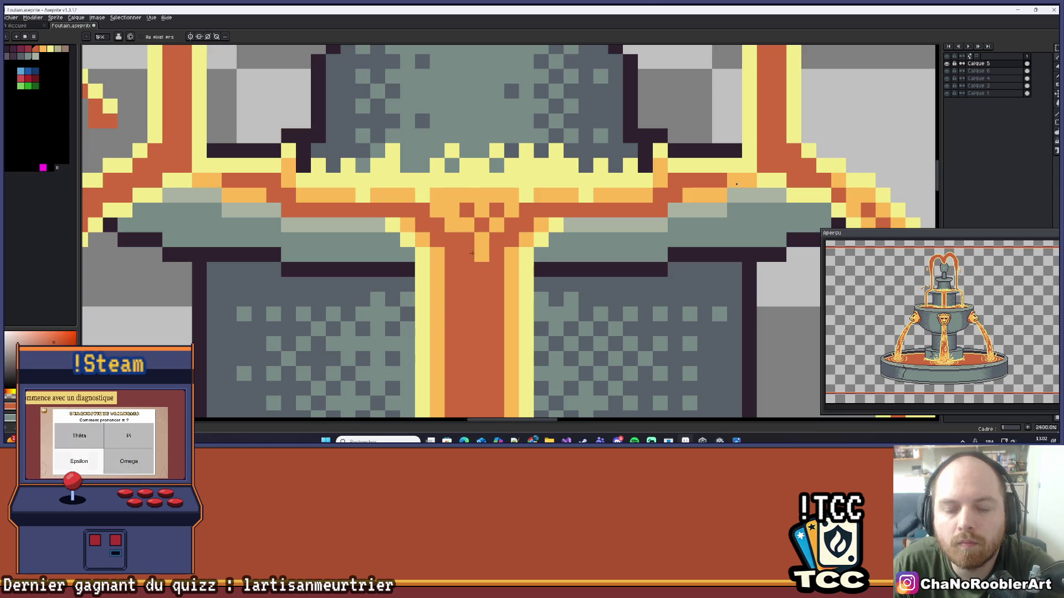
scroll(471, 254, down, 4)
scroll(472, 254, up, 5)
- Alternate light-orange and red pixels to complete the checker pattern at the fork
alt+click(489, 246)
click(491, 230)
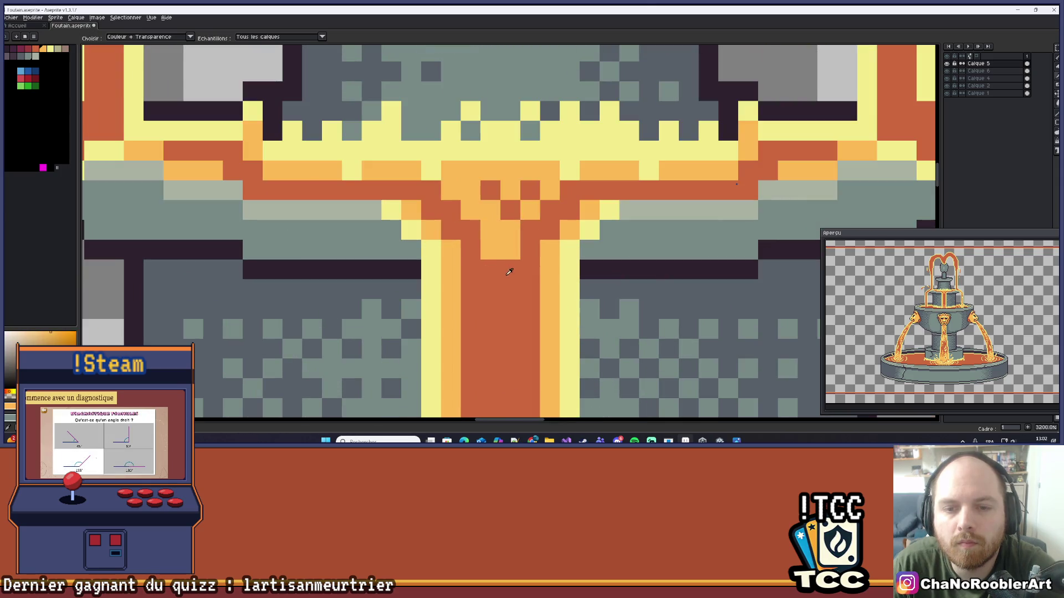
alt+click(526, 252)
click(510, 249)
scroll(499, 250, down, 4)
scroll(472, 198, up, 5)
click(455, 163)
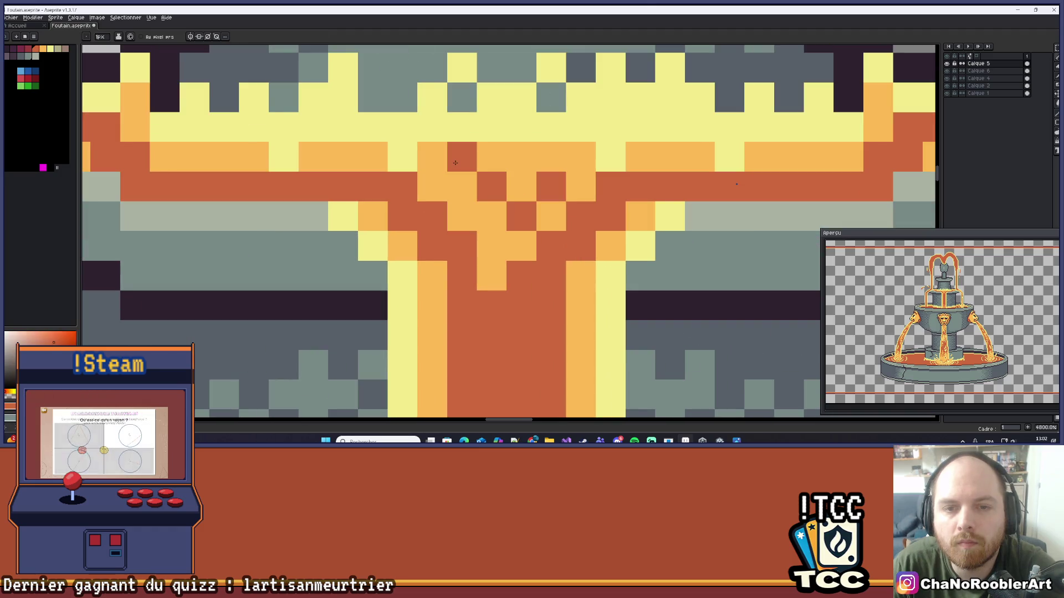
scroll(504, 194, down, 6)
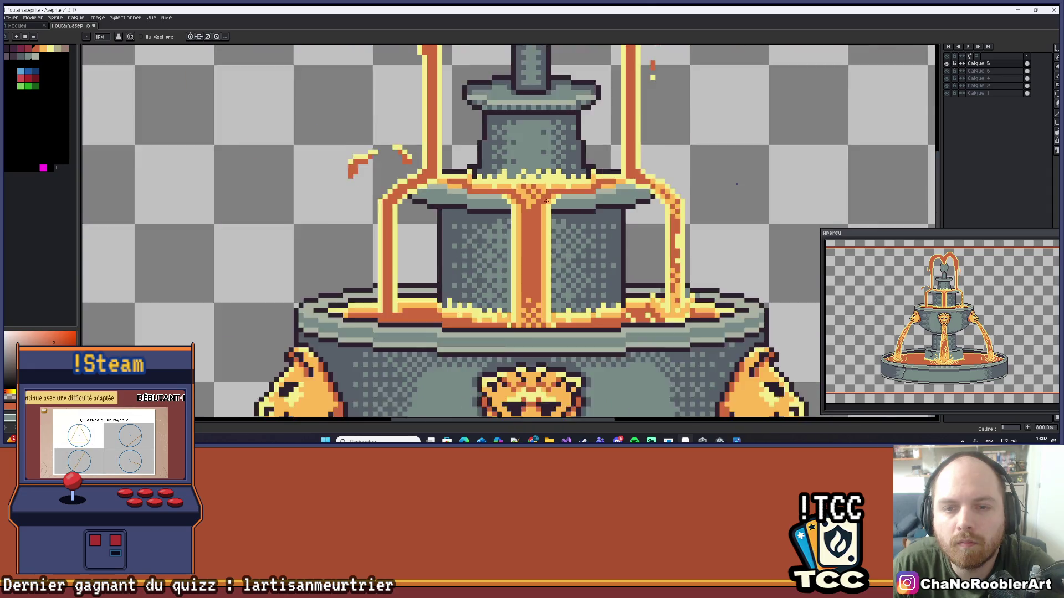
scroll(474, 232, up, 1)
scroll(475, 233, up, 3)
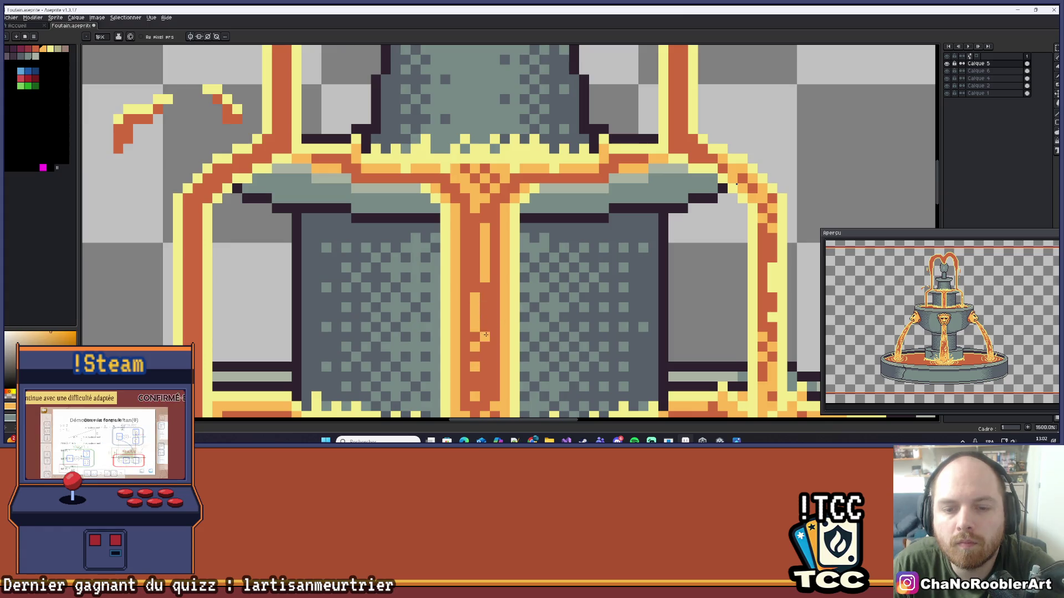
scroll(529, 285, down, 6)
scroll(530, 285, down, 3)
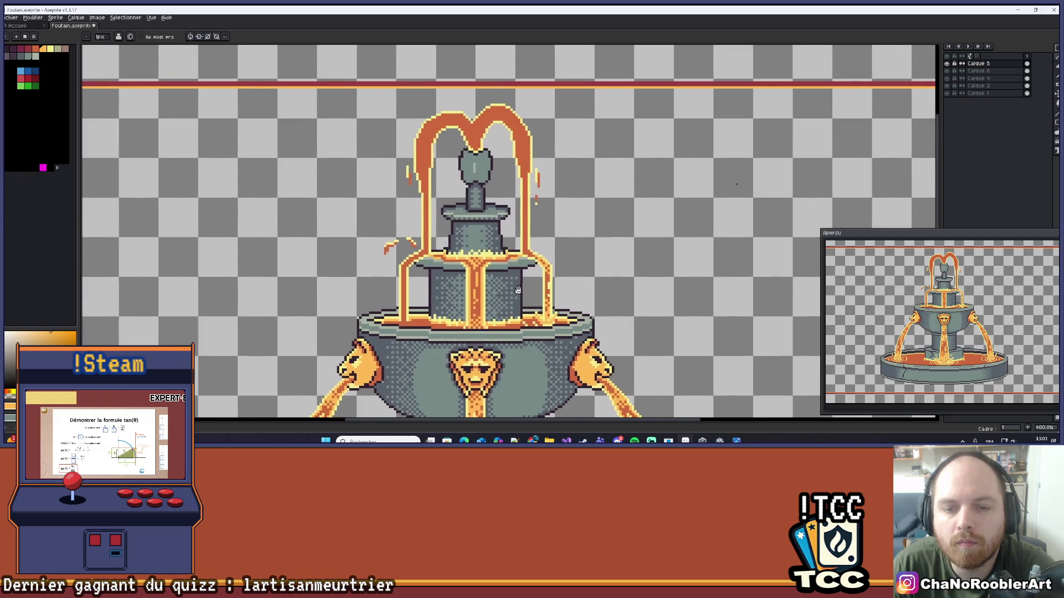
scroll(478, 285, up, 4)
scroll(478, 285, up, 4)
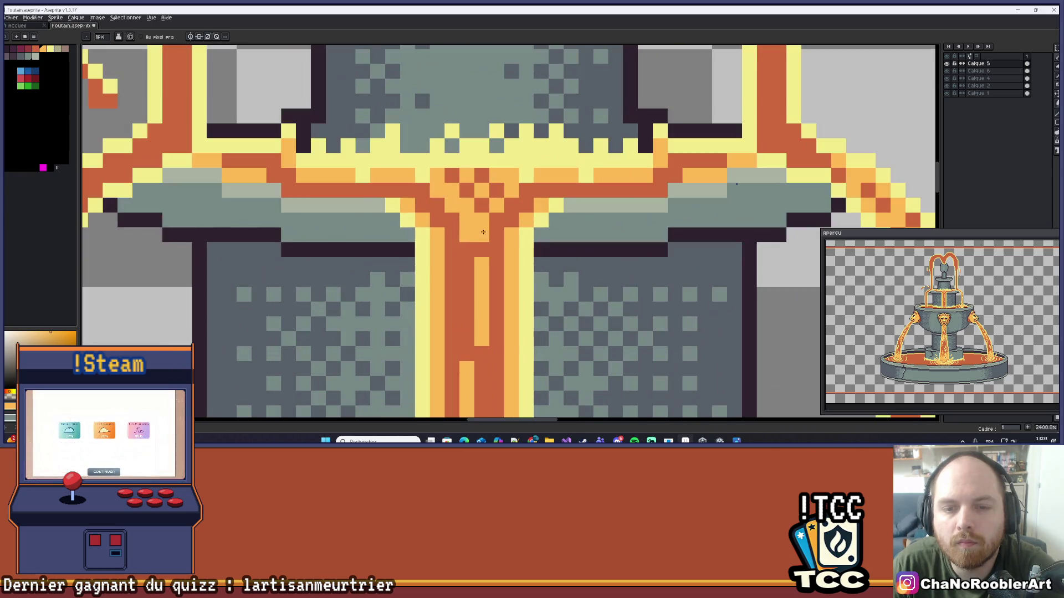
scroll(500, 271, down, 4)
scroll(500, 271, down, 1)
scroll(500, 271, up, 5)
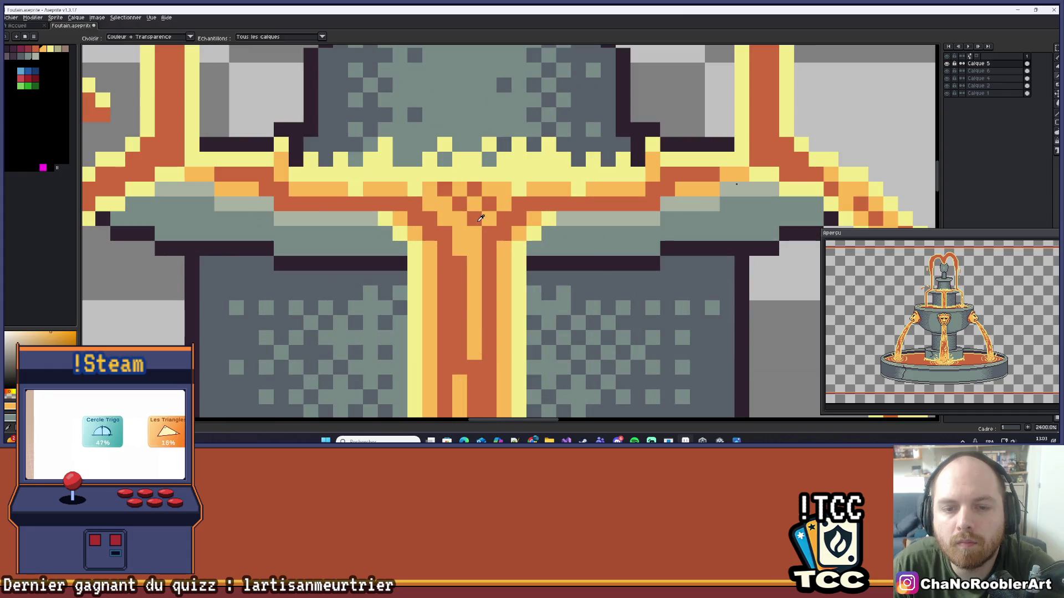
scroll(527, 206, down, 3)
scroll(527, 206, down, 2)
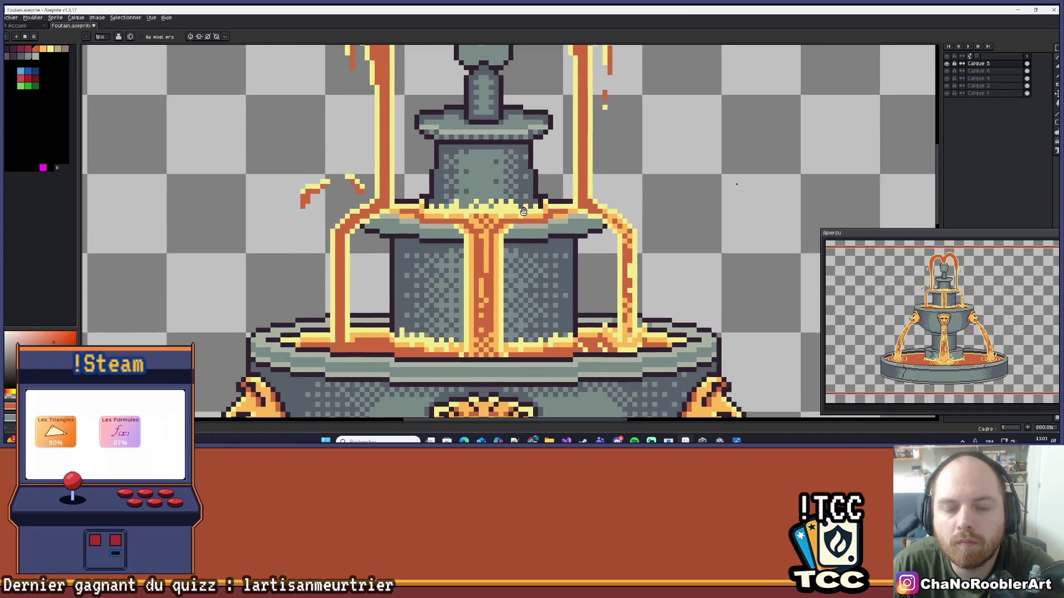
scroll(521, 239, up, 1)
scroll(521, 239, up, 3)
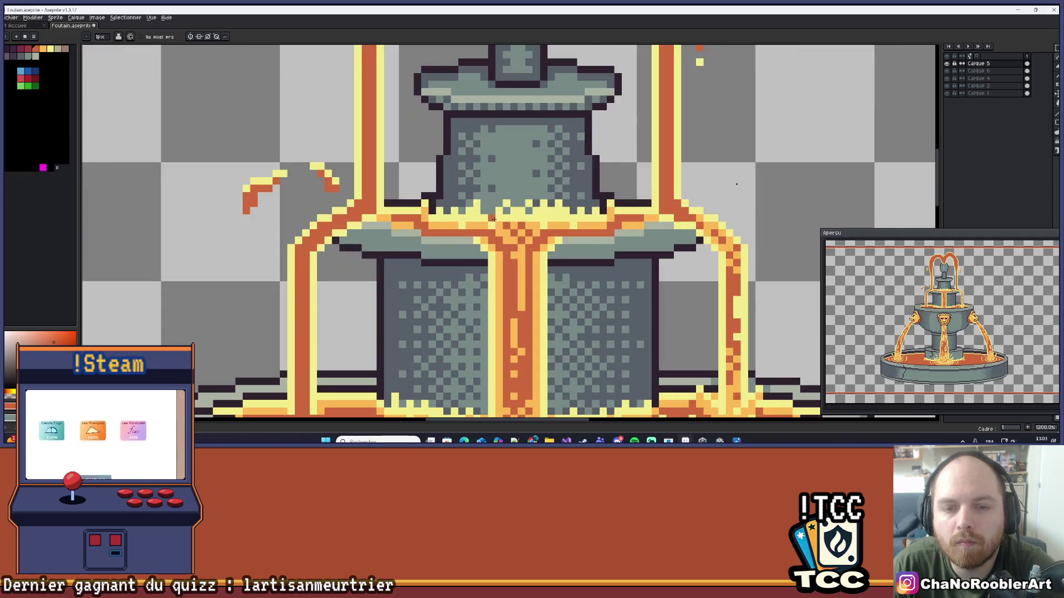
scroll(488, 230, down, 1)
scroll(454, 223, up, 2)
key(alt)
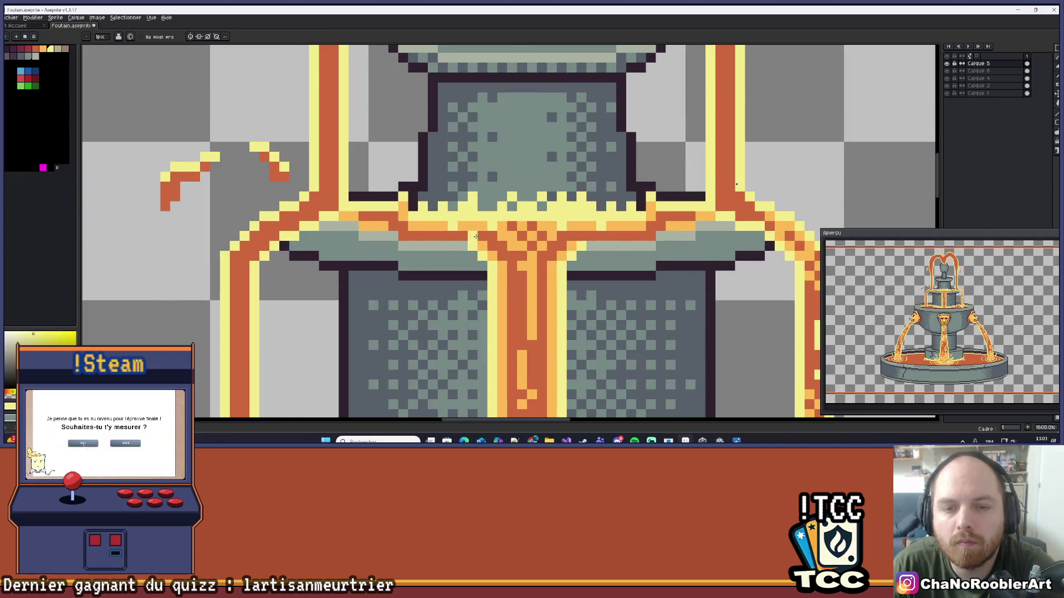
scroll(476, 236, down, 1)
scroll(502, 288, up, 1)
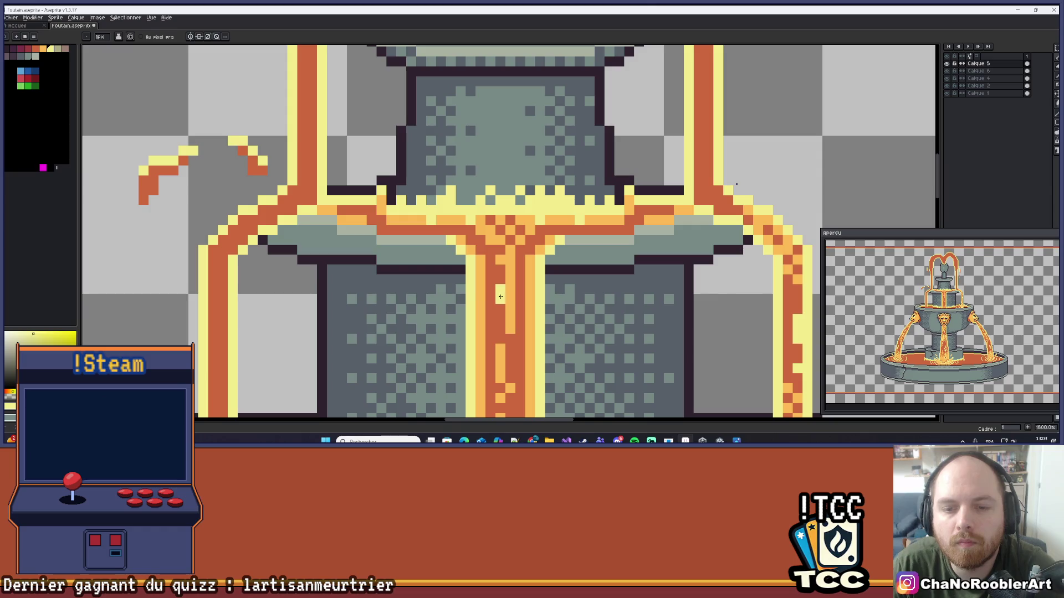
drag(519, 361, 522, 263)
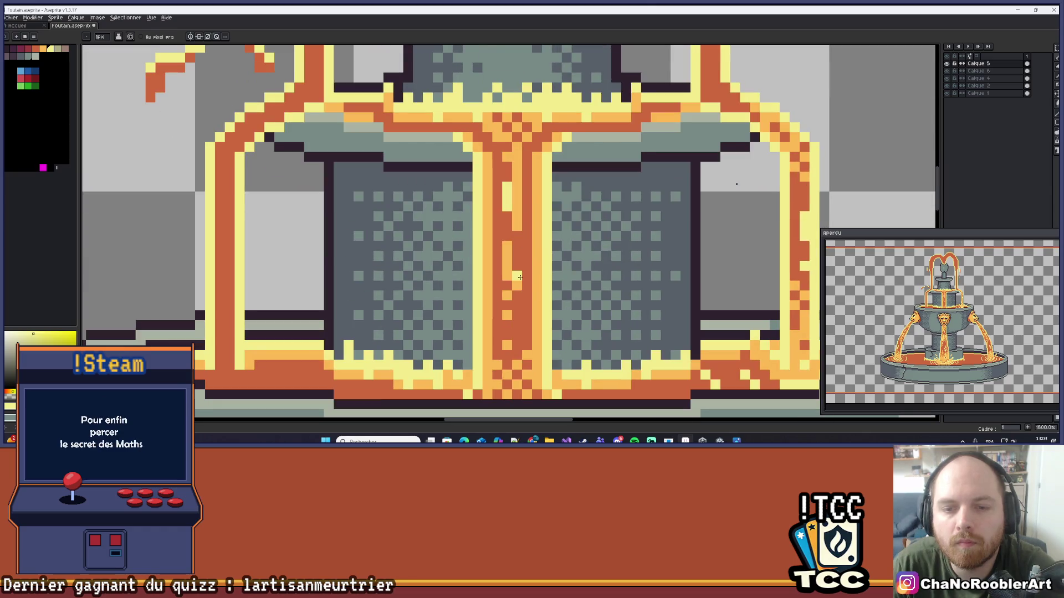
scroll(524, 289, down, 3)
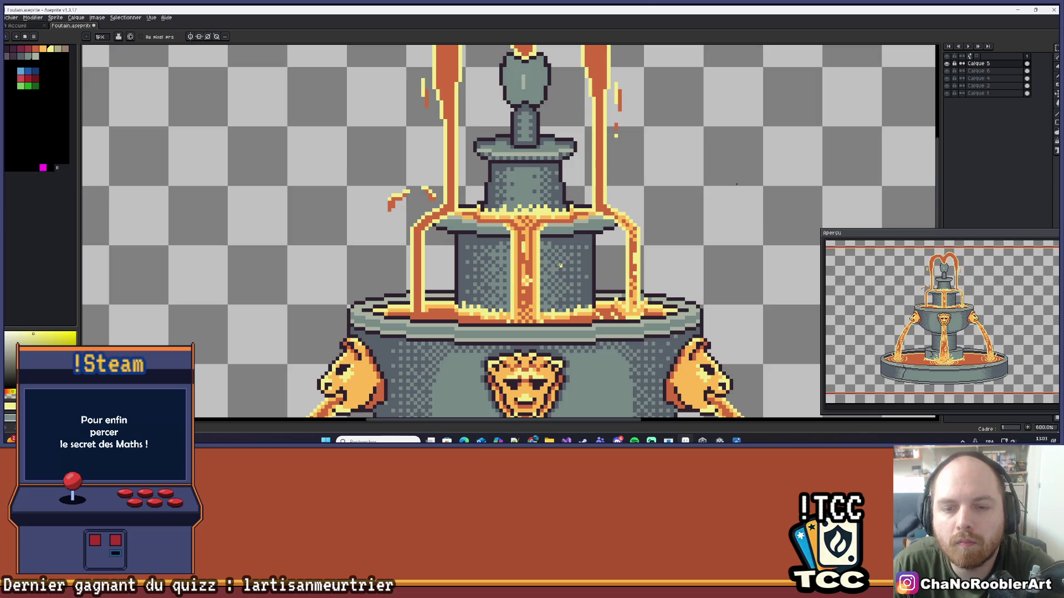
scroll(559, 266, down, 1)
scroll(527, 293, up, 4)
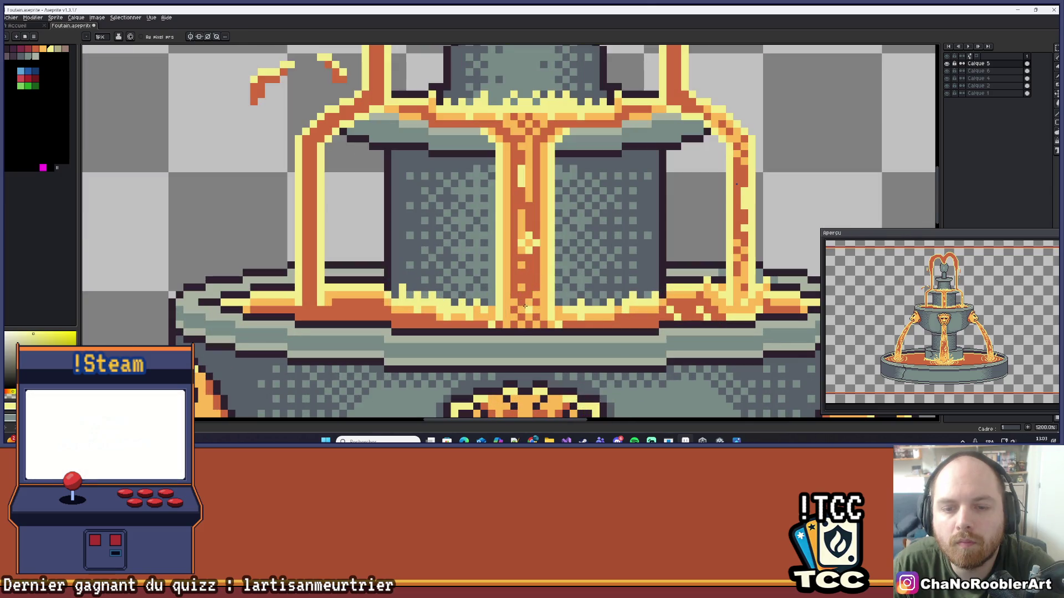
scroll(536, 286, down, 6)
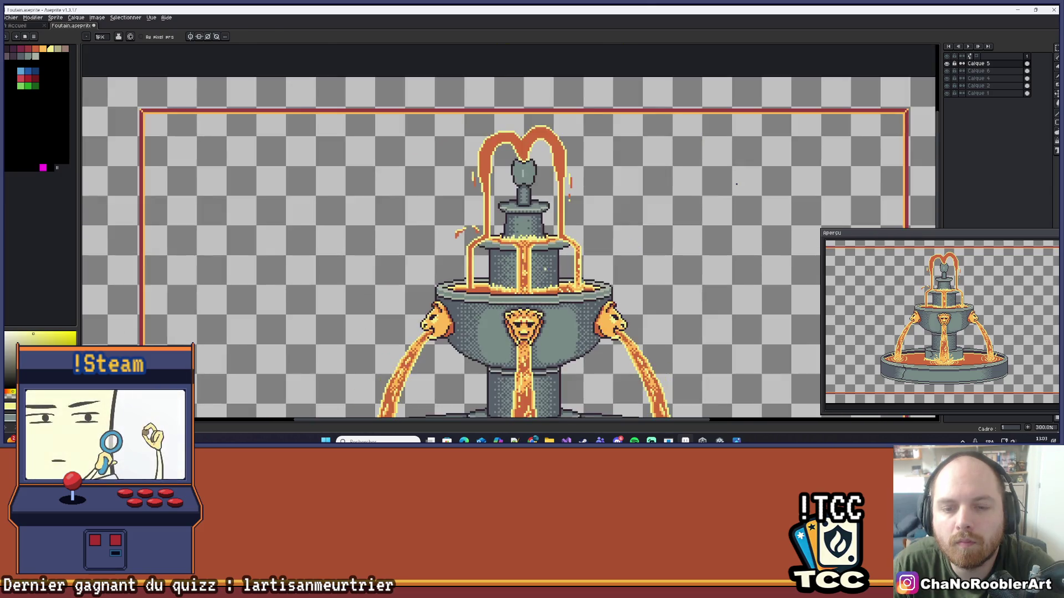
scroll(541, 265, up, 1)
scroll(540, 265, up, 5)
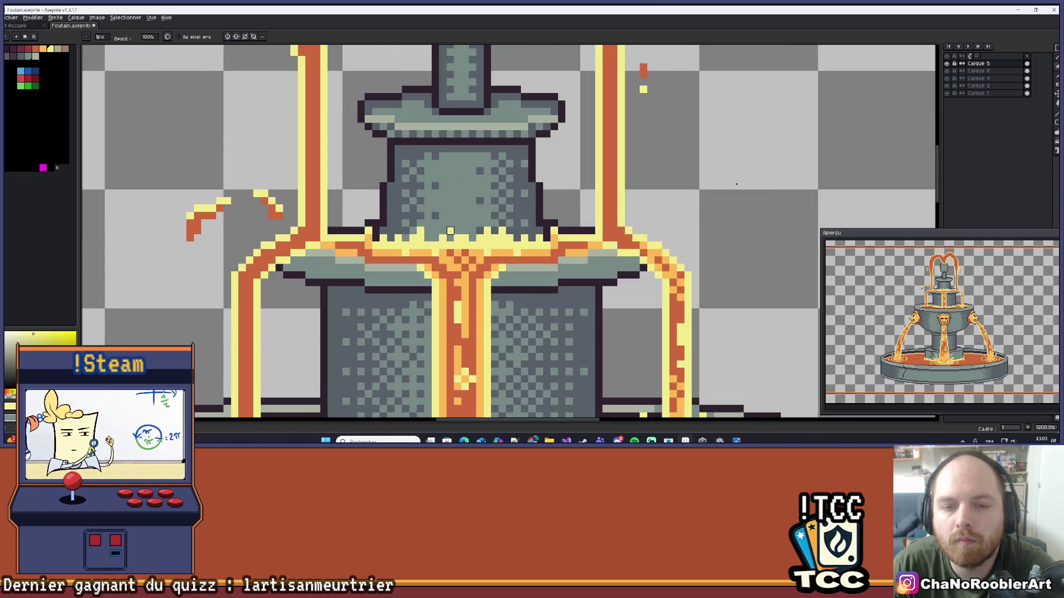
scroll(486, 220, down, 4)
scroll(483, 196, up, 1)
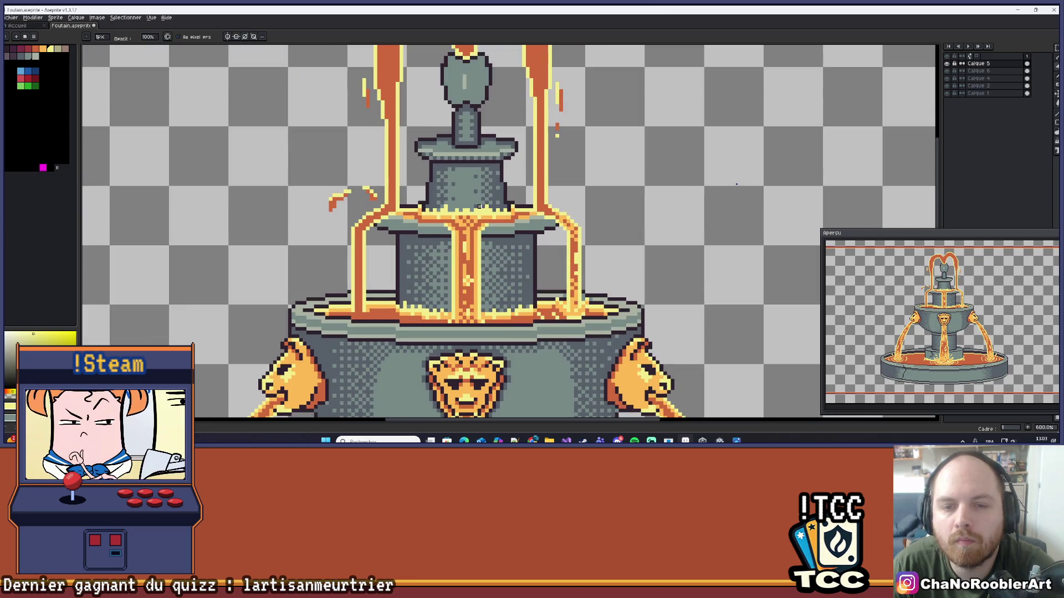
scroll(483, 192, up, 1)
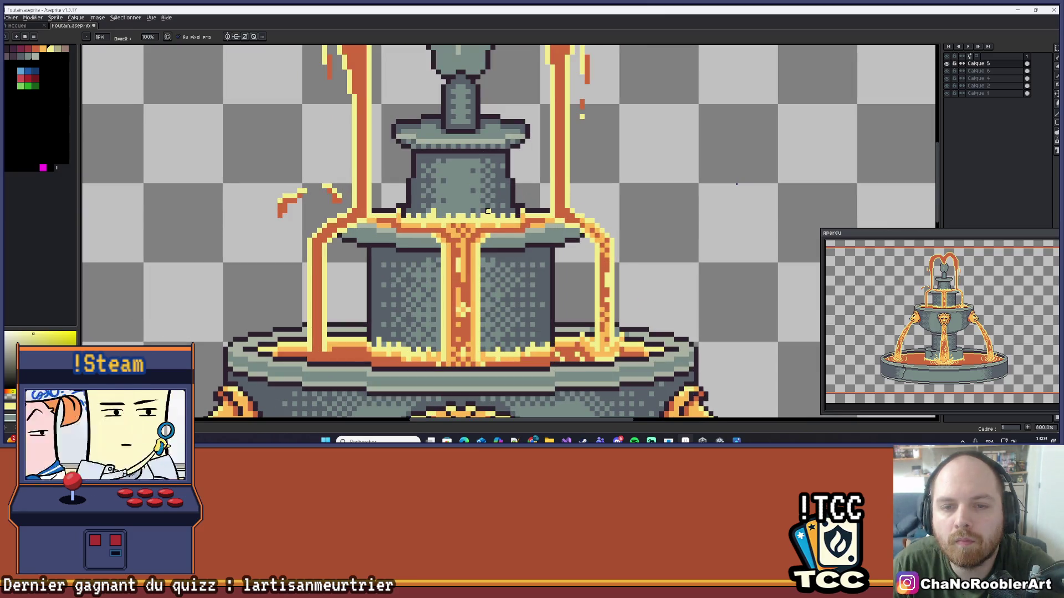
scroll(498, 186, up, 2)
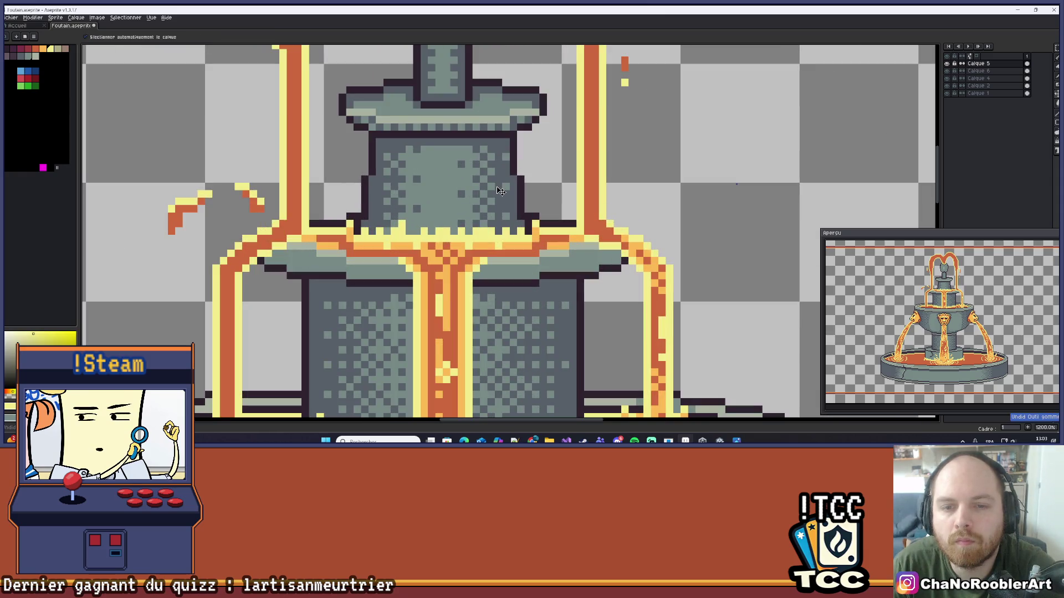
scroll(497, 191, down, 5)
scroll(497, 192, up, 3)
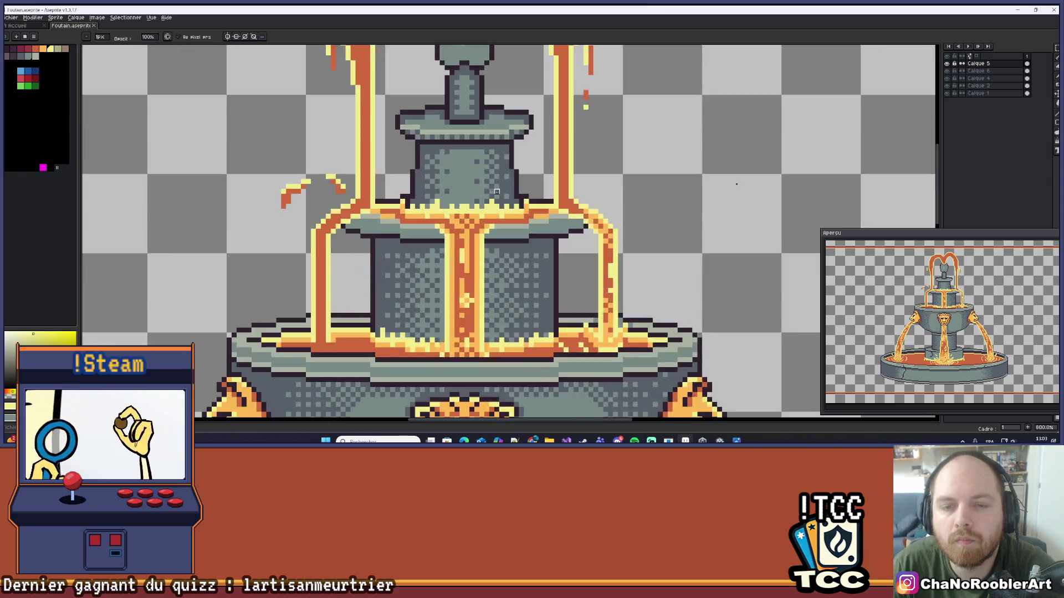
scroll(497, 192, up, 4)
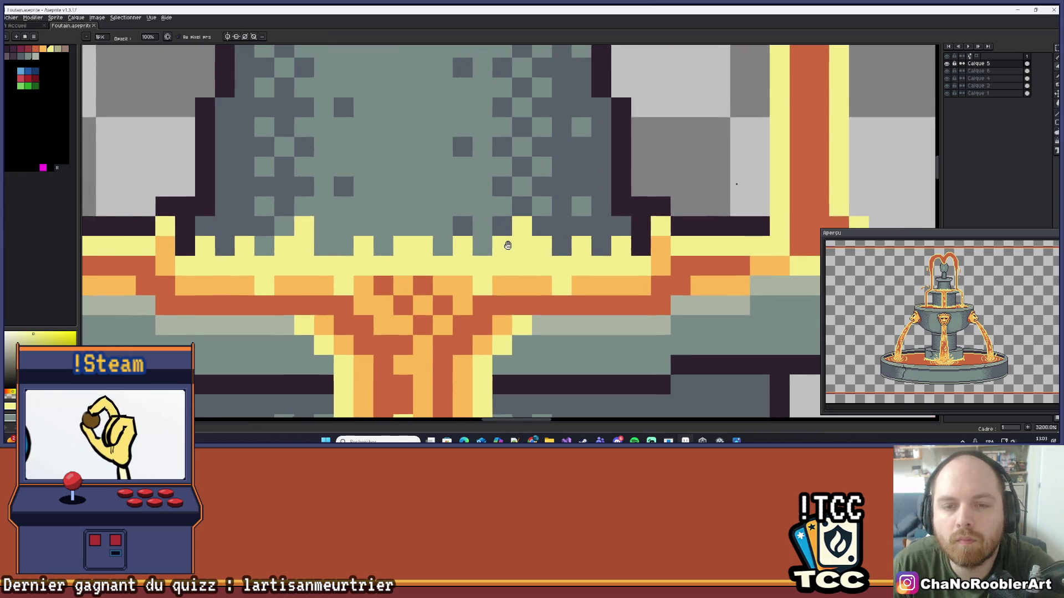
- Compare the lava layer against the stone beneath, then lighten a dark stone pixel's grey
click(946, 64)
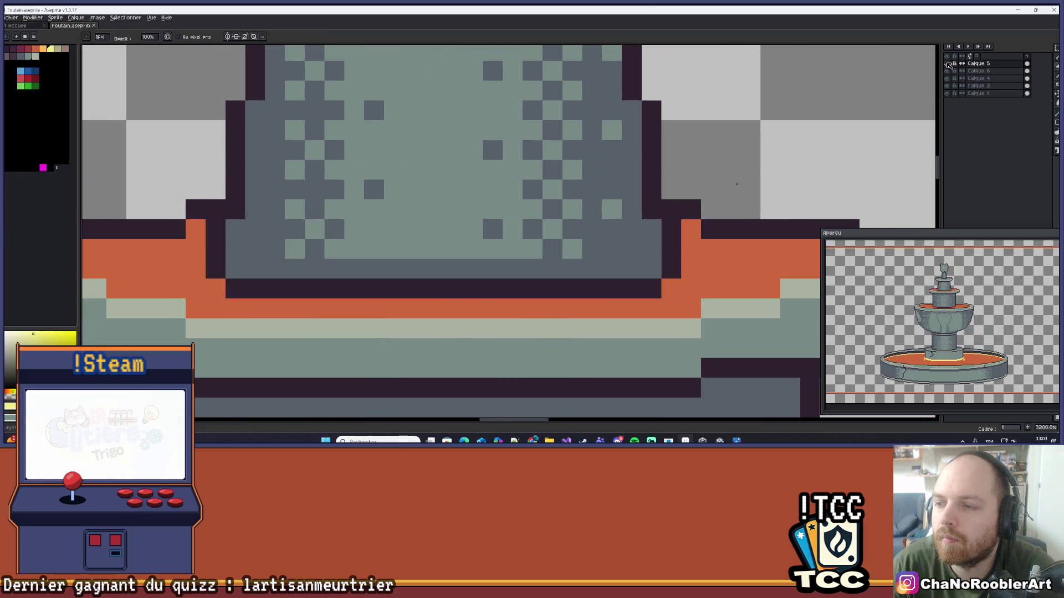
click(947, 64)
key(i)
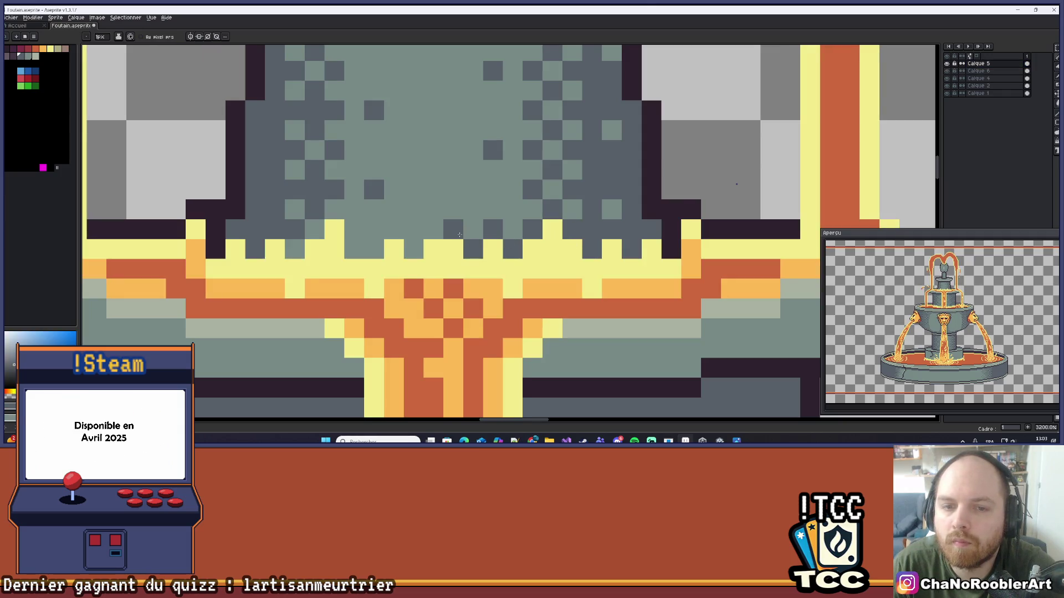
click(421, 233)
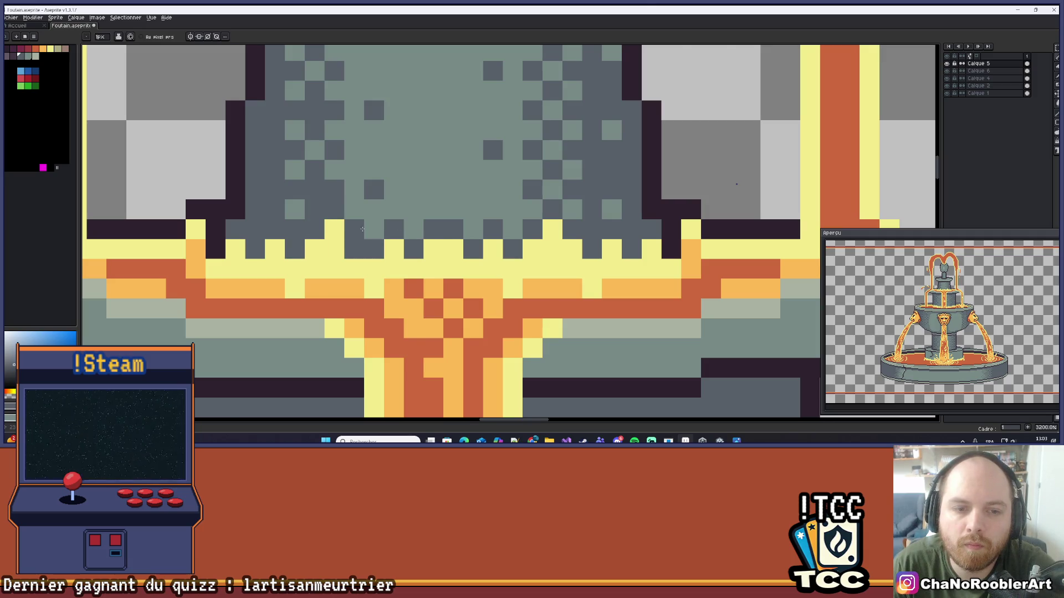
- Recolour a light grey pixel and stray orange pixels around the middle tier dark grey
scroll(362, 229, down, 8)
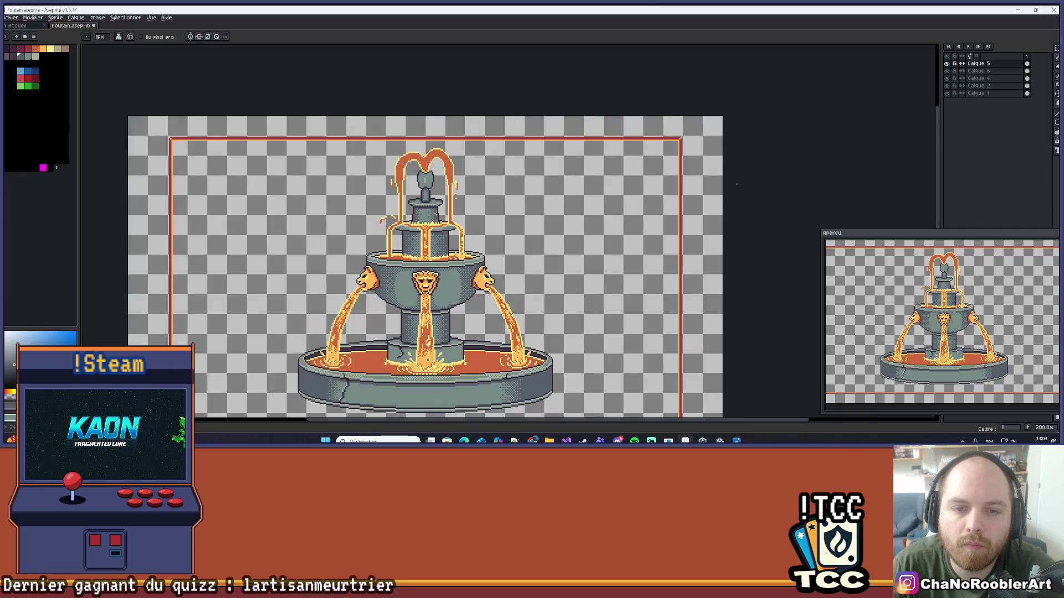
scroll(342, 179, up, 9)
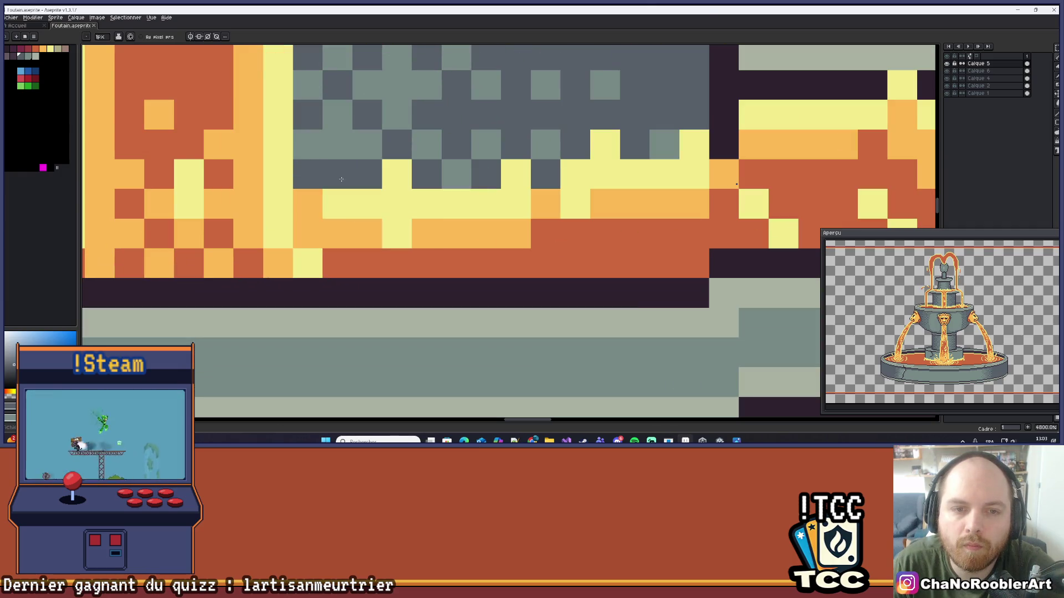
click(449, 169)
scroll(476, 210, down, 3)
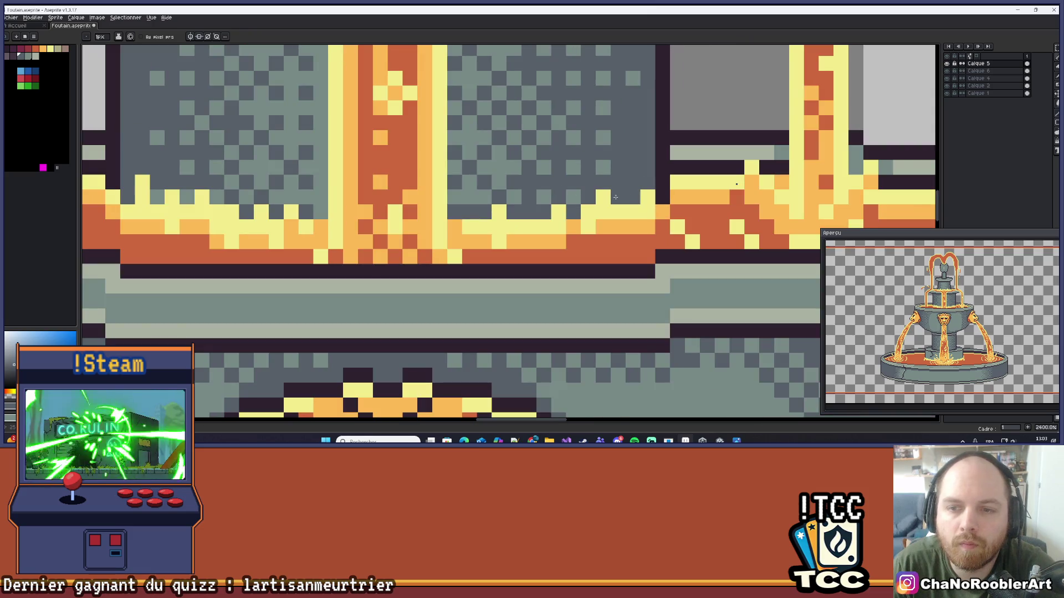
click(395, 182)
drag(396, 181, 549, 198)
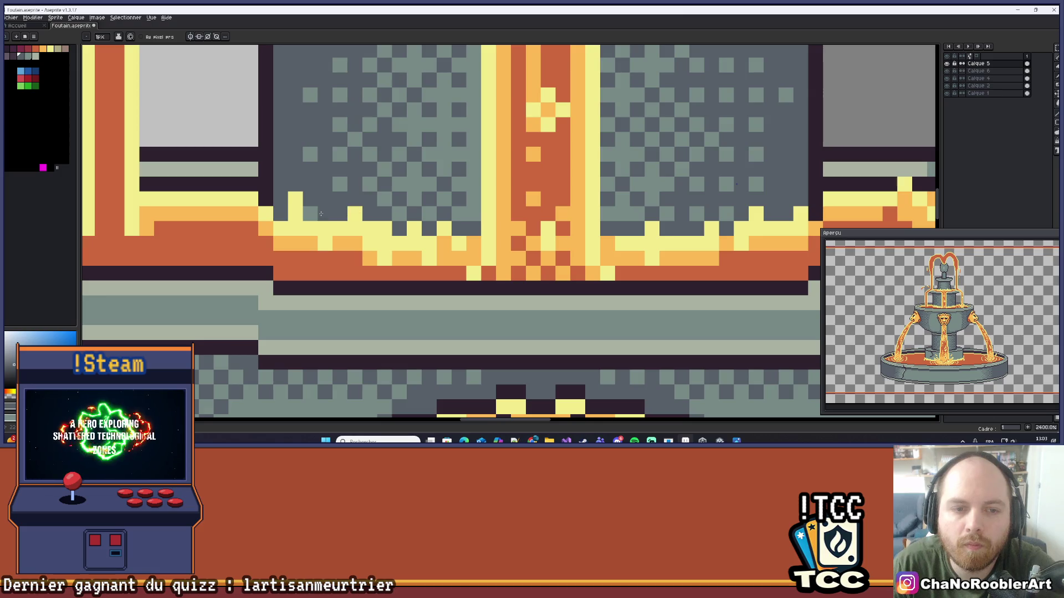
scroll(314, 214, down, 5)
scroll(391, 132, up, 4)
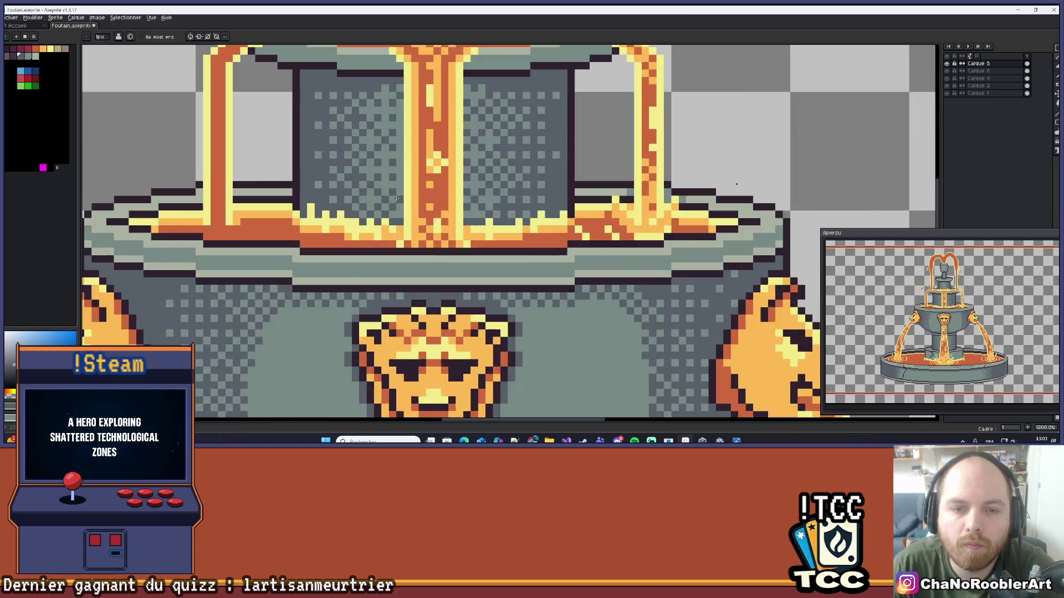
click(478, 158)
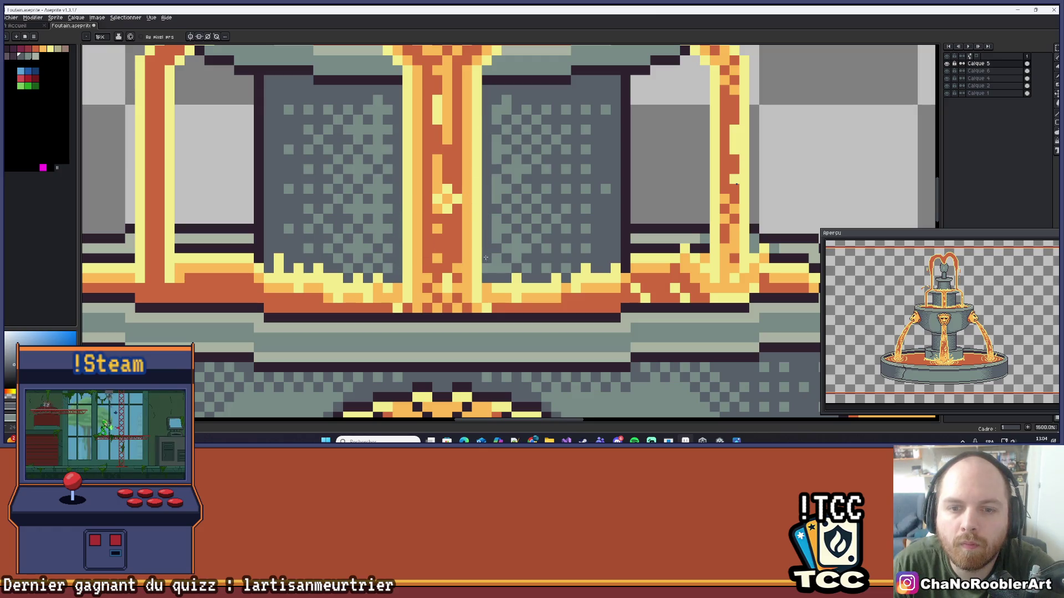
- Zoom and pan to reframe the view around the whole fountain
scroll(465, 198, down, 3)
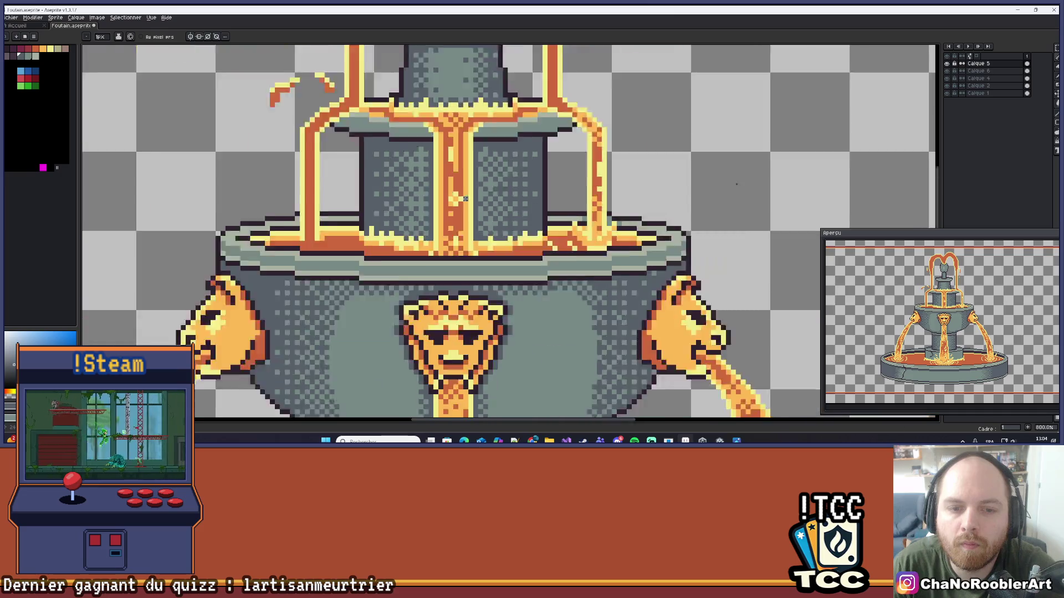
scroll(465, 199, down, 2)
scroll(447, 246, up, 3)
scroll(447, 246, down, 2)
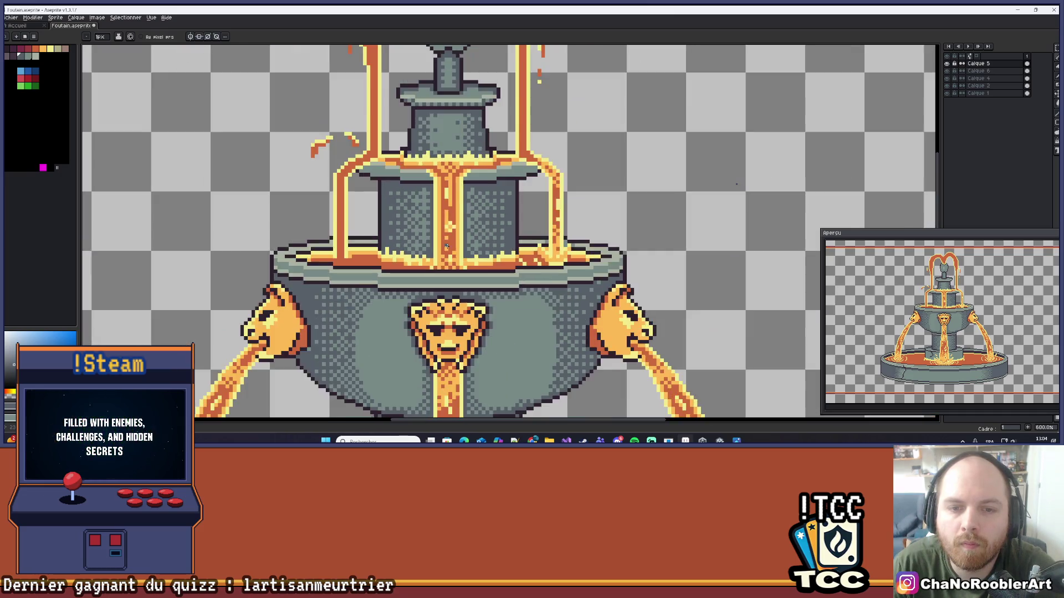
scroll(446, 246, down, 3)
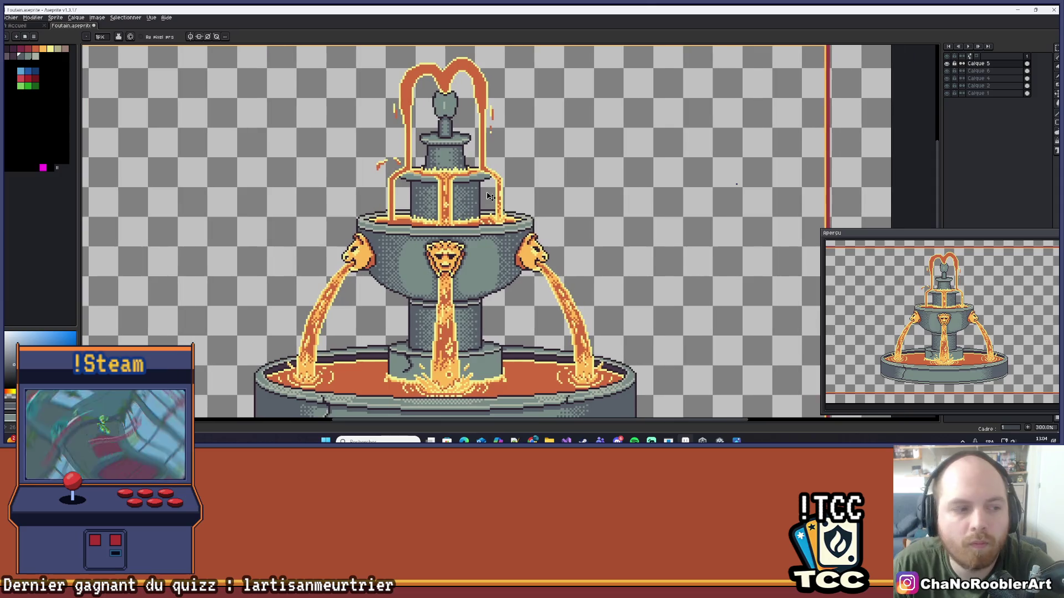
scroll(490, 196, down, 1)
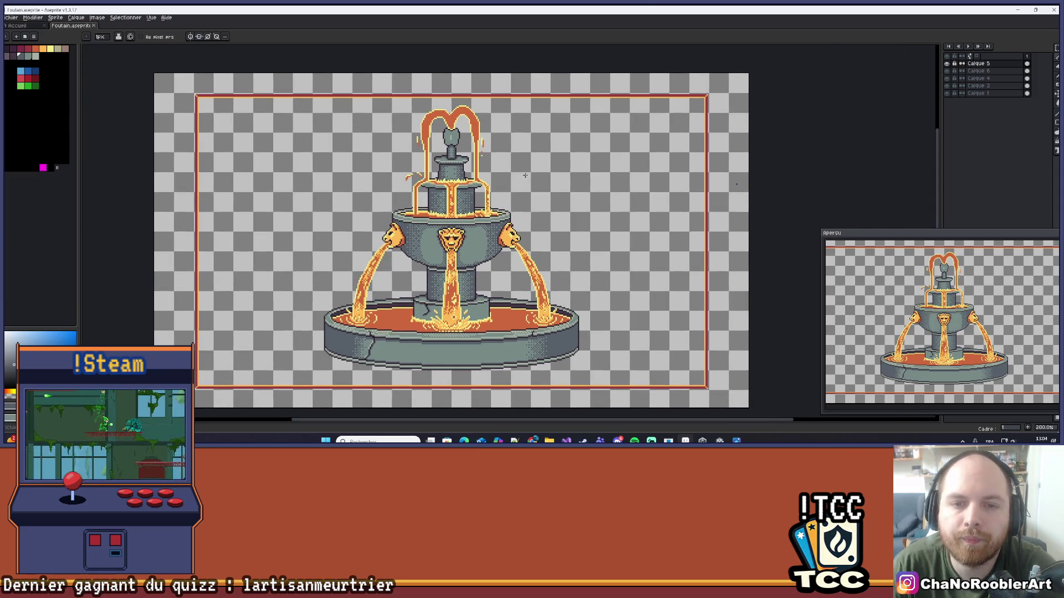
scroll(460, 213, up, 6)
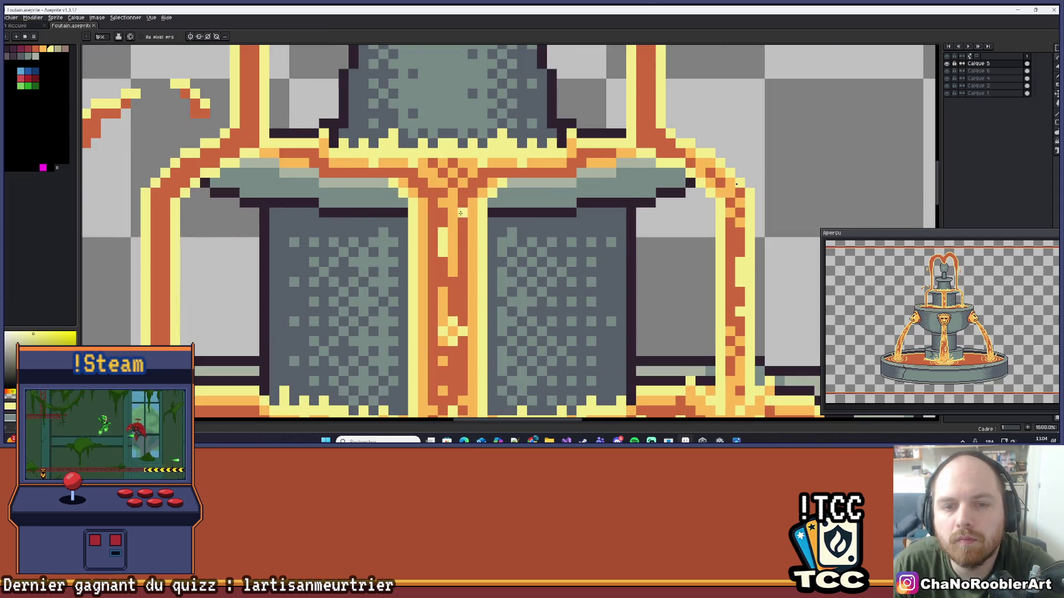
scroll(461, 213, up, 2)
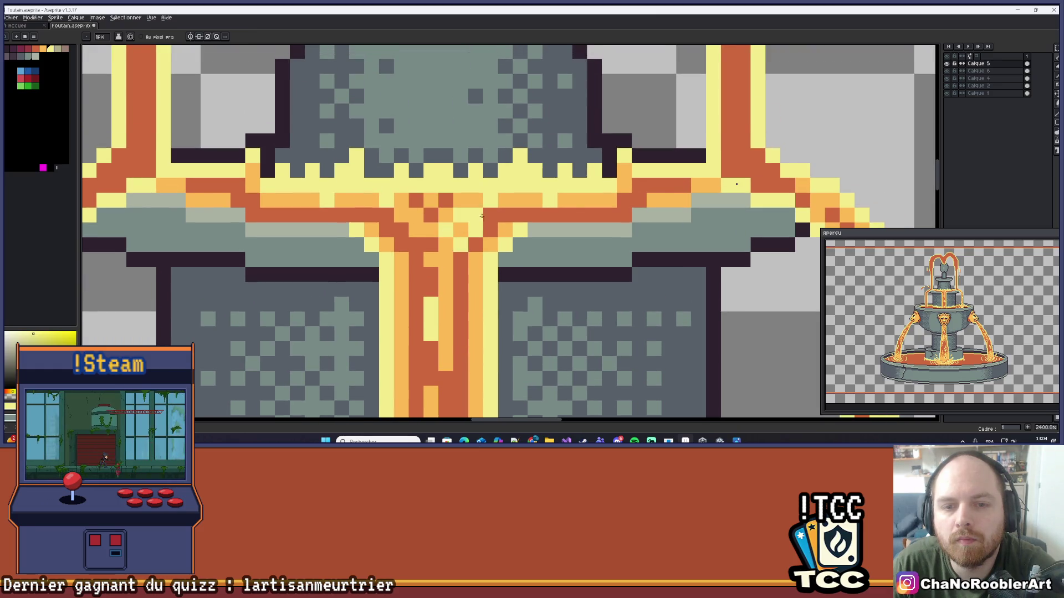
scroll(481, 216, down, 5)
scroll(469, 243, up, 4)
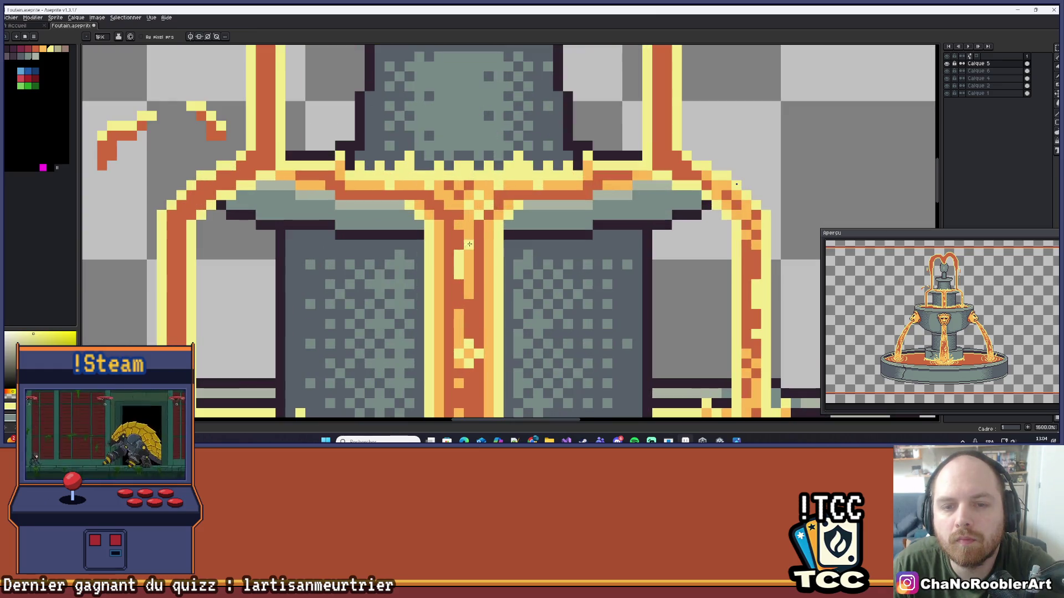
scroll(470, 244, down, 6)
drag(544, 204, 520, 228)
scroll(519, 227, down, 1)
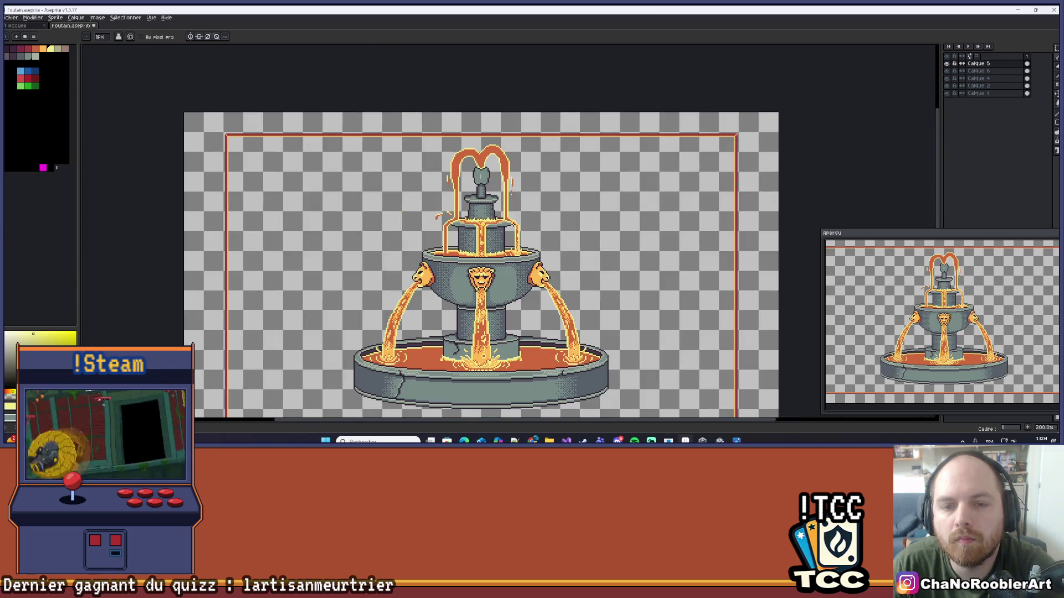
scroll(481, 238, up, 3)
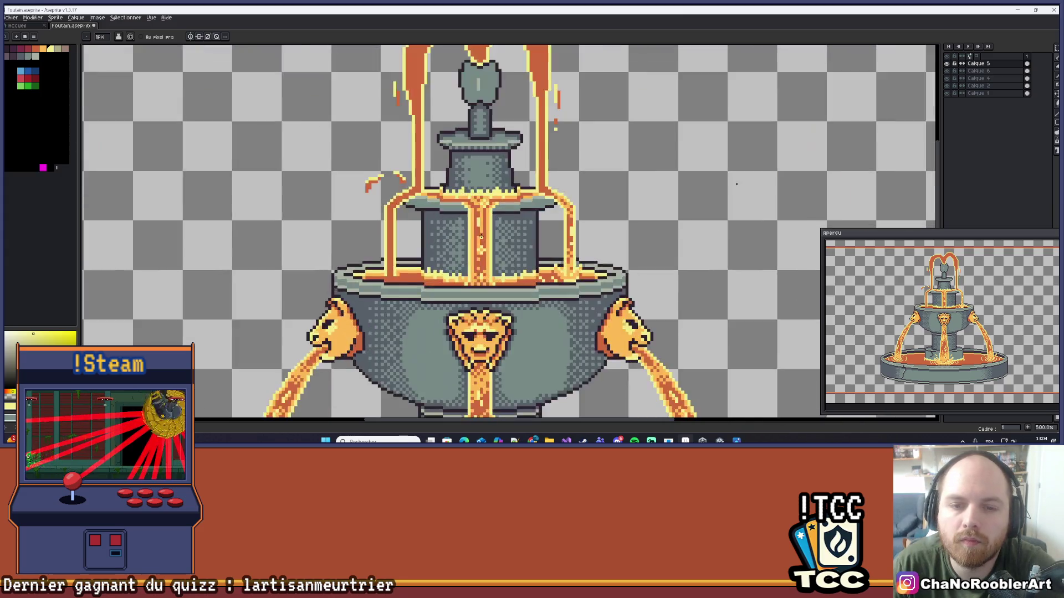
scroll(481, 238, up, 5)
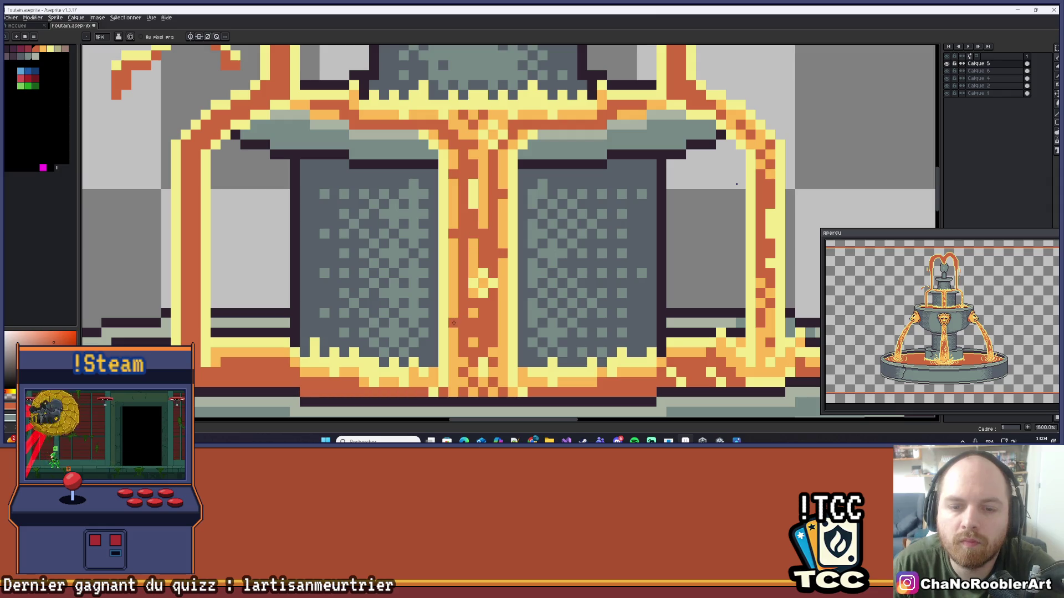
scroll(500, 251, up, 2)
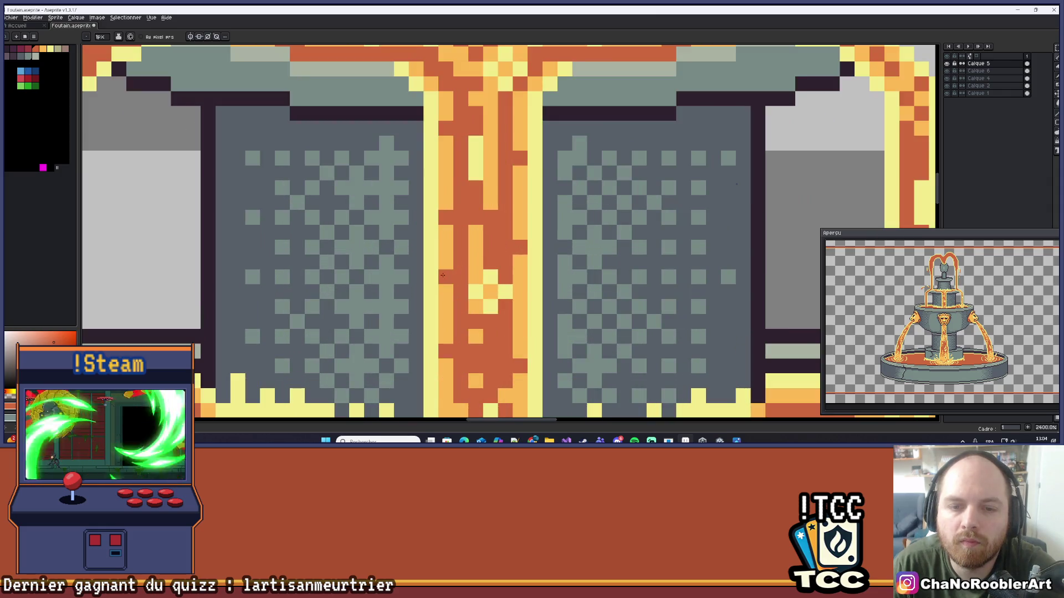
- Pan and zoom to bring the fountain's base basin and middle tier into view
scroll(443, 275, down, 8)
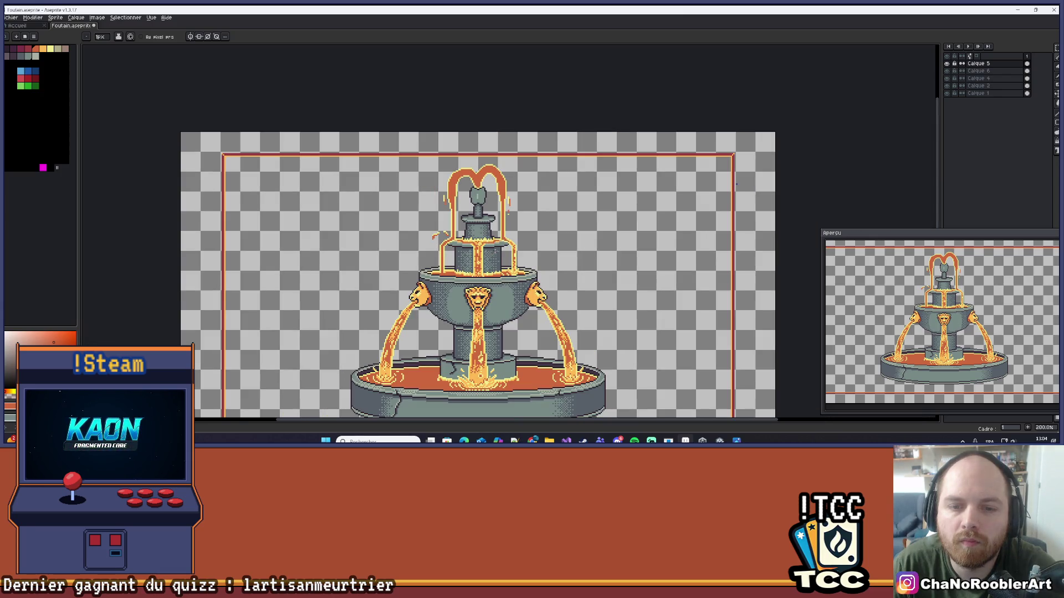
drag(500, 271, 505, 278)
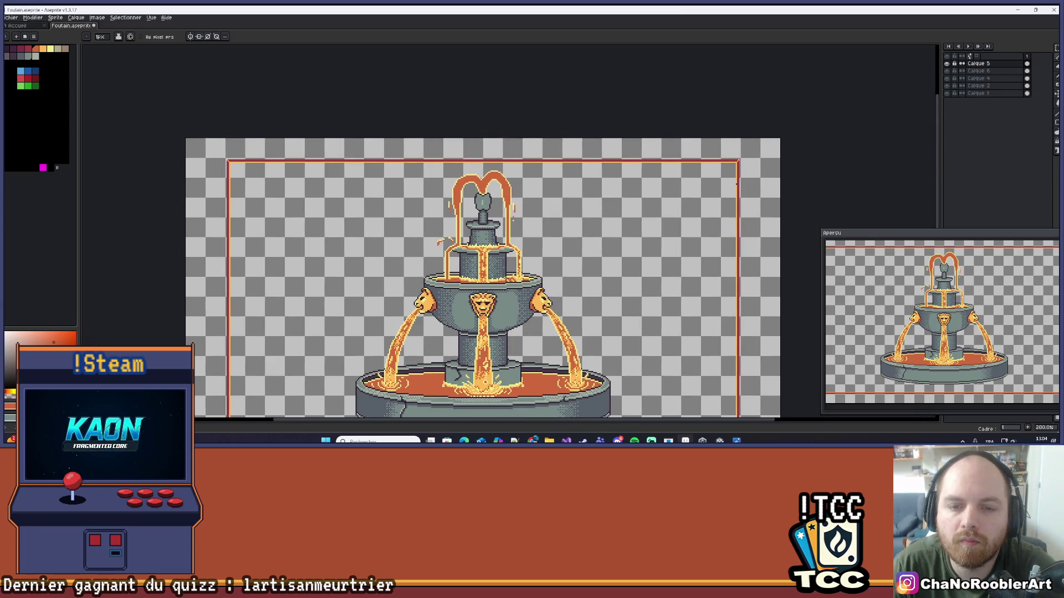
scroll(491, 260, up, 4)
scroll(501, 250, down, 3)
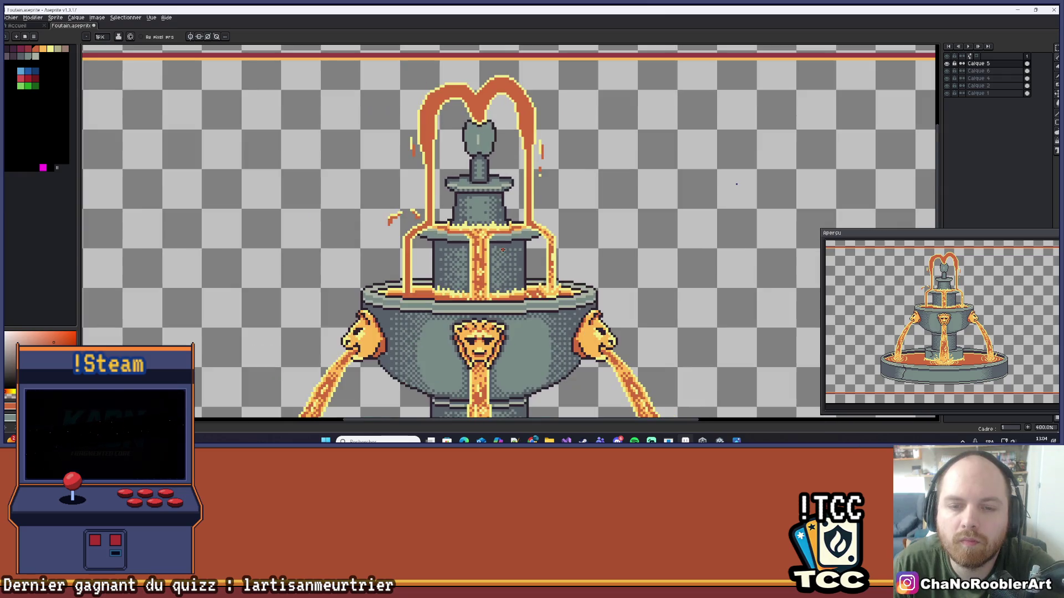
drag(527, 325, 532, 228)
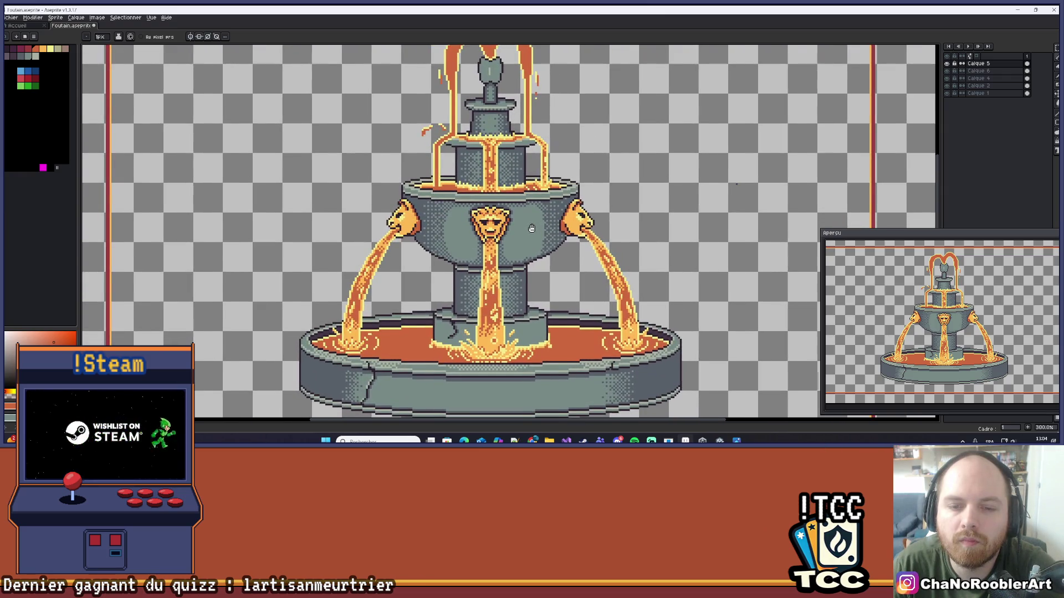
scroll(494, 200, up, 8)
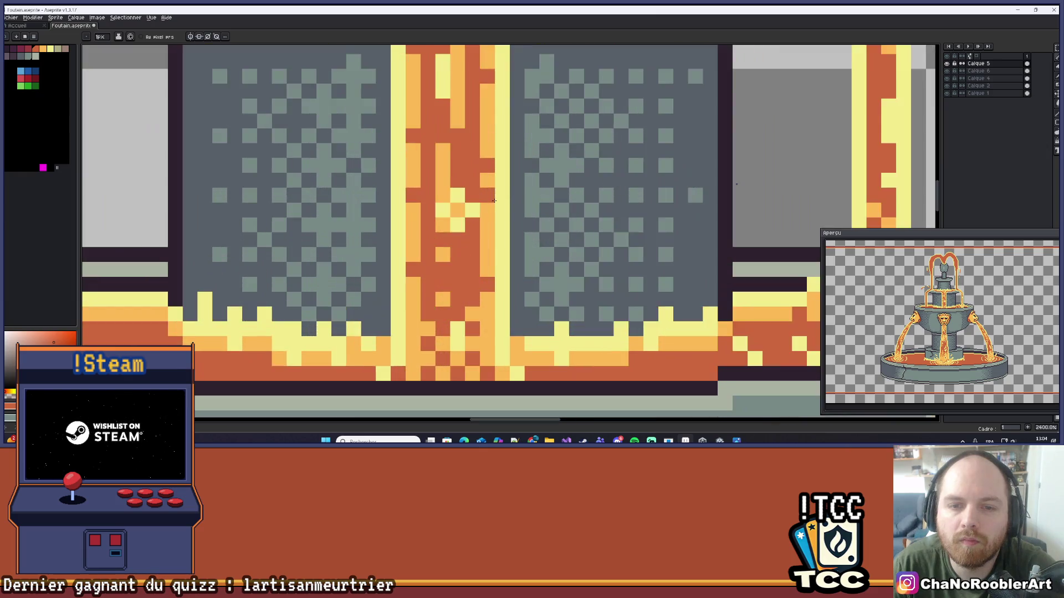
scroll(494, 200, up, 2)
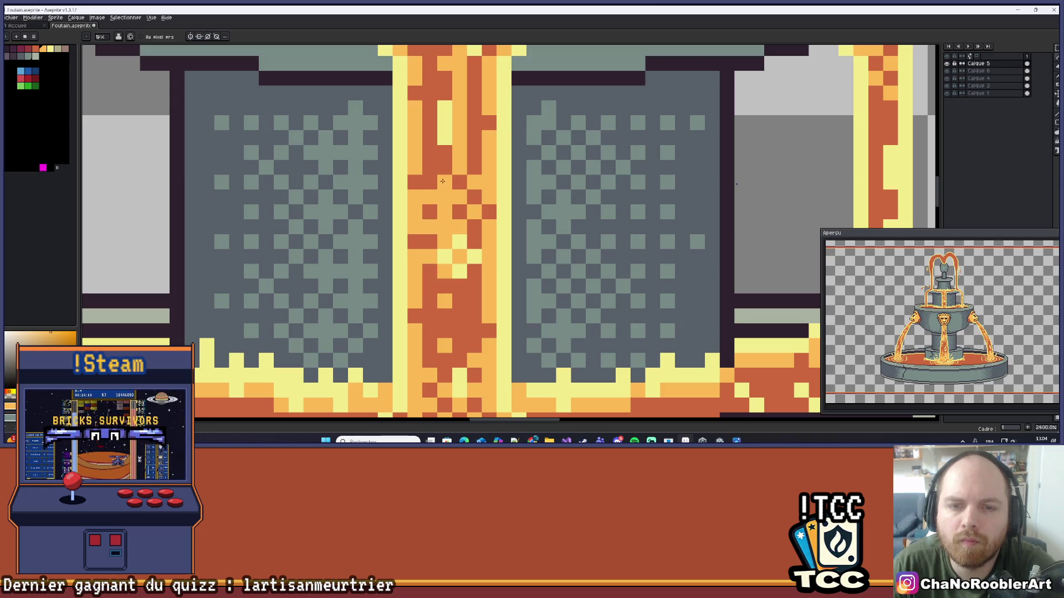
scroll(475, 154, down, 9)
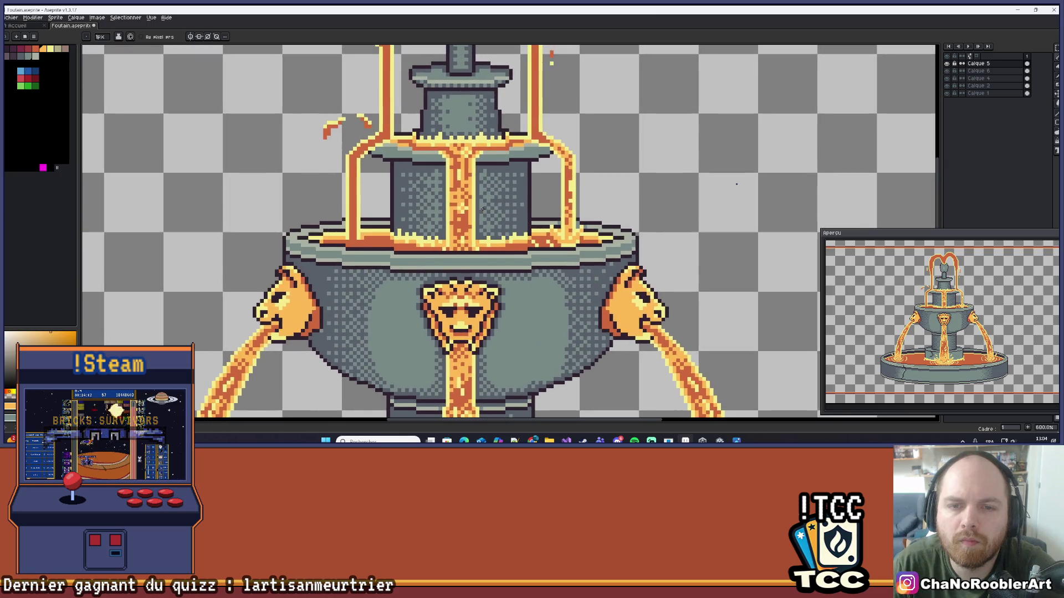
scroll(497, 195, down, 1)
scroll(558, 180, up, 1)
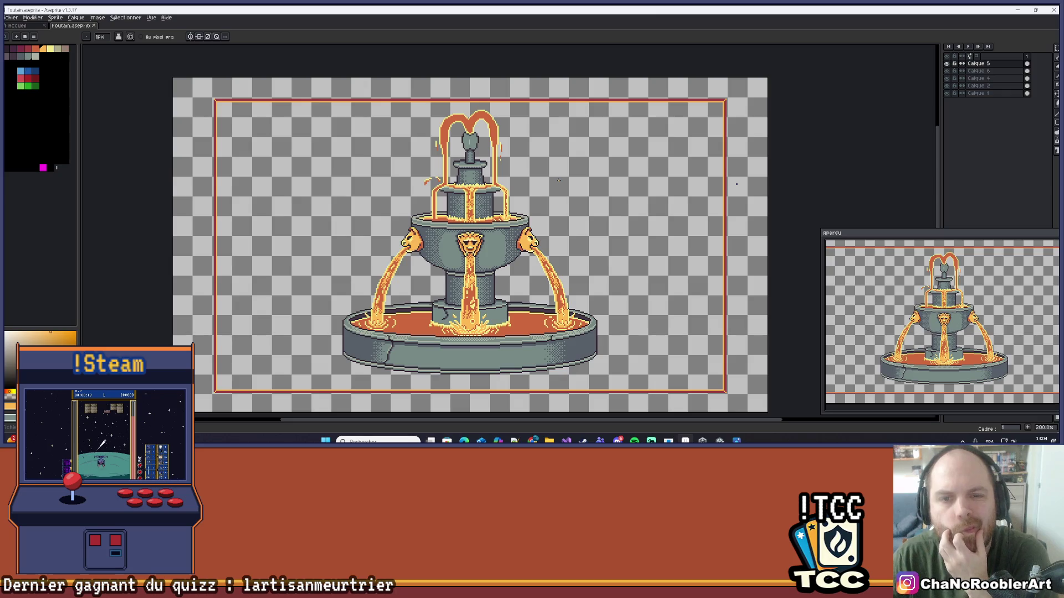
scroll(434, 185, up, 8)
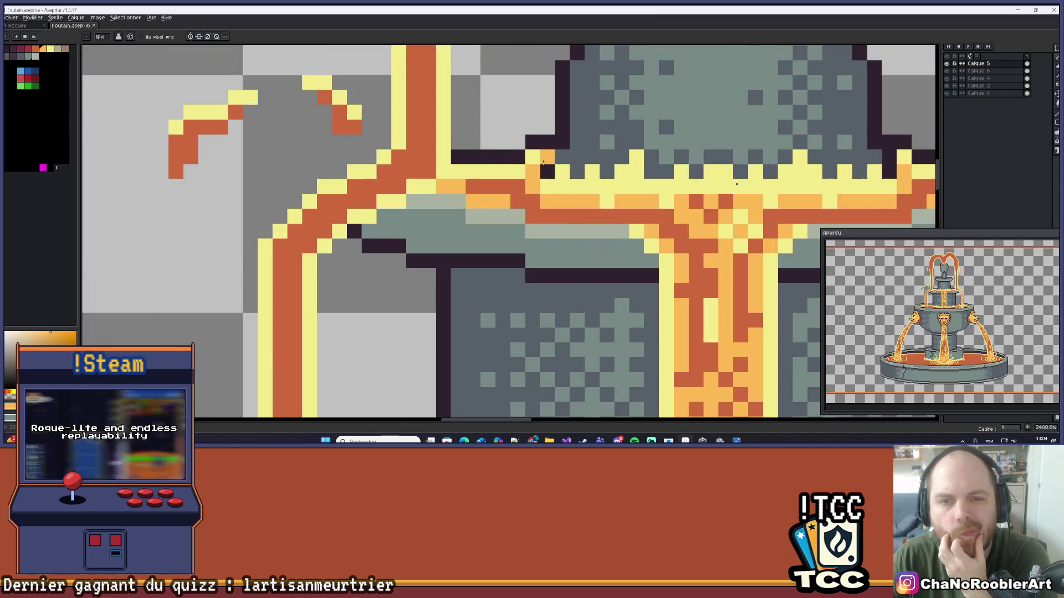
scroll(509, 174, down, 4)
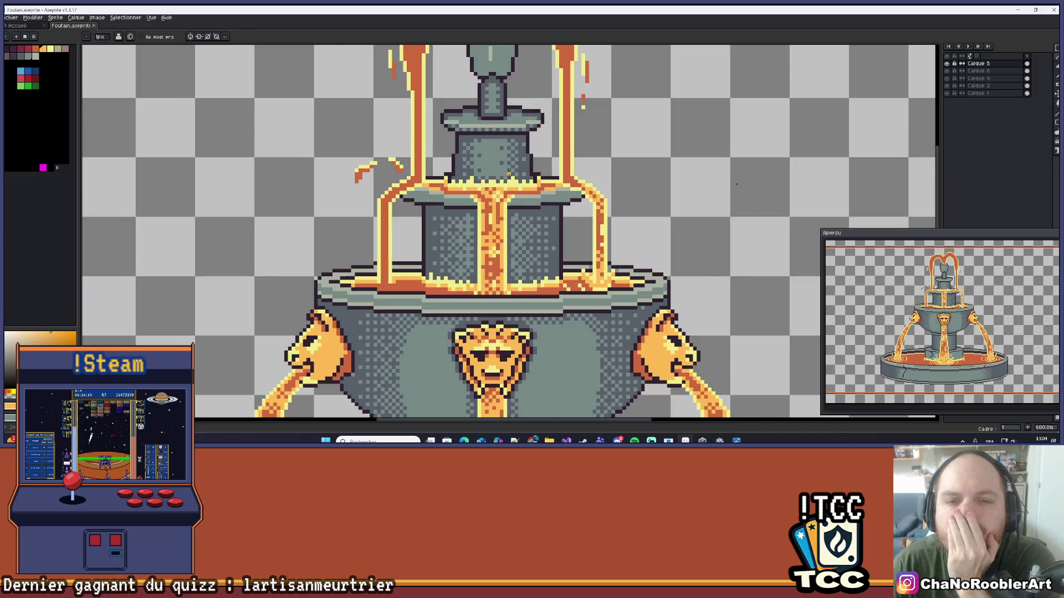
scroll(482, 184, up, 4)
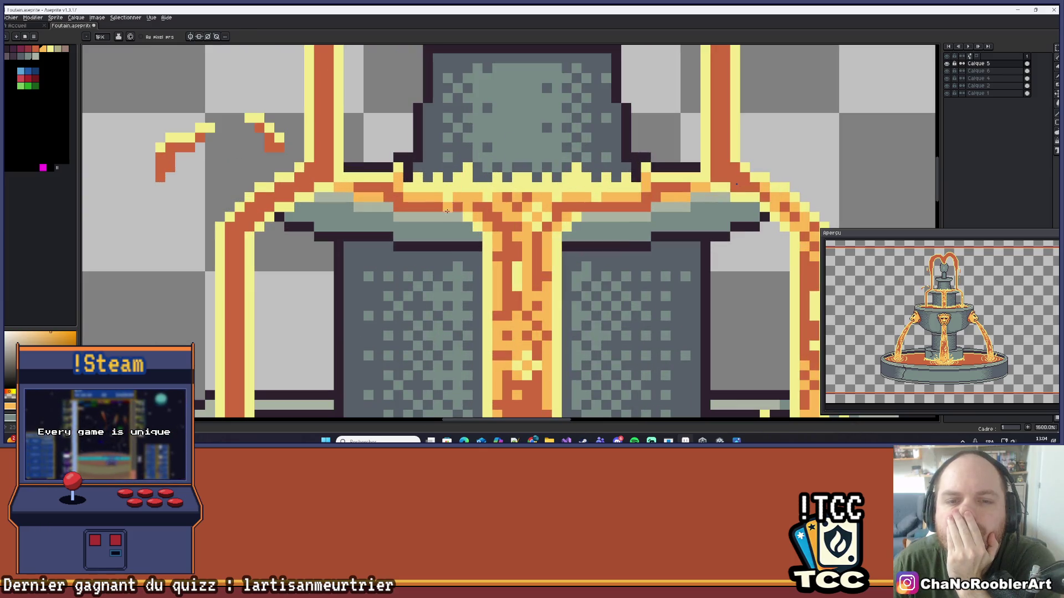
scroll(472, 218, up, 1)
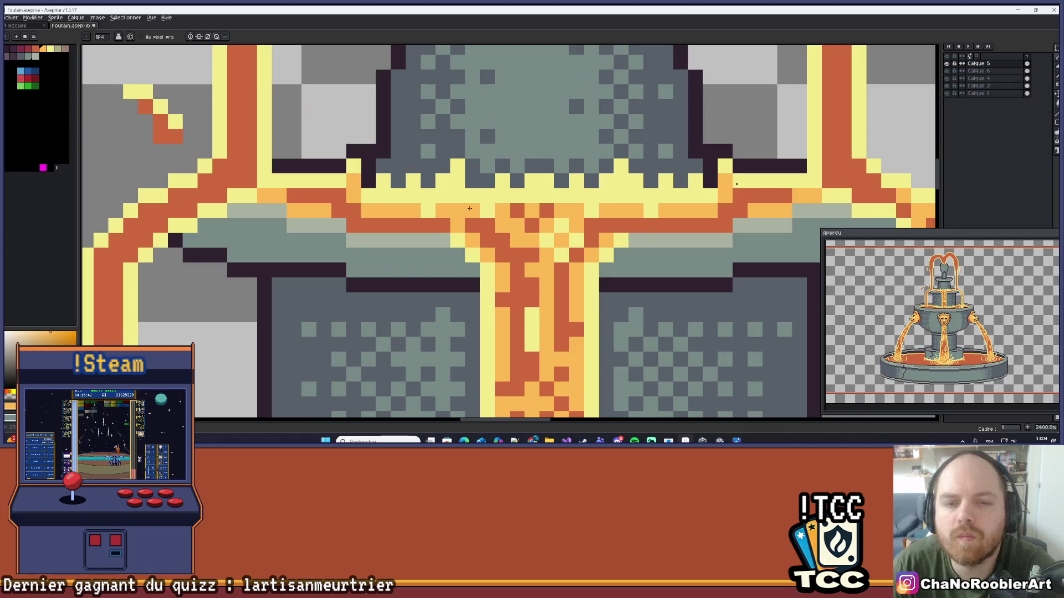
- Pick the pale yellow lava colour and undo the last pencil stroke
alt+click(459, 235)
scroll(636, 223, down, 1)
scroll(637, 223, down, 3)
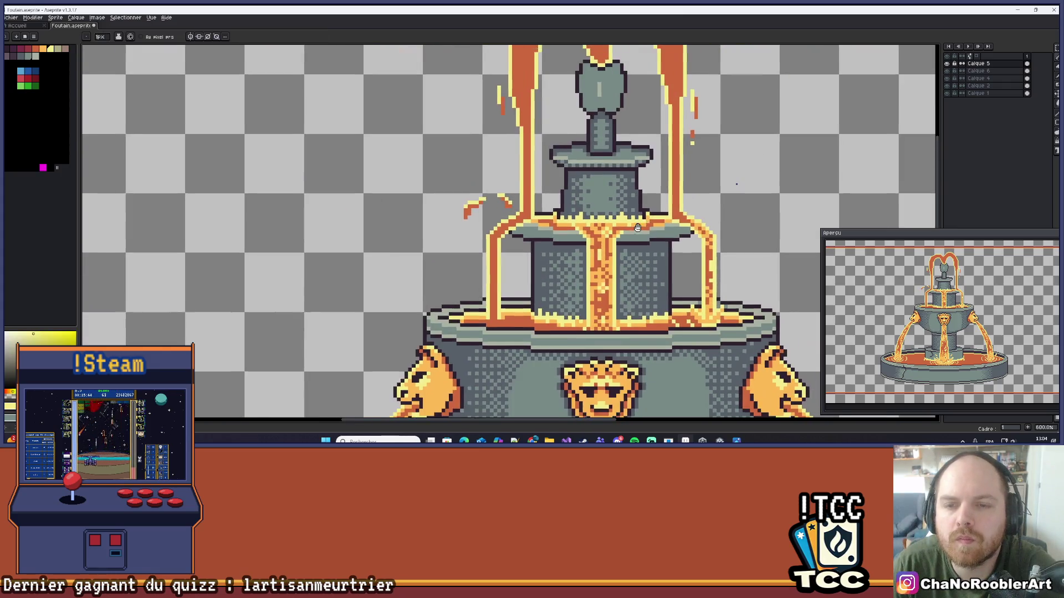
key(ctrl+z)
scroll(587, 196, down, 3)
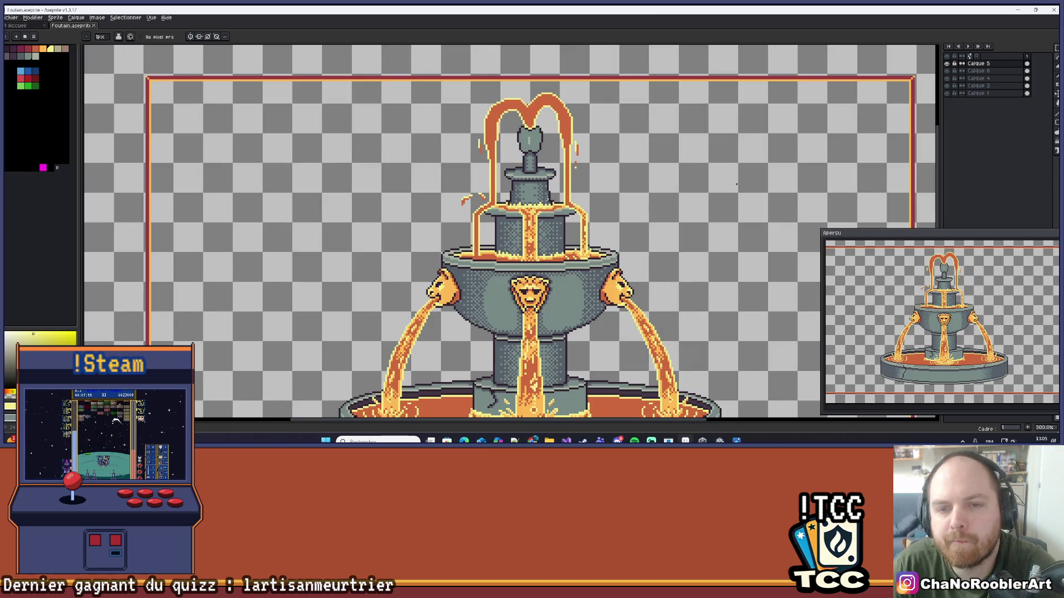
scroll(547, 197, up, 4)
scroll(558, 220, up, 5)
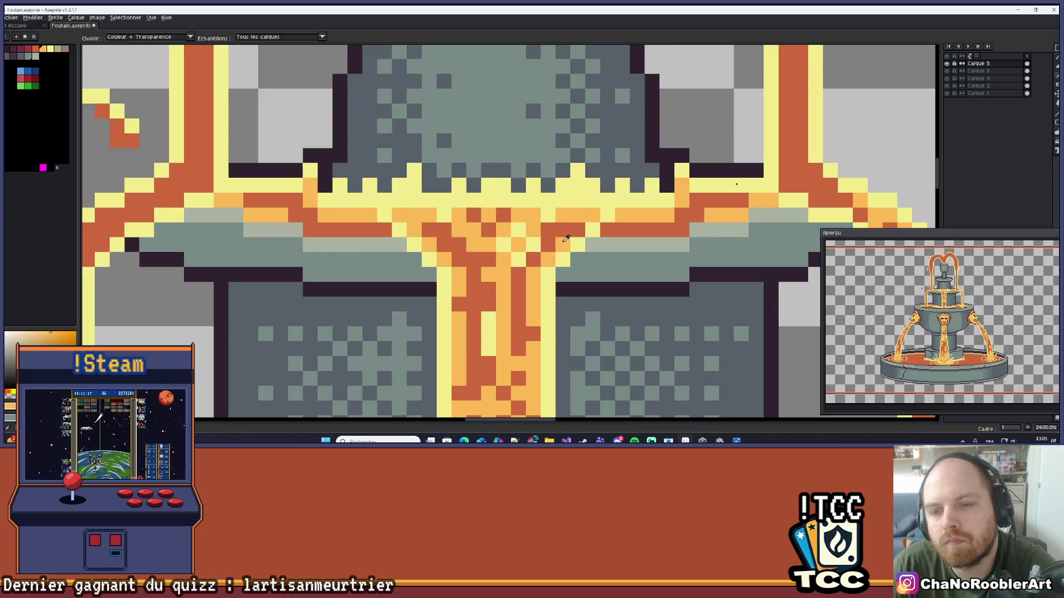
- Sample stone shades from the middle tier and its rim with the eyedropper
scroll(583, 265, down, 5)
scroll(551, 234, up, 5)
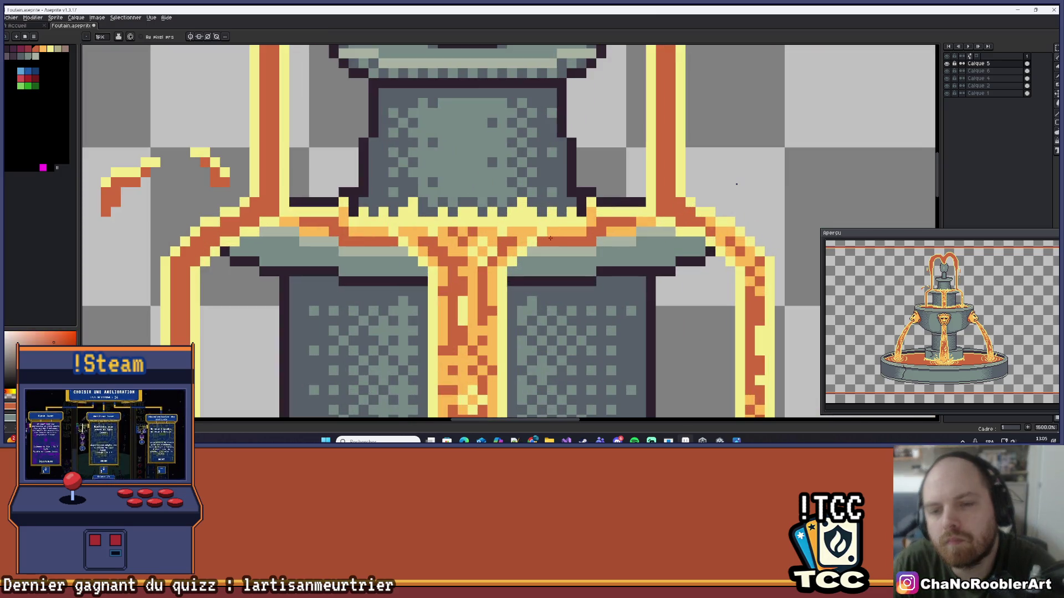
scroll(556, 233, down, 3)
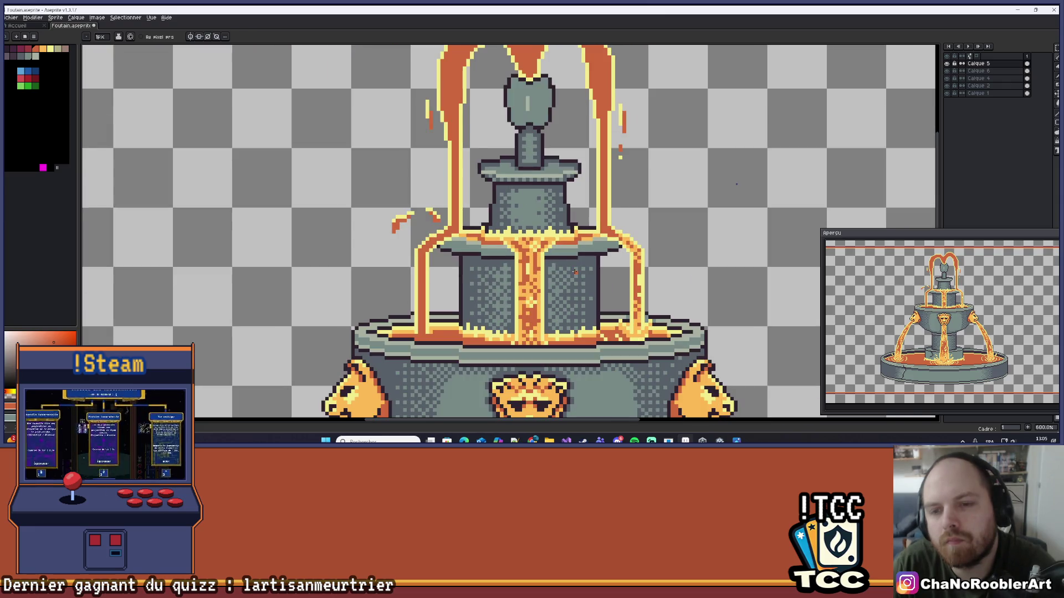
scroll(565, 264, up, 3)
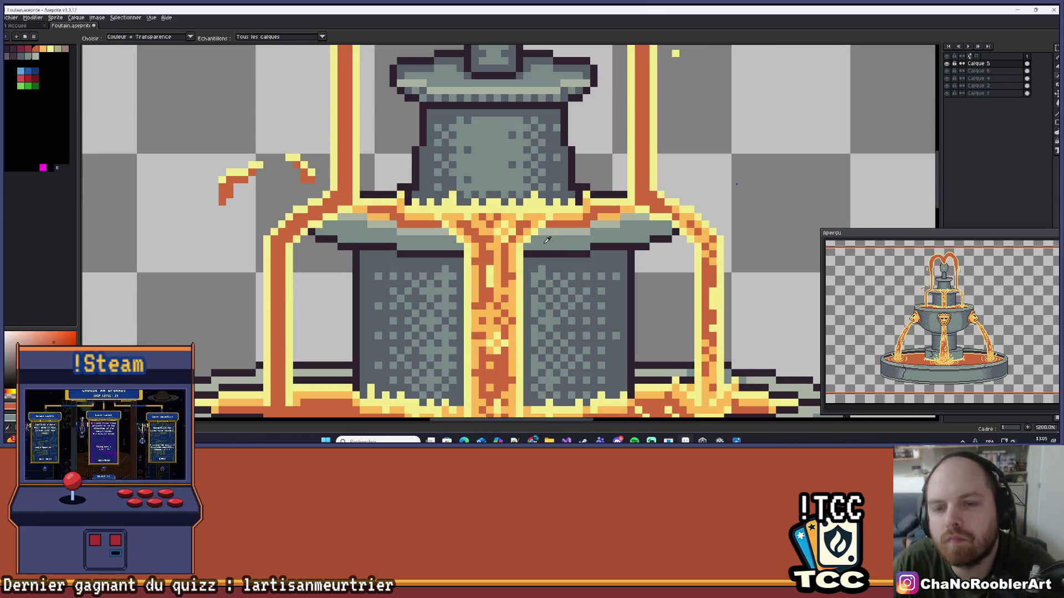
key(i)
click(568, 174)
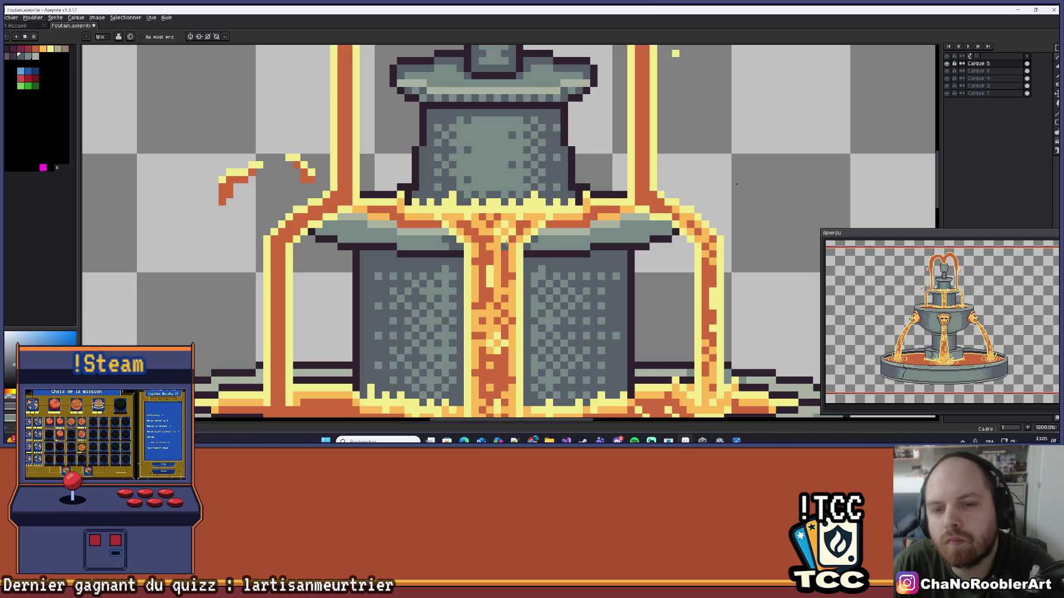
alt+click(542, 236)
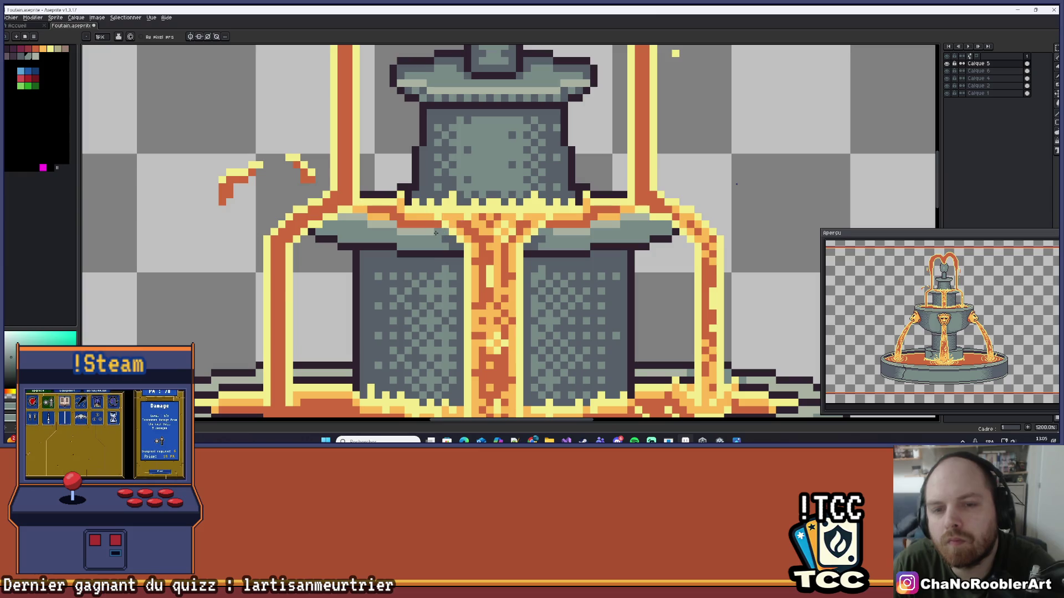
scroll(435, 233, down, 4)
scroll(470, 201, up, 1)
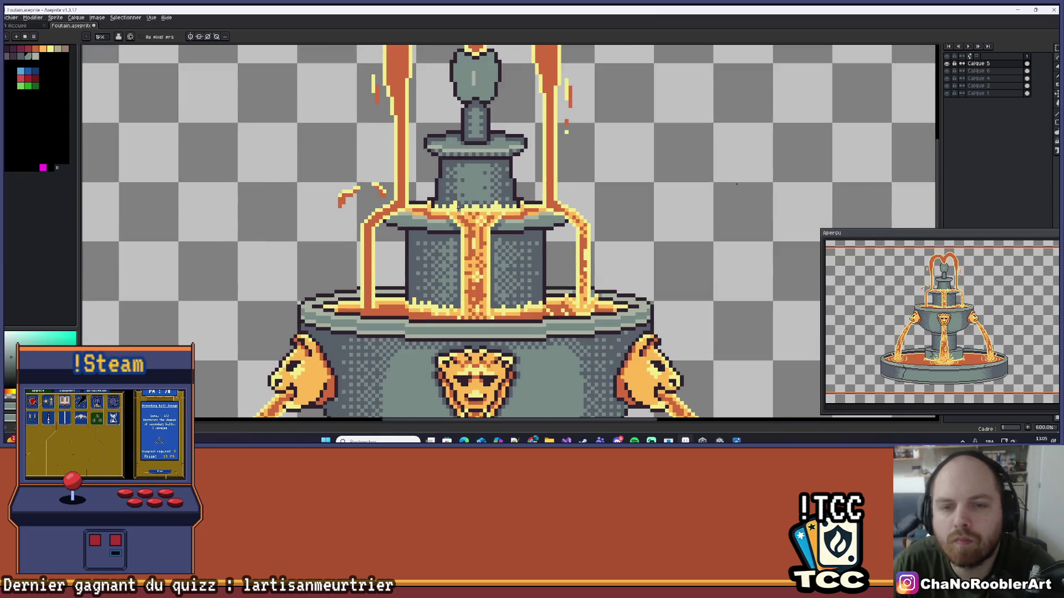
scroll(466, 208, down, 2)
scroll(463, 213, up, 6)
alt+click(471, 218)
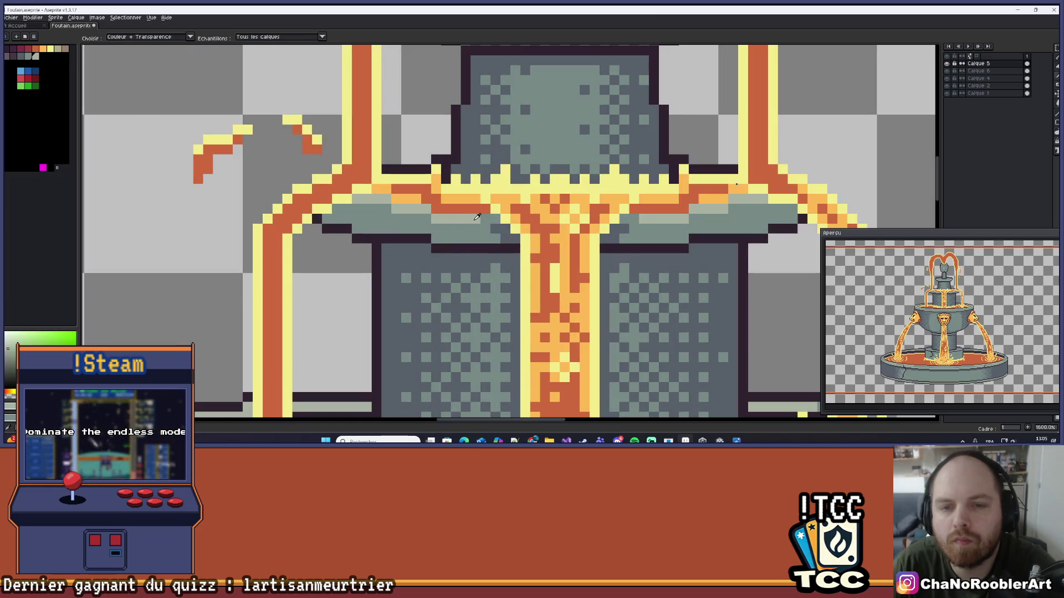
- Place a dark orange pixel in the yellow lava row
scroll(633, 219, down, 3)
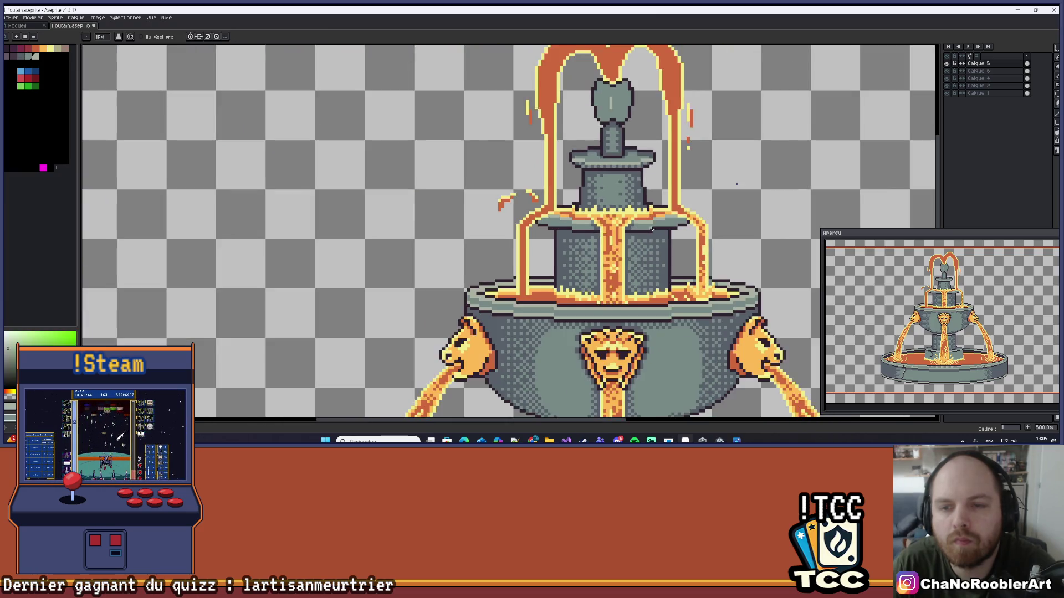
scroll(591, 227, down, 2)
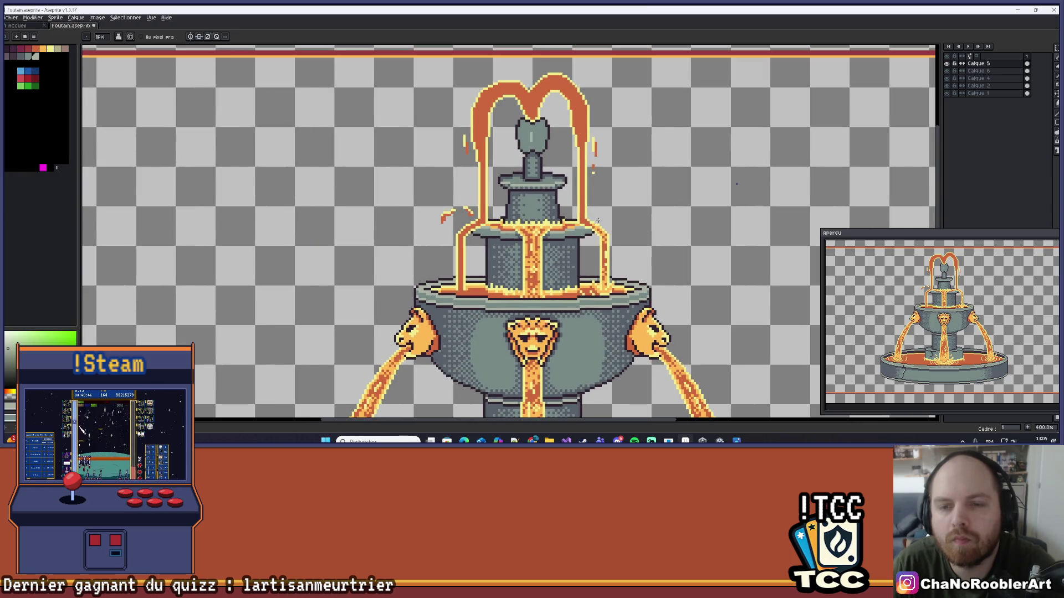
scroll(610, 221, down, 1)
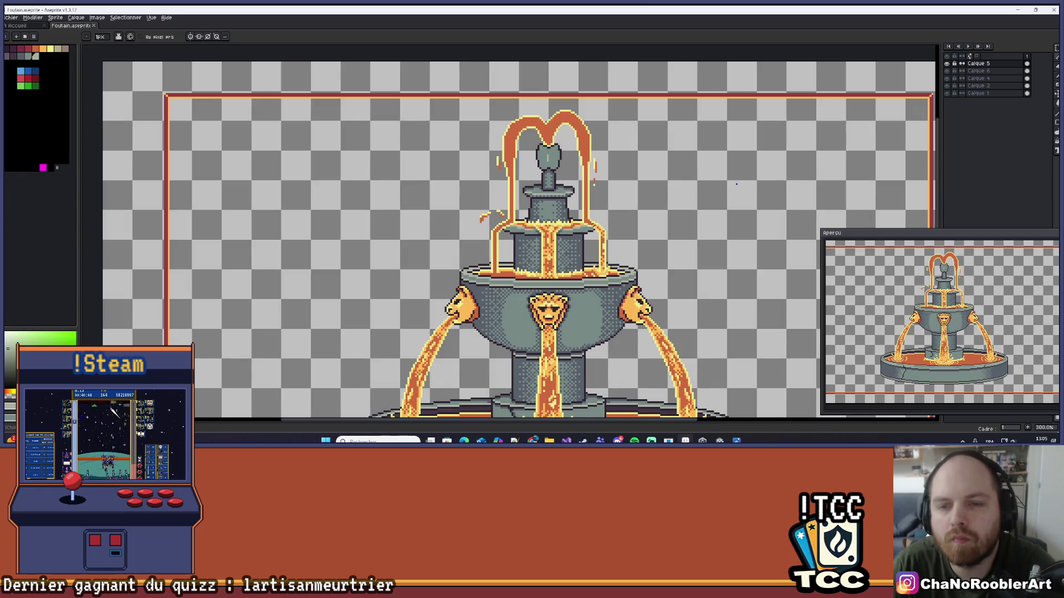
scroll(488, 253, up, 4)
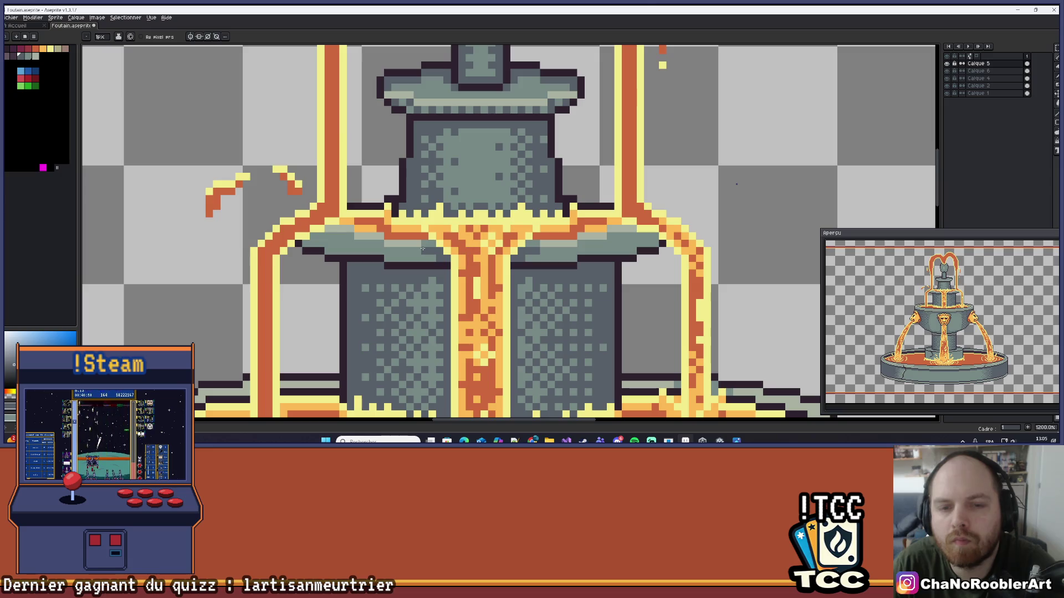
scroll(458, 202, down, 4)
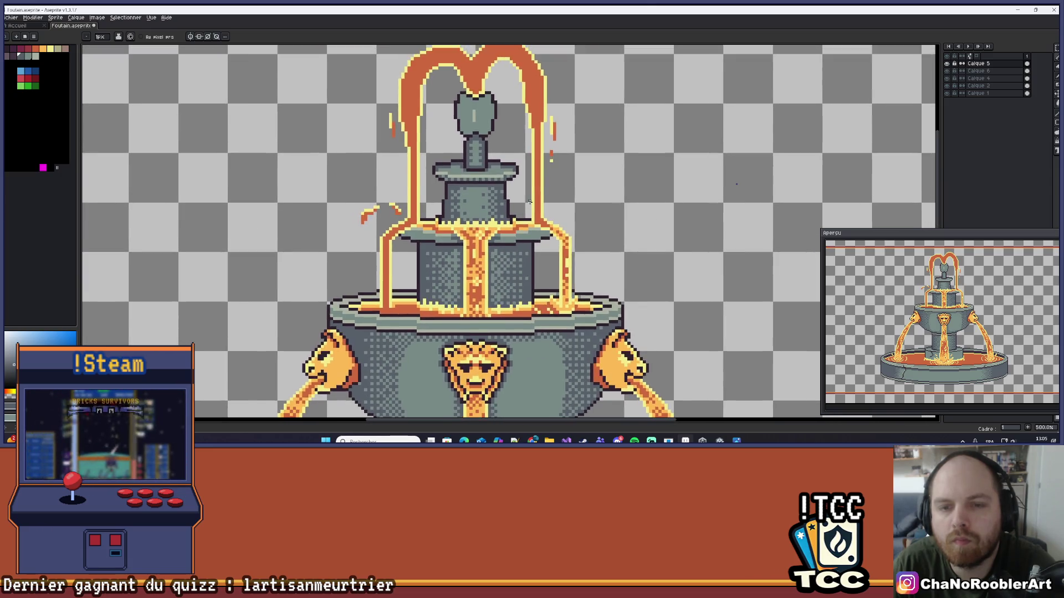
scroll(529, 200, down, 3)
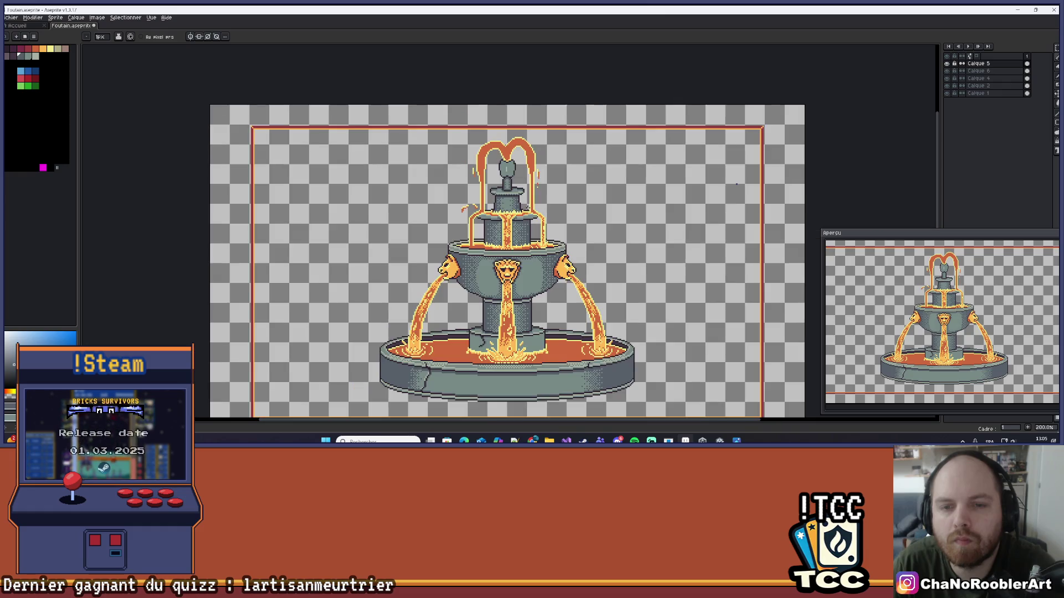
scroll(486, 217, up, 1)
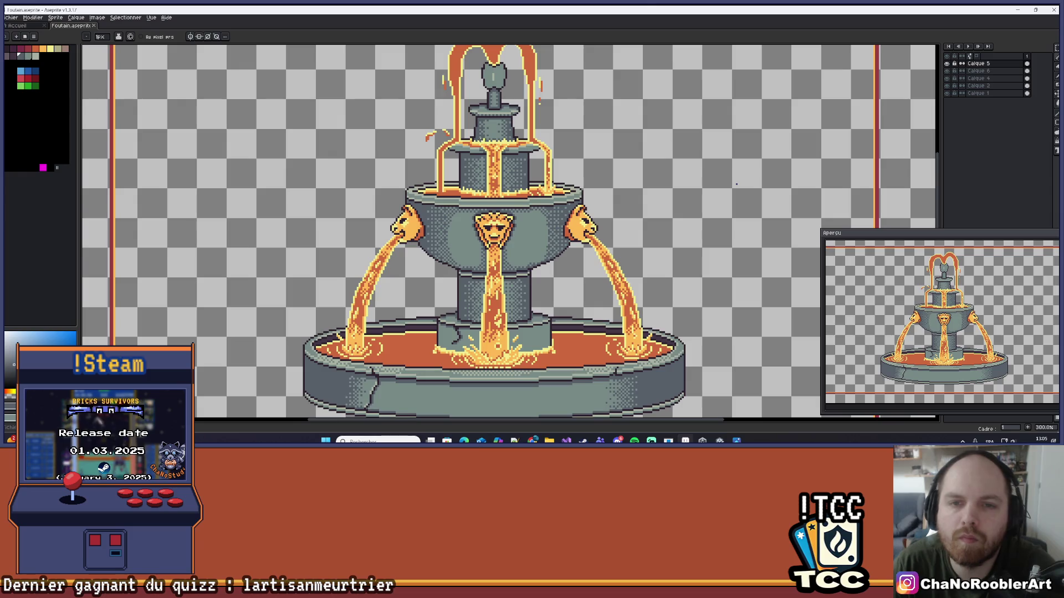
scroll(479, 183, up, 8)
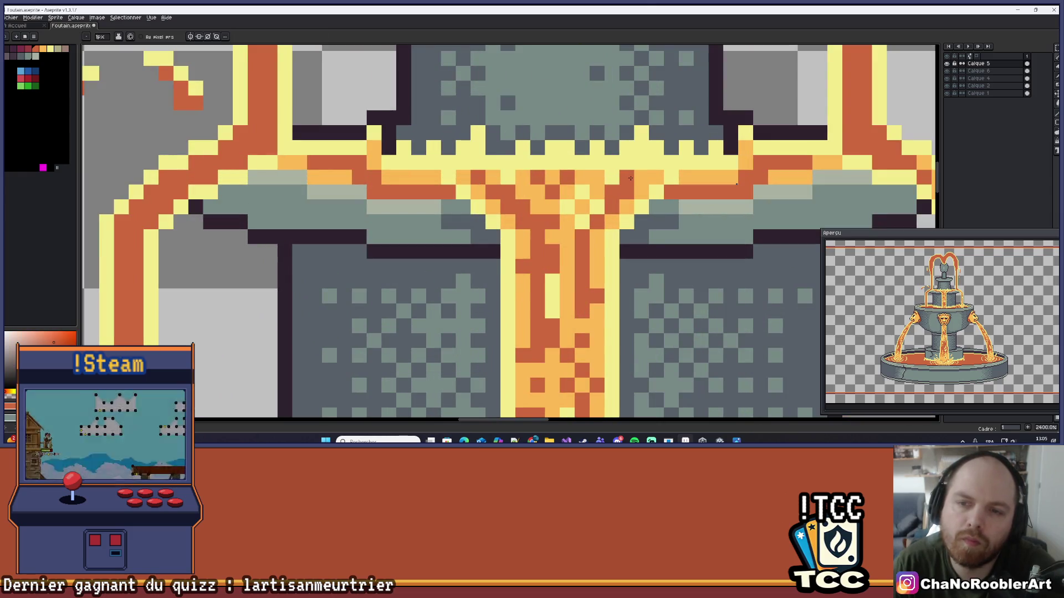
scroll(634, 178, down, 3)
scroll(579, 187, up, 4)
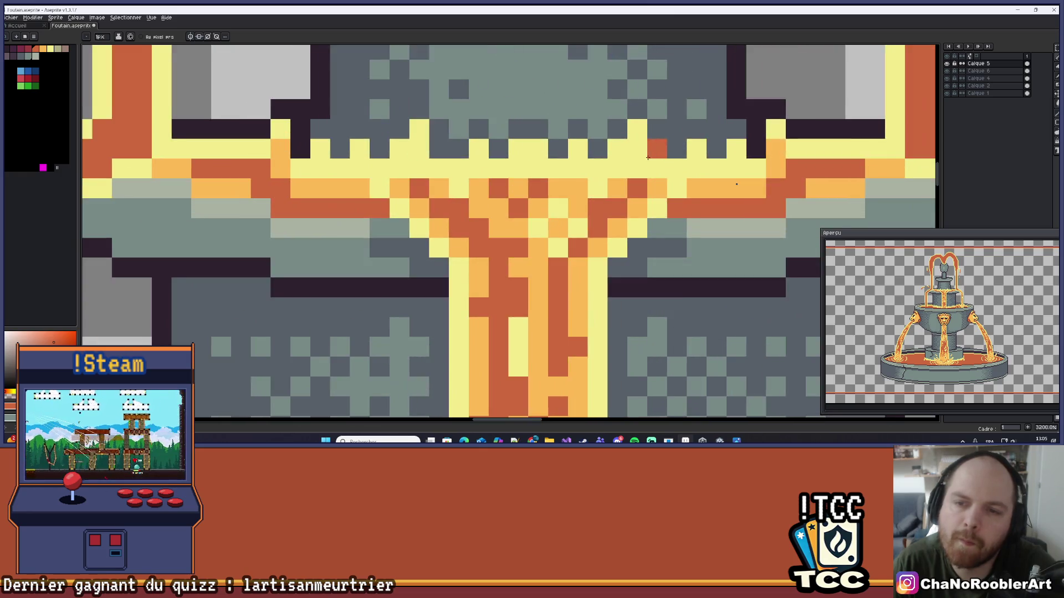
click(580, 186)
scroll(570, 205, down, 4)
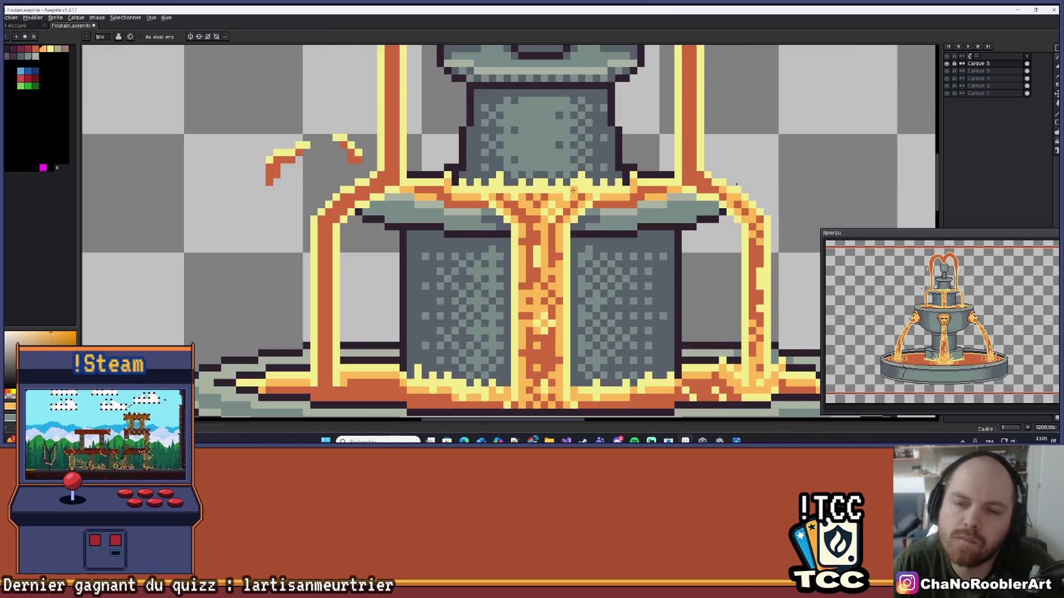
scroll(564, 218, up, 3)
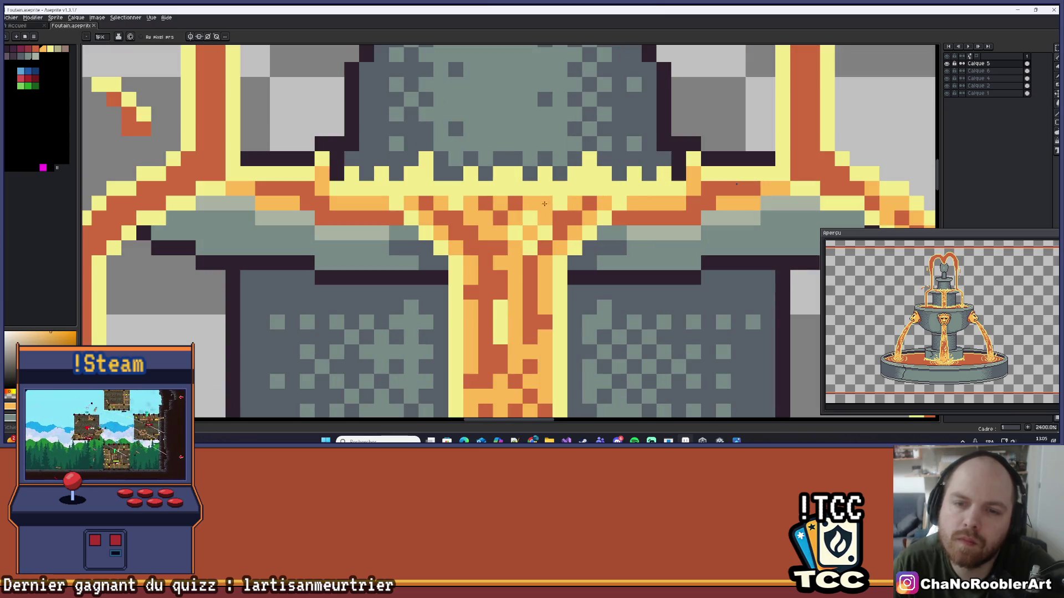
- Sample the dark orange-red lava colour and switch to moving the layer's pixels
alt+click(521, 197)
scroll(524, 233, down, 4)
scroll(528, 284, up, 3)
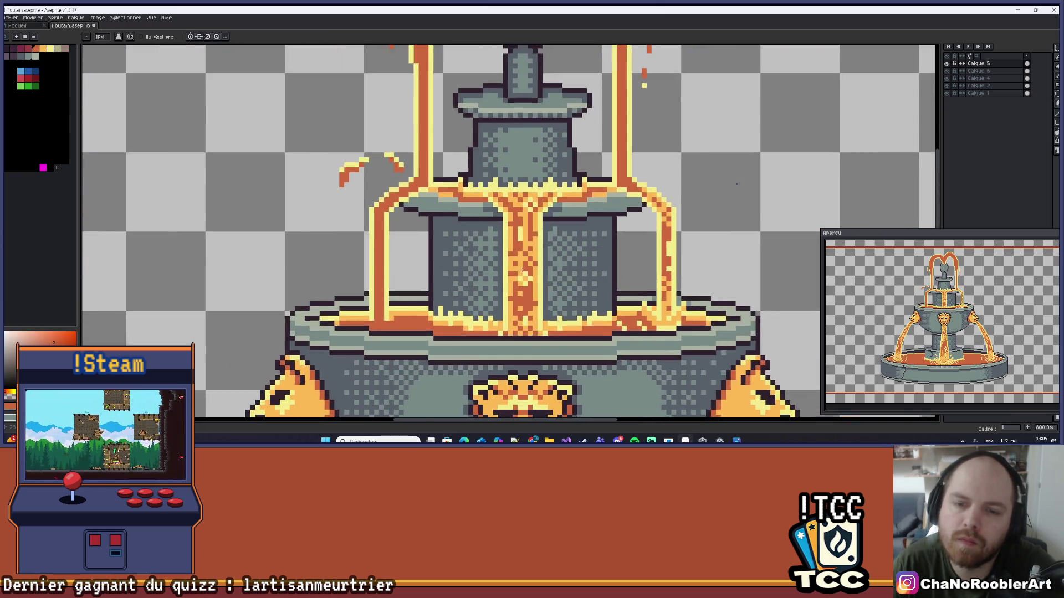
scroll(528, 284, down, 3)
scroll(539, 267, down, 1)
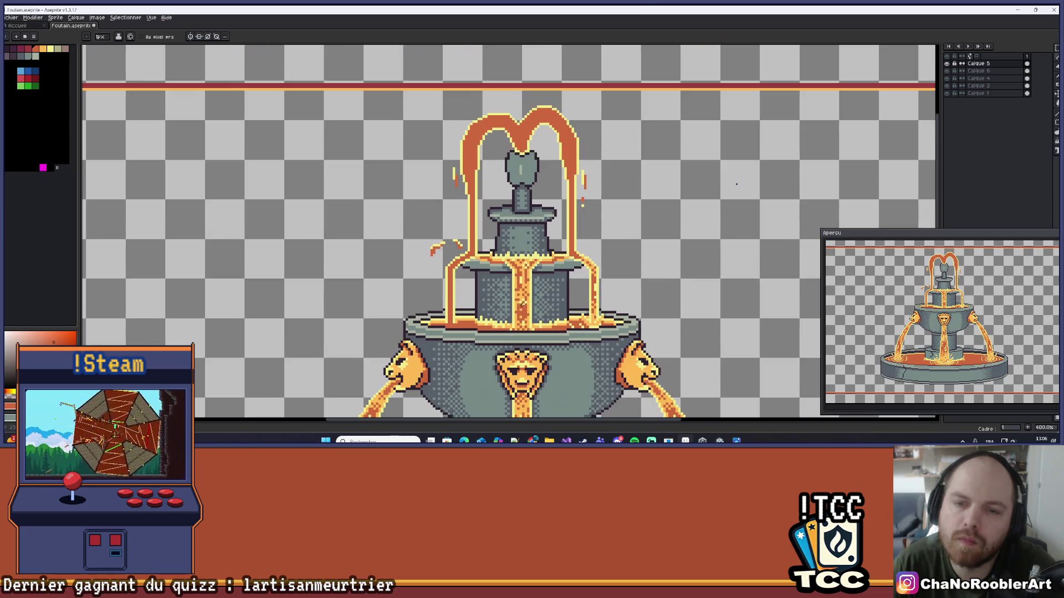
scroll(539, 267, down, 4)
key(ctrl)
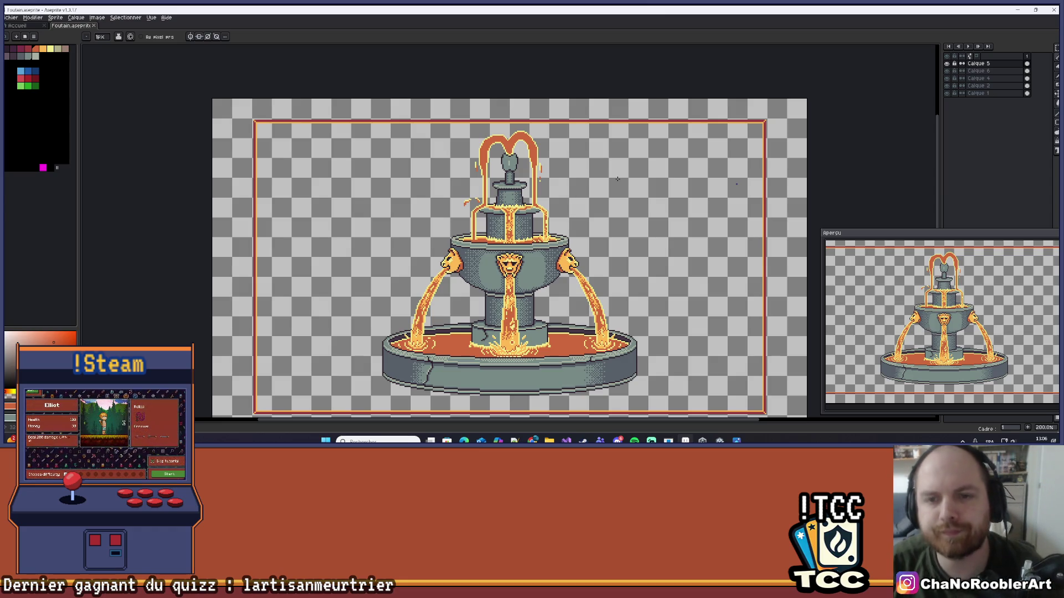
- Zoom in on the lion-head spouts and lava streams, and sample the pale yellow from a stream
scroll(570, 164, up, 4)
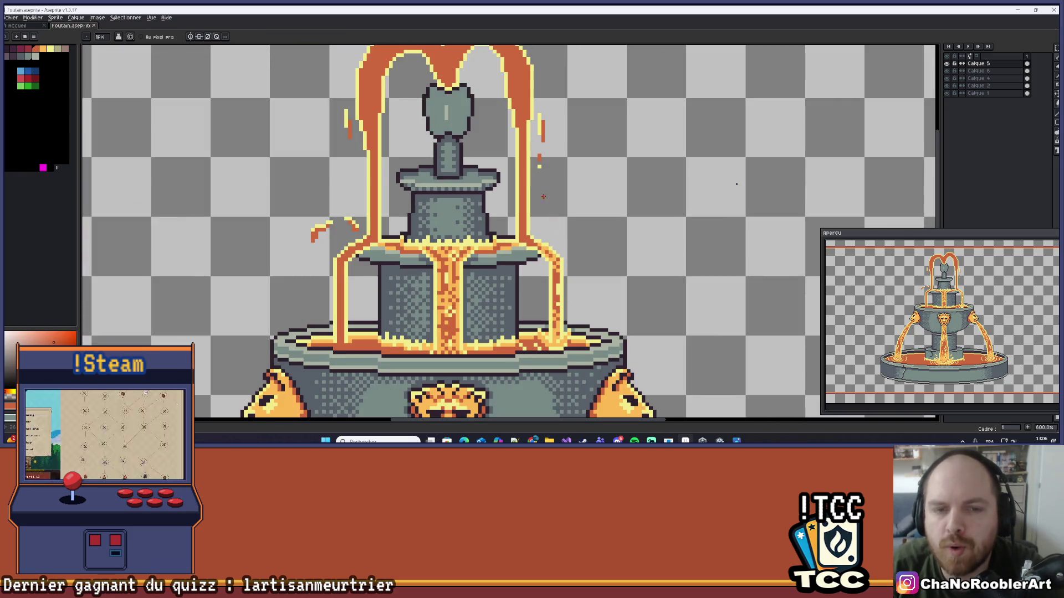
drag(543, 197, 553, 144)
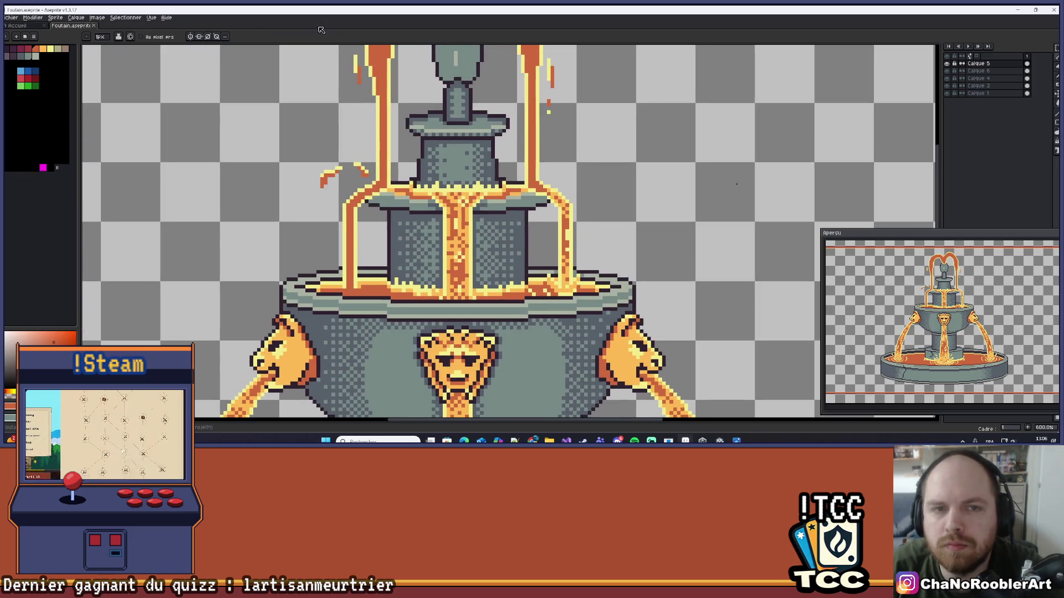
scroll(516, 245, up, 3)
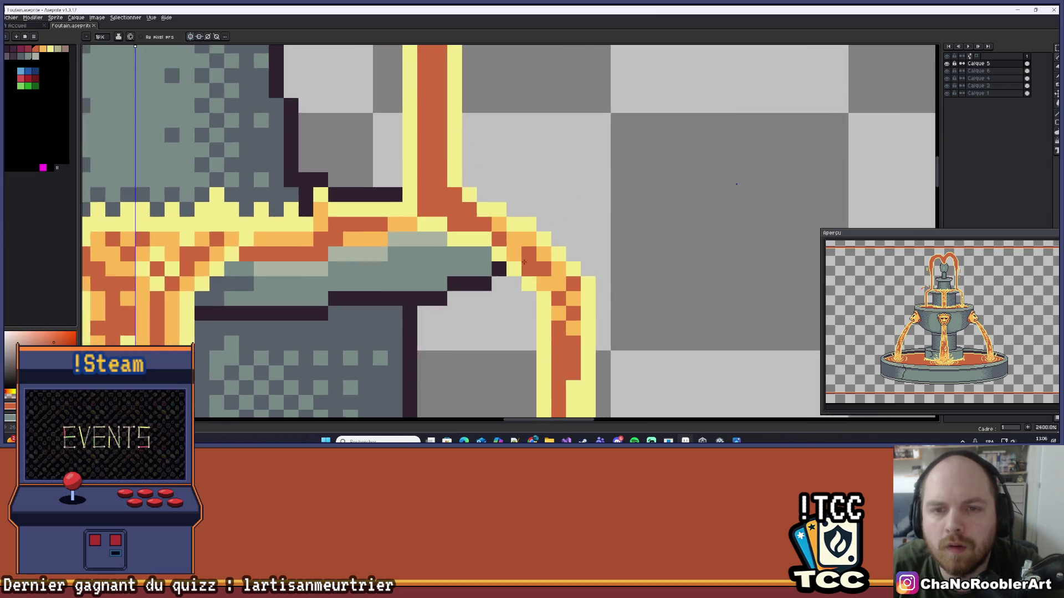
key(alt)
scroll(521, 244, up, 3)
scroll(942, 311, up, 2)
drag(951, 319, 936, 314)
scroll(466, 189, up, 1)
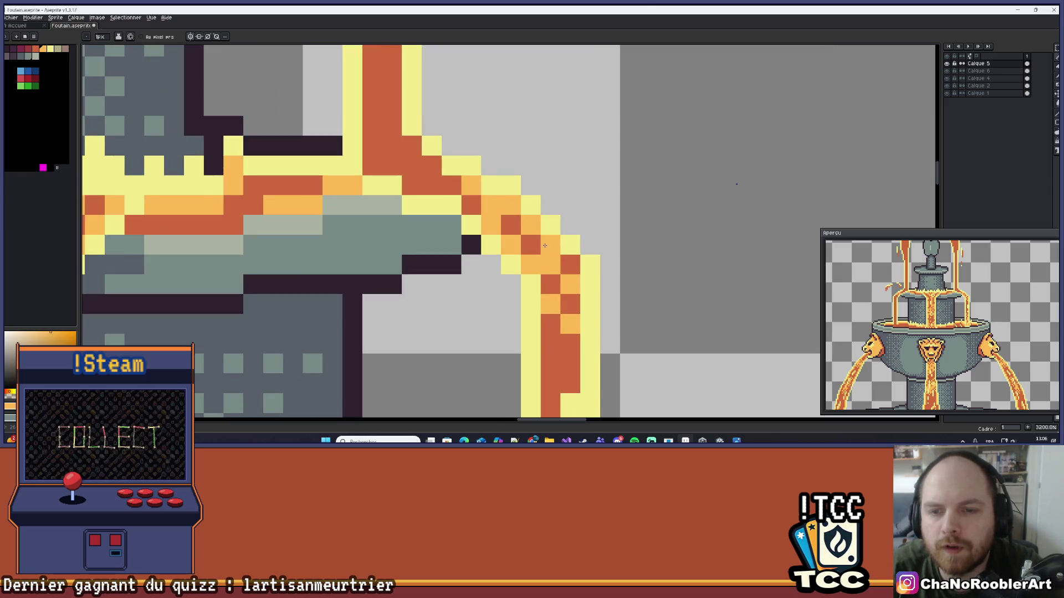
drag(596, 309, 603, 175)
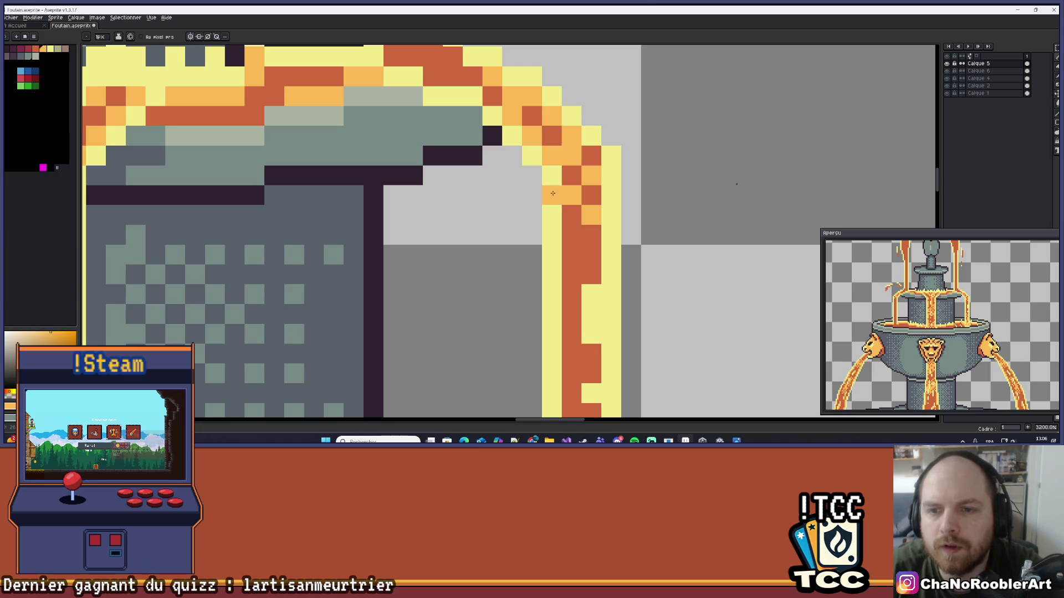
scroll(594, 218, up, 2)
alt+click(573, 192)
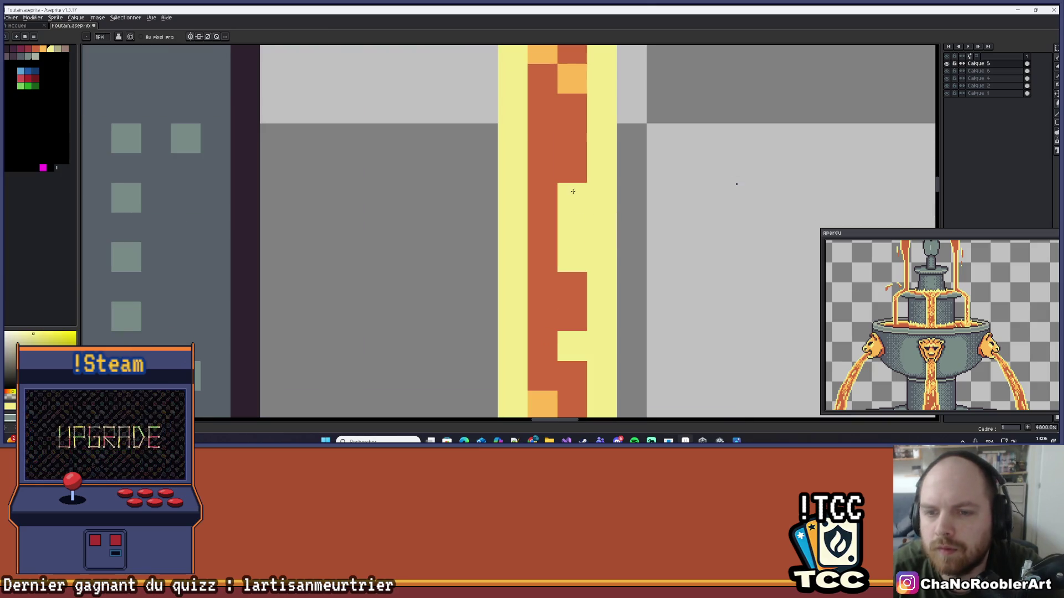
- Take the light orange from the lava pour as the foreground colour
scroll(570, 266, down, 2)
scroll(522, 240, up, 1)
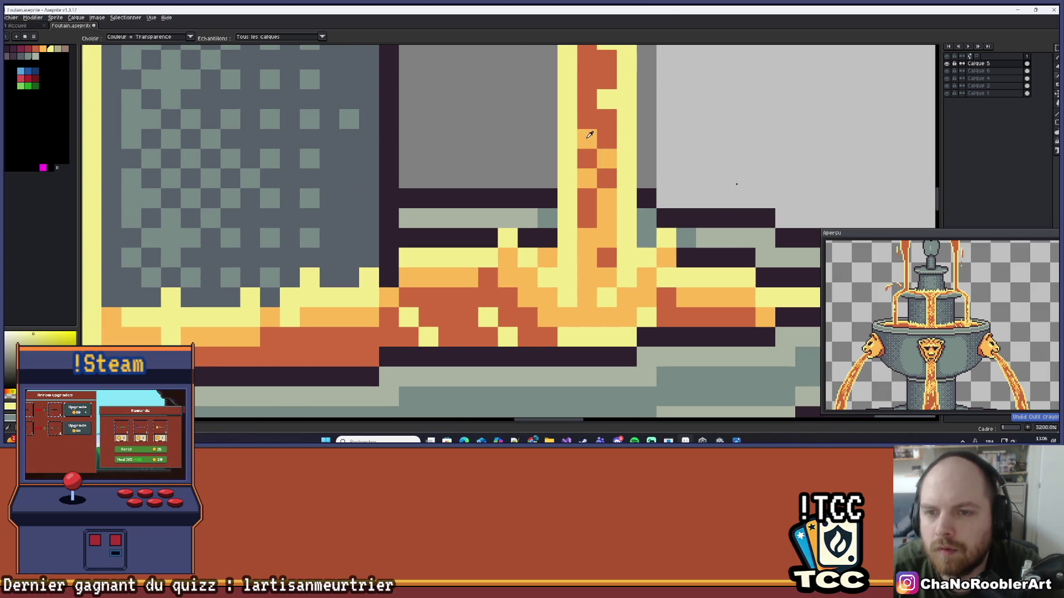
alt+click(587, 138)
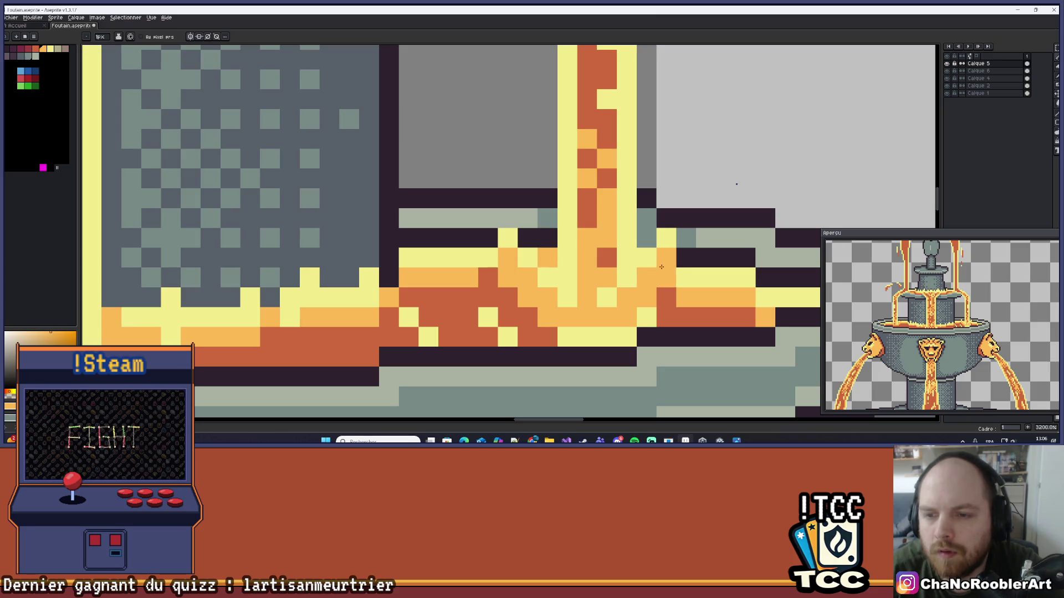
- Pan along the lava pool edge and zoom in and out to review the recentred fountain
drag(700, 275, 600, 268)
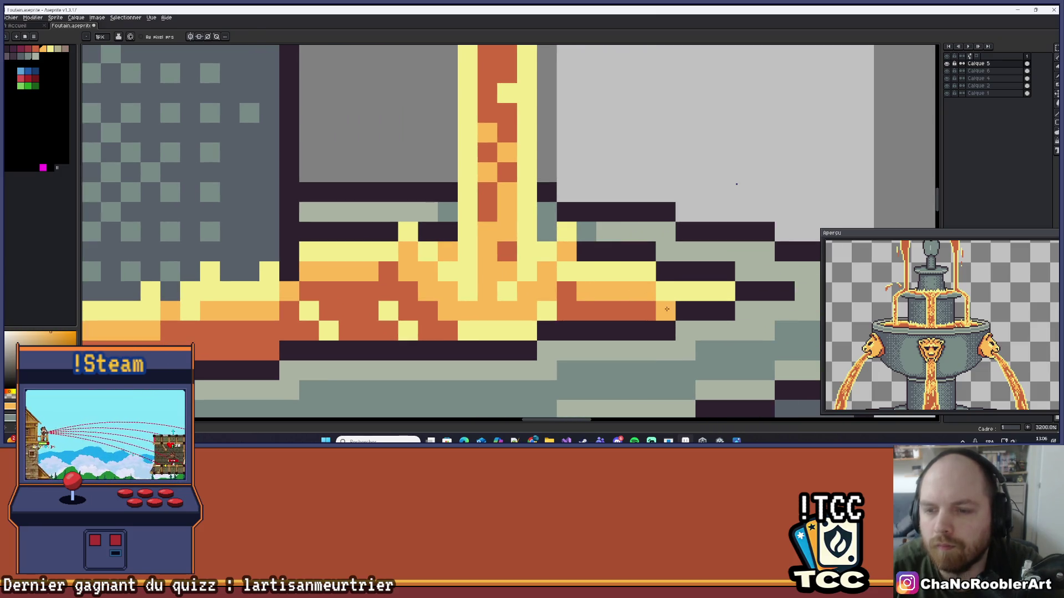
scroll(427, 178, down, 8)
scroll(426, 178, down, 5)
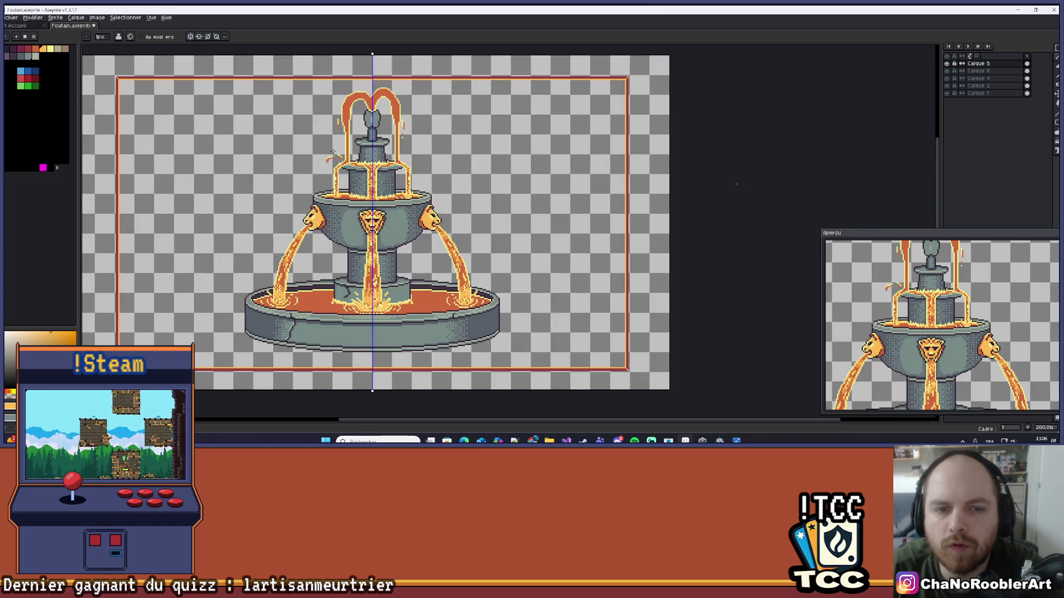
drag(333, 151, 354, 167)
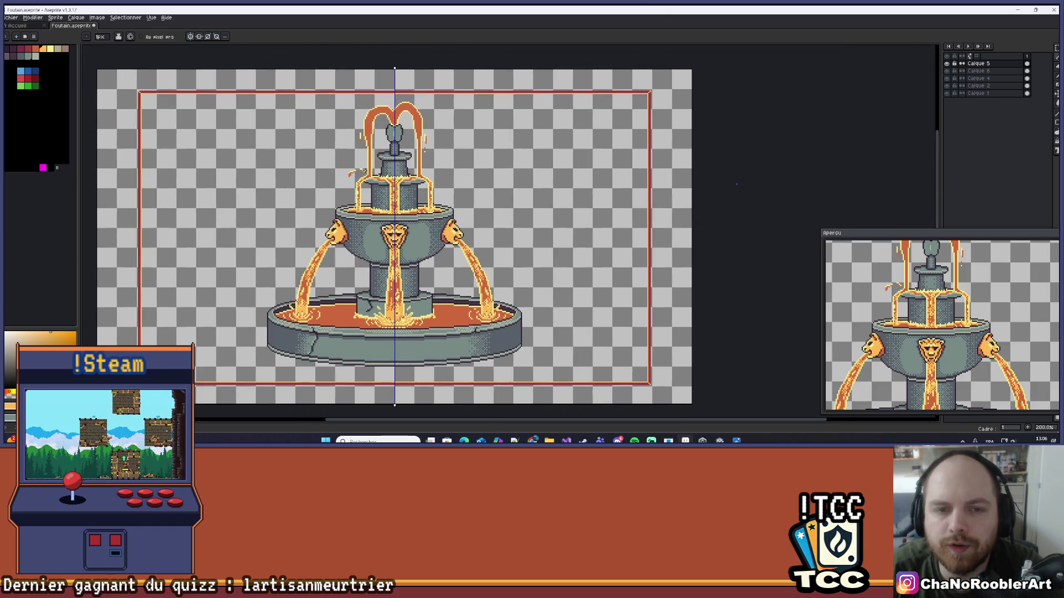
scroll(345, 134, up, 1)
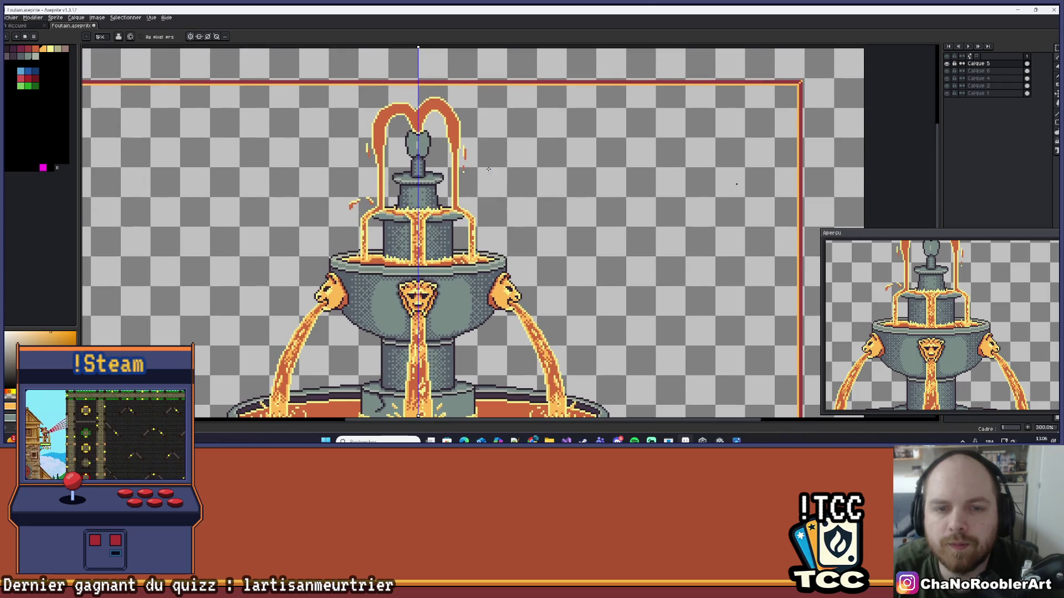
scroll(490, 190, down, 2)
scroll(492, 190, up, 1)
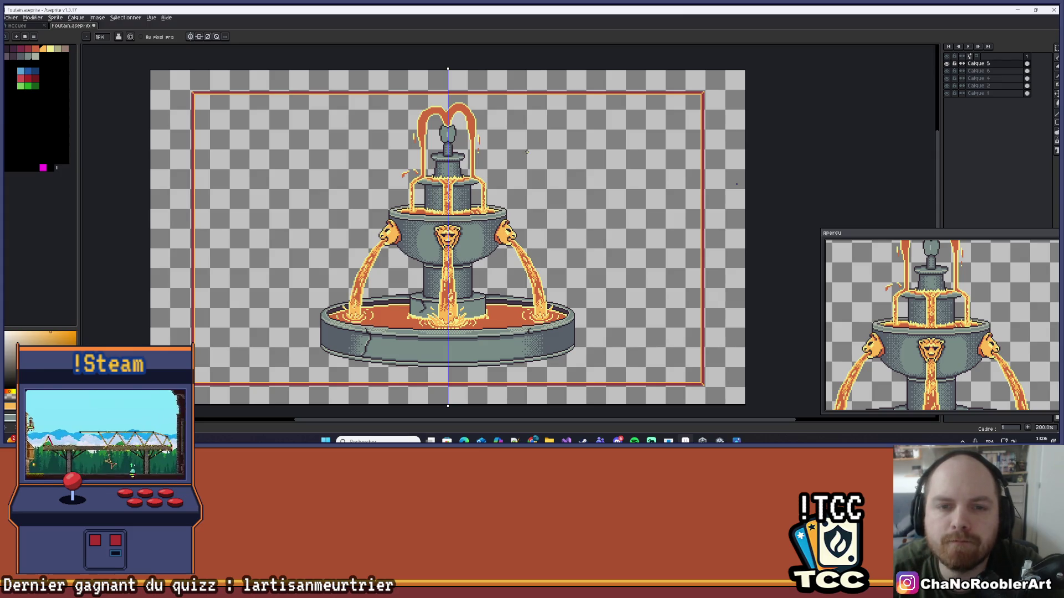
scroll(490, 222, up, 5)
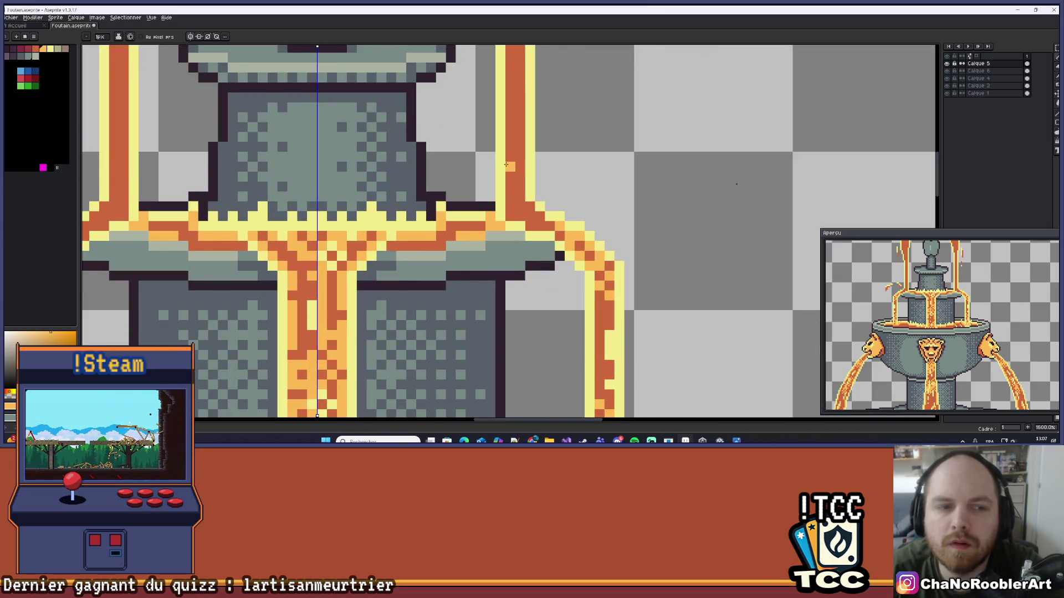
scroll(506, 164, down, 5)
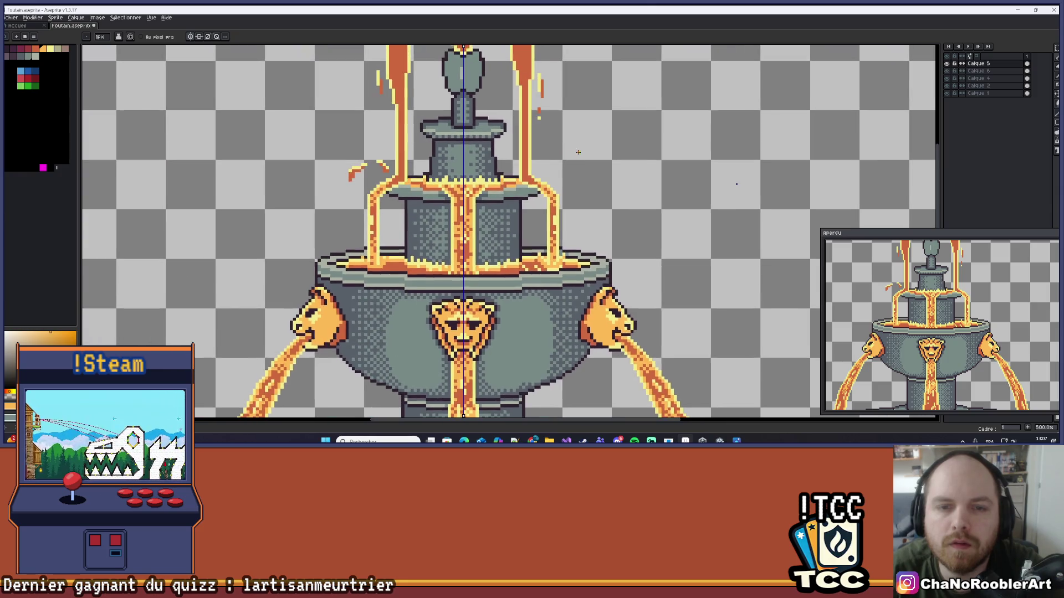
scroll(578, 152, up, 2)
scroll(537, 151, down, 4)
scroll(451, 240, up, 6)
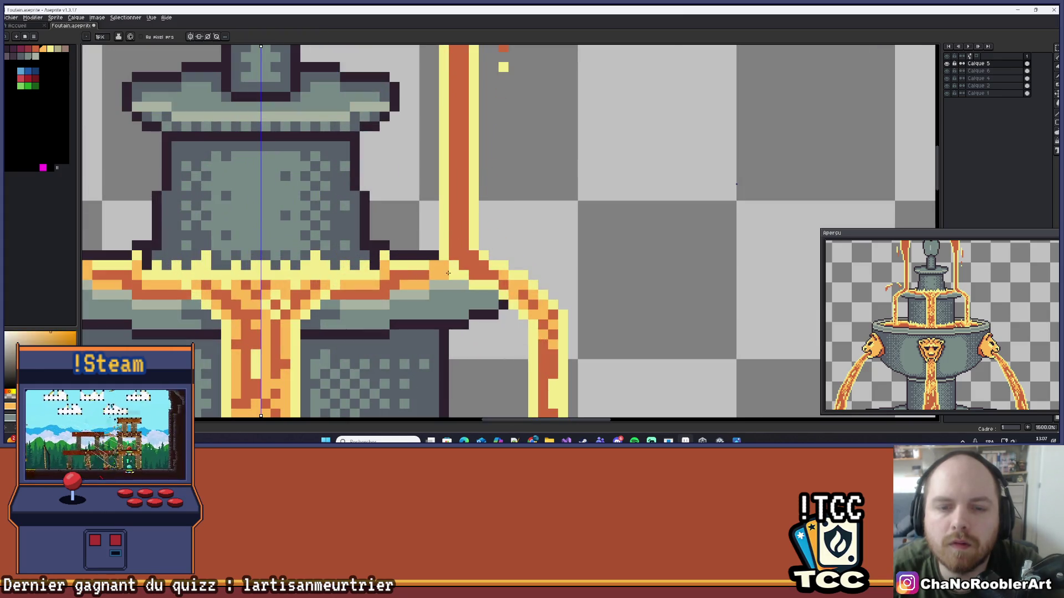
scroll(497, 213, down, 4)
scroll(517, 205, down, 3)
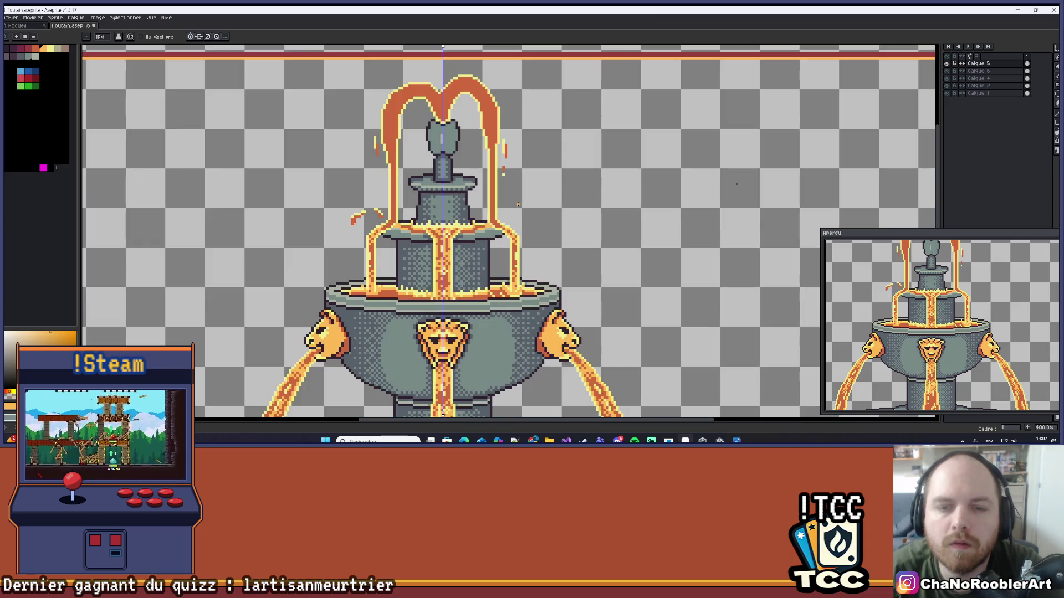
scroll(512, 203, up, 2)
scroll(513, 203, up, 6)
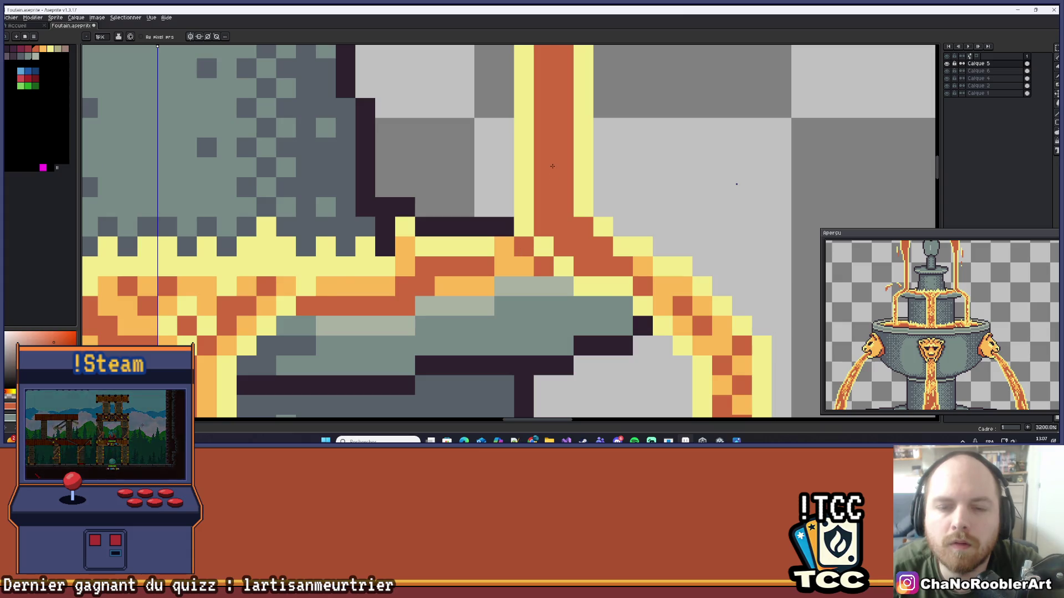
scroll(552, 166, down, 10)
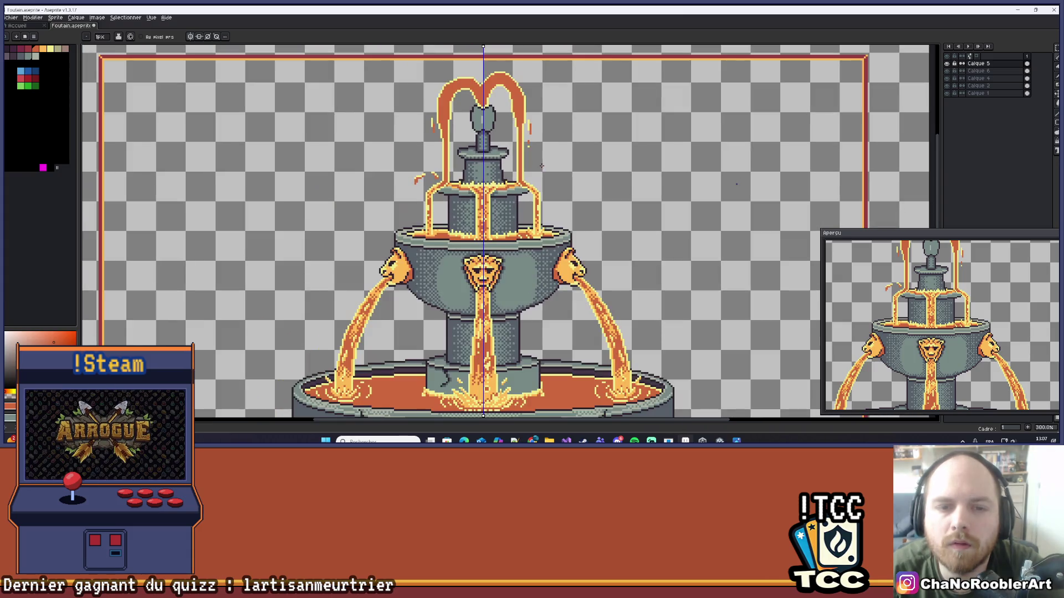
scroll(542, 164, down, 1)
drag(559, 162, 530, 173)
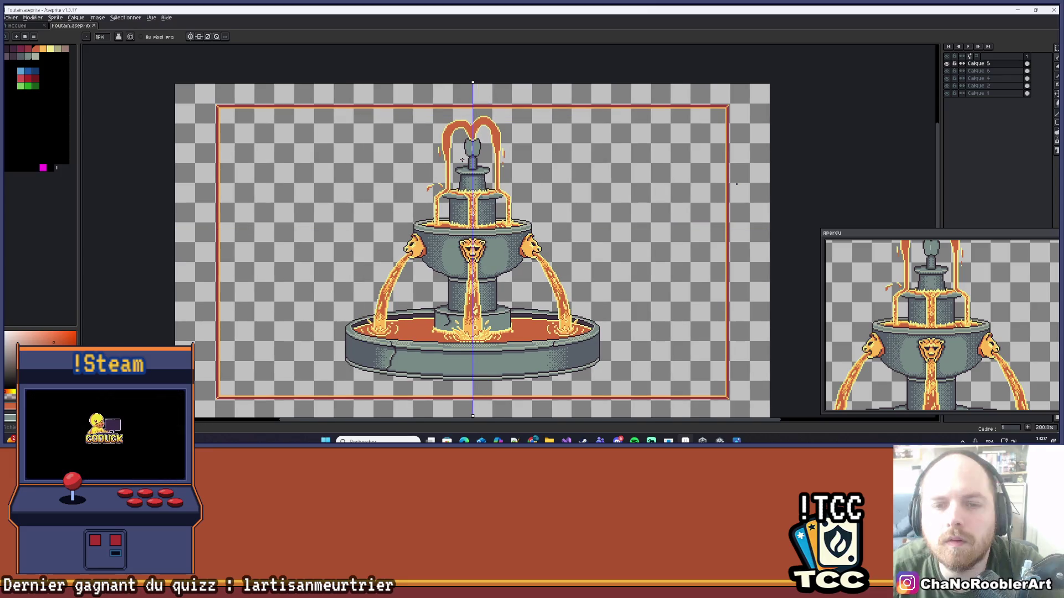
scroll(473, 214, up, 8)
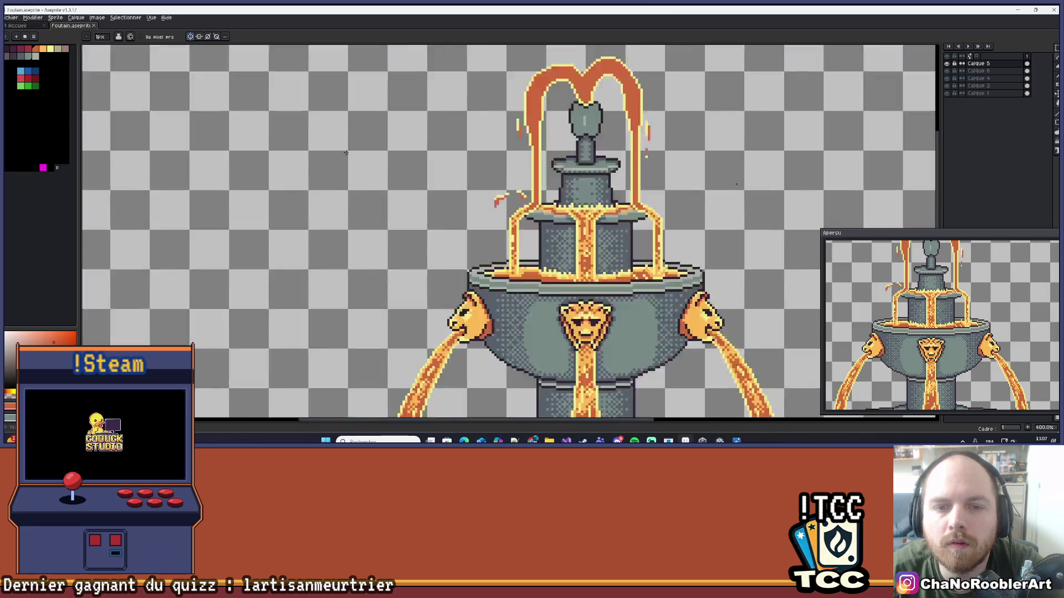
scroll(480, 201, up, 2)
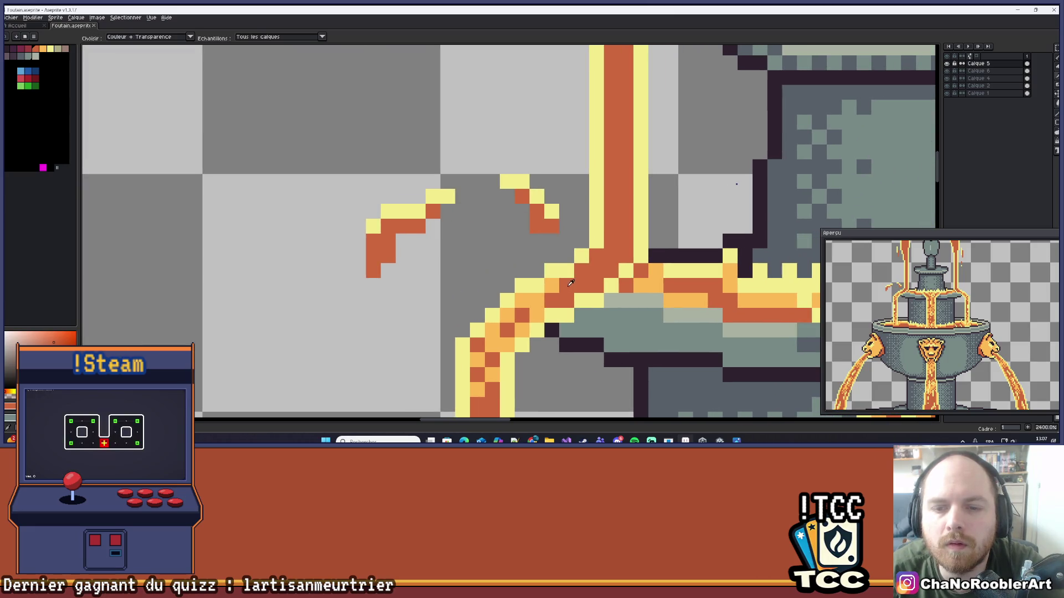
alt+click(522, 300)
click(420, 244)
click(388, 227)
click(403, 227)
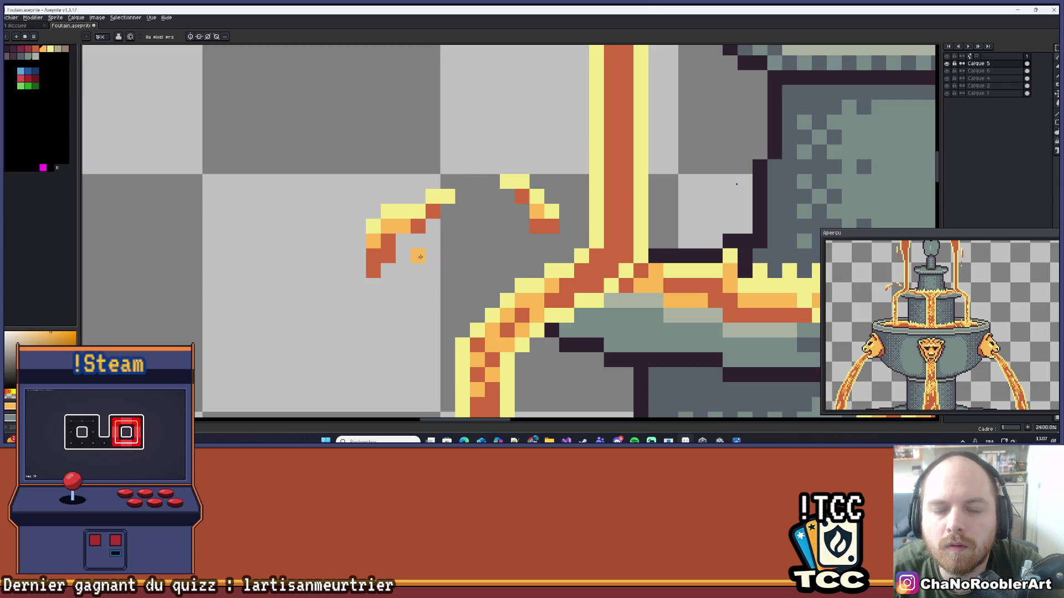
scroll(420, 257, down, 10)
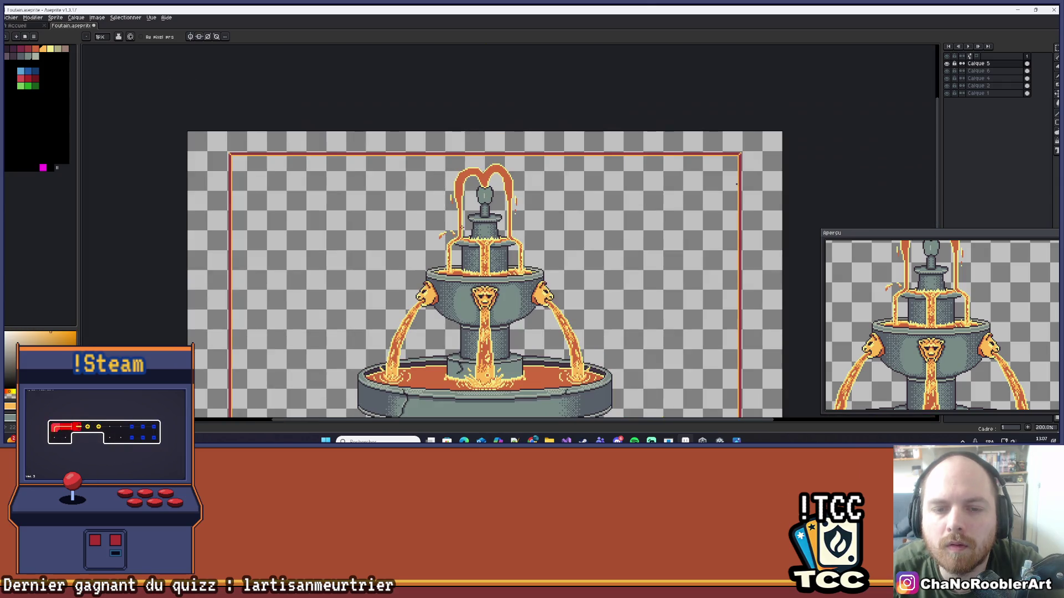
drag(563, 224, 525, 223)
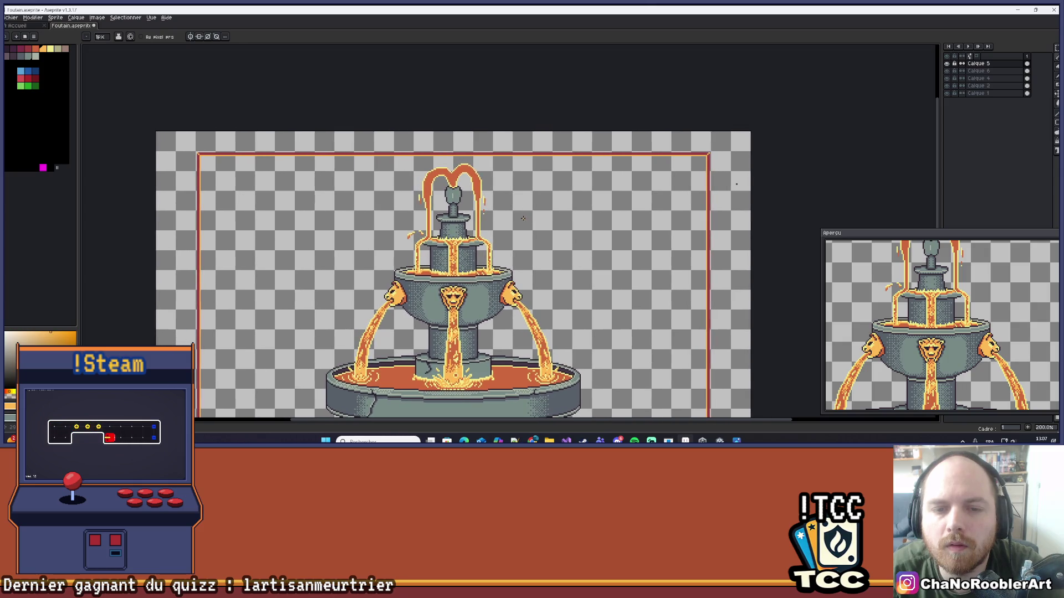
scroll(421, 200, up, 6)
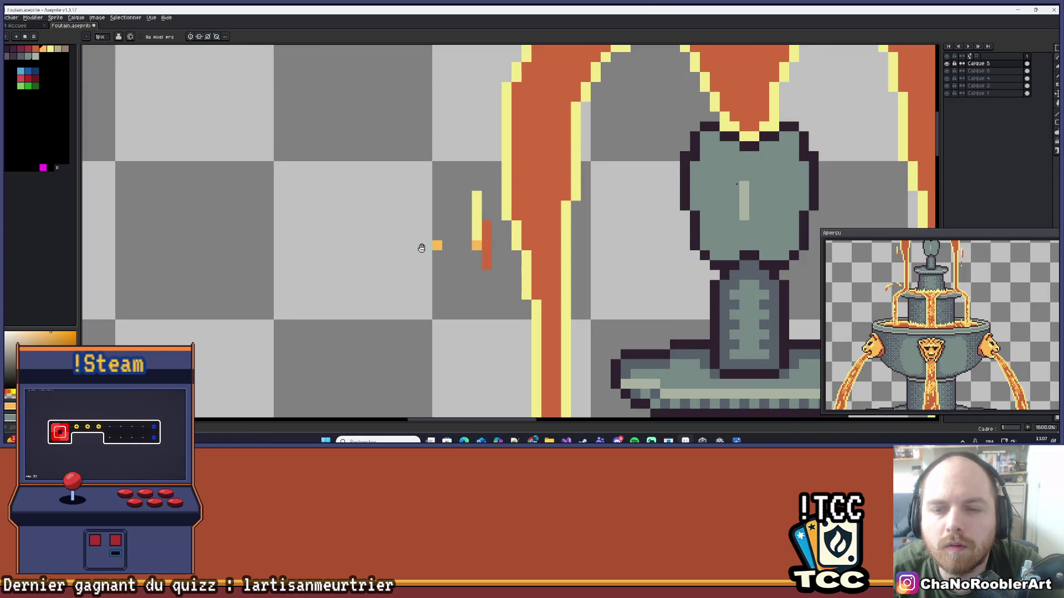
scroll(421, 248, down, 4)
scroll(266, 249, up, 4)
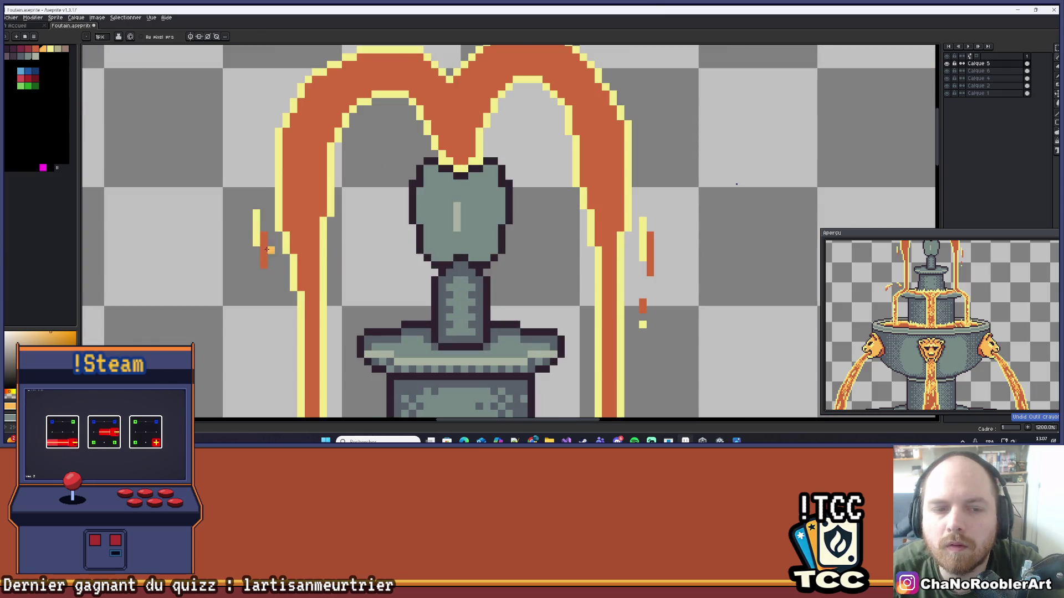
scroll(267, 250, up, 2)
scroll(343, 260, up, 1)
key(ctrl+z)
key(i)
click(349, 230)
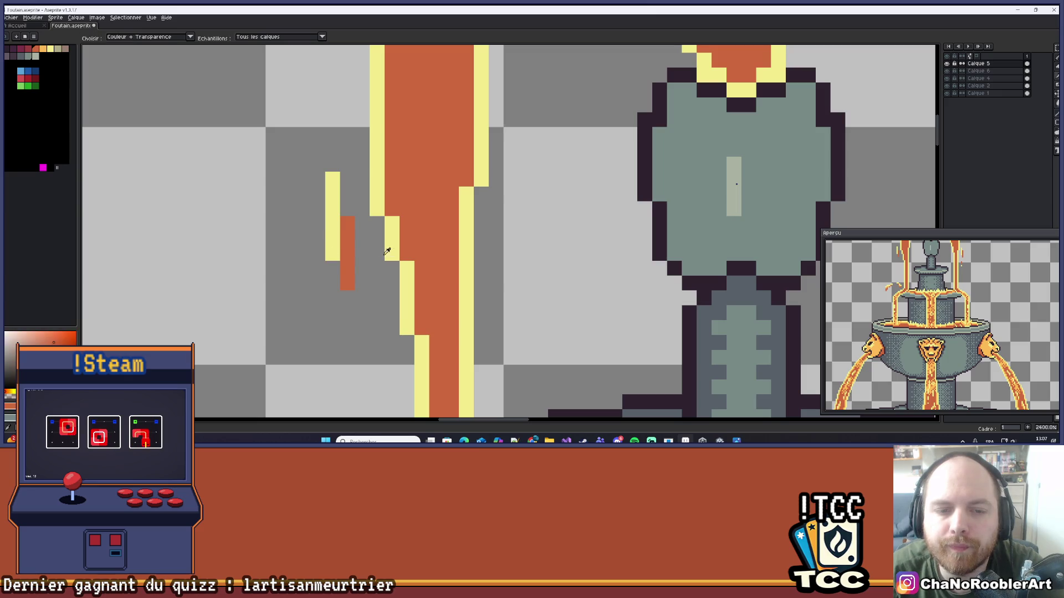
scroll(644, 164, down, 3)
scroll(434, 235, up, 2)
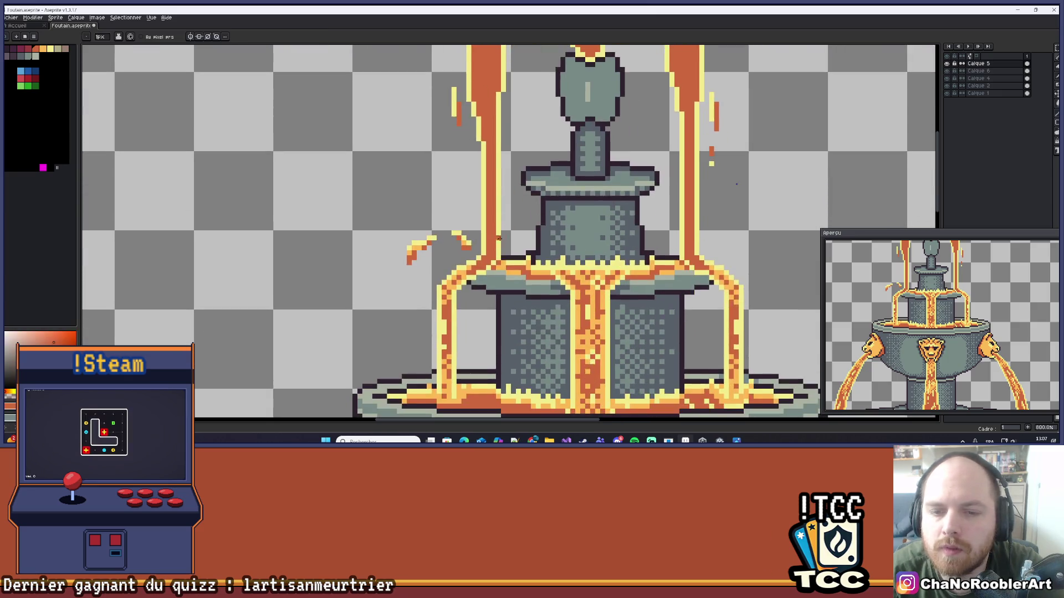
scroll(433, 235, up, 1)
key(b)
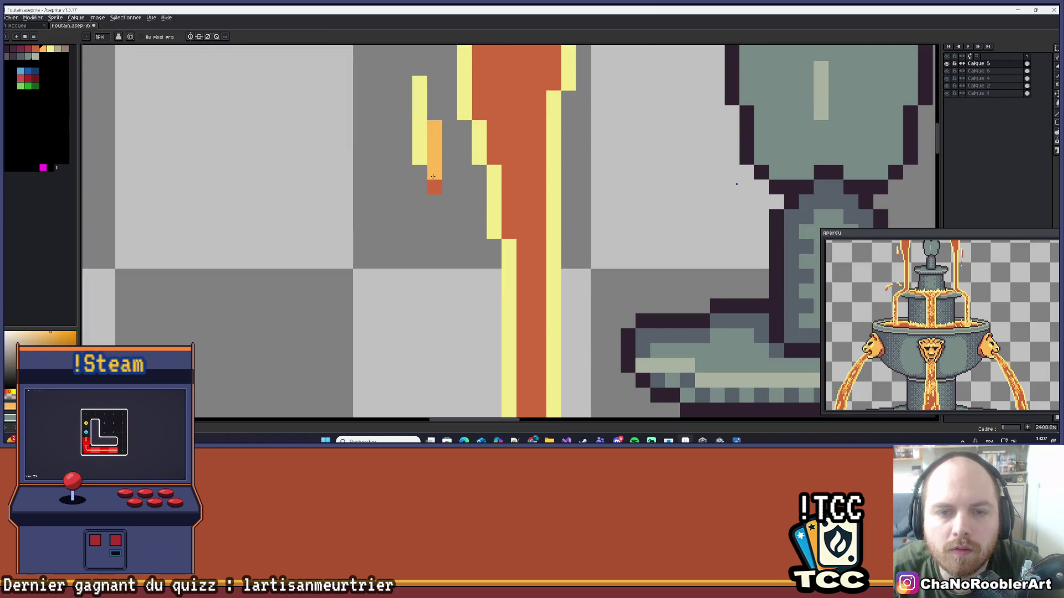
scroll(429, 182, down, 6)
scroll(536, 208, up, 3)
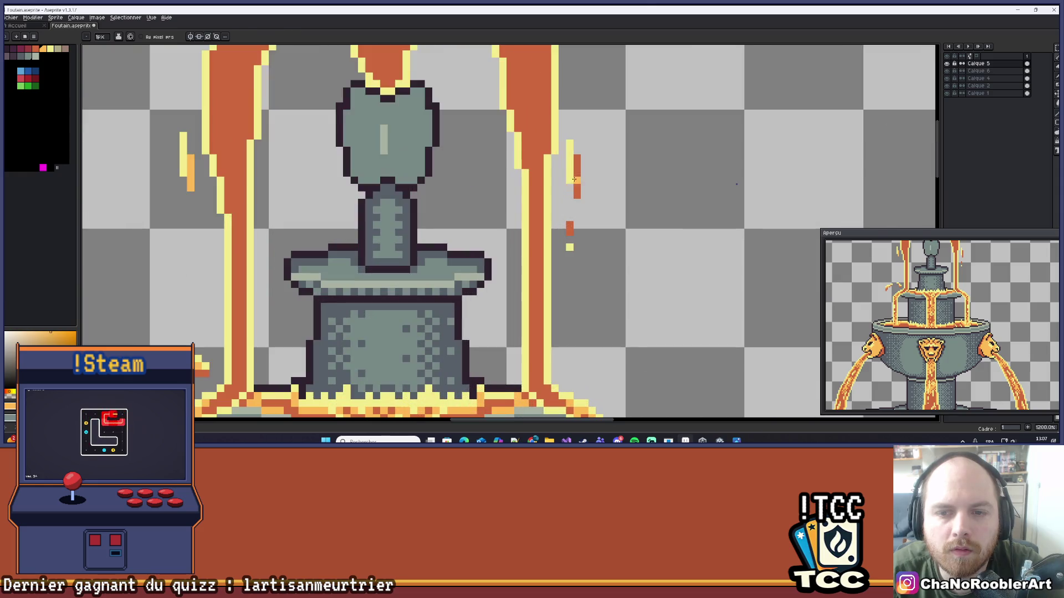
scroll(577, 196, down, 7)
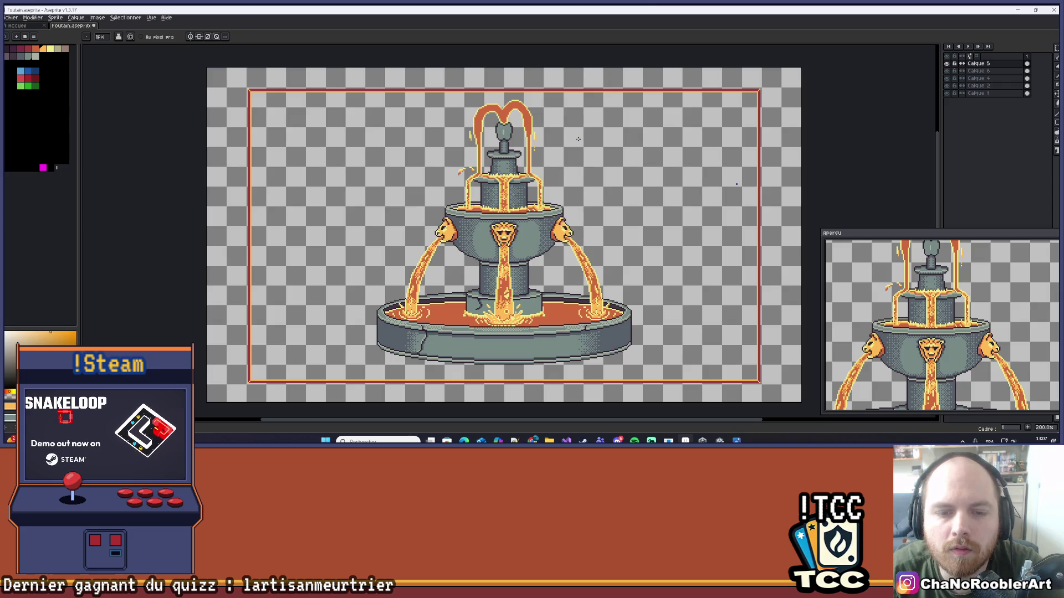
scroll(543, 150, up, 6)
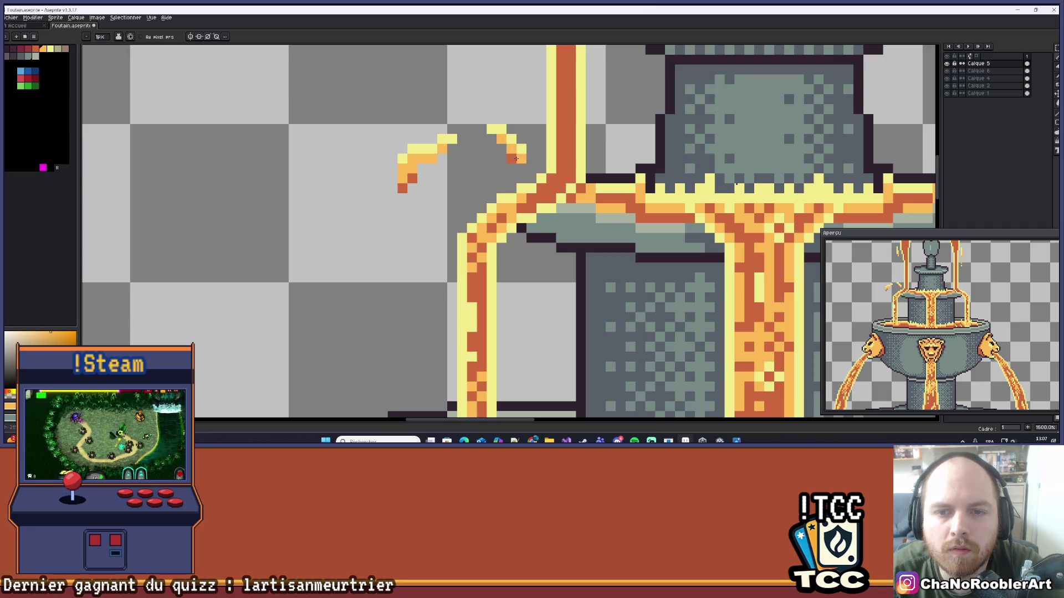
scroll(517, 150, down, 3)
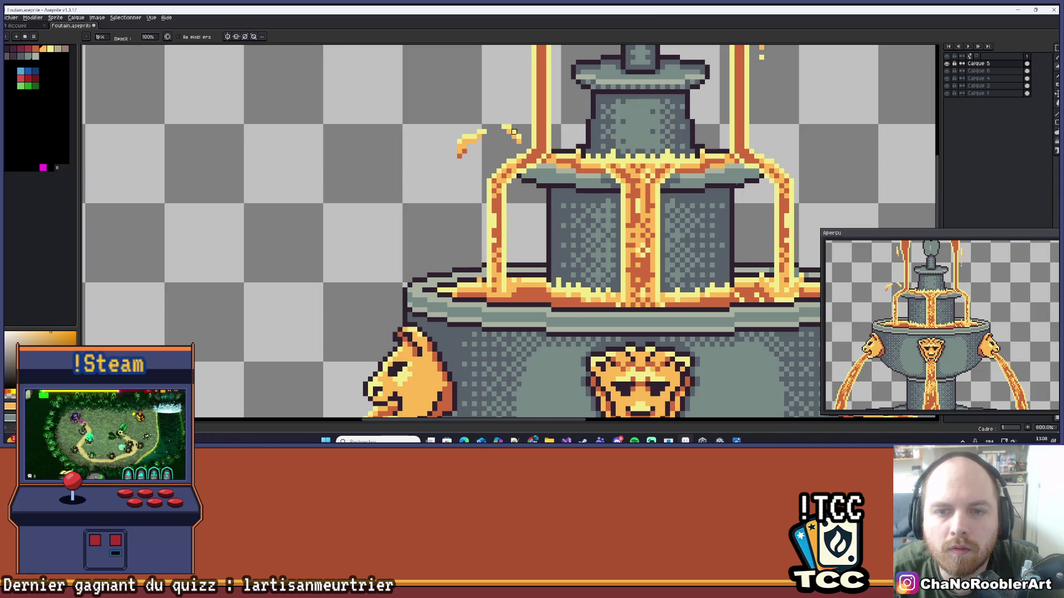
scroll(514, 132, down, 4)
scroll(537, 154, up, 2)
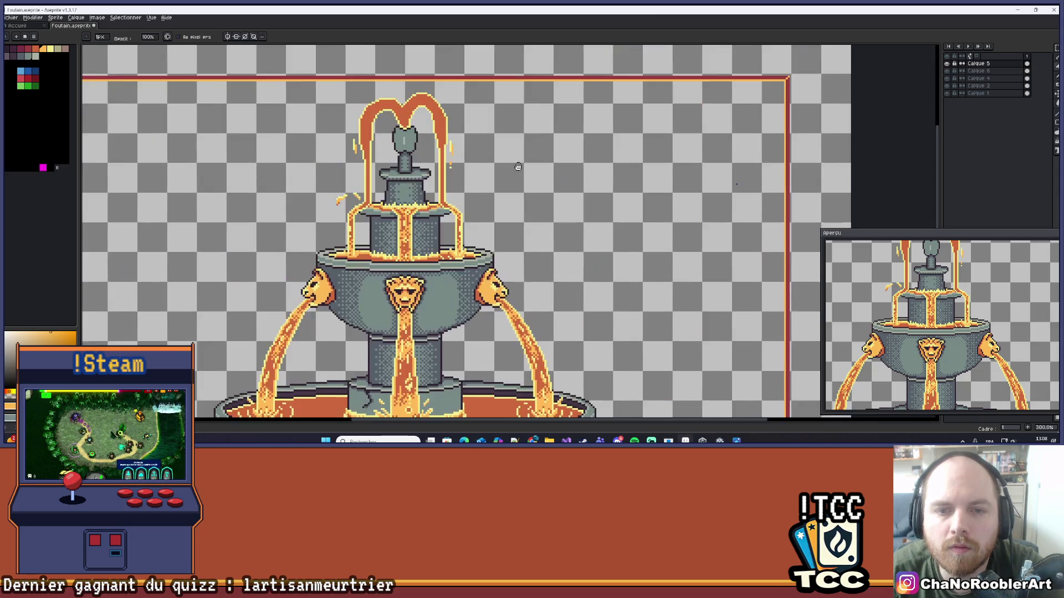
scroll(563, 147, down, 2)
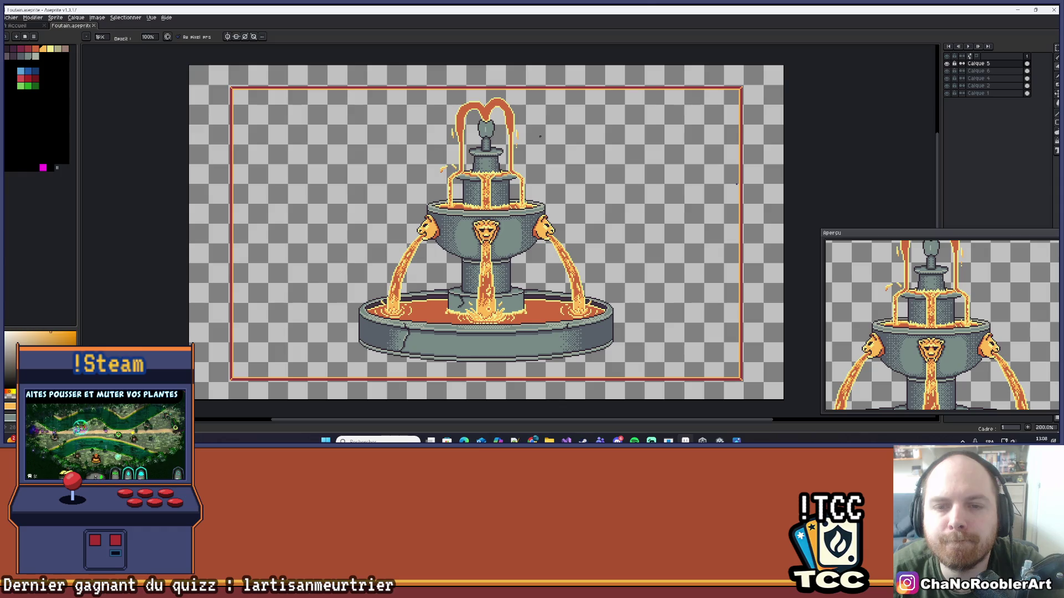
scroll(521, 146, up, 4)
scroll(507, 159, down, 2)
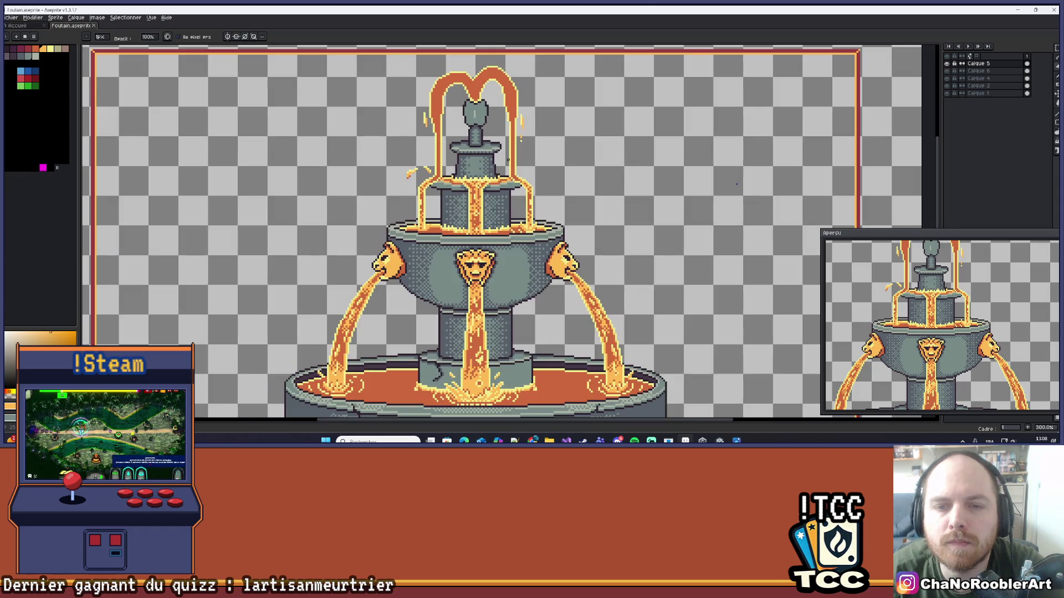
scroll(554, 166, down, 1)
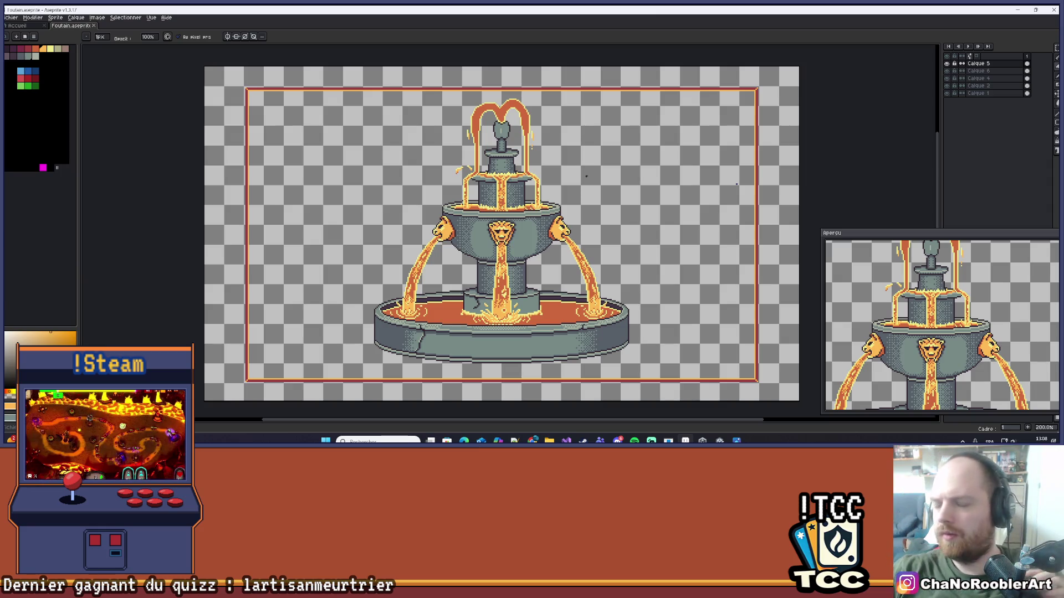
scroll(633, 143, down, 1)
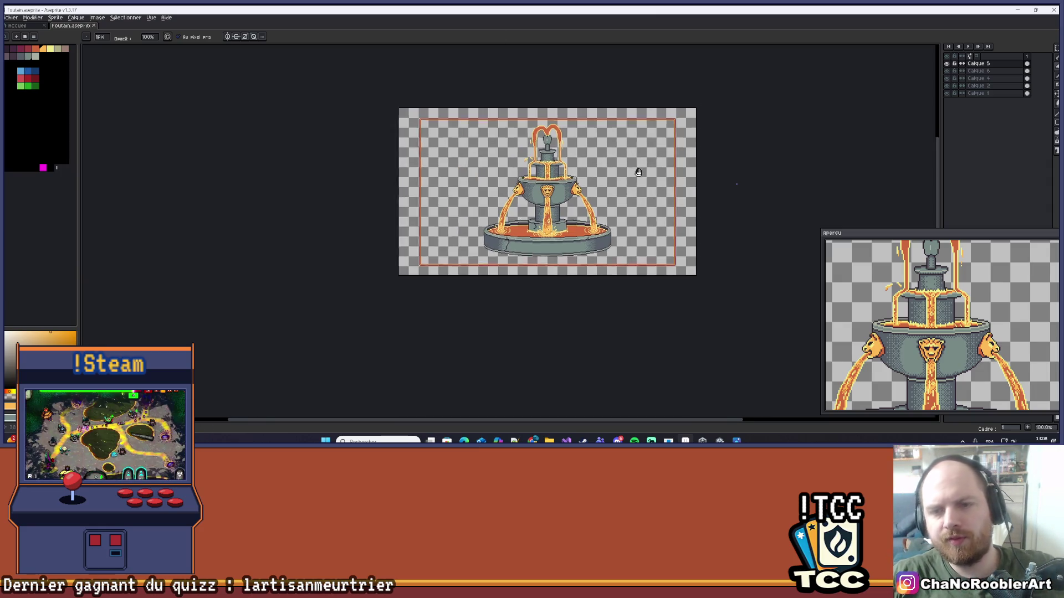
scroll(620, 173, up, 1)
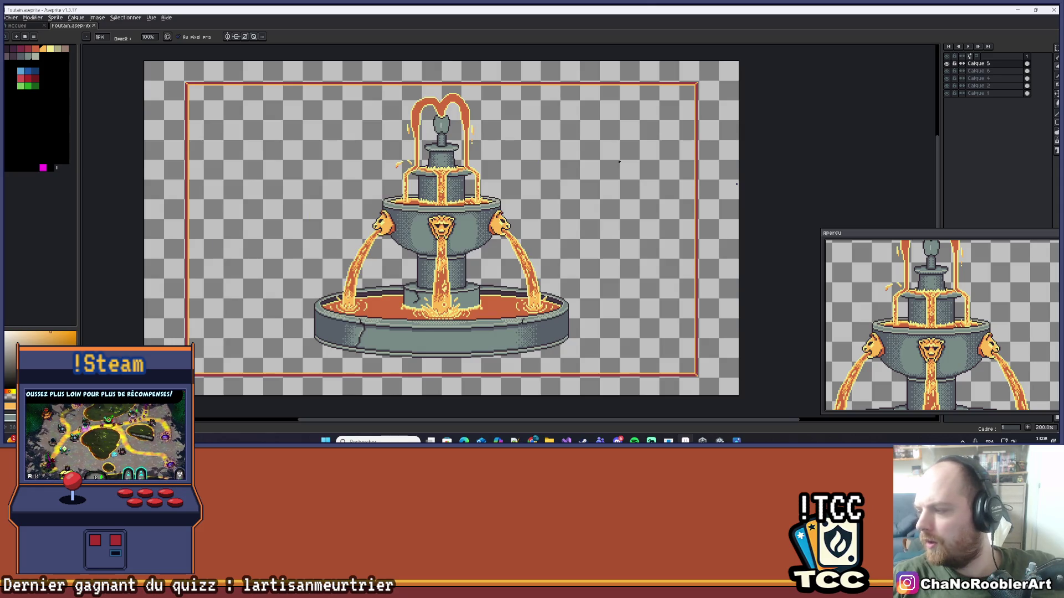
scroll(561, 173, down, 1)
scroll(576, 185, up, 1)
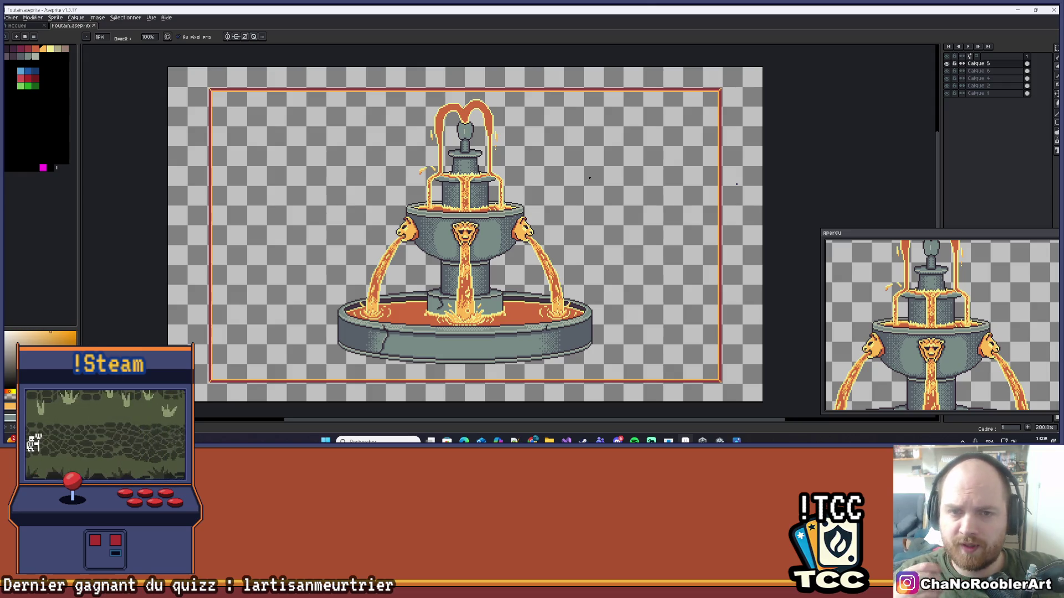
scroll(471, 227, up, 7)
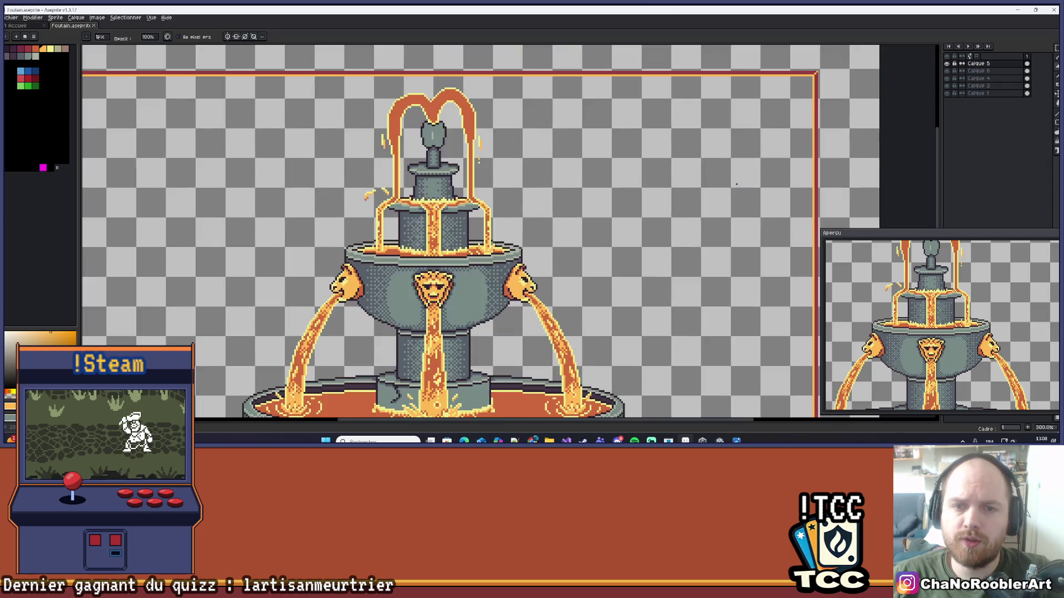
scroll(471, 227, down, 2)
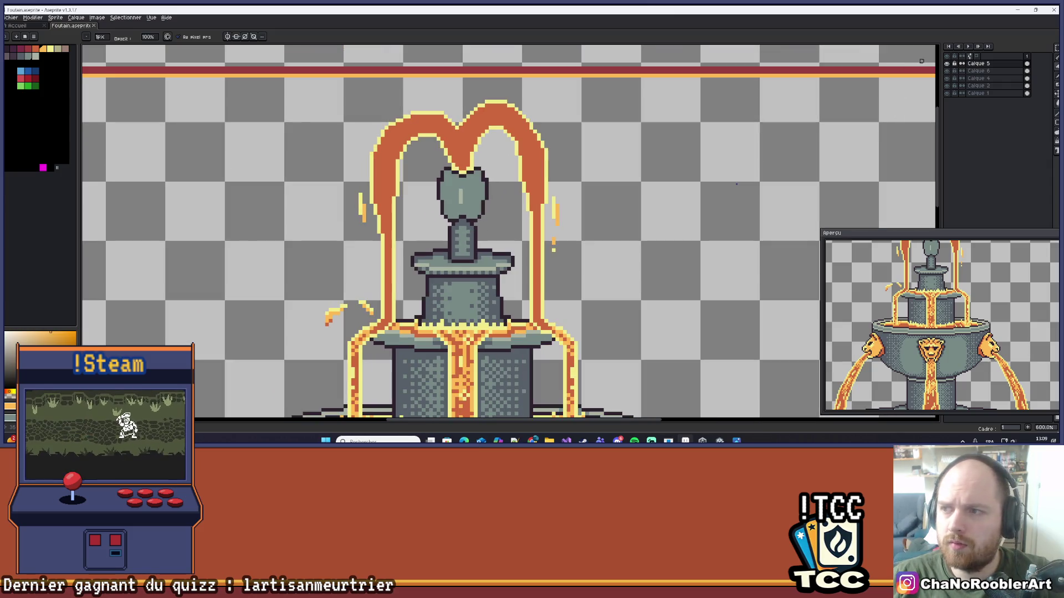
click(947, 64)
- Toggle the lava and stone layers' visibility to check them, then recentre the fountain
click(947, 63)
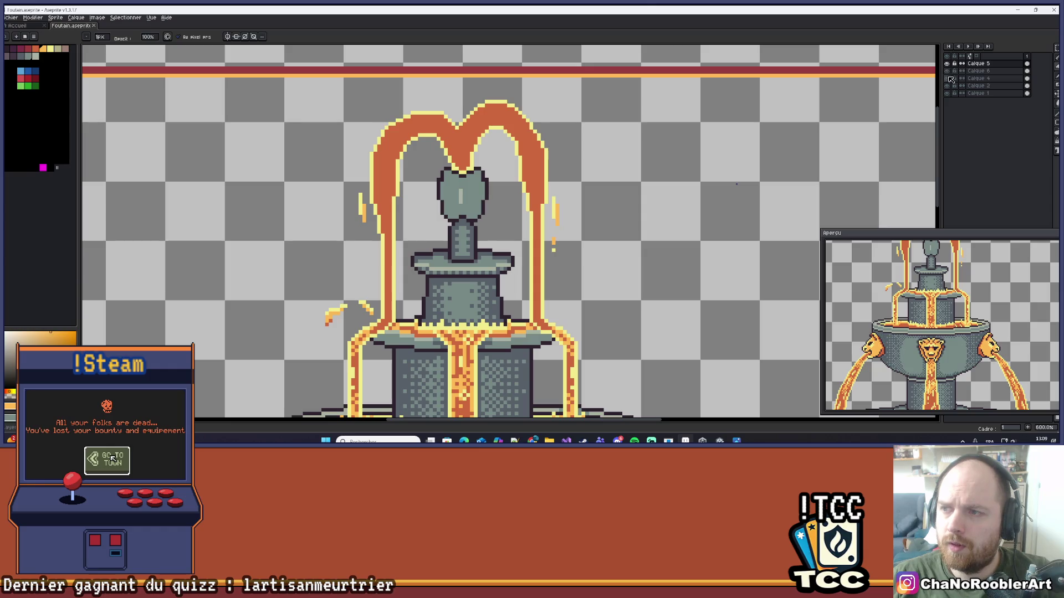
click(948, 78)
click(948, 78)
scroll(554, 111, down, 4)
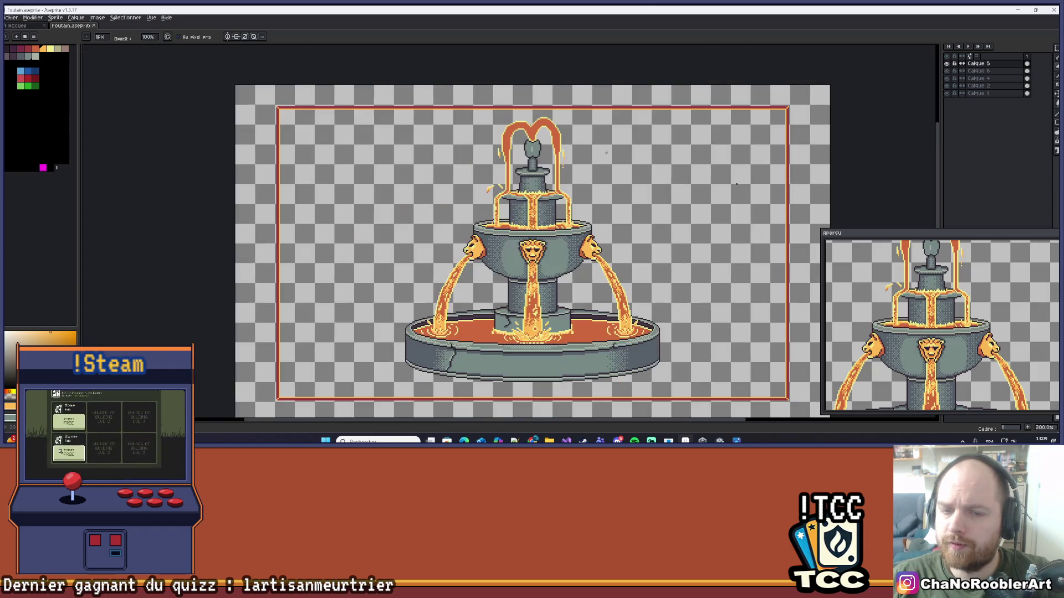
scroll(680, 241, down, 1)
drag(680, 242, 620, 271)
scroll(619, 271, up, 1)
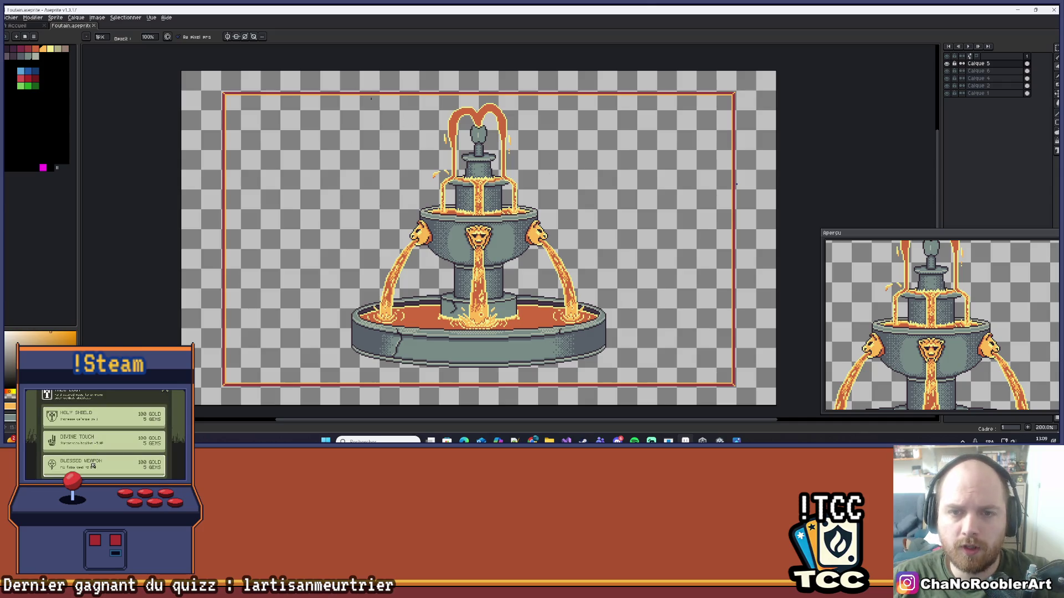
scroll(497, 251, up, 8)
- Outline the finial head's upper-right rim with a dark colour sampled from the art
key(i)
click(497, 251)
key(b)
scroll(490, 177, up, 1)
click(489, 178)
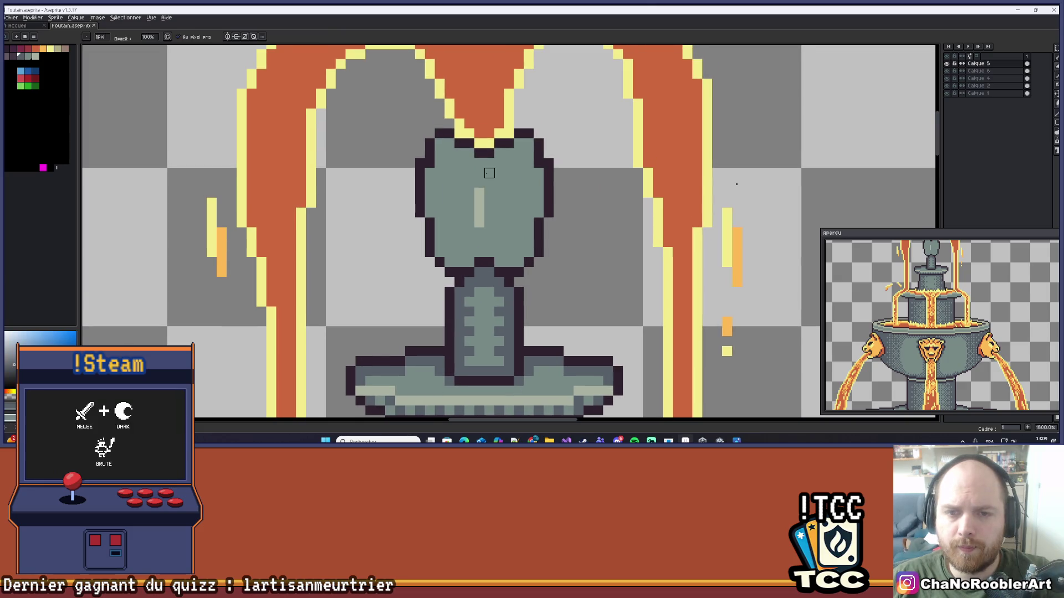
scroll(492, 165, up, 3)
key(ctrl+z)
mouse_move(498, 158)
mouse_down()
mouse_move(508, 136)
mouse_move(548, 117)
mouse_move(570, 139)
mouse_move(587, 243)
mouse_move(568, 338)
mouse_move(565, 306)
mouse_up()
scroll(483, 253, down, 1)
- On Calque 4, dither the finial column with a sampled stone shade and darker pixels
key(alt+Down)
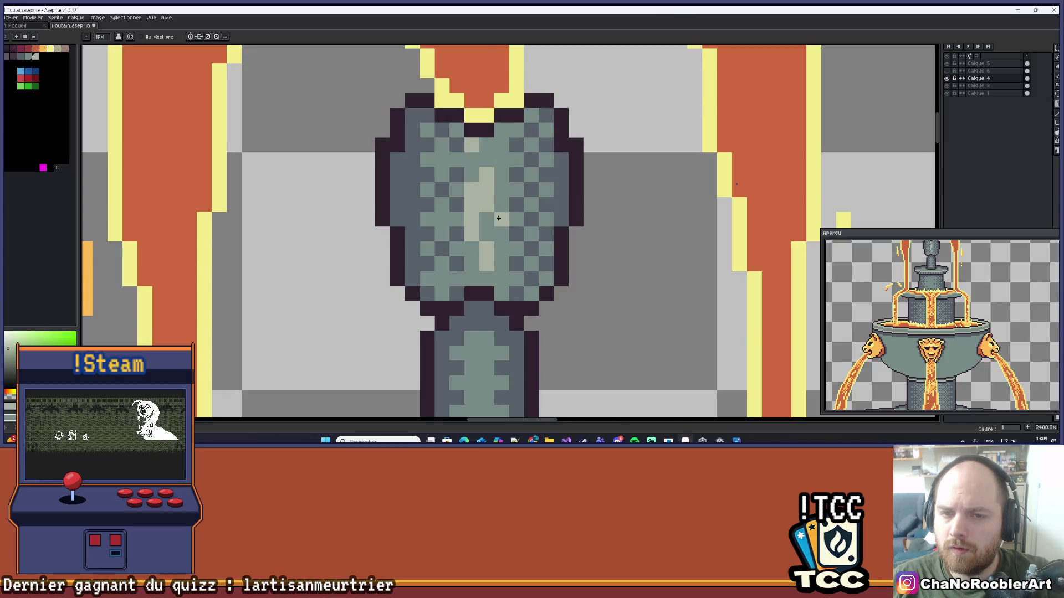
scroll(503, 245, down, 6)
scroll(502, 244, down, 3)
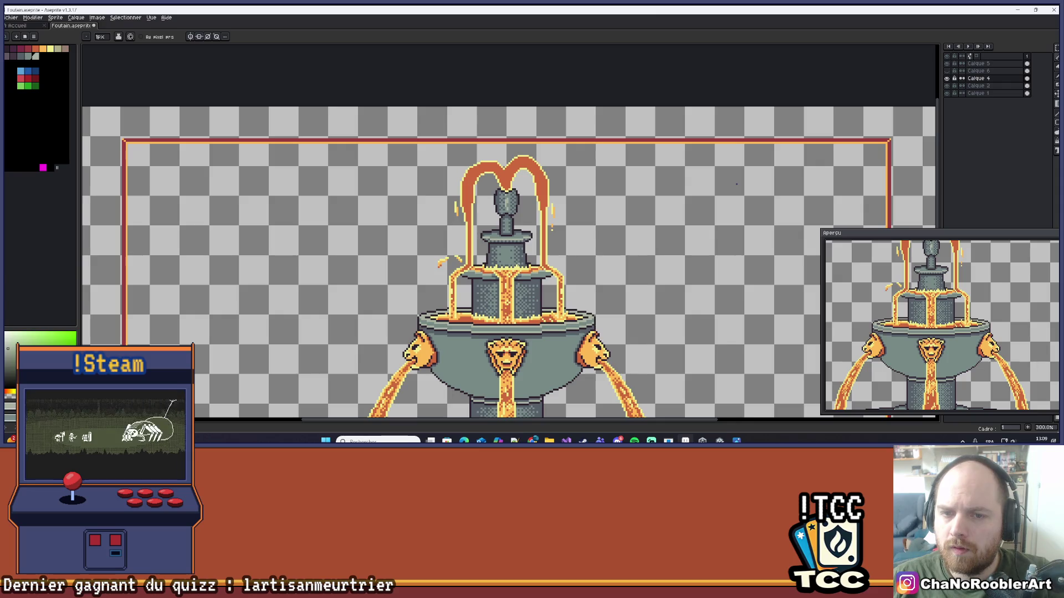
scroll(517, 228, up, 7)
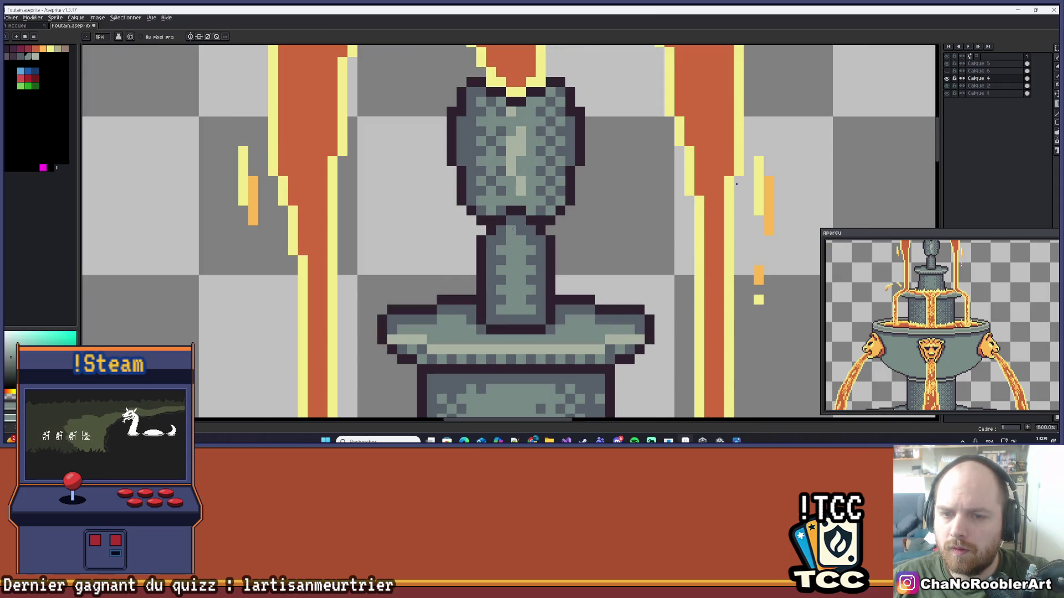
scroll(517, 228, down, 7)
scroll(521, 226, up, 9)
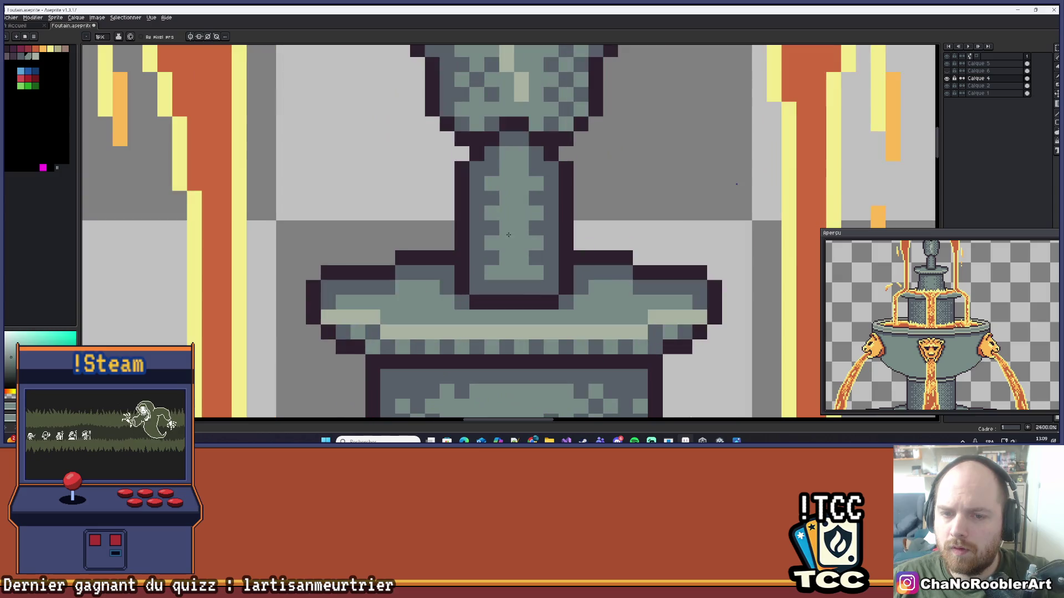
key(i)
click(521, 213)
click(506, 242)
click(521, 242)
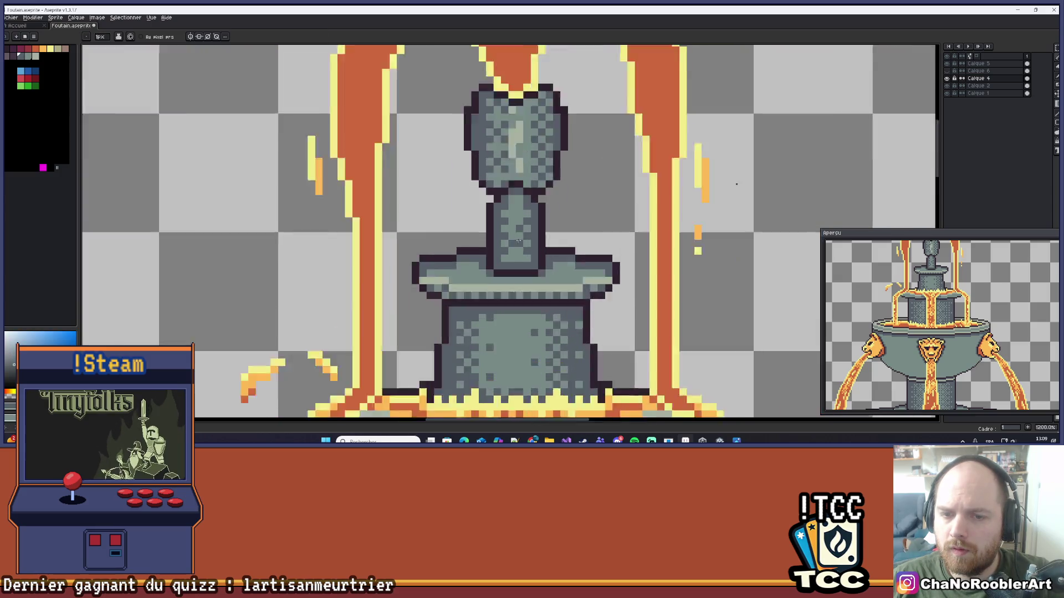
- Paint a pale stone vertical highlight down the finial column
scroll(506, 88, down, 2)
scroll(506, 87, up, 2)
click(506, 87)
key(b)
click(519, 190)
click(504, 205)
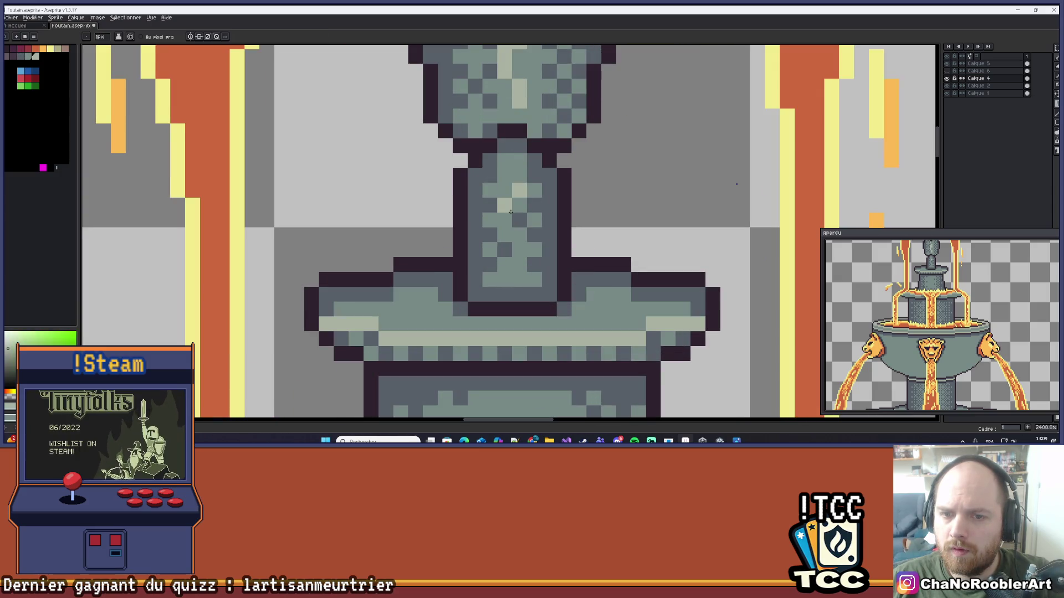
drag(519, 234, 519, 279)
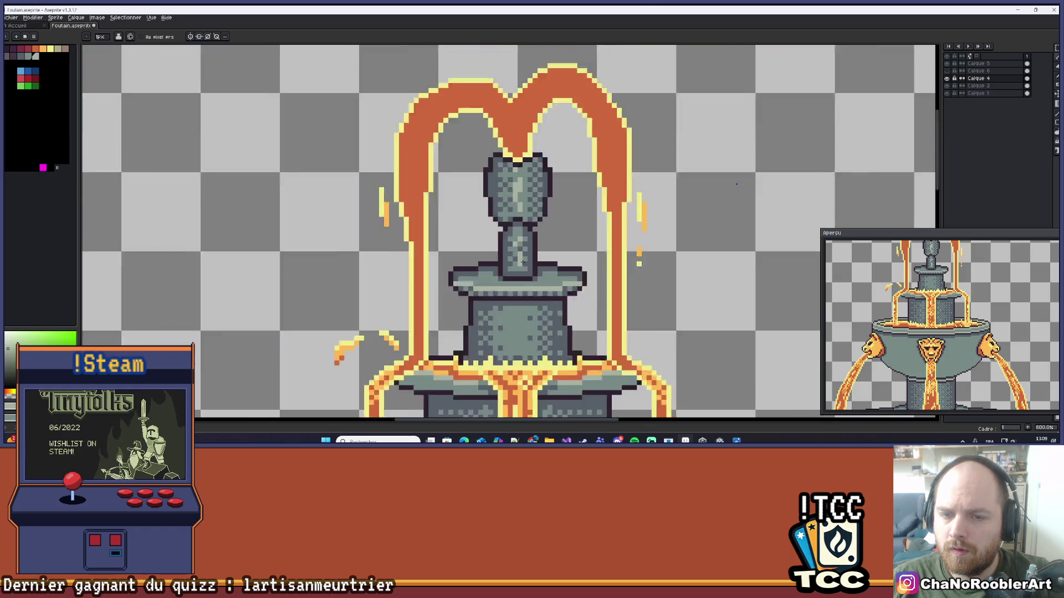
scroll(535, 249, down, 5)
scroll(535, 249, up, 5)
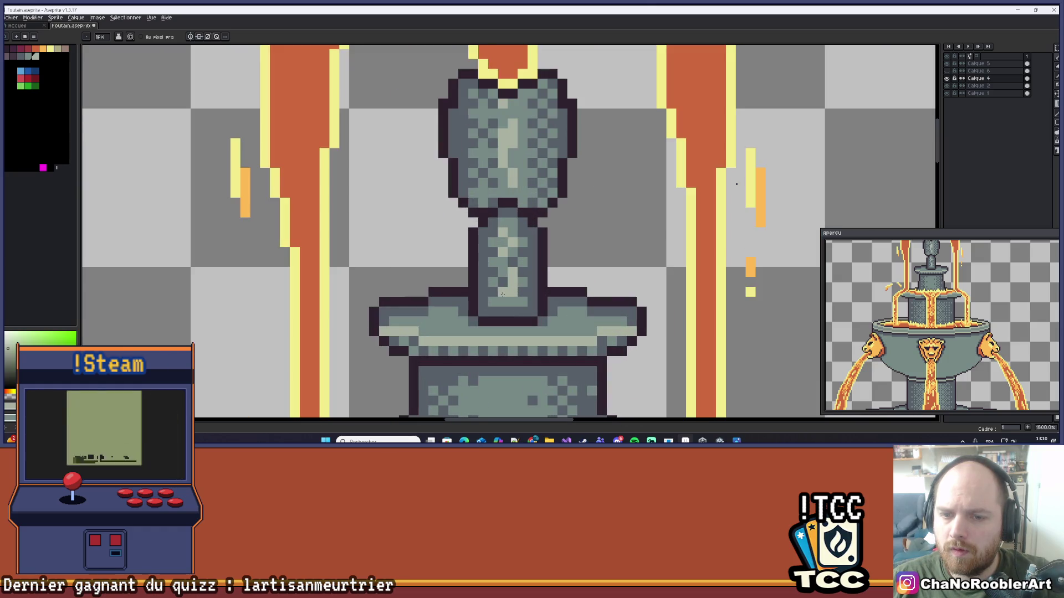
scroll(546, 248, down, 3)
scroll(529, 270, up, 1)
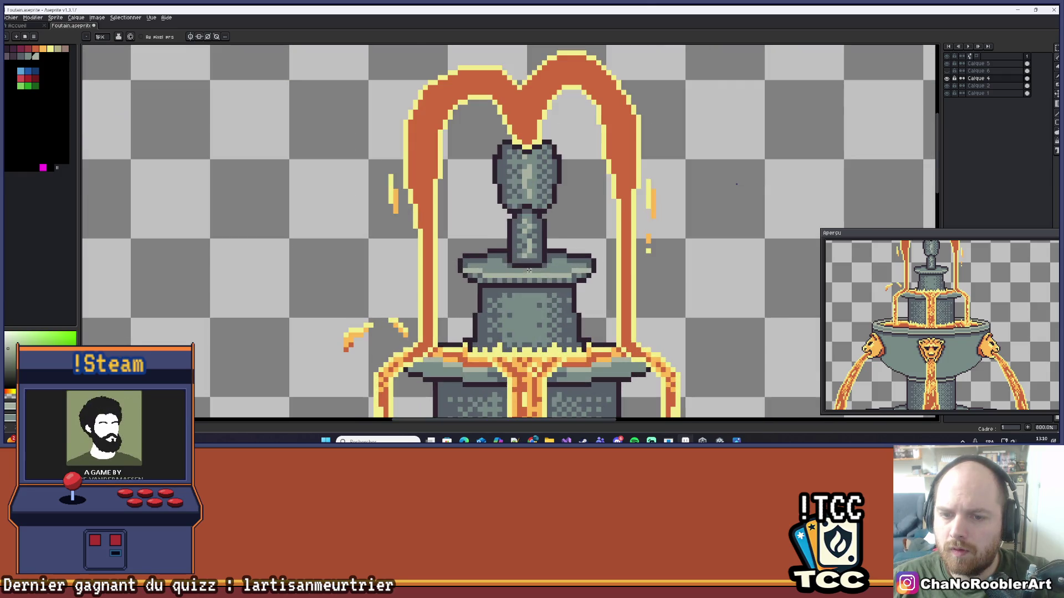
scroll(528, 260, down, 5)
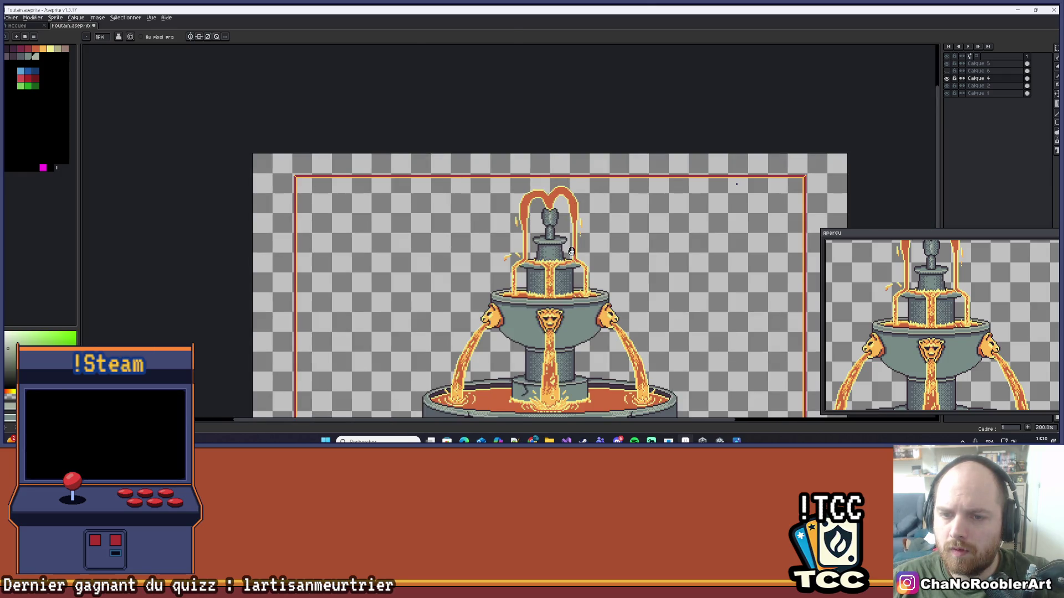
mouse_move(543, 170)
mouse_down()
mouse_move(545, 132)
mouse_move(561, 129)
mouse_move(556, 146)
mouse_up()
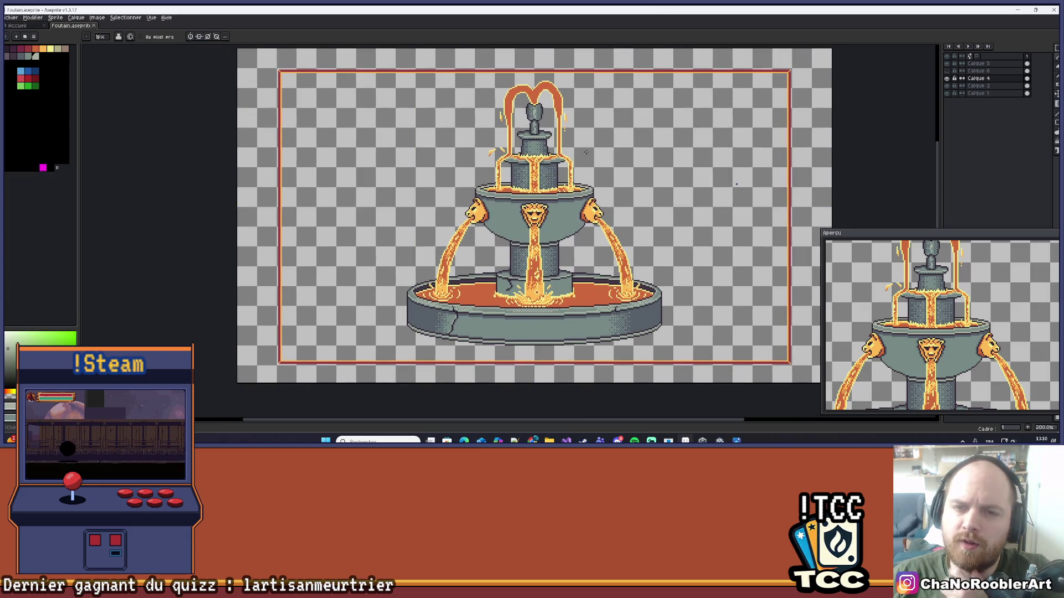
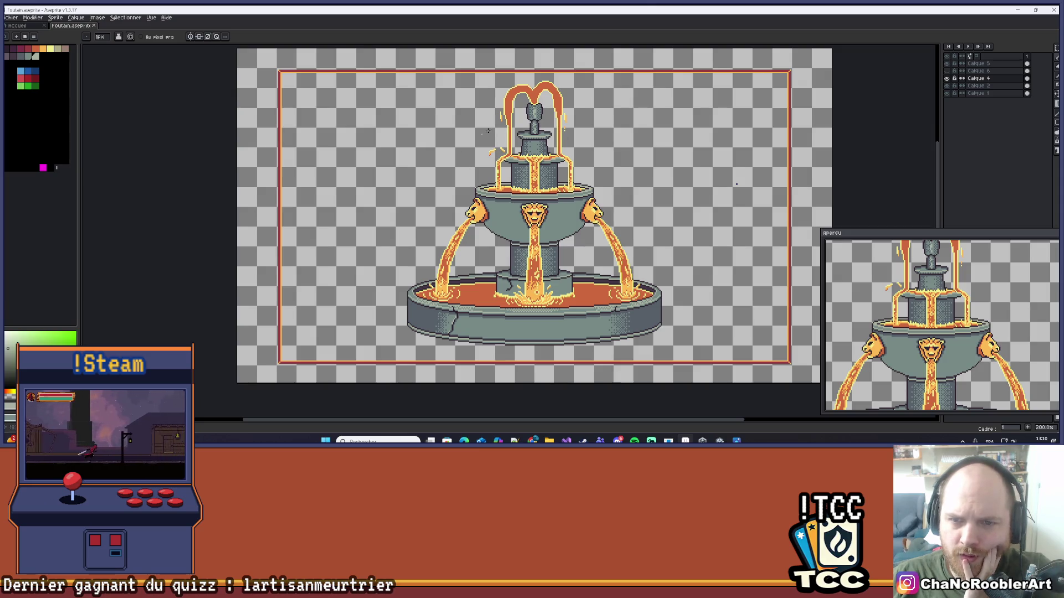
- Select Calque 1 and add a new empty layer, Calque 7, above it for the ground
scroll(604, 161, down, 2)
scroll(603, 162, up, 2)
drag(603, 161, 578, 174)
key(v)
click(995, 94)
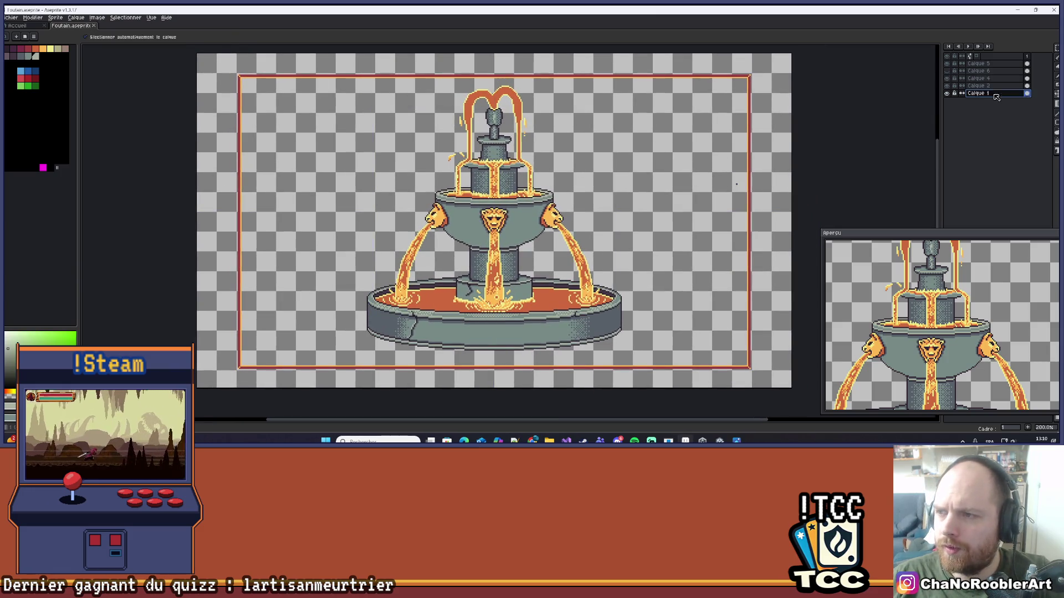
key(shift+n)
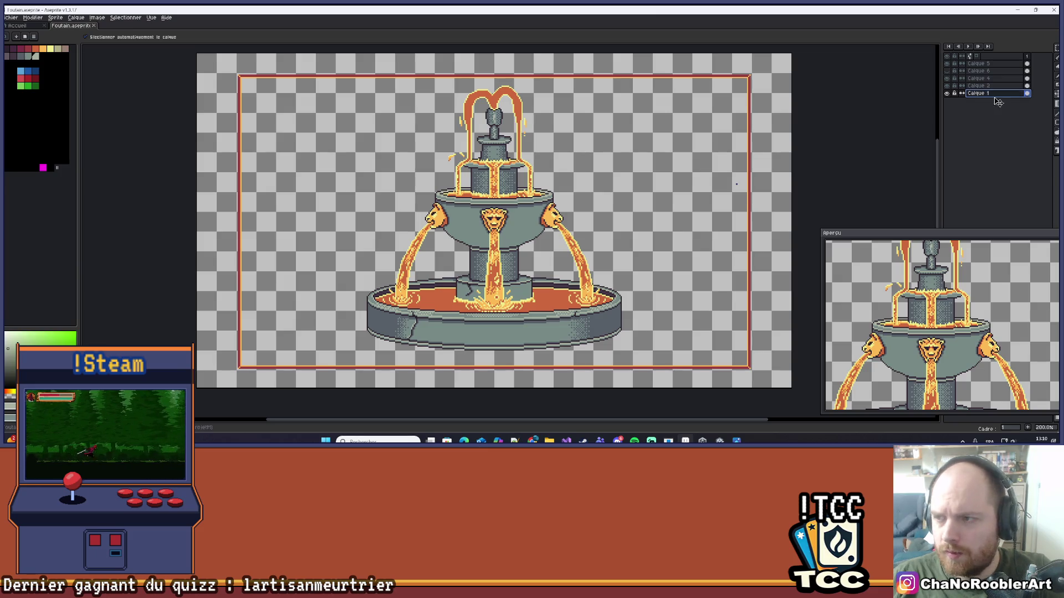
key(b)
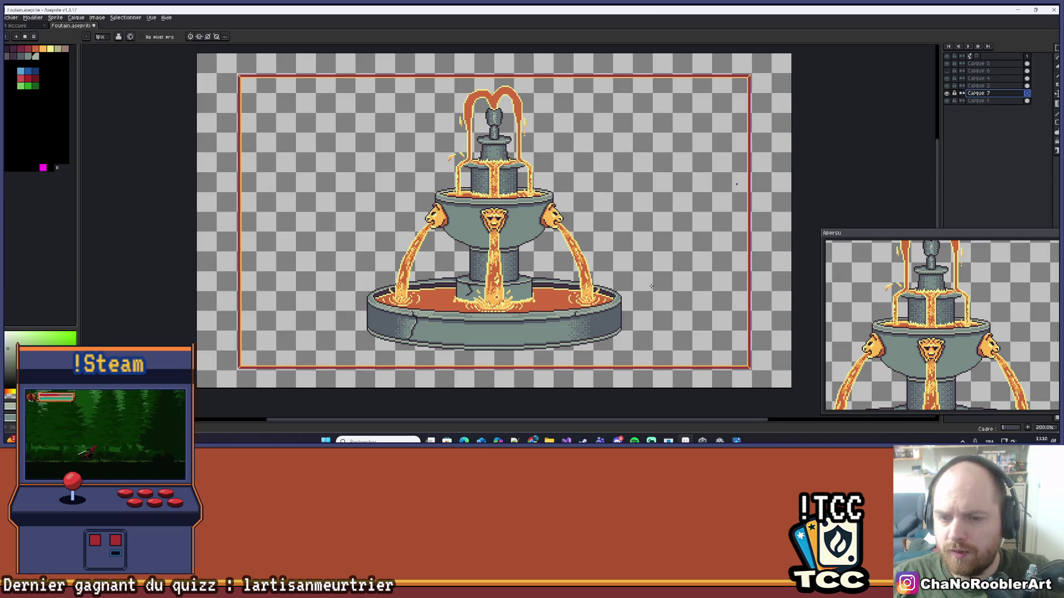
drag(160, 123, 143, 121)
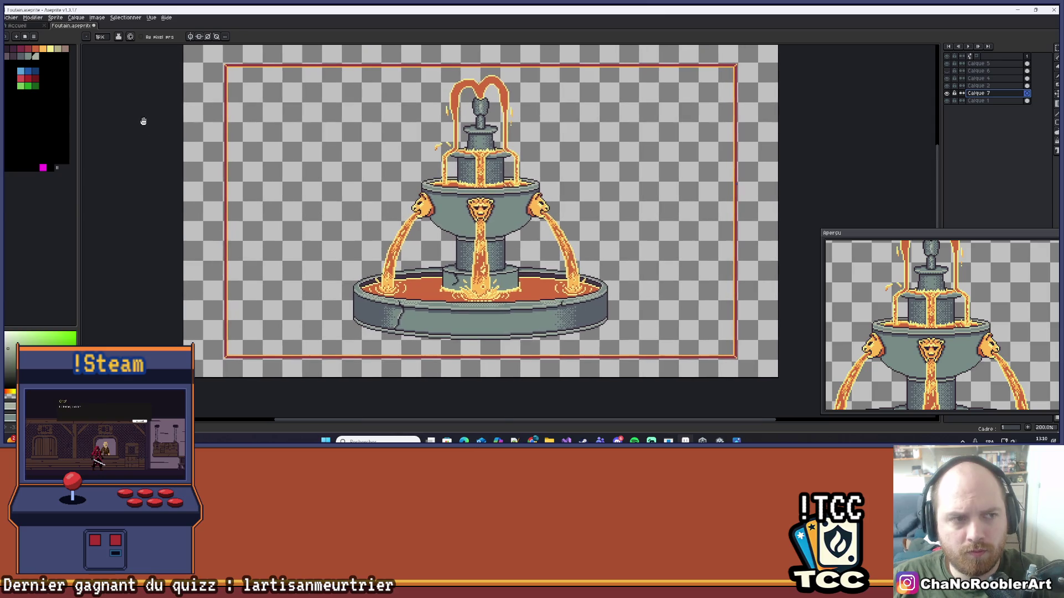
- Pick a dark colour and pencil the ground's horizontal top line and a right-edge line
click(12, 51)
drag(269, 307, 259, 303)
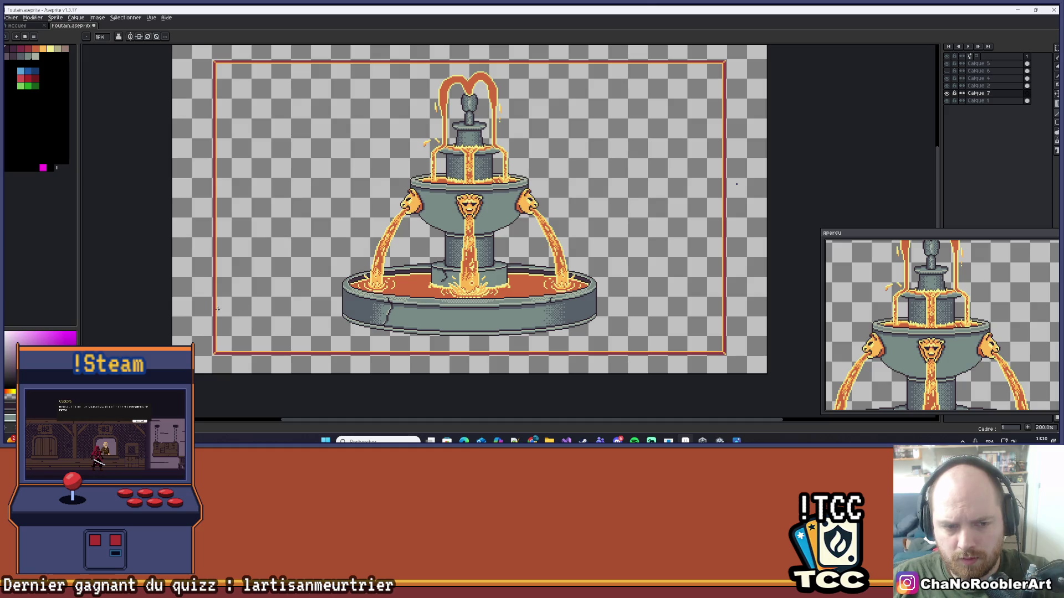
drag(261, 306, 334, 304)
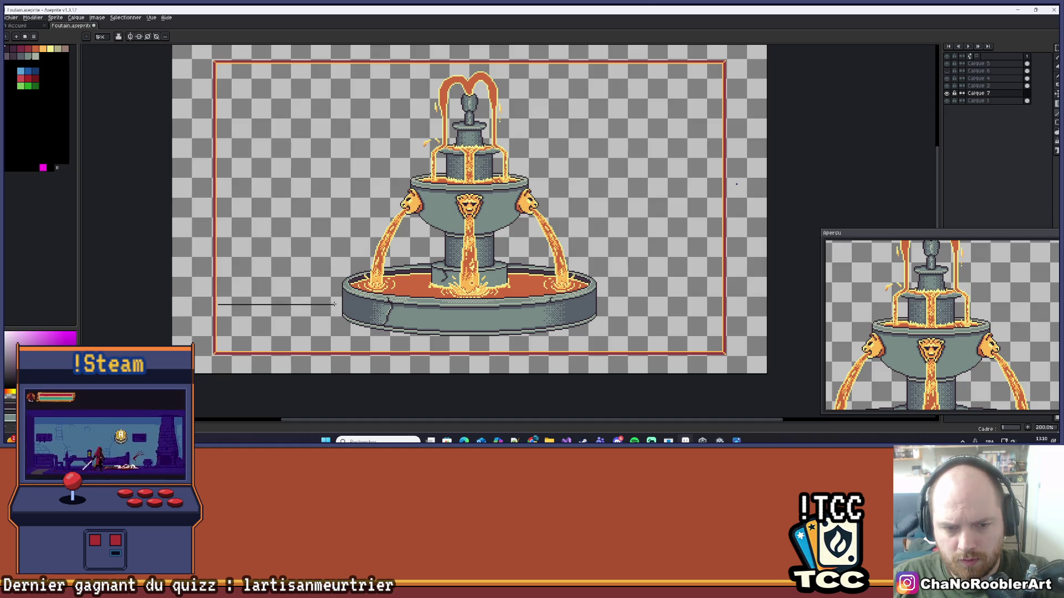
scroll(264, 312, up, 3)
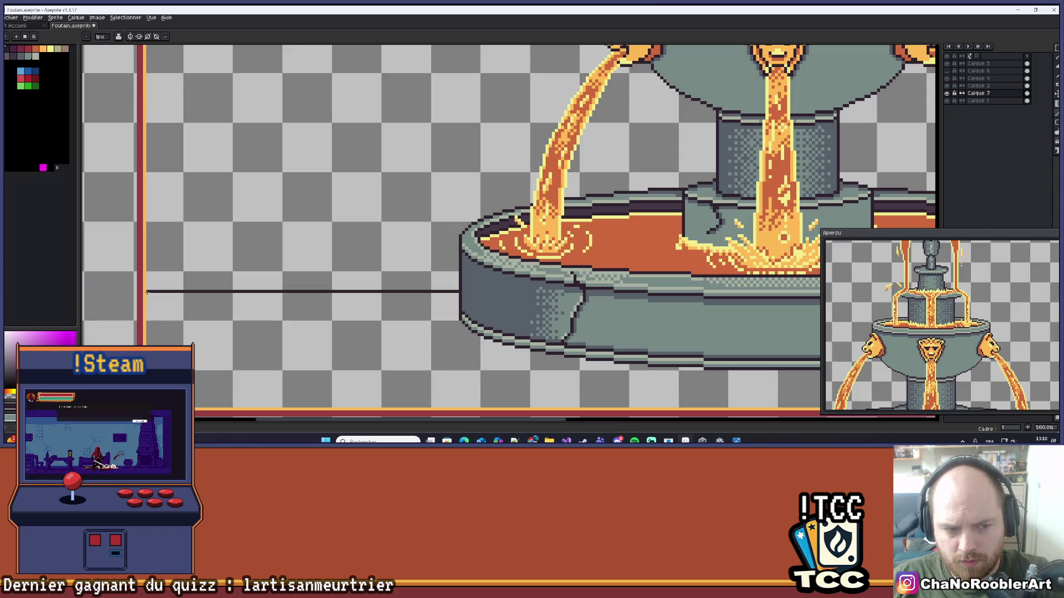
scroll(147, 292, down, 3)
scroll(251, 271, up, 1)
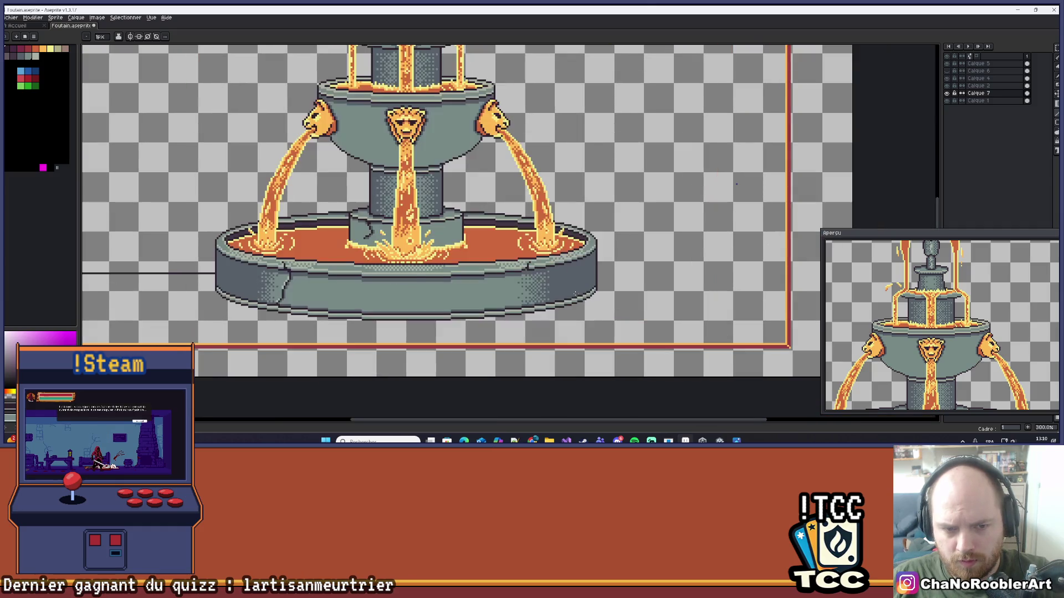
mouse_move(208, 273)
mouse_down()
mouse_move(730, 286)
mouse_move(789, 277)
mouse_move(782, 272)
mouse_up()
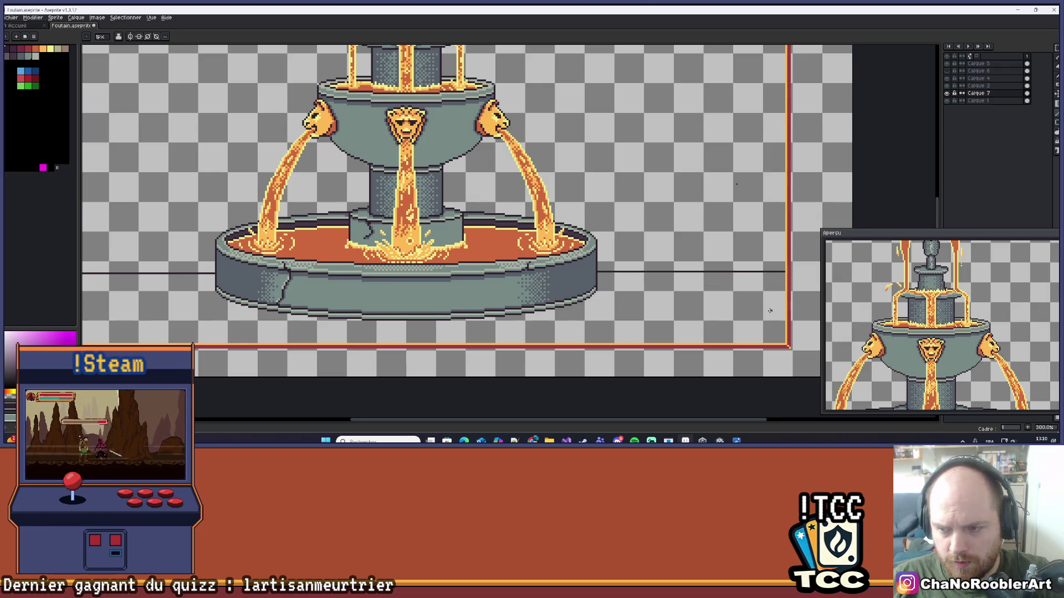
drag(769, 311, 791, 259)
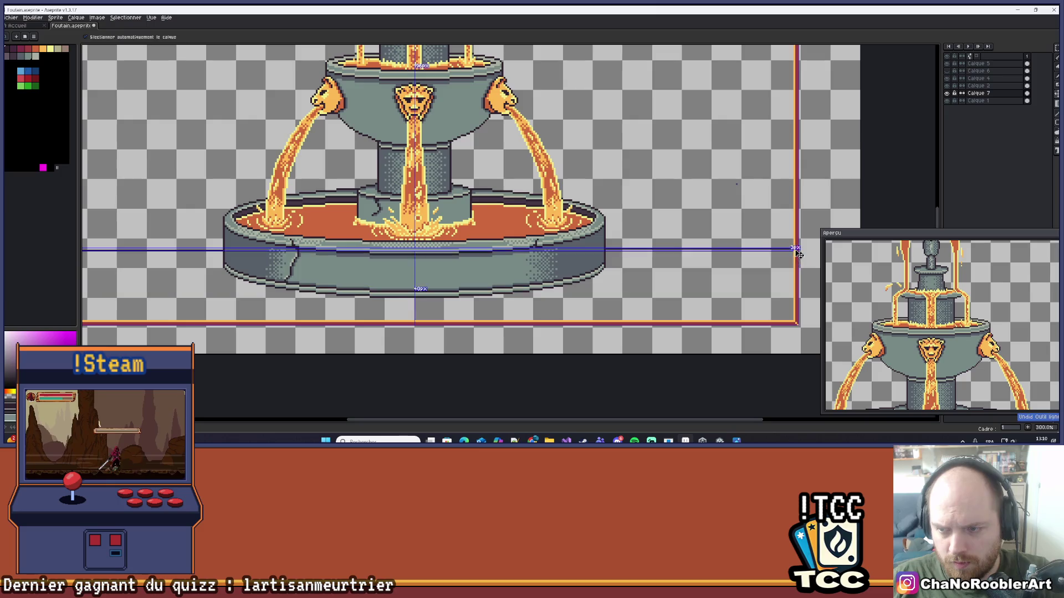
mouse_move(791, 249)
mouse_down()
mouse_move(794, 322)
mouse_move(575, 320)
mouse_up()
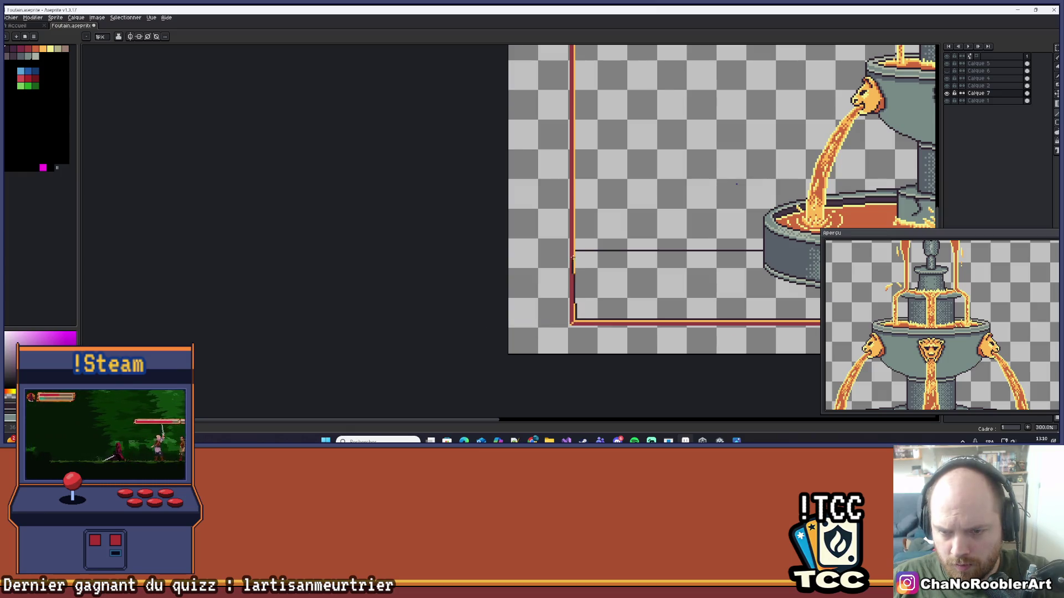
- Paint Bucket fill the enclosed bottom band with the dark purple
scroll(366, 237, down, 1)
key(g)
click(417, 248)
scroll(439, 264, down, 1)
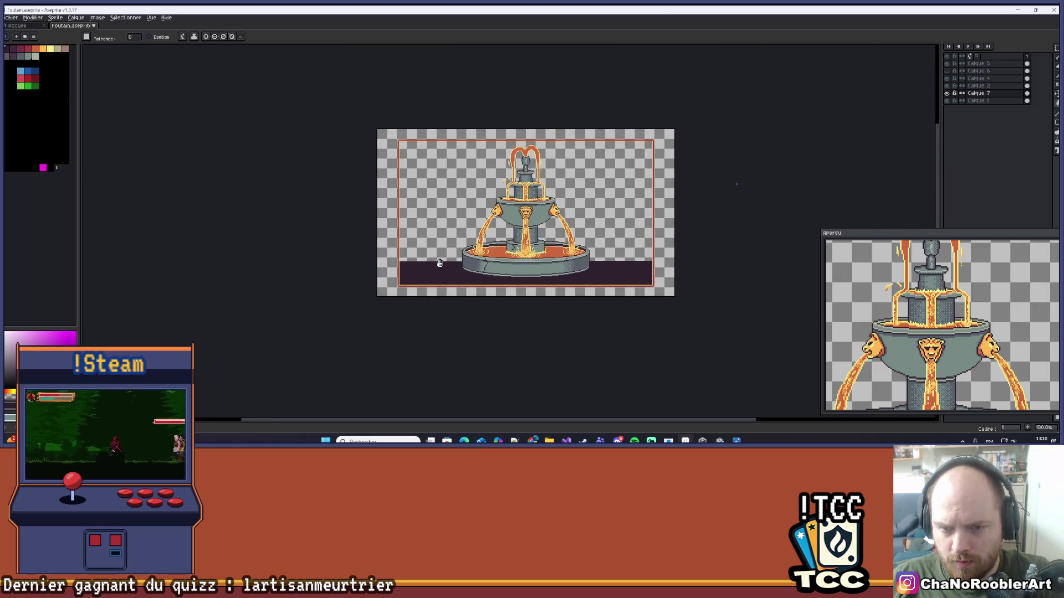
scroll(569, 213, up, 1)
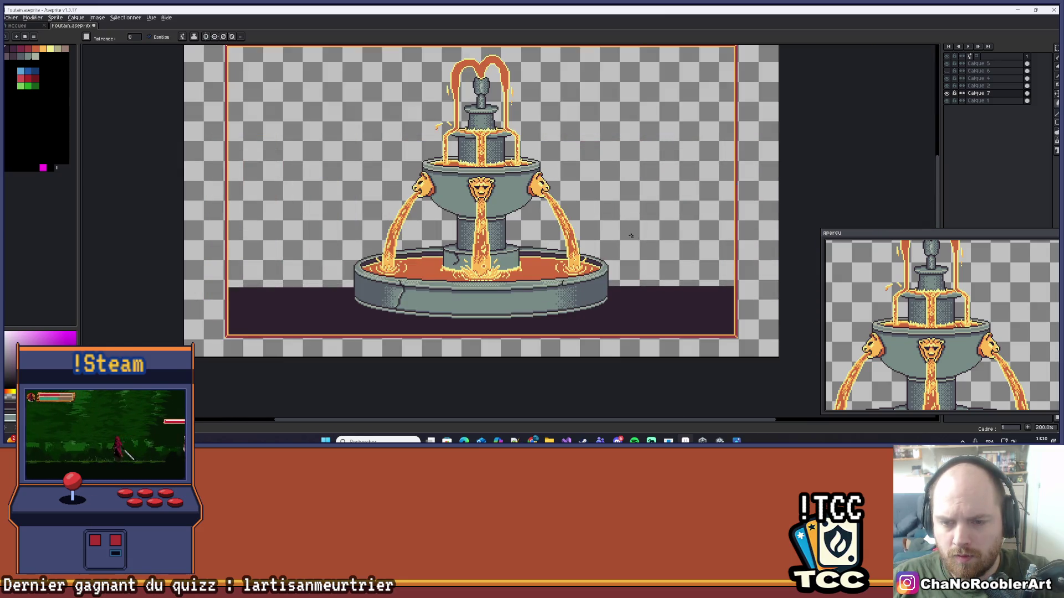
- Undo the stray fill that flooded the background and pencil the ground's top edge on both sides
scroll(612, 283, up, 1)
click(605, 280)
key(b)
key(ctrl+z)
scroll(677, 280, right, 2)
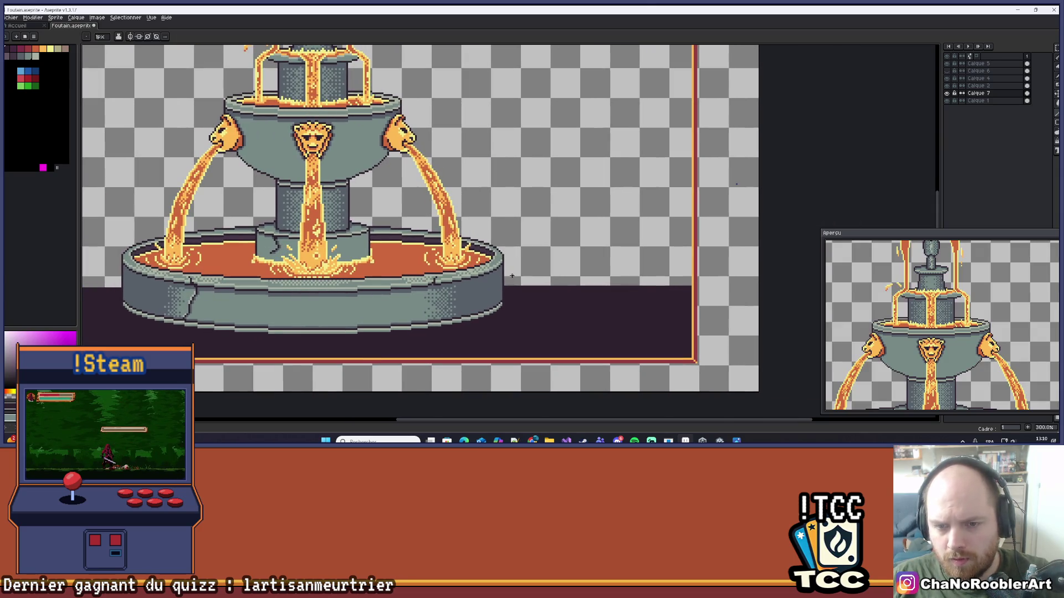
mouse_move(504, 277)
mouse_down()
mouse_move(667, 290)
mouse_move(690, 277)
mouse_up()
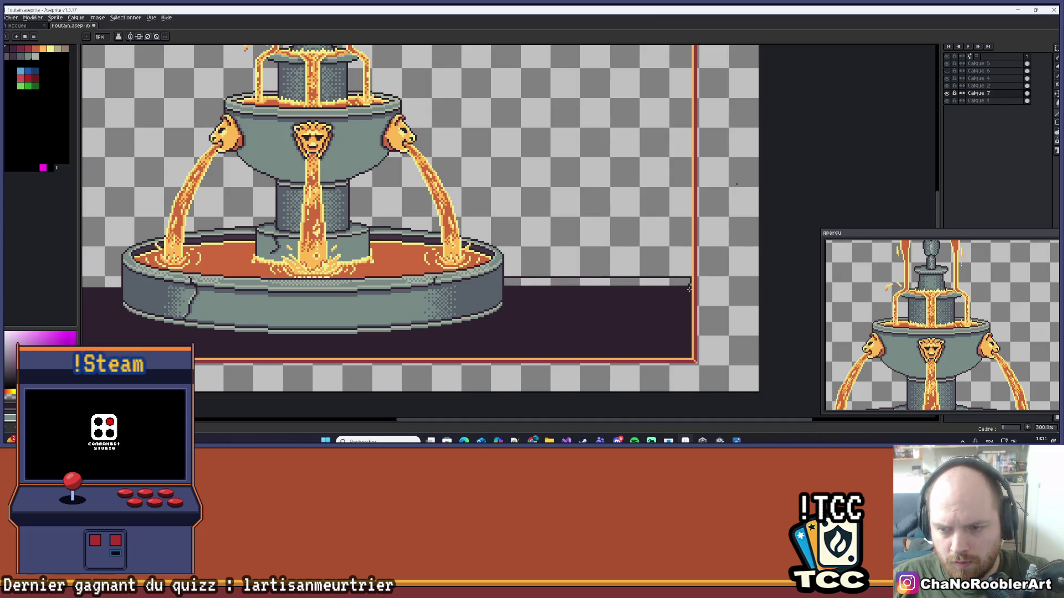
scroll(615, 288, left, 5)
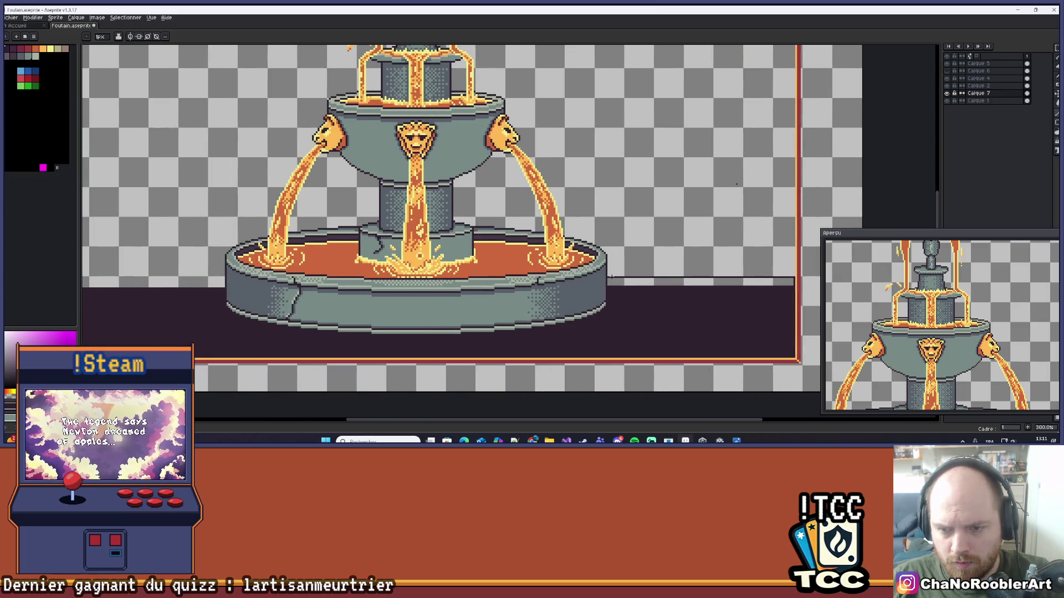
scroll(611, 276, left, 15)
mouse_move(611, 277)
mouse_down()
mouse_move(435, 276)
mouse_move(423, 287)
mouse_up()
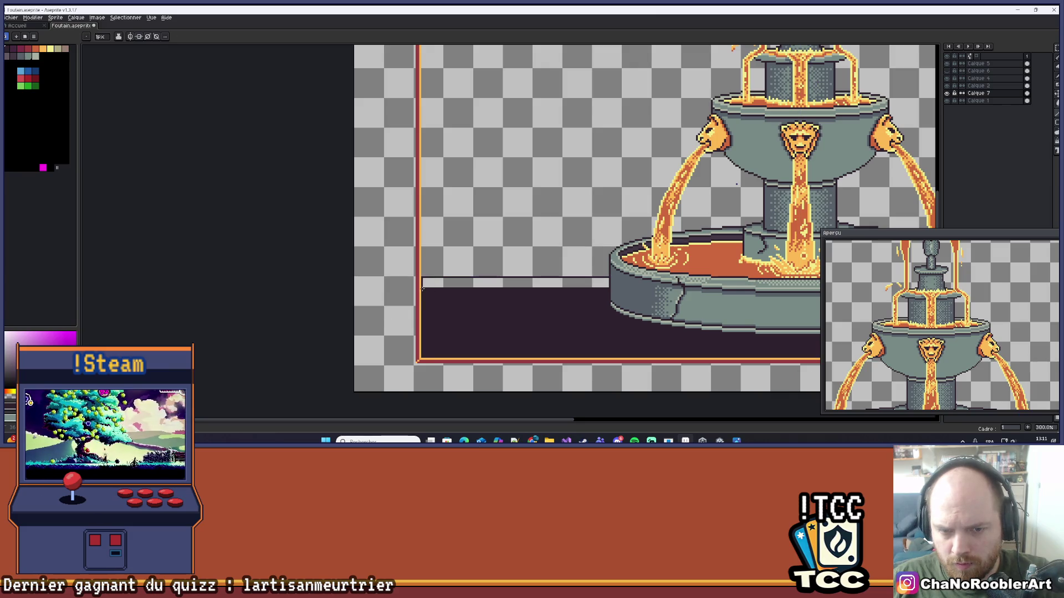
- Bucket-fill the leftover light strip above the ground dark, then pick a beige palette colour
key(g)
click(474, 281)
scroll(475, 281, down, 3)
scroll(531, 255, up, 1)
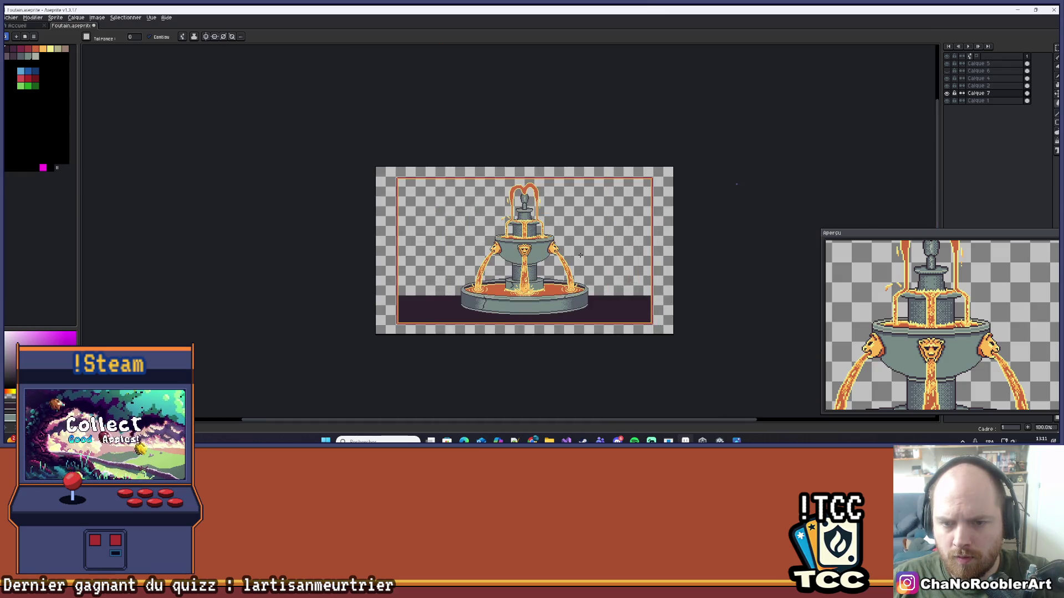
mouse_move(576, 245)
mouse_down()
mouse_move(567, 273)
mouse_move(570, 244)
mouse_up()
scroll(567, 273, up, 1)
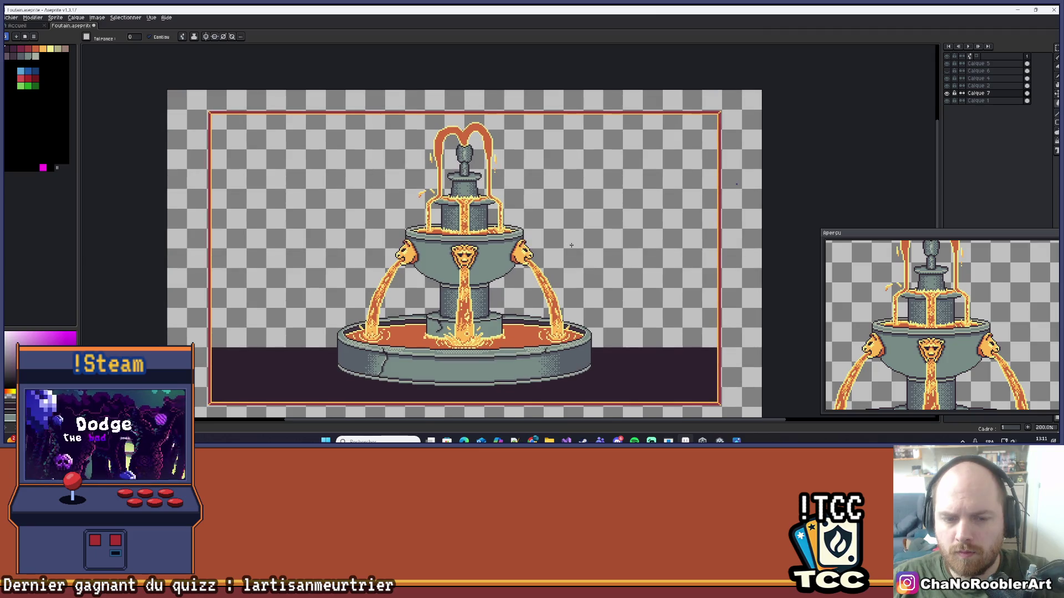
scroll(577, 352, down, 1)
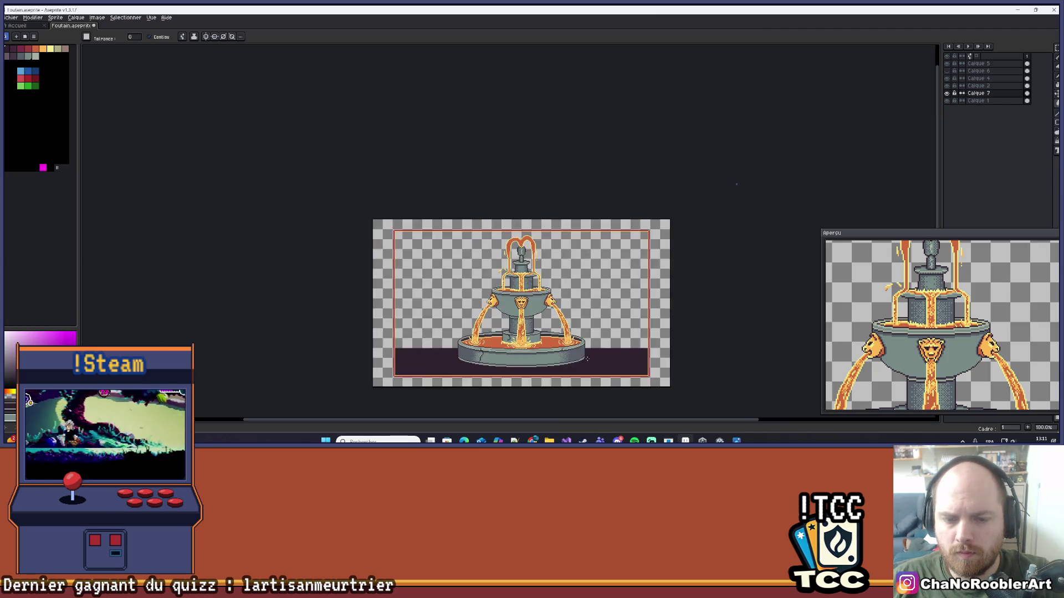
scroll(562, 367, down, 1)
scroll(607, 351, up, 1)
drag(610, 346, 610, 328)
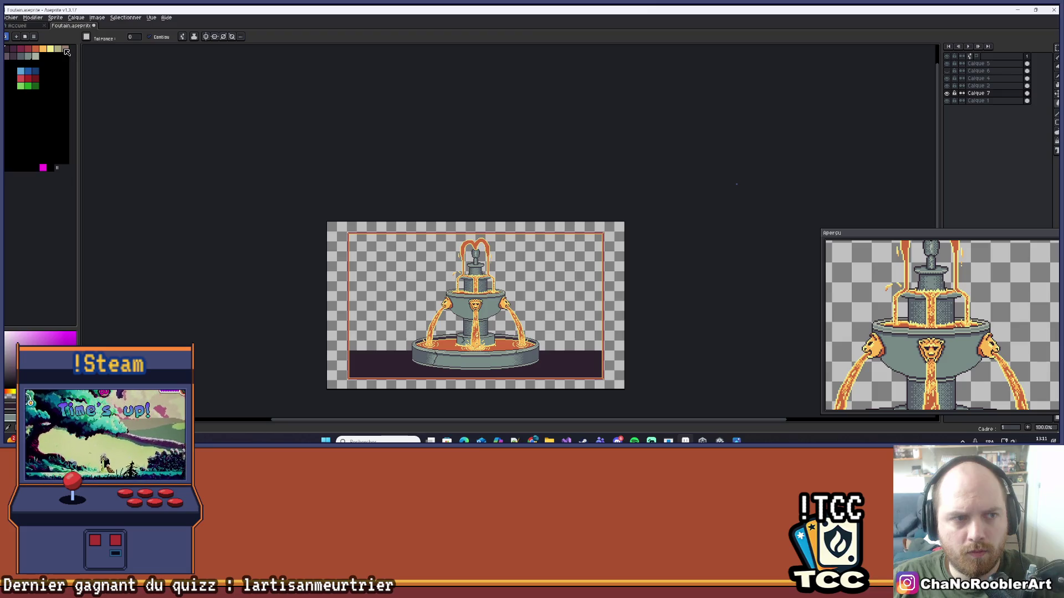
click(57, 49)
- Cover the sky area with a beige filled rectangle instead of a bucket fill
click(398, 248)
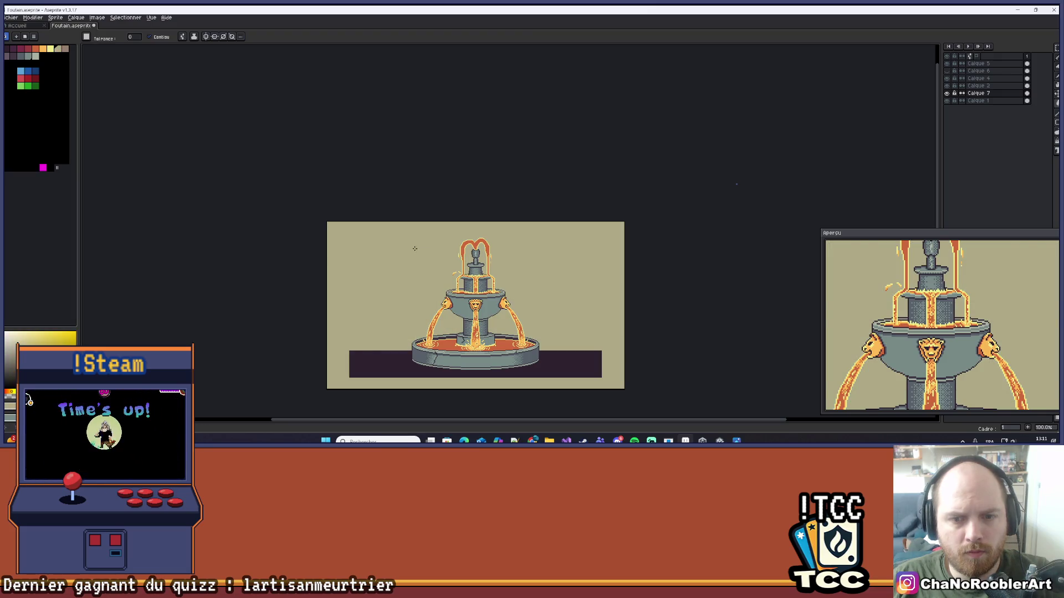
key(ctrl+z)
scroll(423, 350, up, 1)
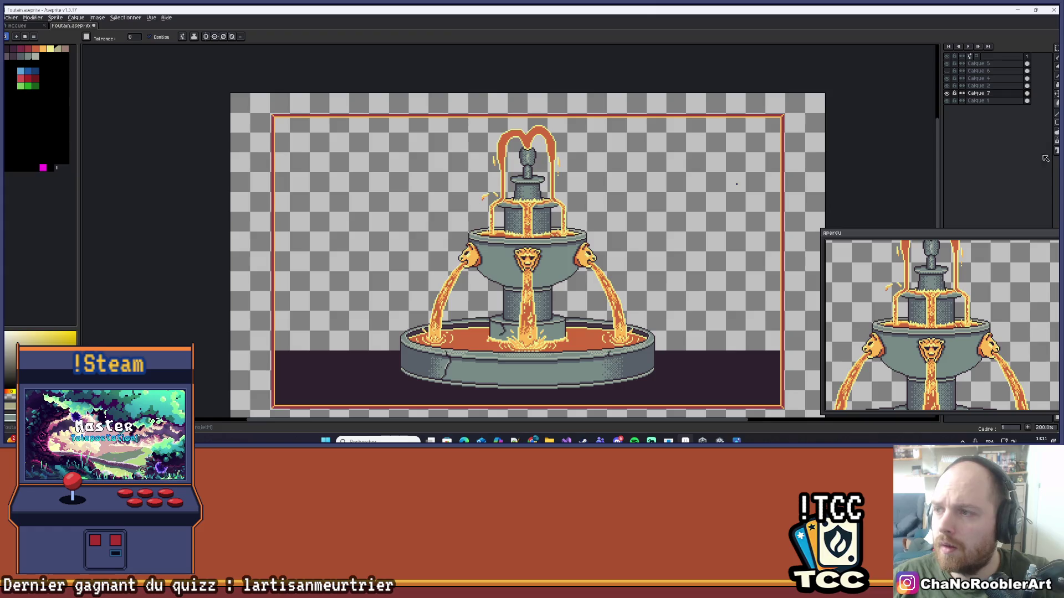
click(1056, 123)
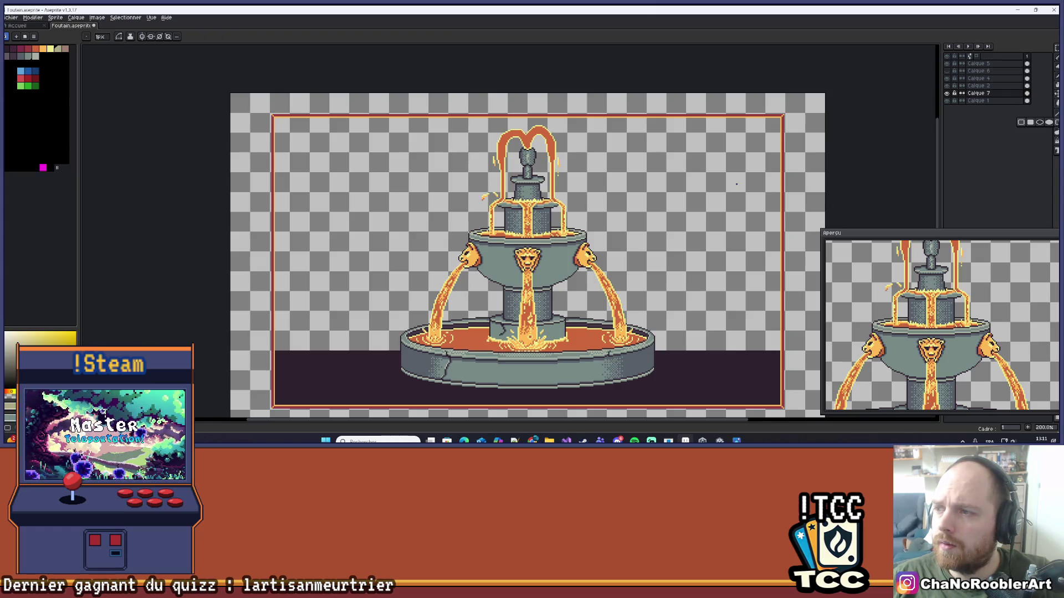
click(1033, 124)
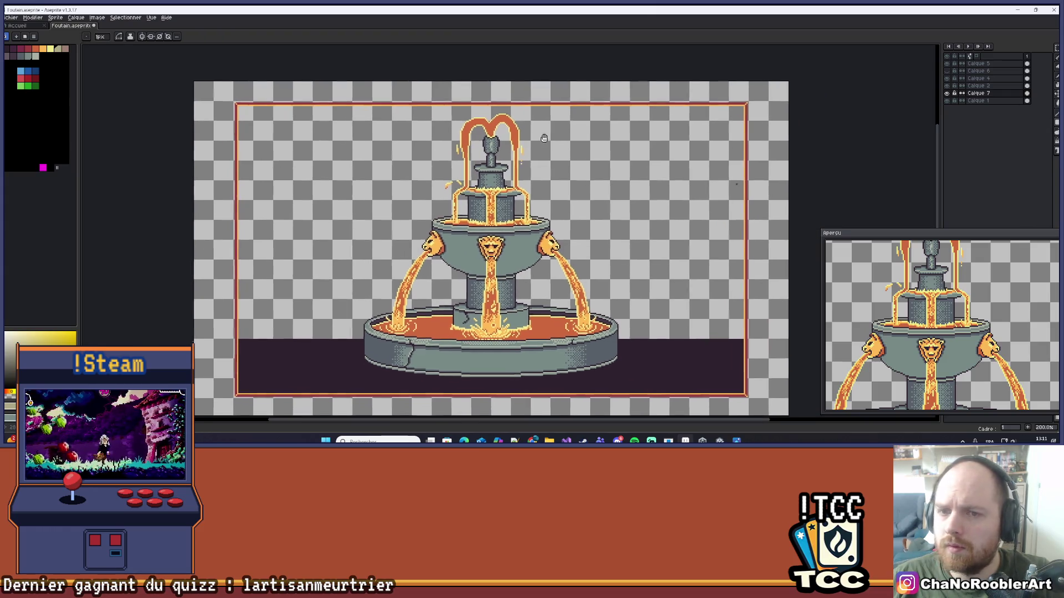
scroll(247, 104, up, 1)
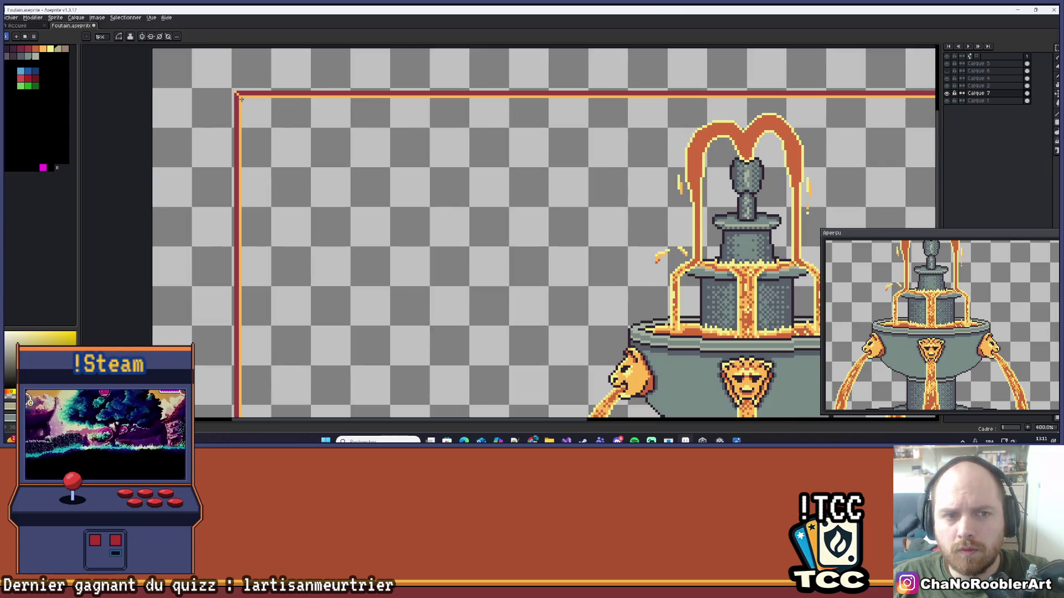
mouse_move(241, 99)
mouse_down()
mouse_move(288, 144)
mouse_move(936, 416)
mouse_move(582, 232)
mouse_move(545, 160)
mouse_move(552, 166)
mouse_up()
scroll(533, 208, down, 3)
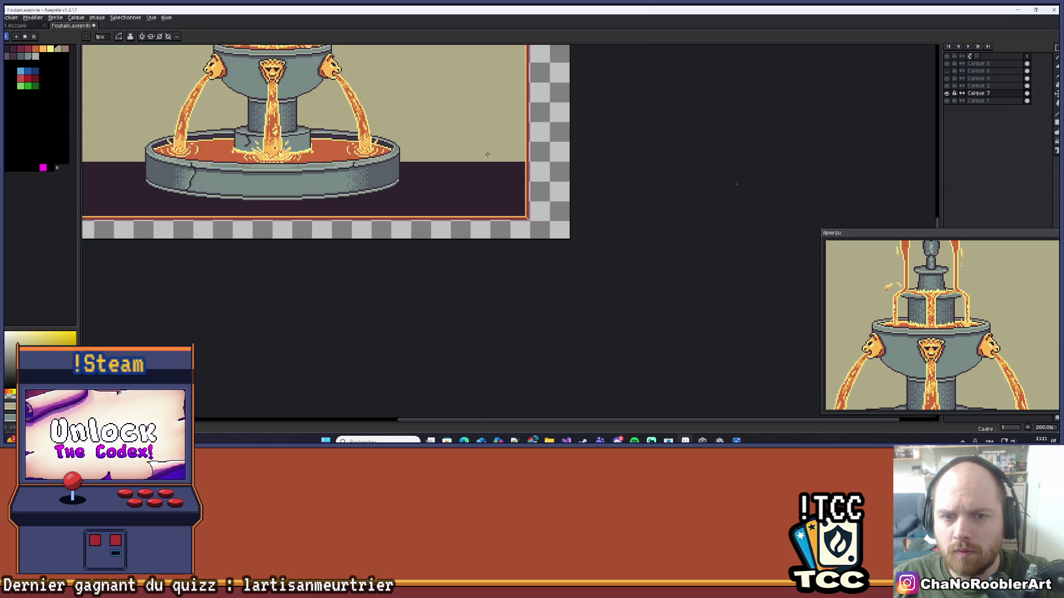
drag(533, 208, 530, 190)
scroll(487, 169, up, 1)
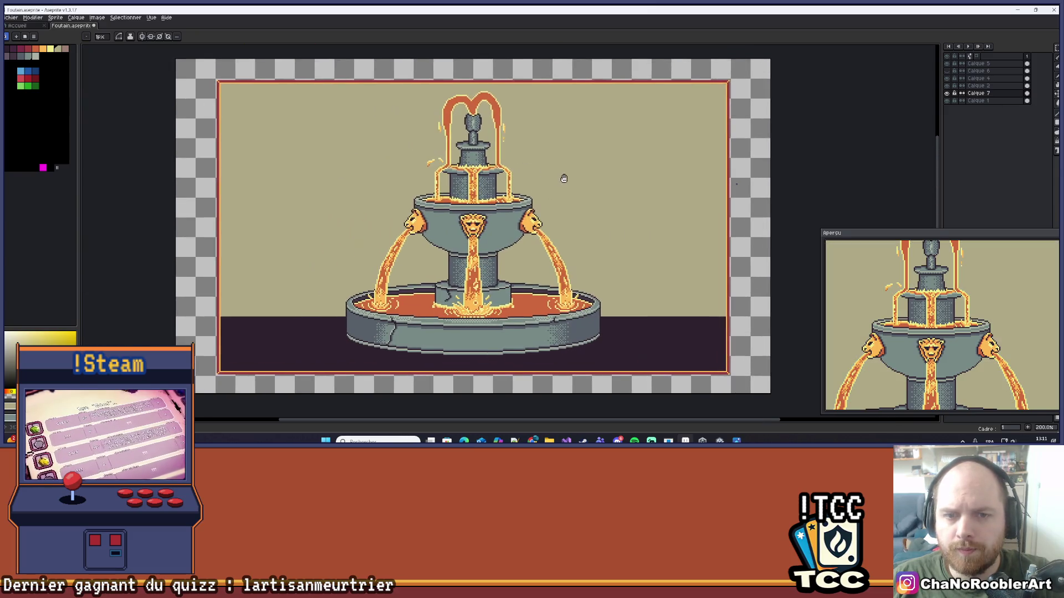
scroll(553, 161, down, 1)
scroll(553, 161, up, 1)
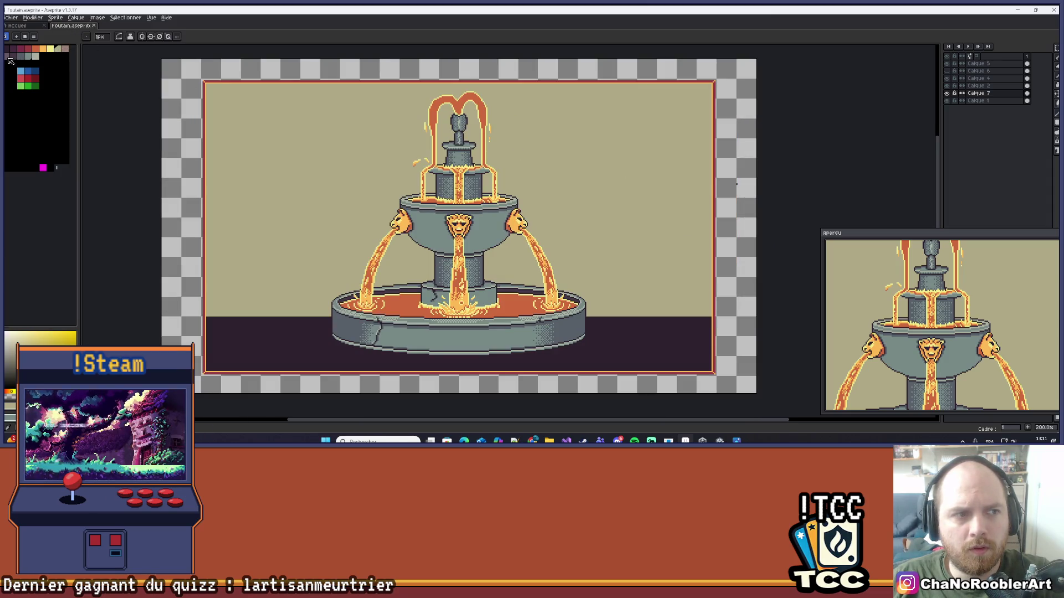
- Flood-fill the khaki sky with purple, then refill it with pinkish-brown
click(9, 58)
key(g)
click(242, 121)
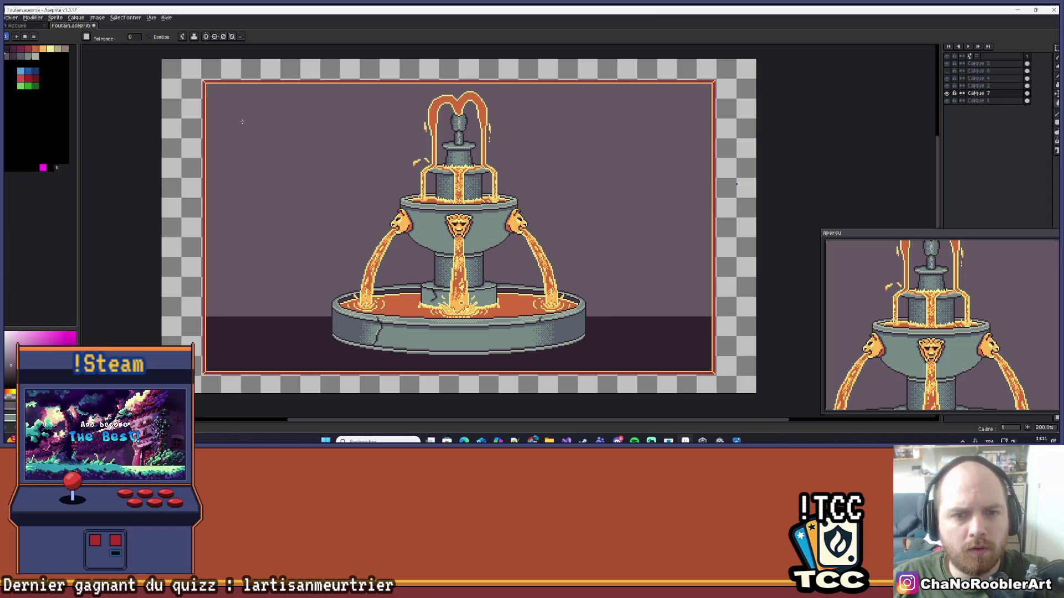
click(64, 51)
click(284, 141)
scroll(285, 141, down, 1)
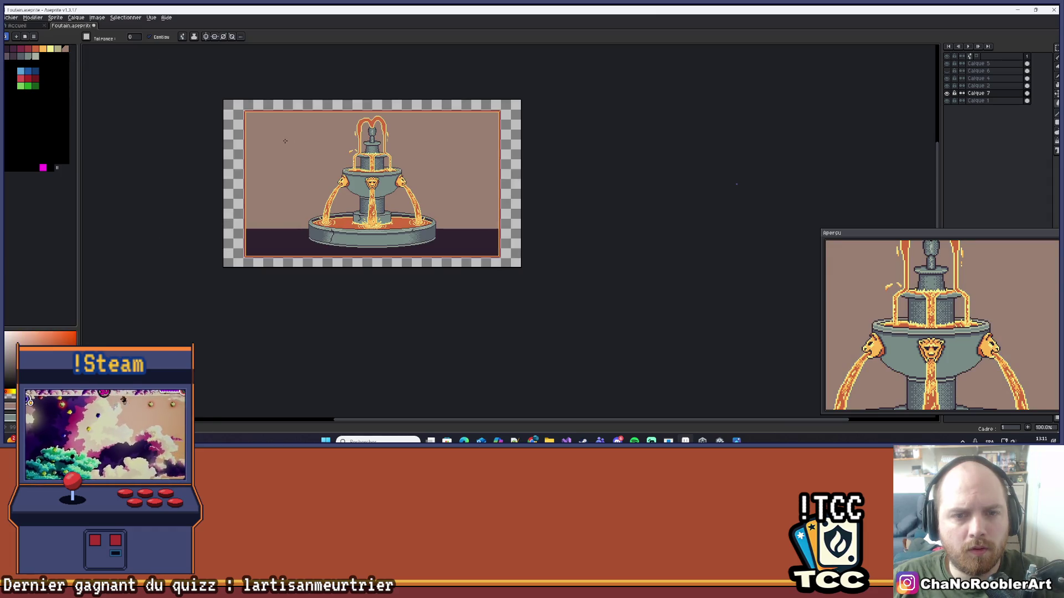
- Choose the filled rectangle tool and drag a first dark rectangle over the ground
scroll(285, 141, up, 1)
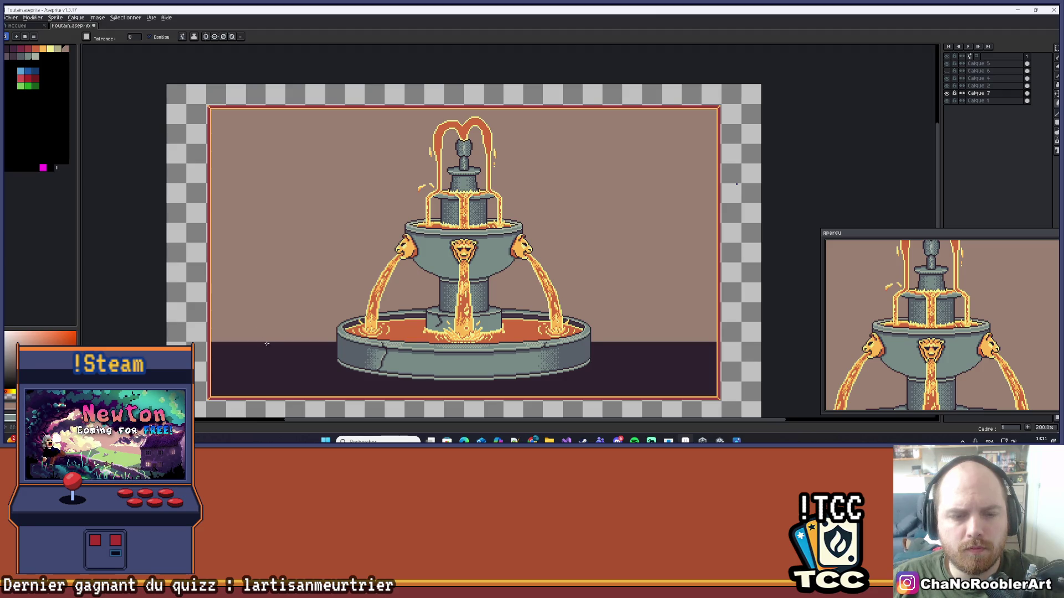
scroll(281, 361, down, 1)
mouse_move(291, 334)
mouse_down()
mouse_move(328, 289)
mouse_move(195, 263)
mouse_up()
scroll(274, 283, up, 1)
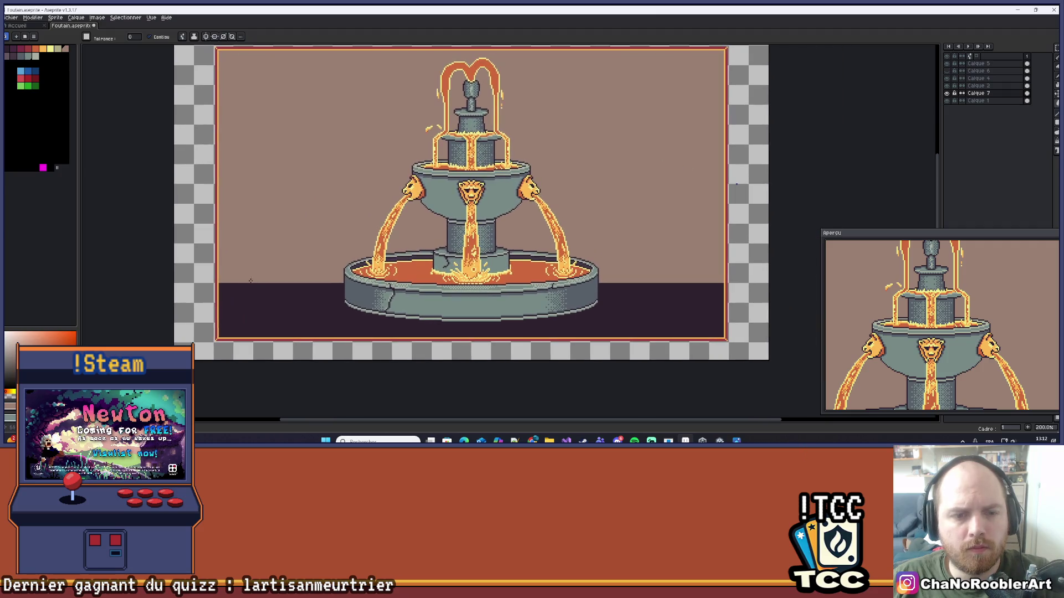
click(1056, 122)
click(1030, 124)
drag(570, 194, 541, 190)
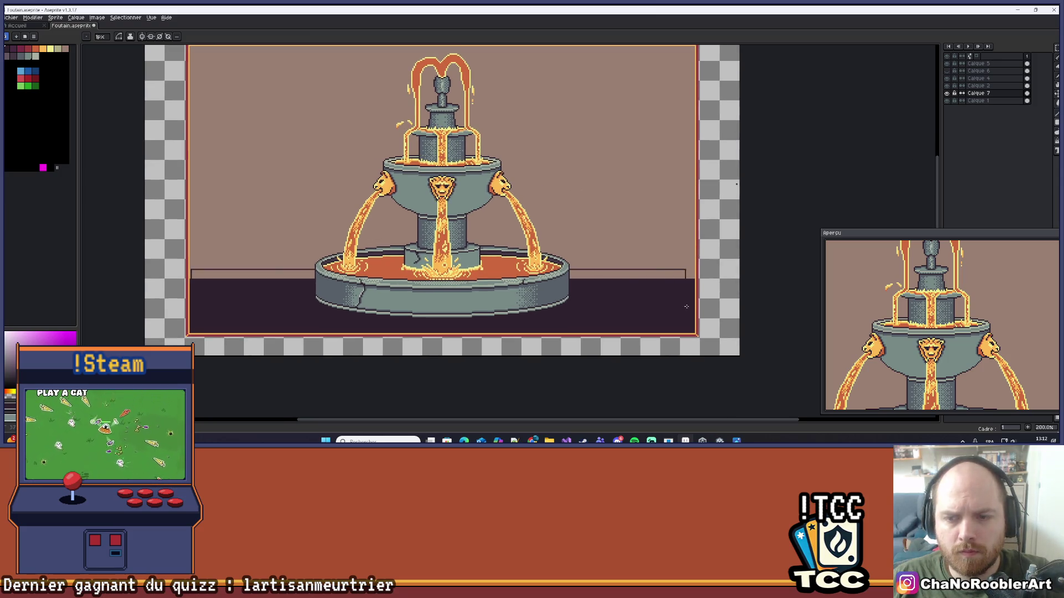
drag(694, 306, 693, 305)
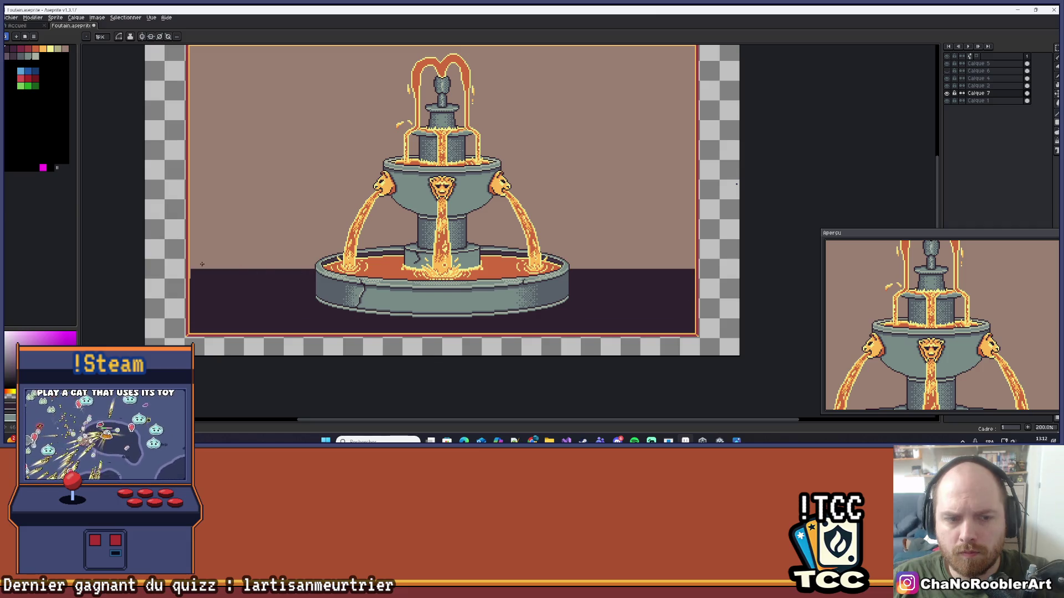
- Drag dark rectangles to raise the ground to a higher horizon, undoing one misplaced rectangle
scroll(190, 271, up, 4)
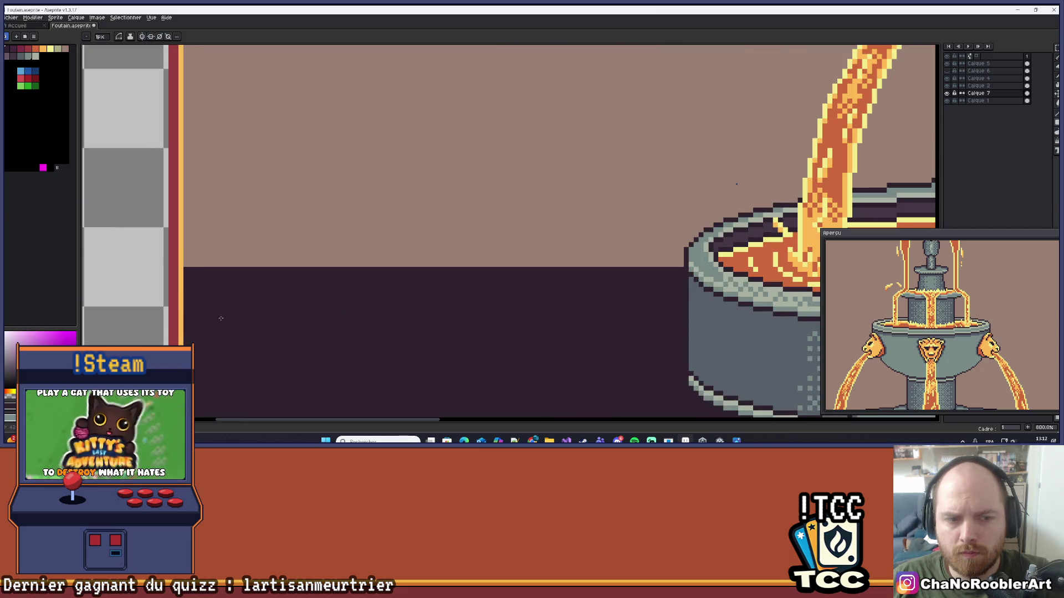
scroll(221, 318, down, 4)
scroll(334, 320, up, 1)
scroll(528, 283, down, 1)
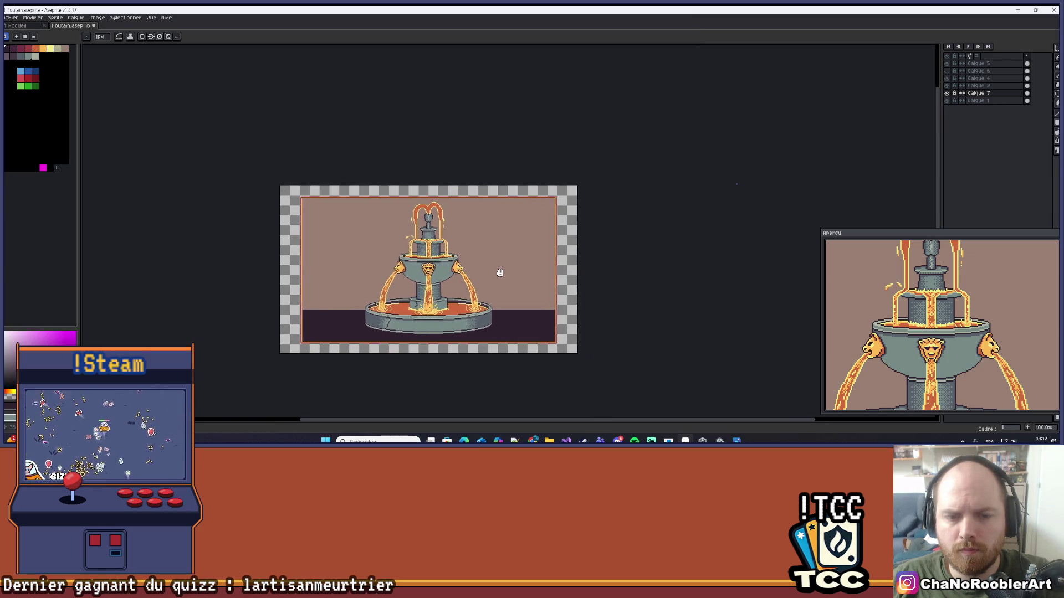
scroll(495, 273, down, 1)
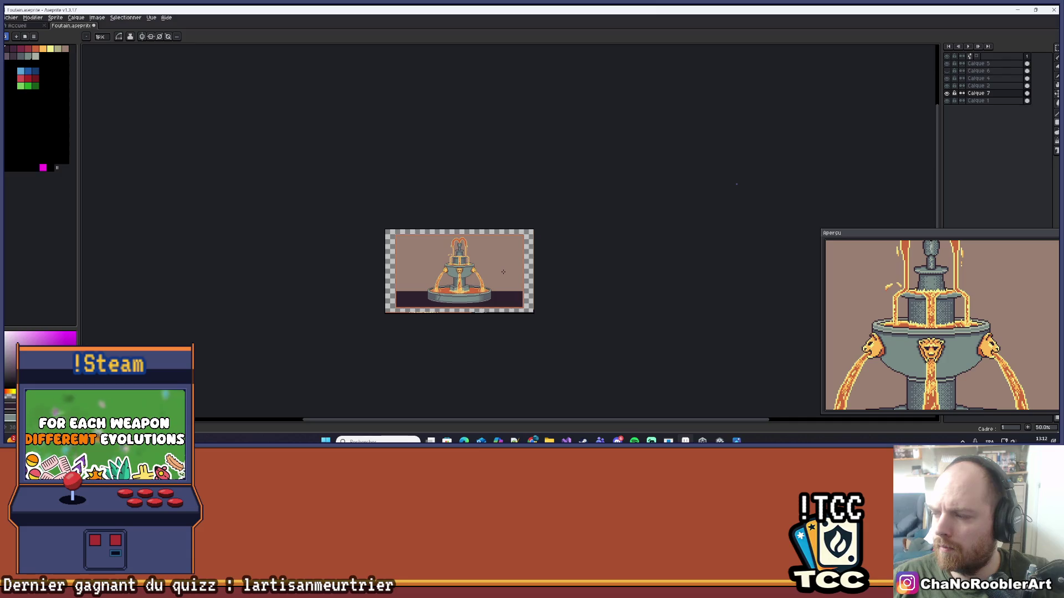
scroll(503, 271, up, 2)
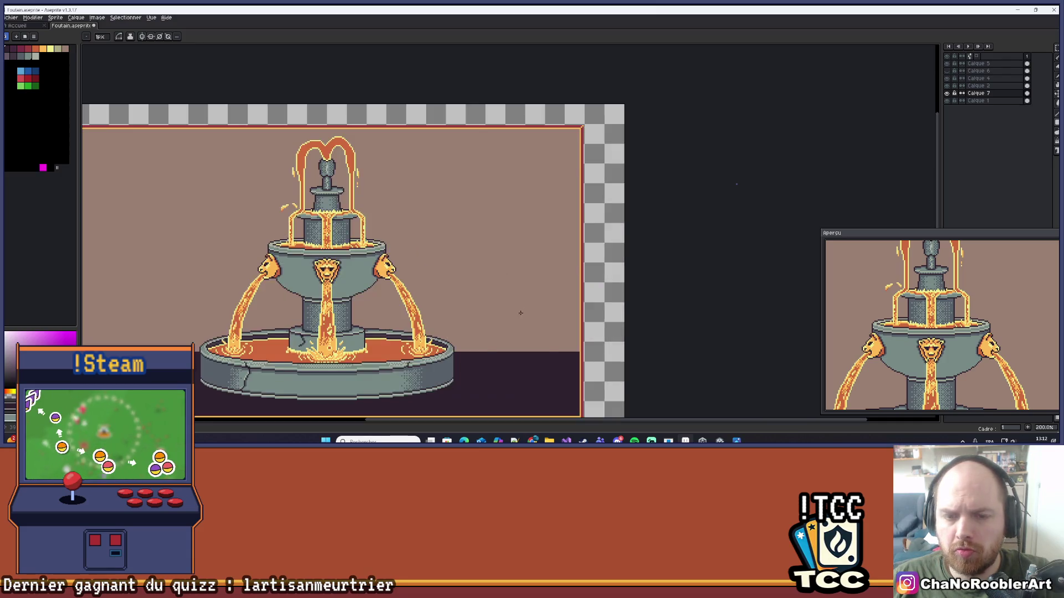
scroll(520, 313, down, 1)
scroll(185, 239, up, 1)
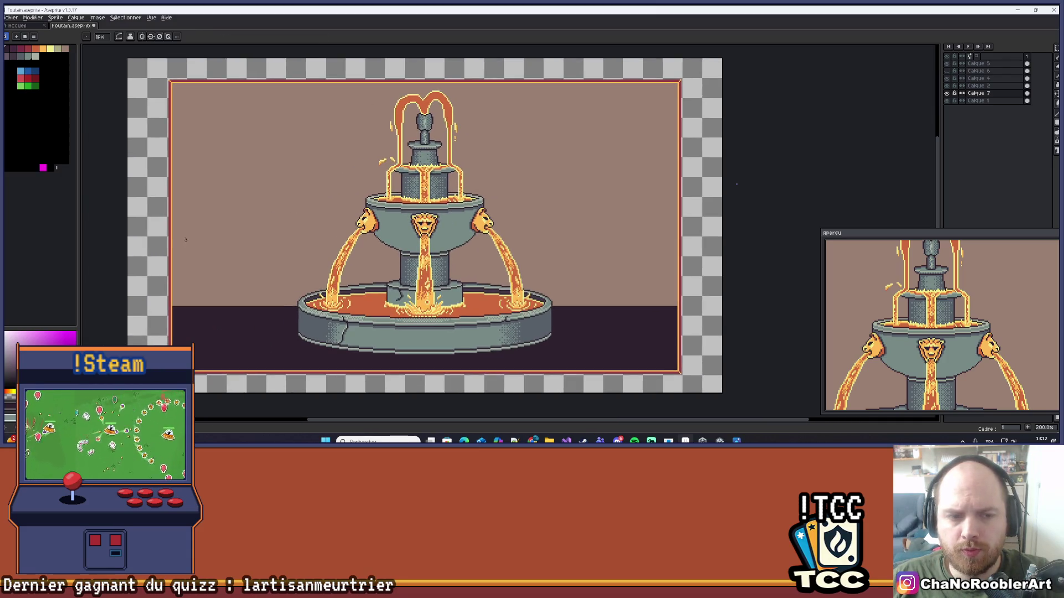
mouse_move(173, 236)
mouse_down()
mouse_move(349, 310)
mouse_move(676, 344)
mouse_up()
scroll(160, 232, up, 2)
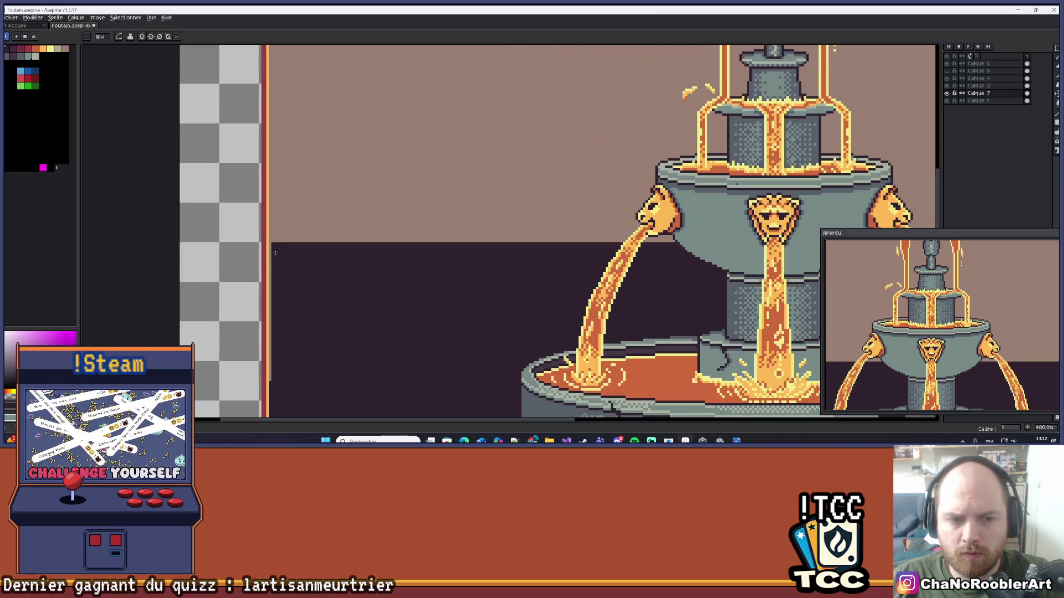
scroll(311, 371, down, 3)
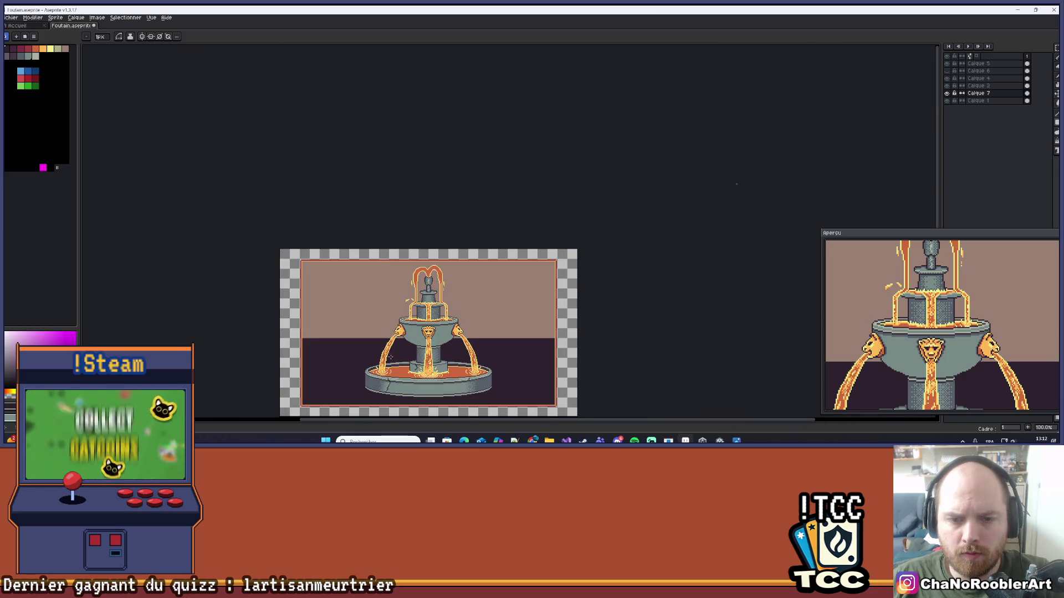
scroll(245, 243, up, 1)
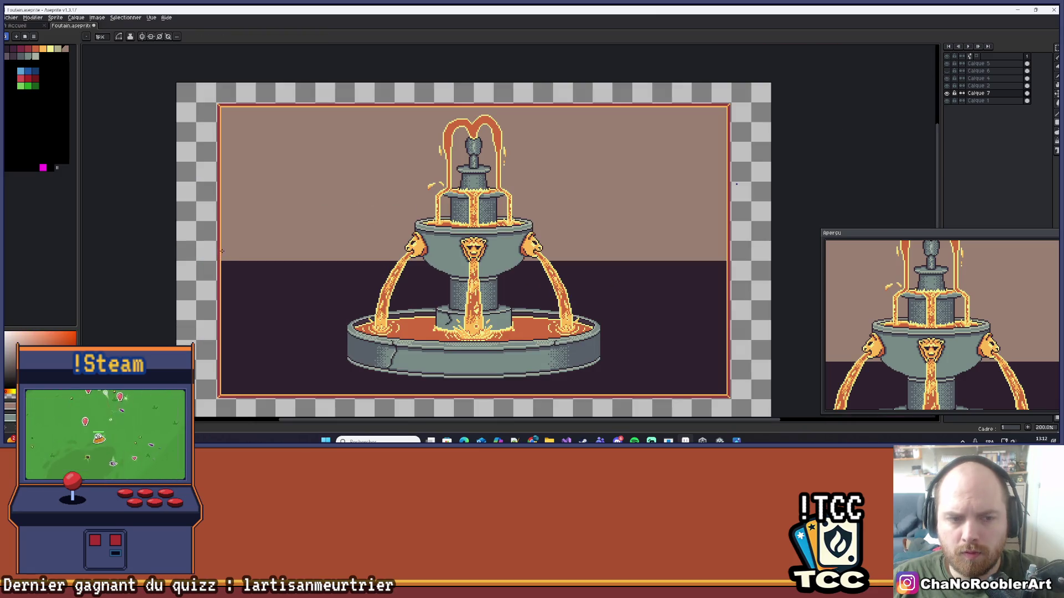
mouse_move(250, 263)
mouse_down()
mouse_move(383, 288)
mouse_move(713, 261)
mouse_up()
key(ctrl+z)
scroll(723, 251, up, 1)
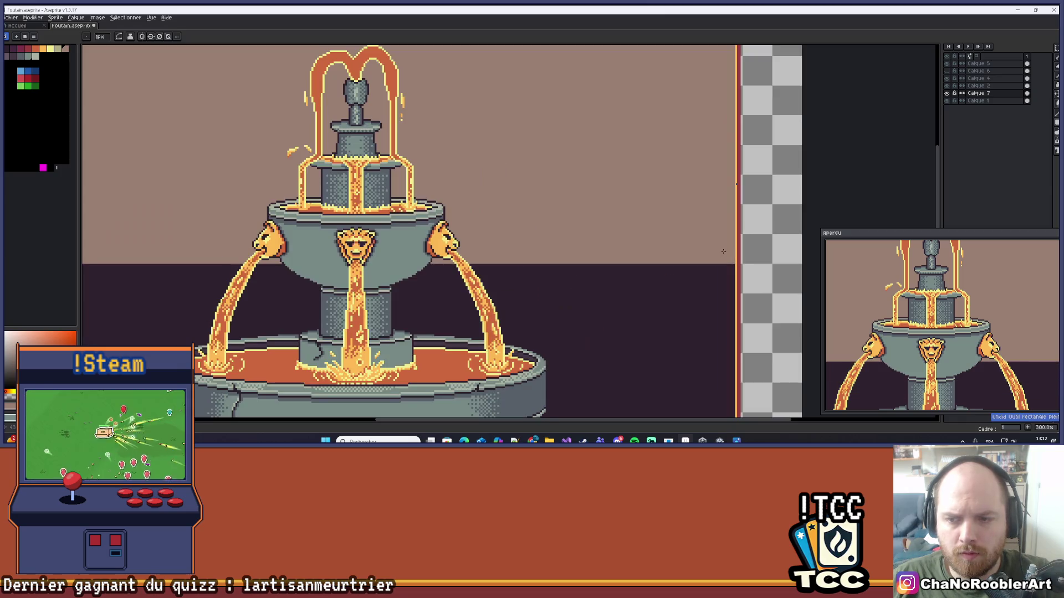
mouse_move(660, 292)
mouse_down()
mouse_move(196, 274)
mouse_move(197, 285)
mouse_up()
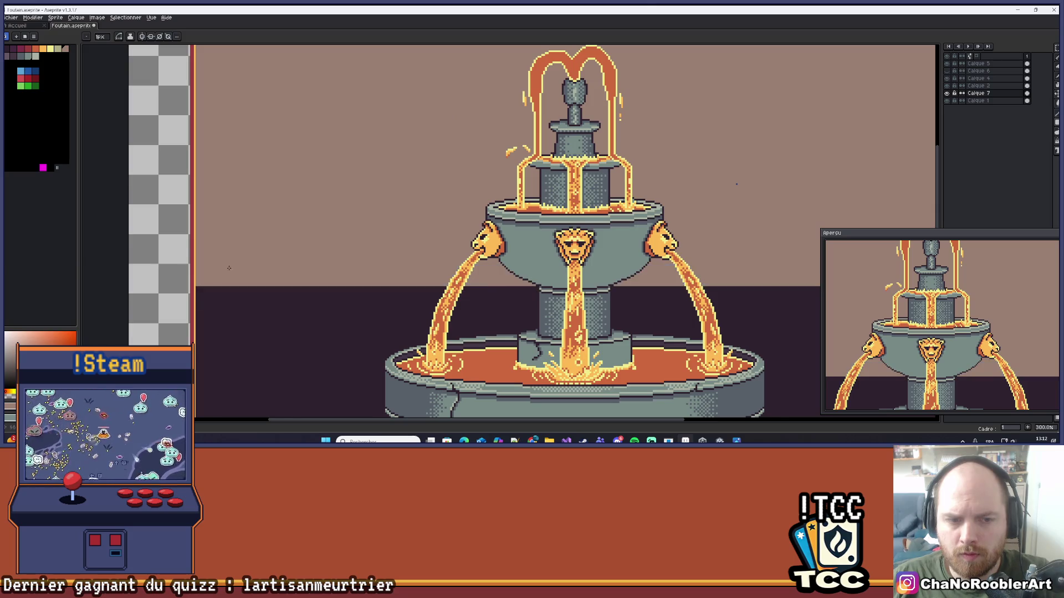
scroll(408, 235, down, 3)
scroll(409, 235, up, 1)
- Choose a new palette colour and sample a colour from the canvas
drag(409, 235, 508, 239)
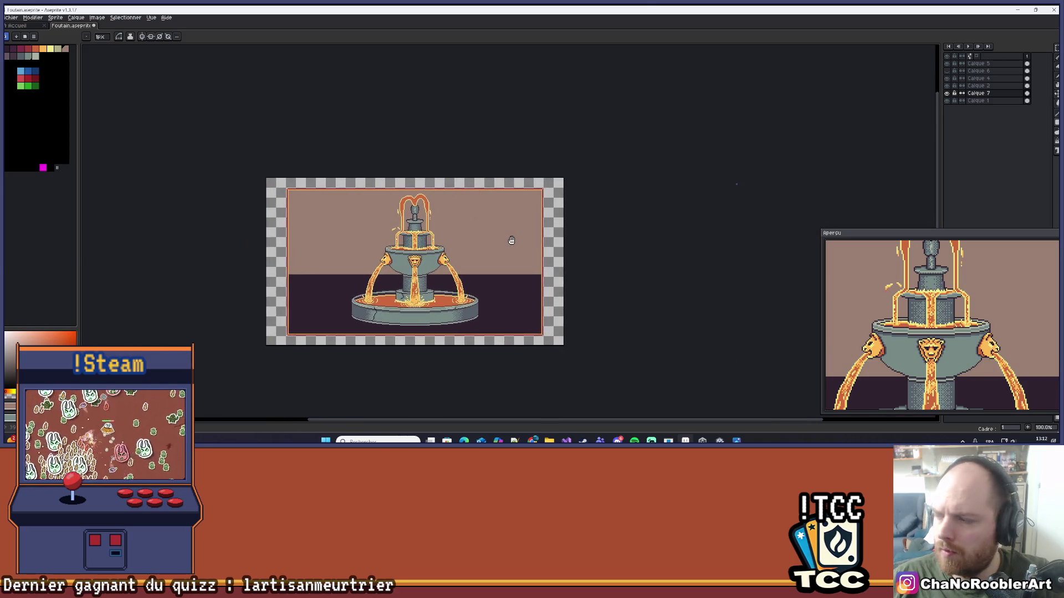
scroll(509, 239, down, 1)
scroll(508, 239, up, 1)
drag(505, 241, 498, 244)
scroll(498, 244, up, 1)
mouse_move(558, 345)
mouse_down()
mouse_move(622, 303)
mouse_move(523, 291)
mouse_up()
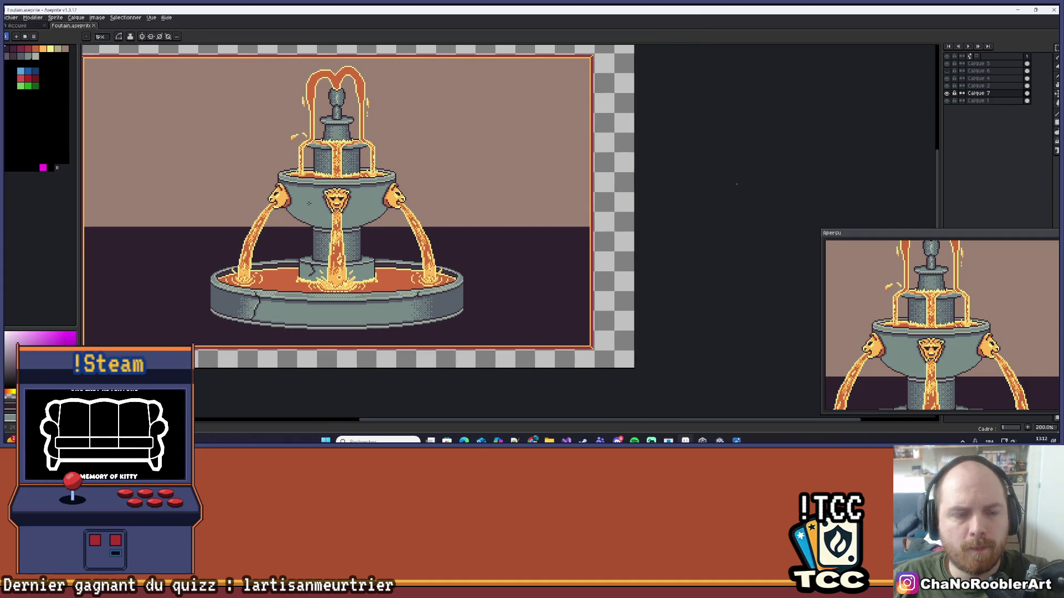
click(8, 56)
key(i)
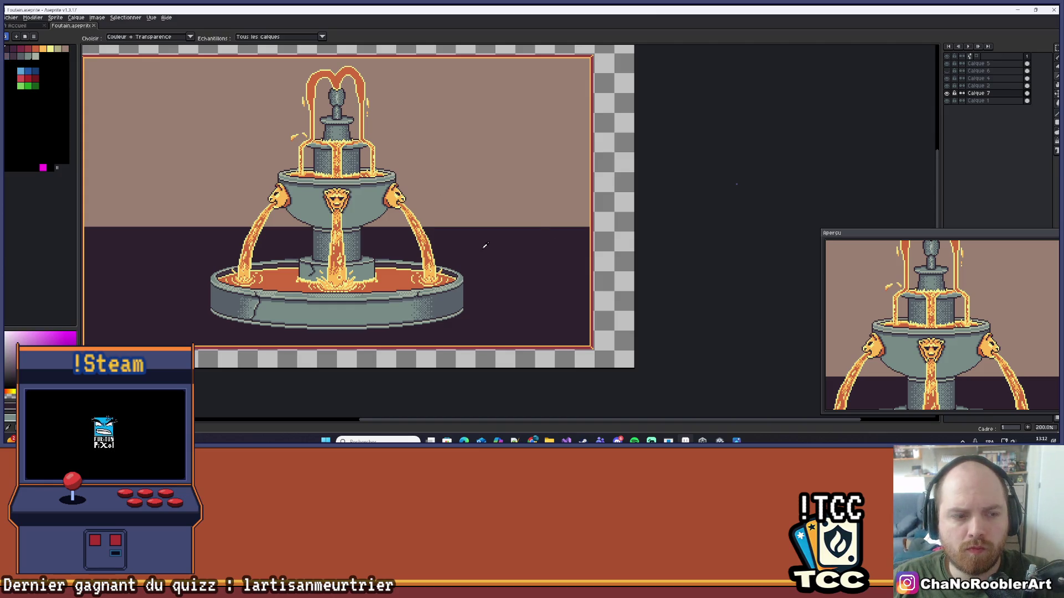
key(b)
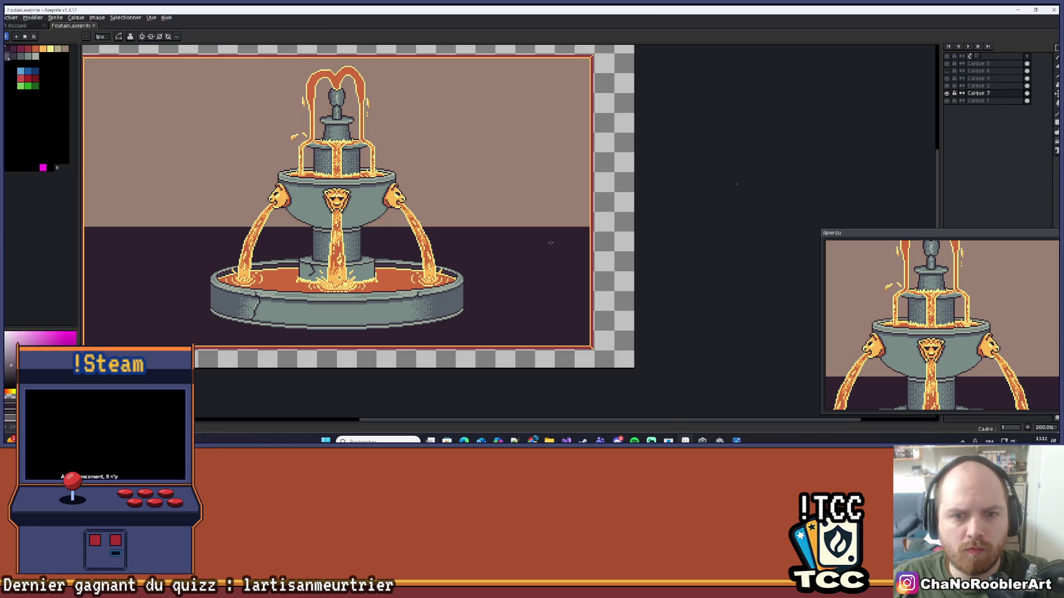
scroll(347, 308, up, 1)
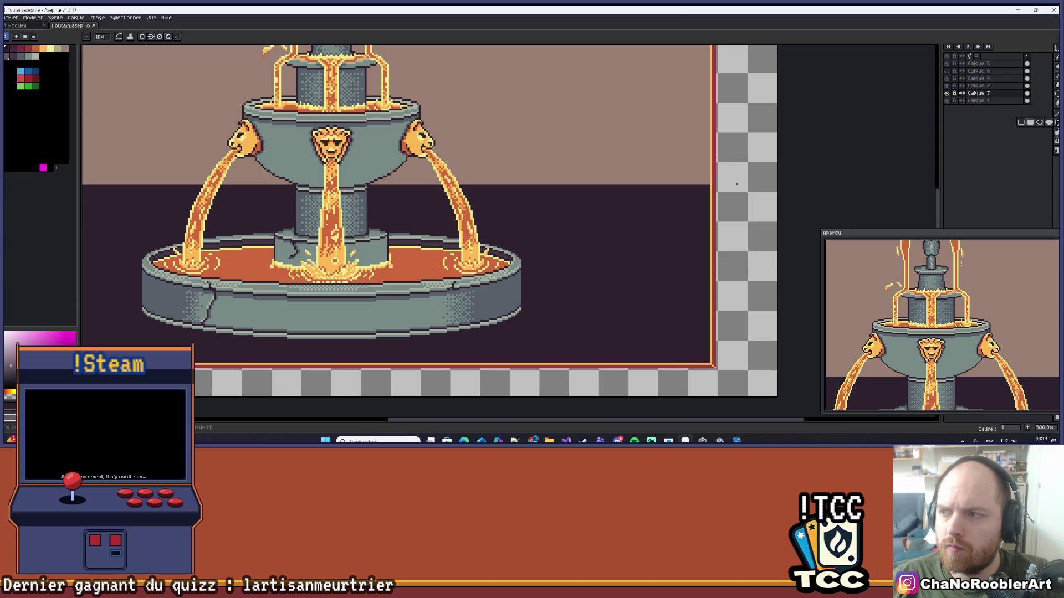
key(shift+g)
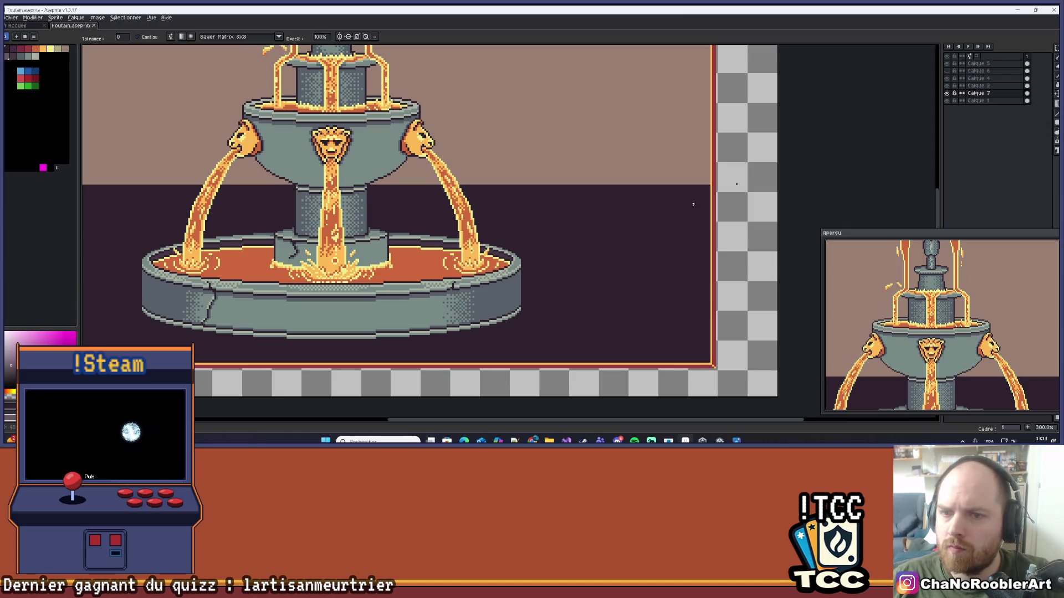
- Shade the dark ground with a dithered vertical gradient, then pick yellow from the palette
drag(557, 188, 556, 235)
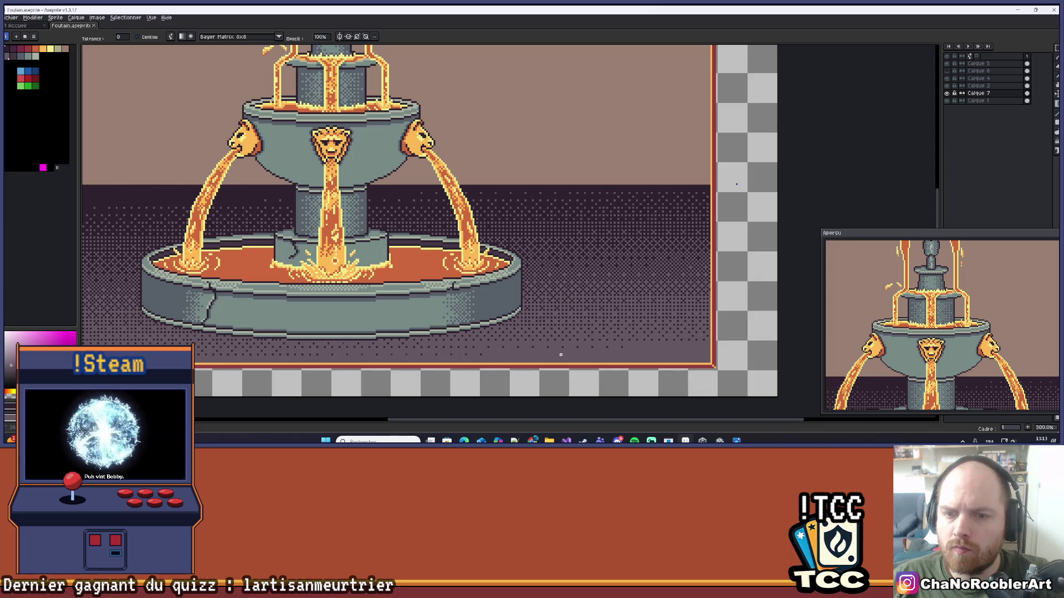
scroll(560, 356, down, 1)
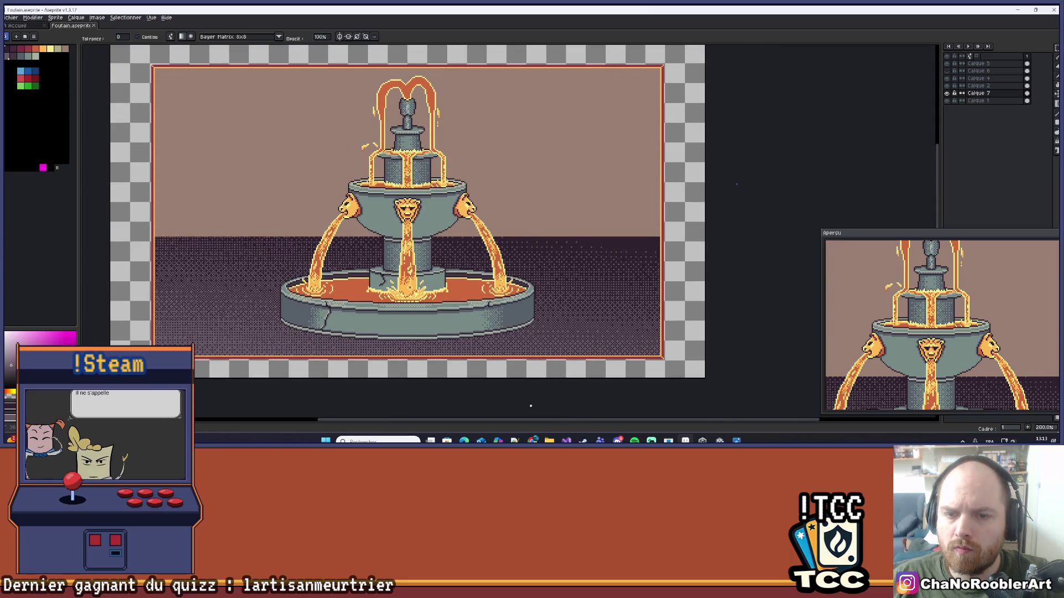
scroll(570, 413, down, 1)
scroll(572, 417, down, 1)
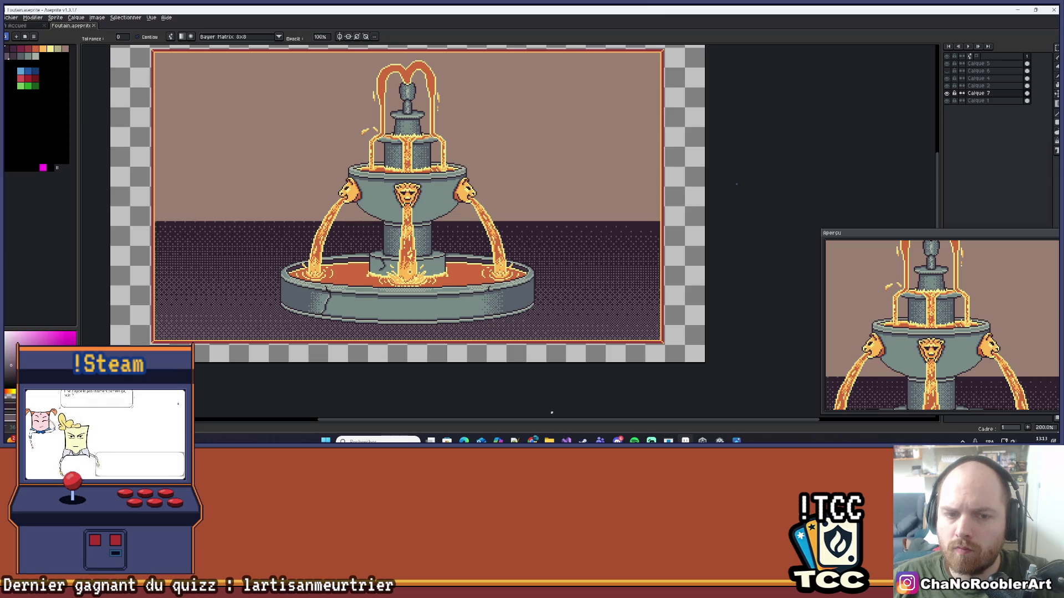
scroll(557, 416, down, 1)
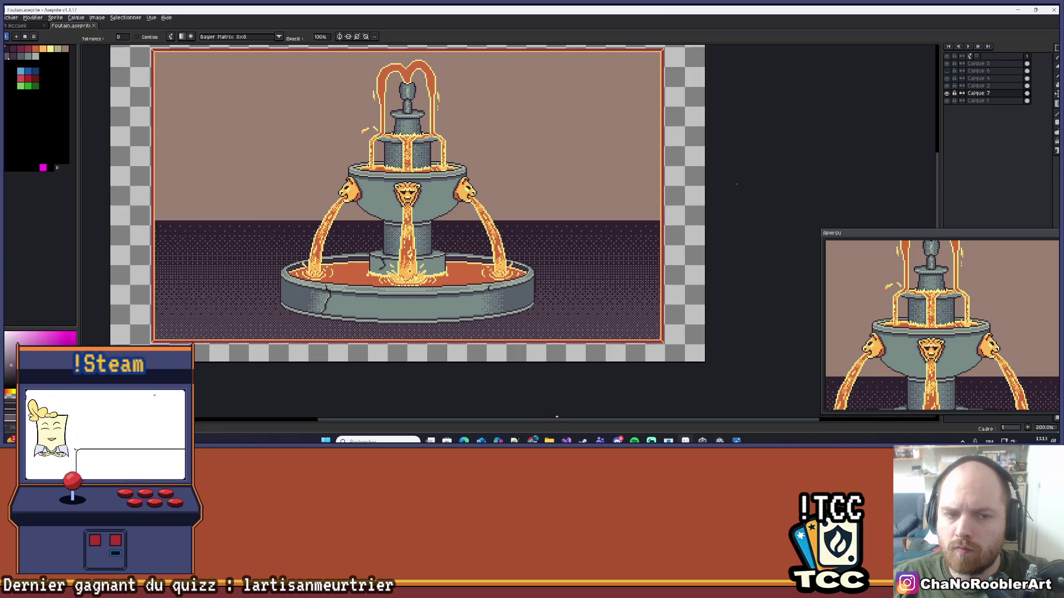
scroll(580, 383, down, 1)
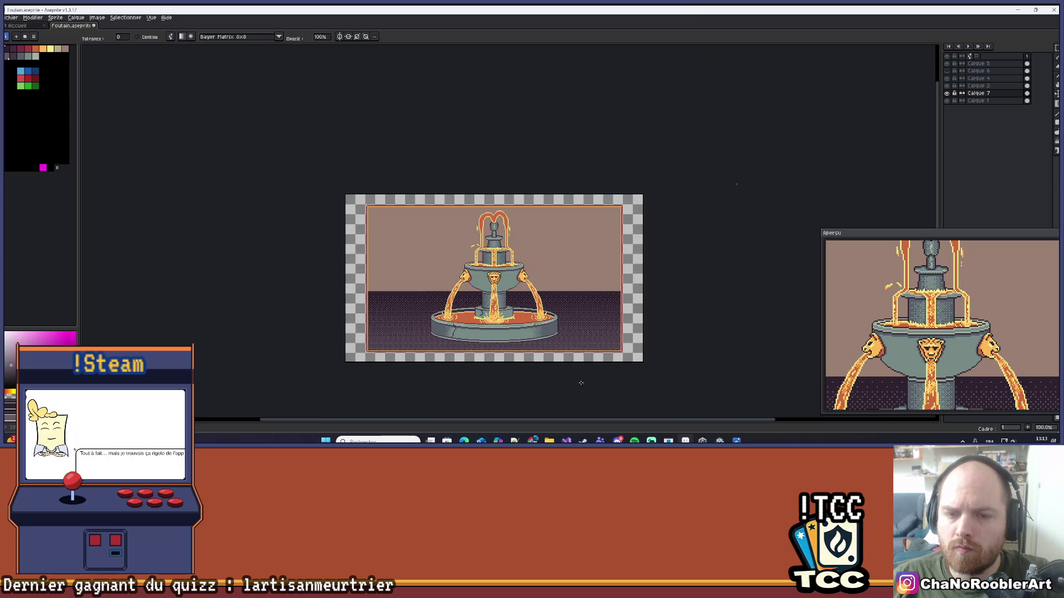
scroll(641, 268, up, 1)
drag(606, 242, 726, 266)
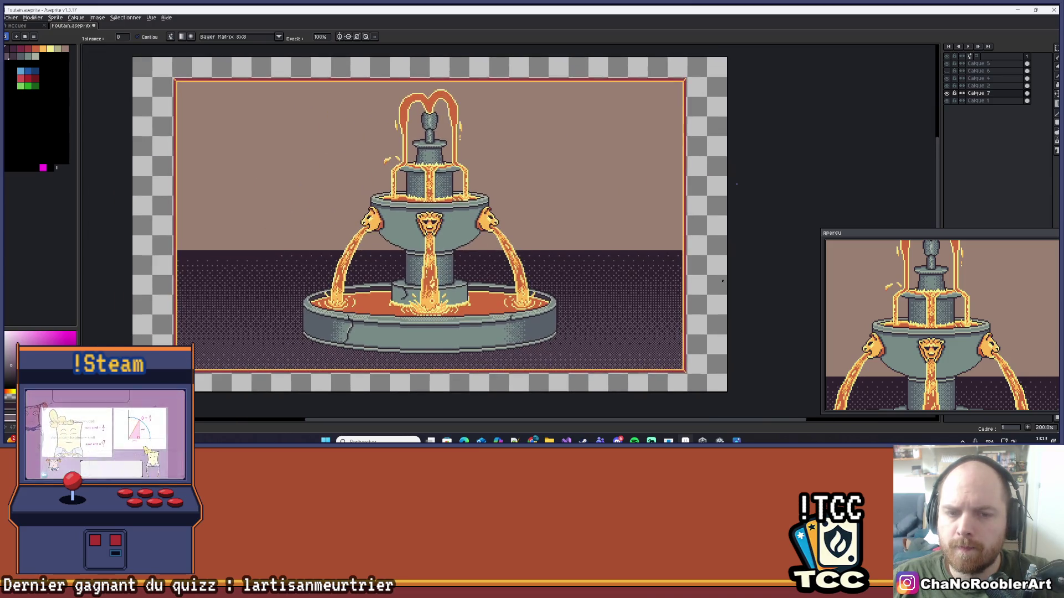
scroll(618, 227, down, 1)
scroll(598, 247, up, 1)
drag(598, 247, 643, 221)
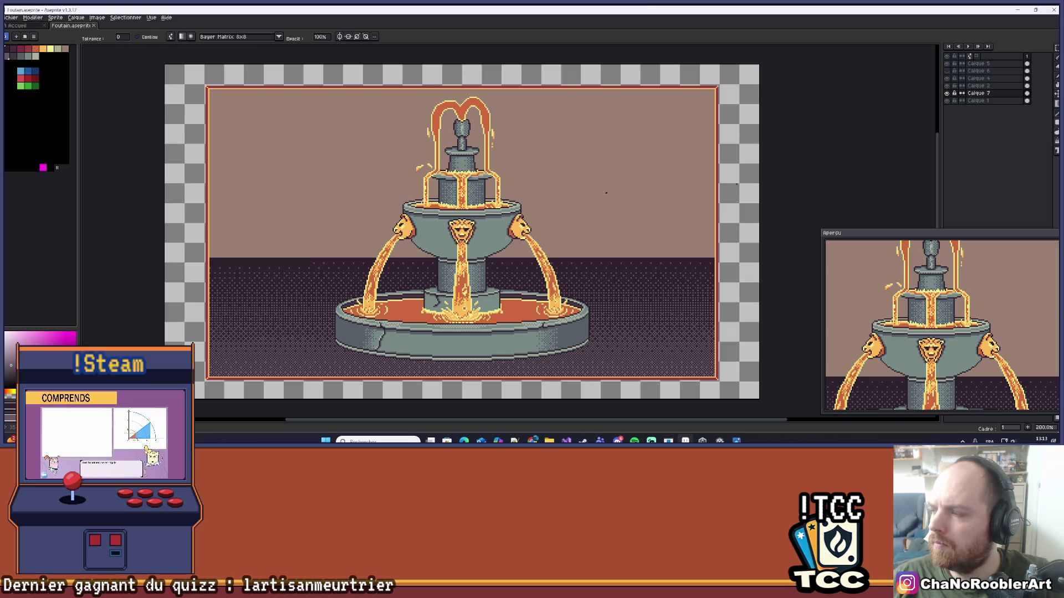
scroll(597, 178, up, 1)
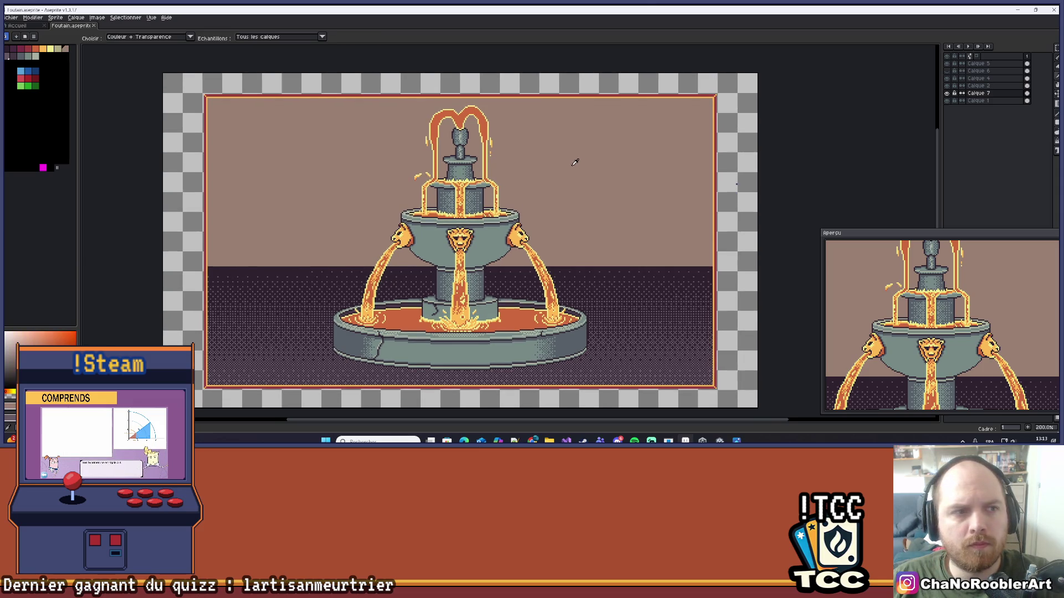
click(58, 49)
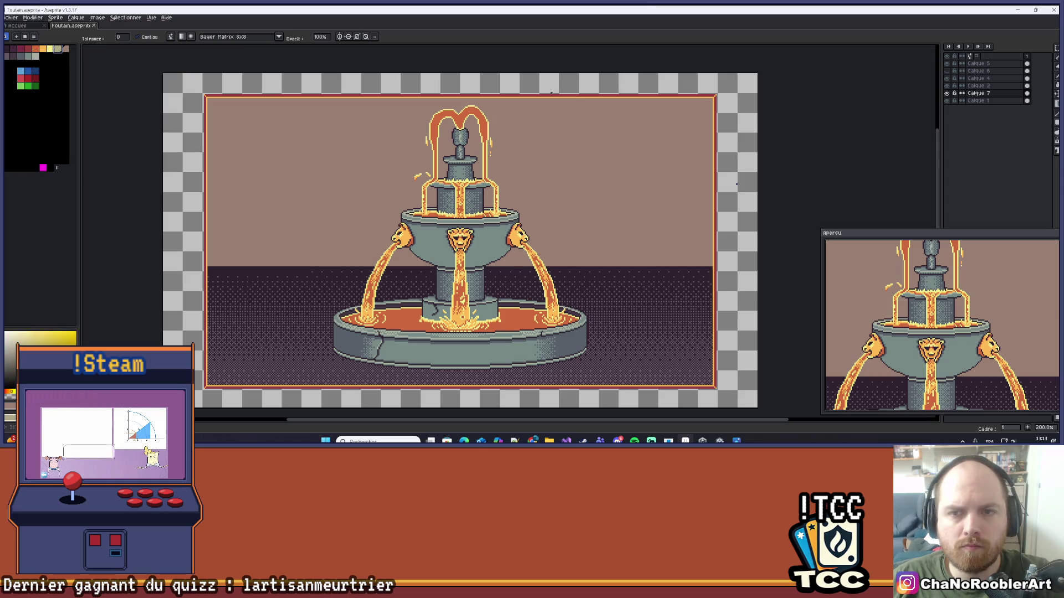
- Redraw the sky's Bayer 8x8 dithered gradient, pale beige at the horizon to mauve-brown at top
drag(543, 100, 544, 261)
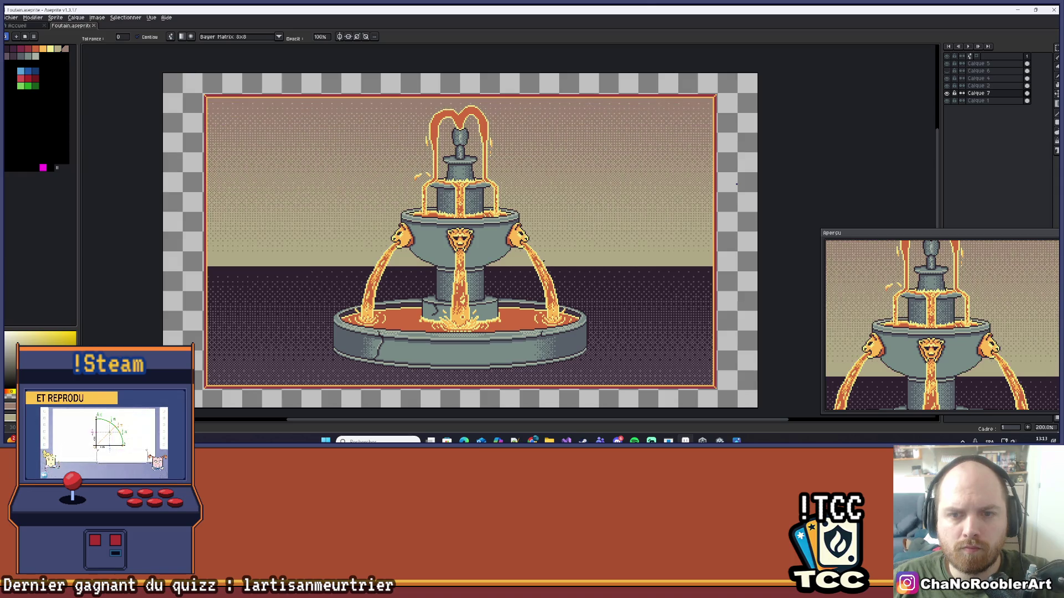
scroll(554, 219, up, 1)
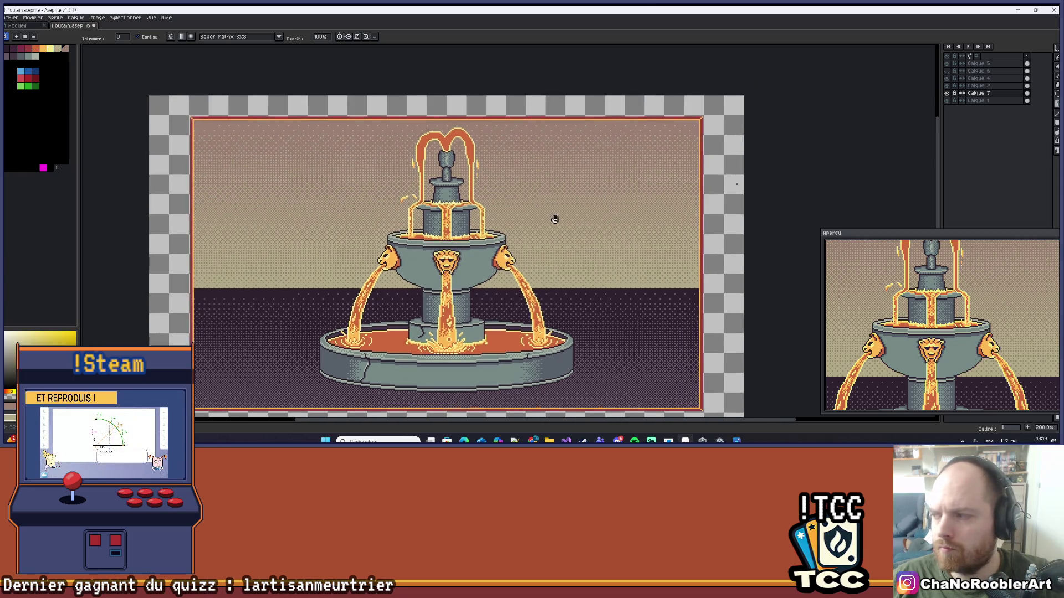
key(ctrl+z)
drag(511, 121, 513, 288)
scroll(513, 333, down, 1)
scroll(514, 405, down, 1)
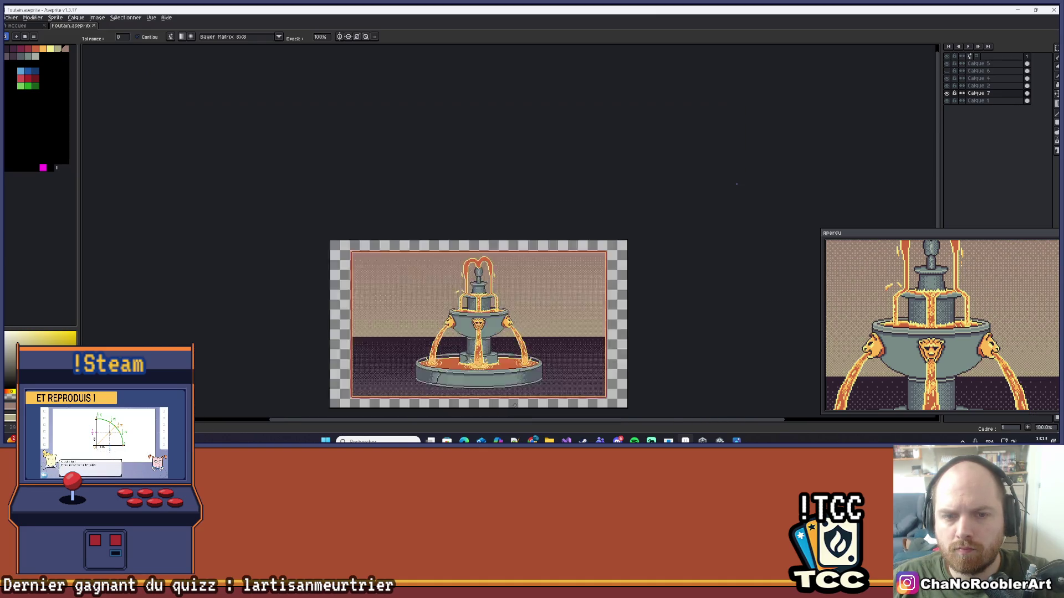
scroll(514, 405, down, 1)
scroll(499, 388, up, 3)
scroll(488, 373, down, 1)
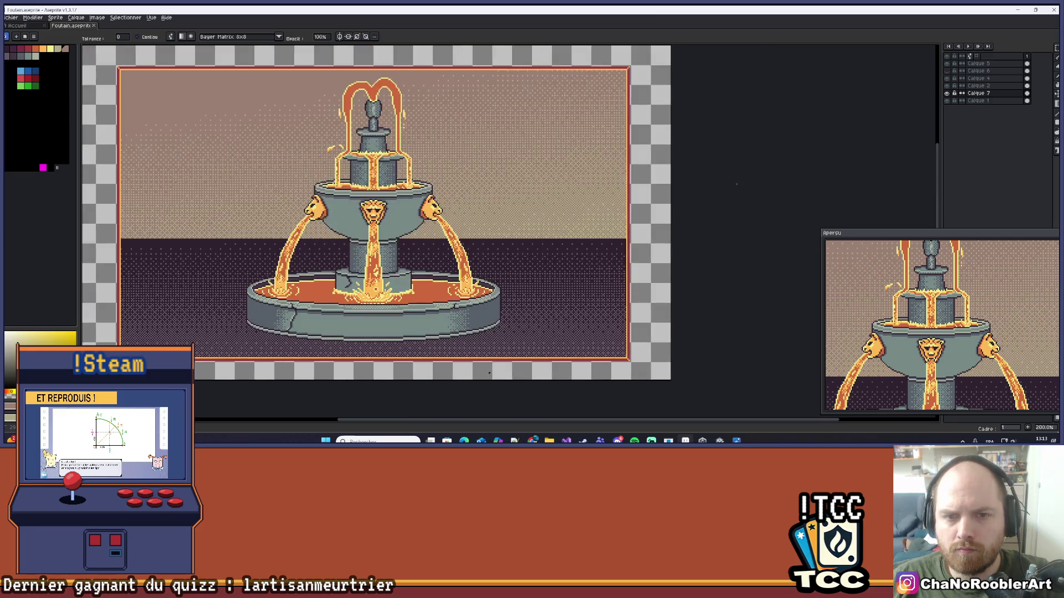
scroll(489, 373, down, 1)
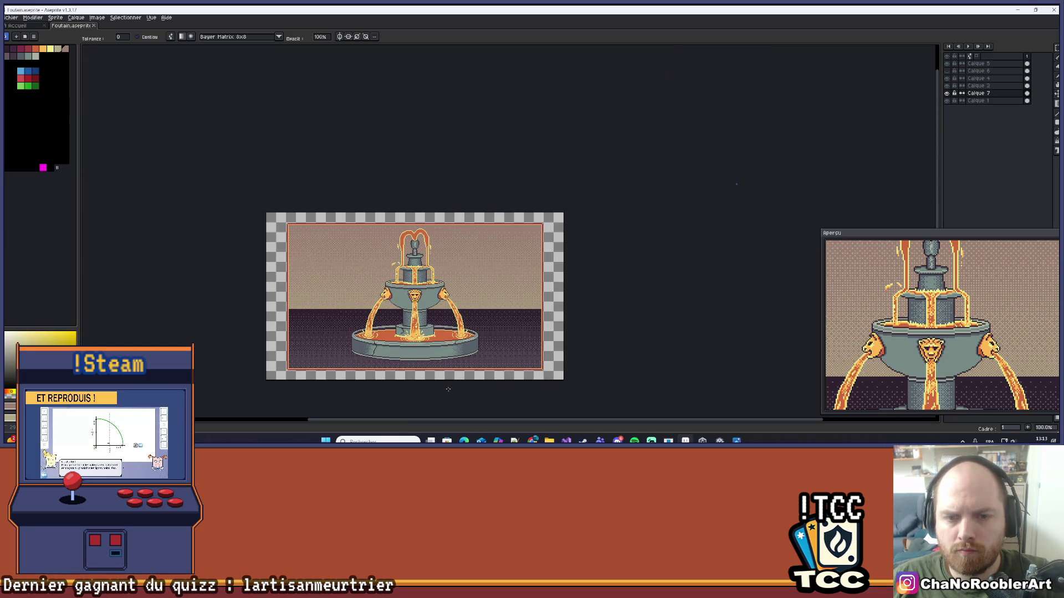
scroll(396, 343, up, 1)
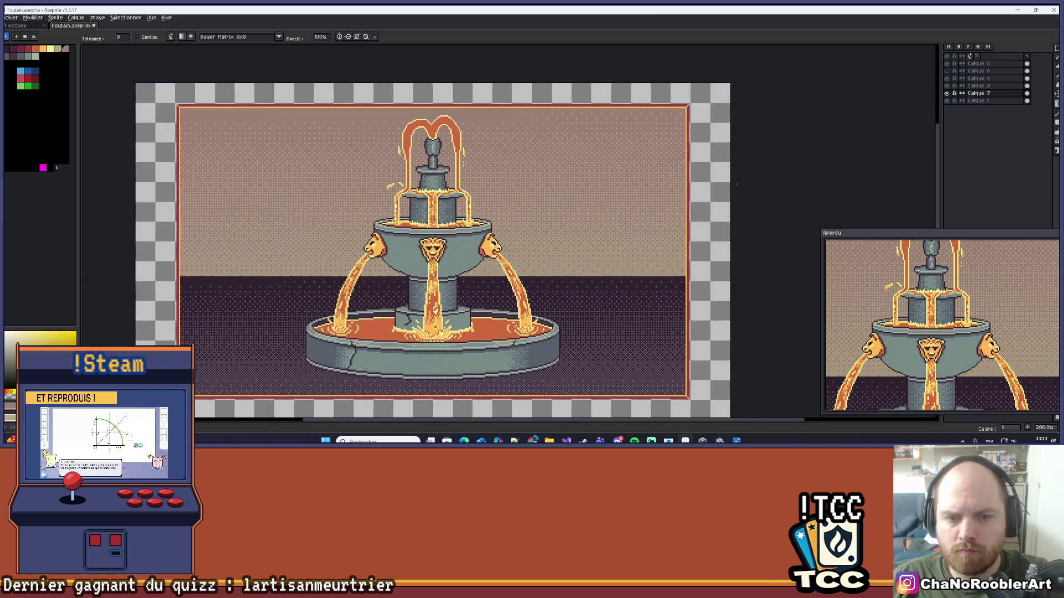
drag(432, 109, 435, 416)
scroll(458, 333, down, 2)
scroll(449, 334, up, 2)
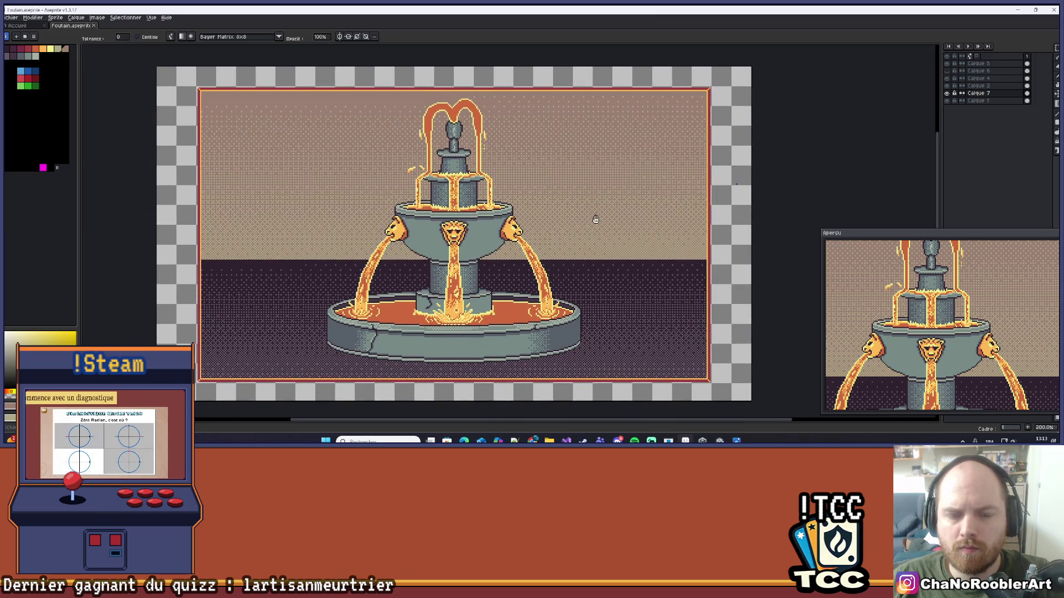
drag(596, 219, 570, 226)
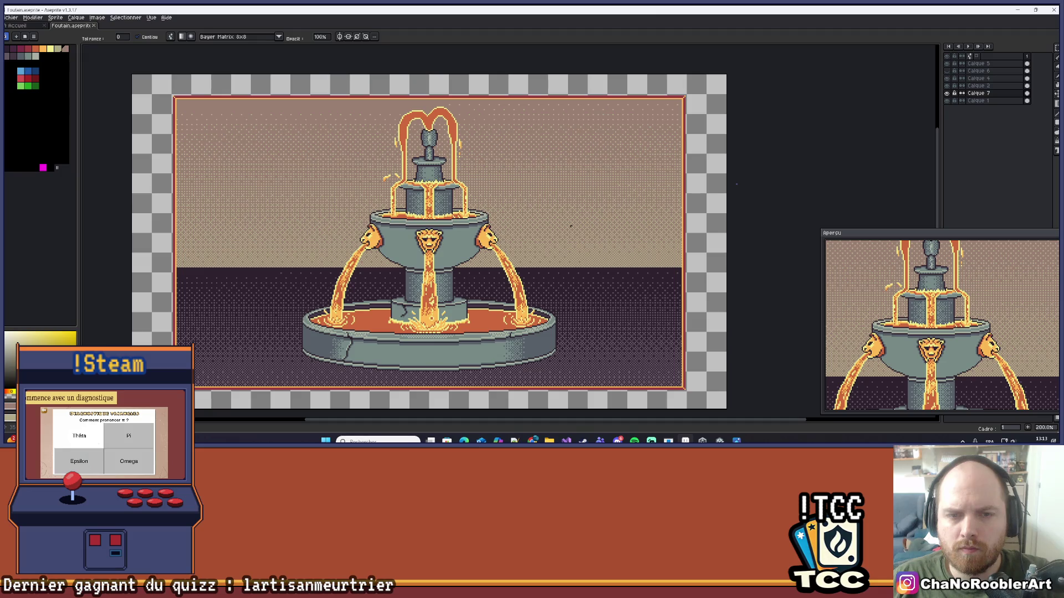
mouse_move(570, 225)
mouse_down()
mouse_move(582, 230)
mouse_move(567, 237)
mouse_up()
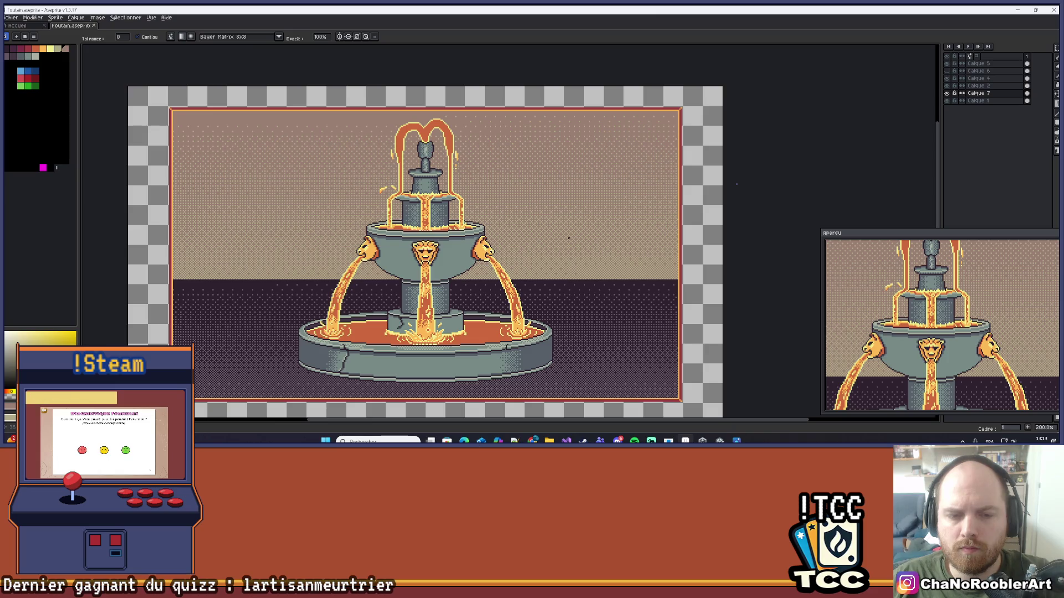
scroll(580, 320, up, 4)
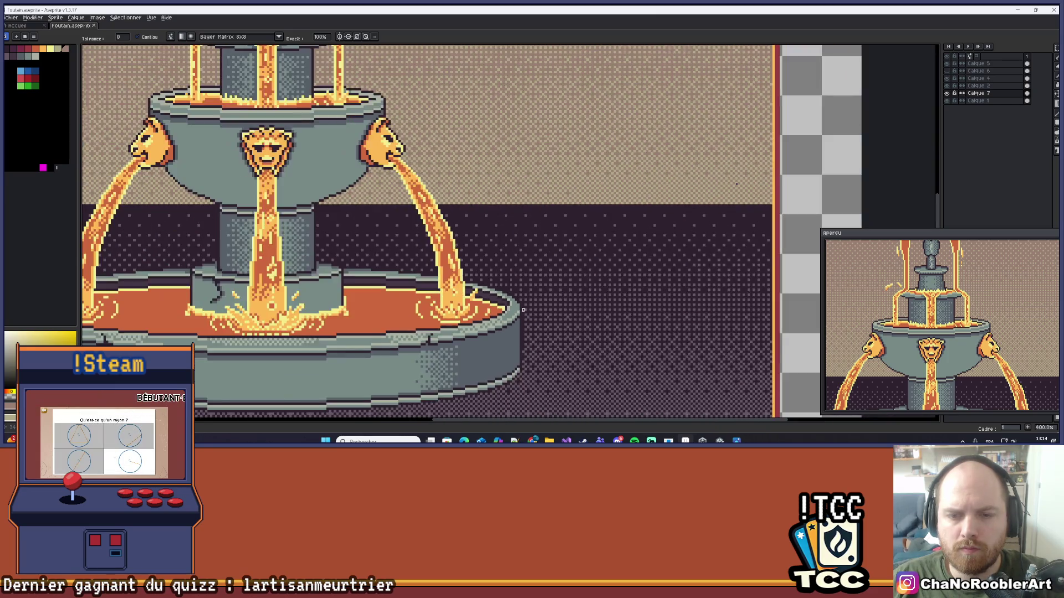
- Pan to the fountain basin, sample a pink from the artwork, and switch to the Paint Bucket
mouse_move(523, 310)
mouse_down()
mouse_move(603, 266)
mouse_move(654, 260)
mouse_up()
drag(249, 249, 479, 249)
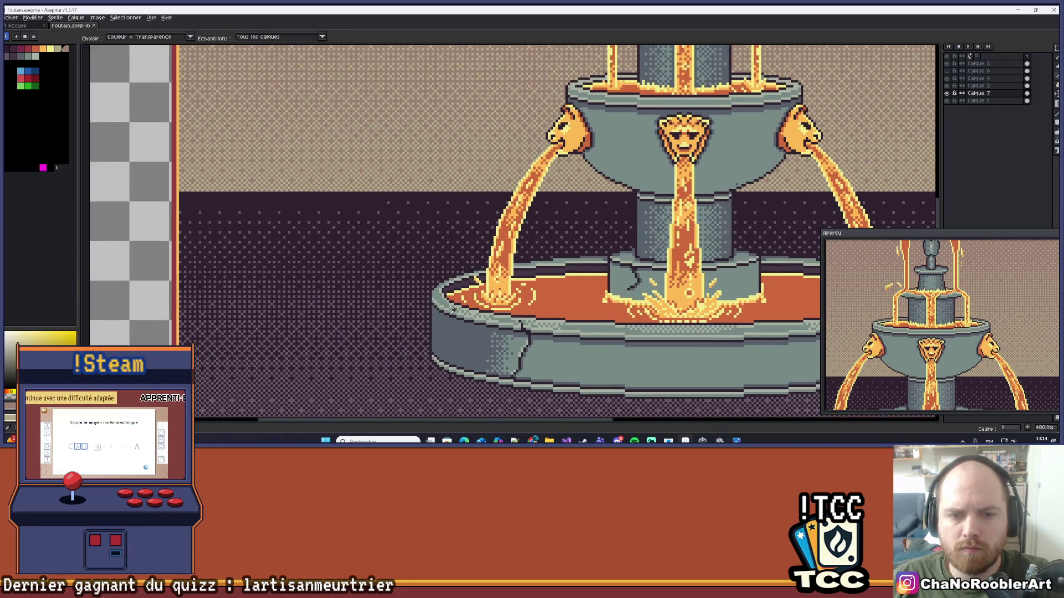
scroll(432, 358, up, 2)
key(alt)
alt+click(432, 357)
key(shift+g)
key(g)
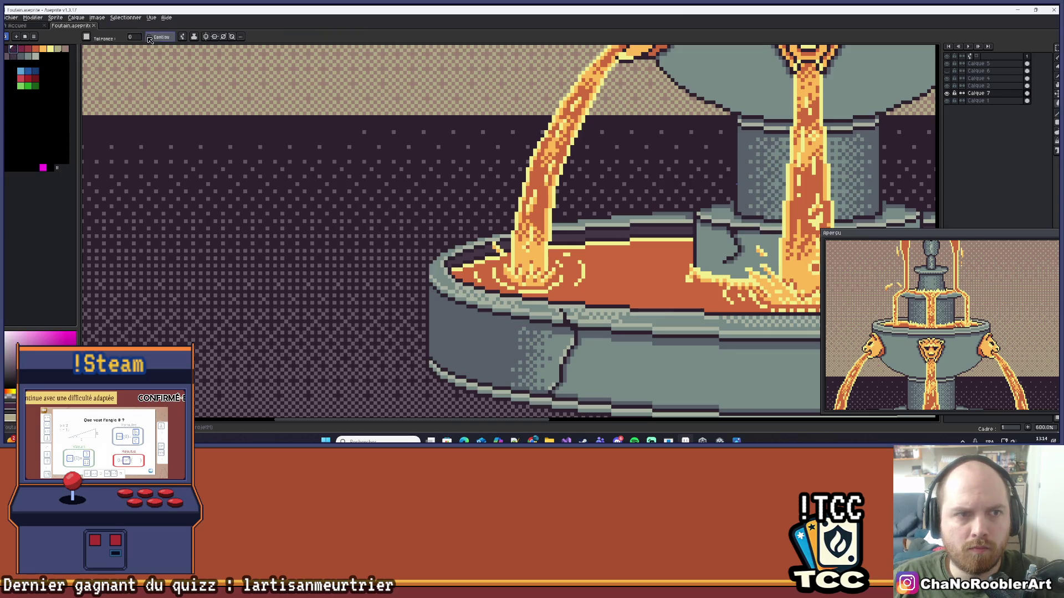
- Zoom out and reposition the view so the whole fountain sits lower on screen
scroll(167, 127, down, 1)
scroll(168, 128, down, 3)
drag(219, 110, 214, 202)
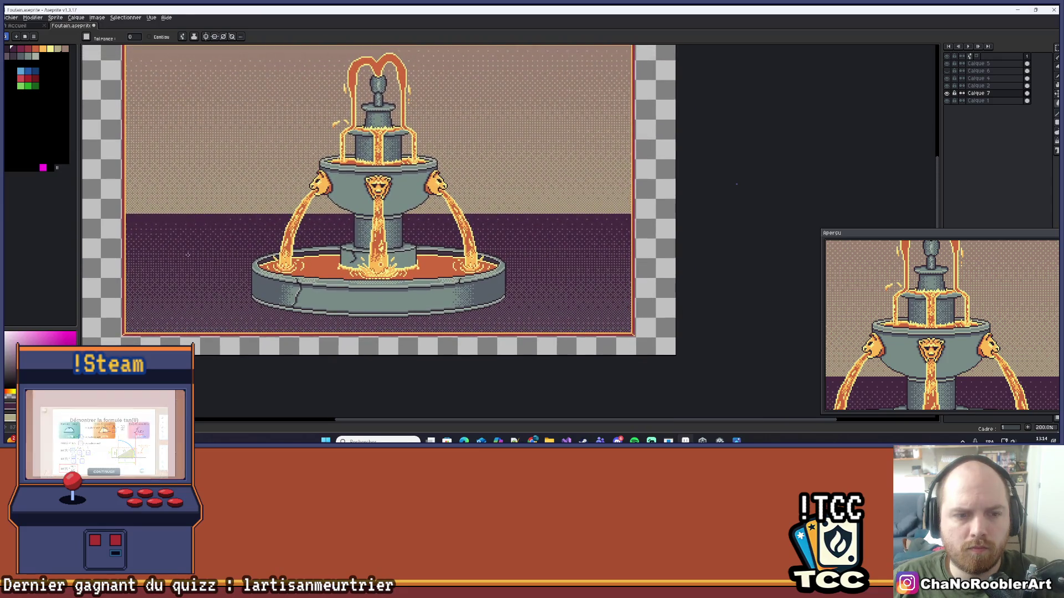
scroll(278, 178, down, 1)
mouse_move(278, 179)
mouse_down()
mouse_move(286, 215)
mouse_move(289, 200)
mouse_up()
scroll(311, 199, up, 1)
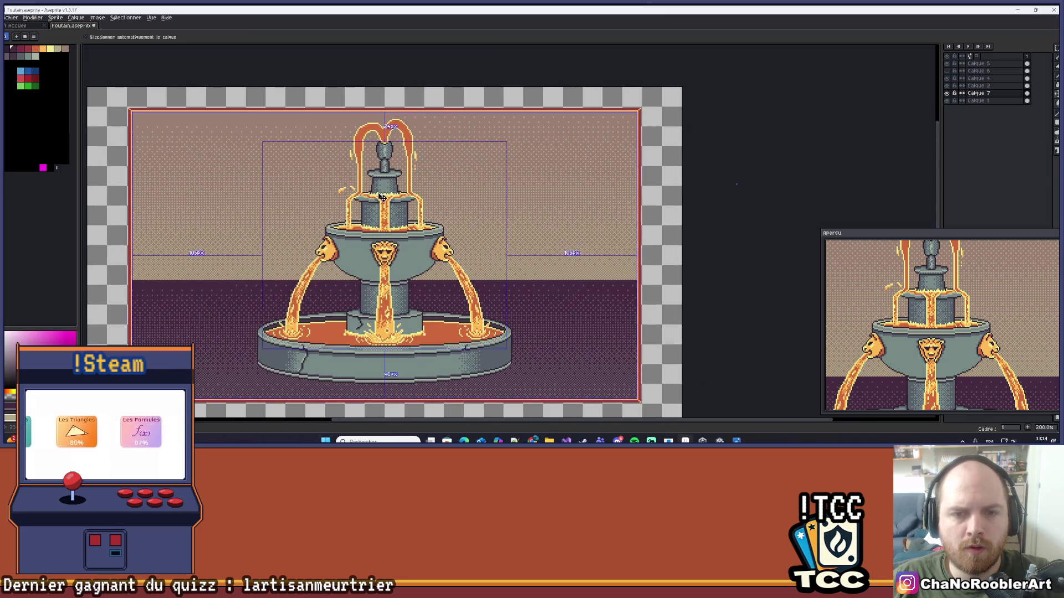
scroll(477, 188, down, 1)
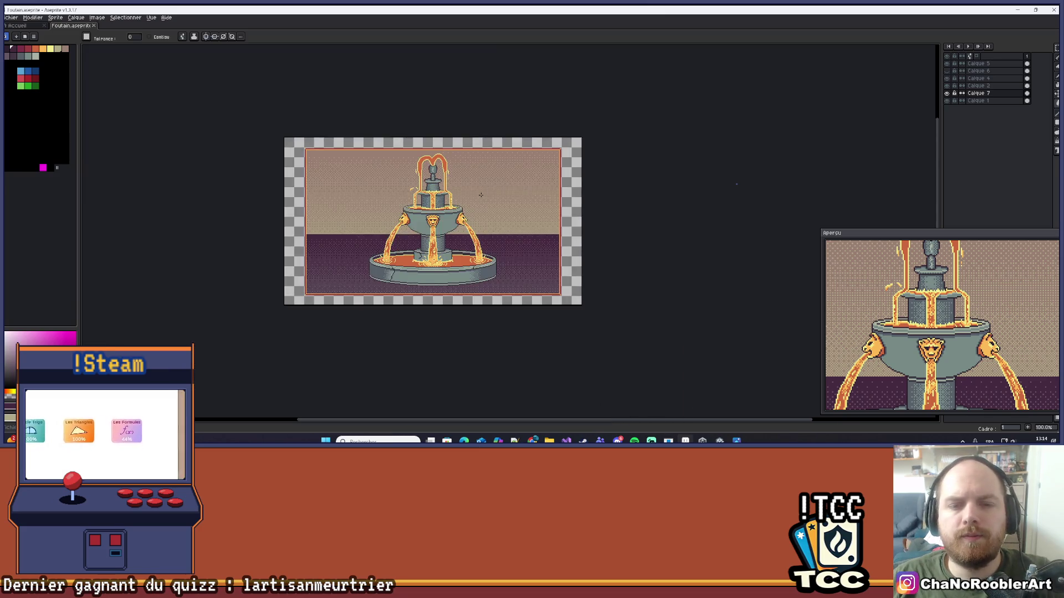
- Save the fountain artwork to its .aseprite file with Ctrl+S
scroll(478, 190, up, 1)
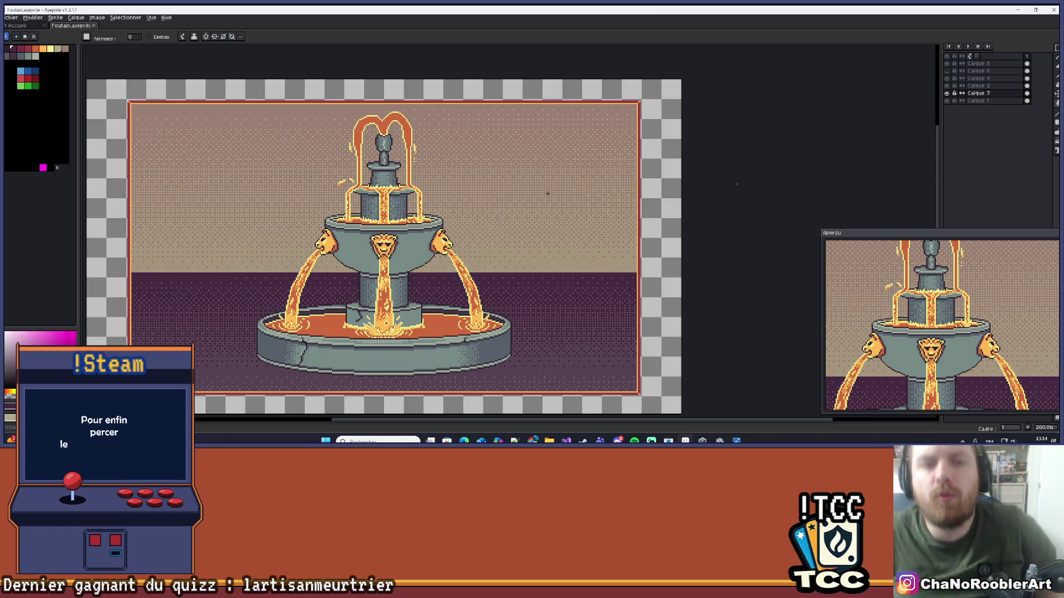
scroll(547, 193, down, 1)
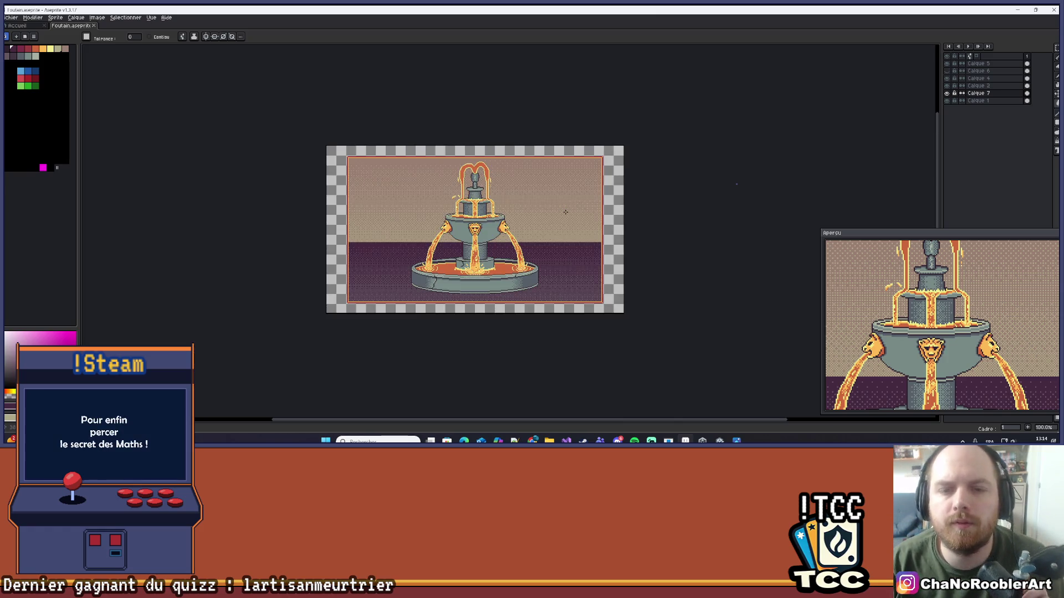
scroll(565, 211, up, 1)
scroll(565, 221, up, 1)
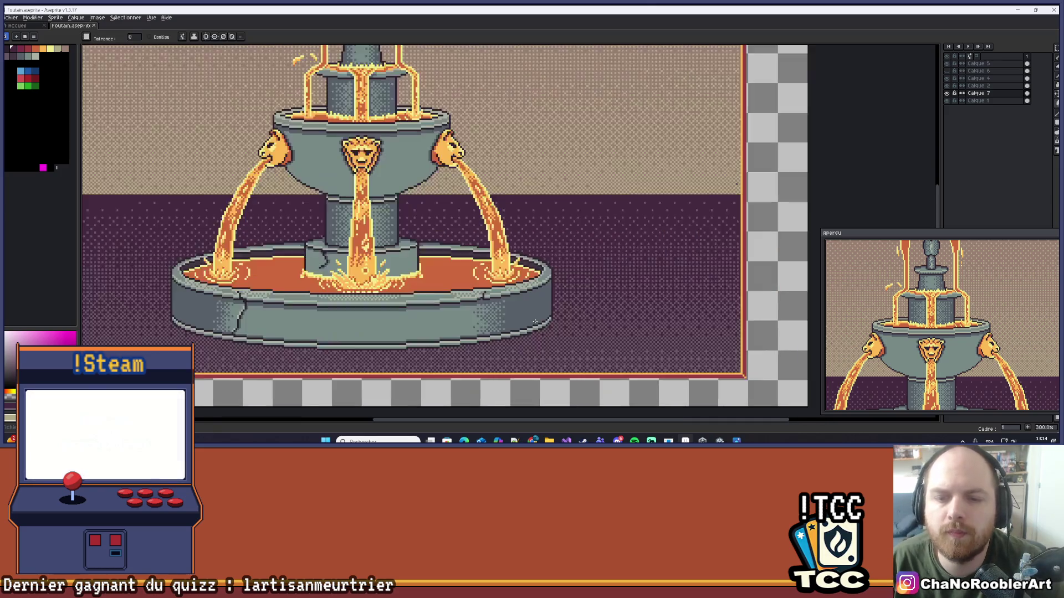
scroll(565, 233, down, 2)
key(ctrl+s)
- Shift the view left and hide then show Calque 7 to compare its effect
scroll(577, 161, up, 2)
scroll(599, 169, down, 1)
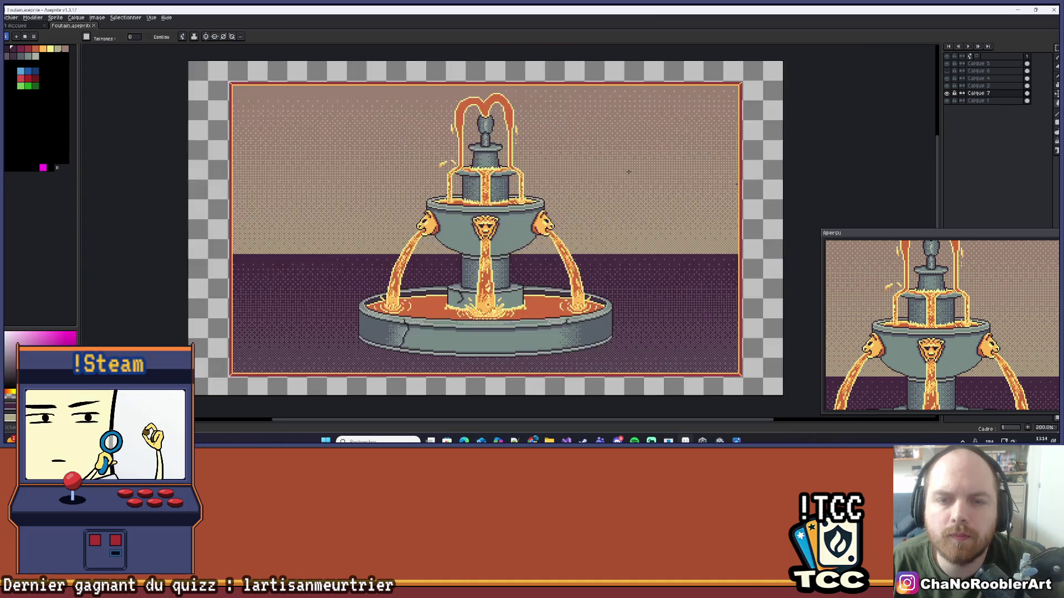
drag(603, 170, 578, 165)
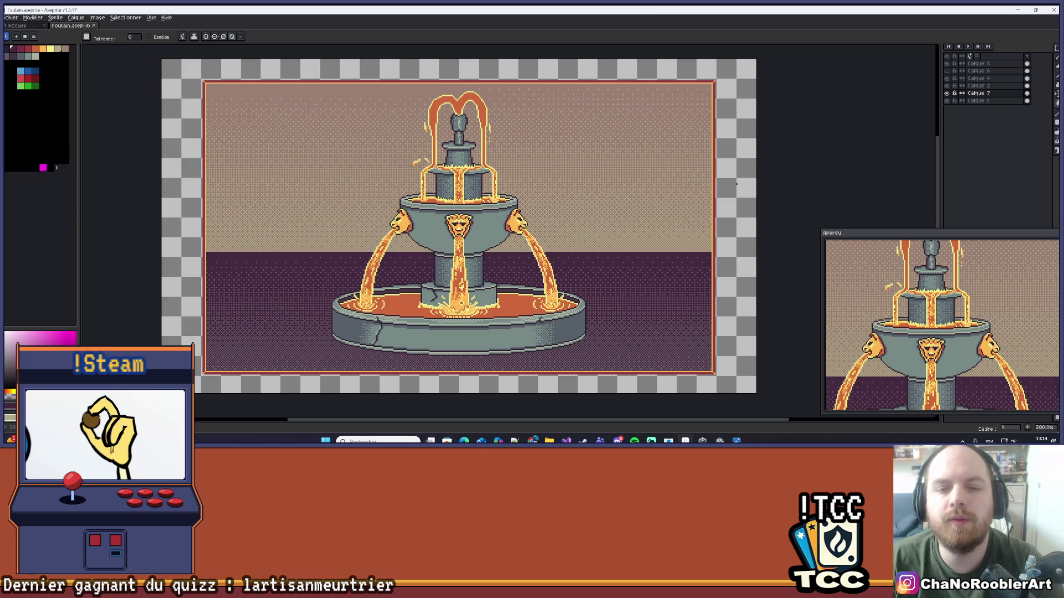
scroll(413, 302, up, 2)
scroll(449, 313, down, 2)
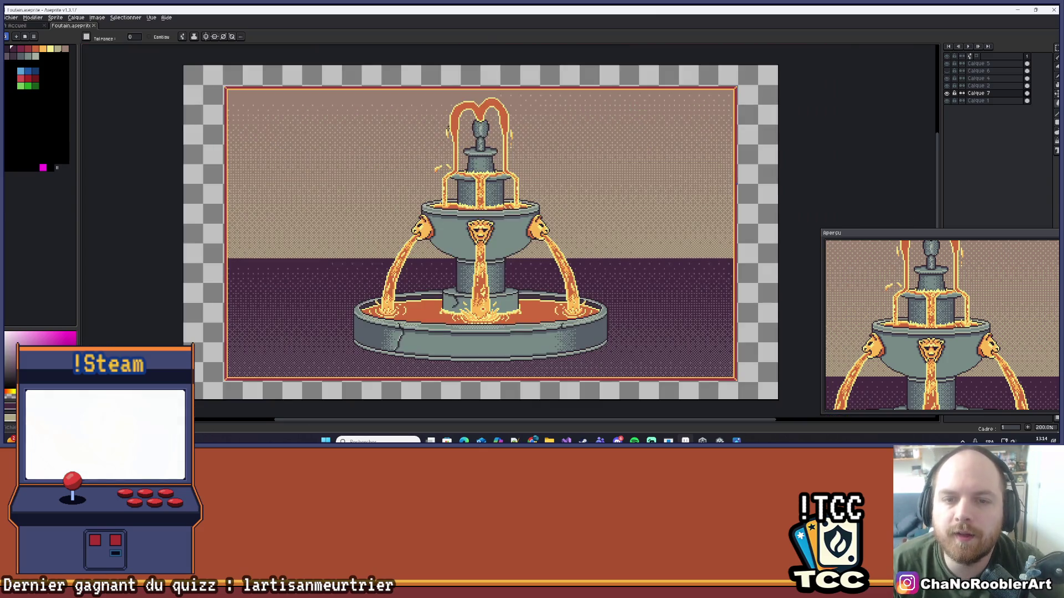
click(946, 94)
click(946, 94)
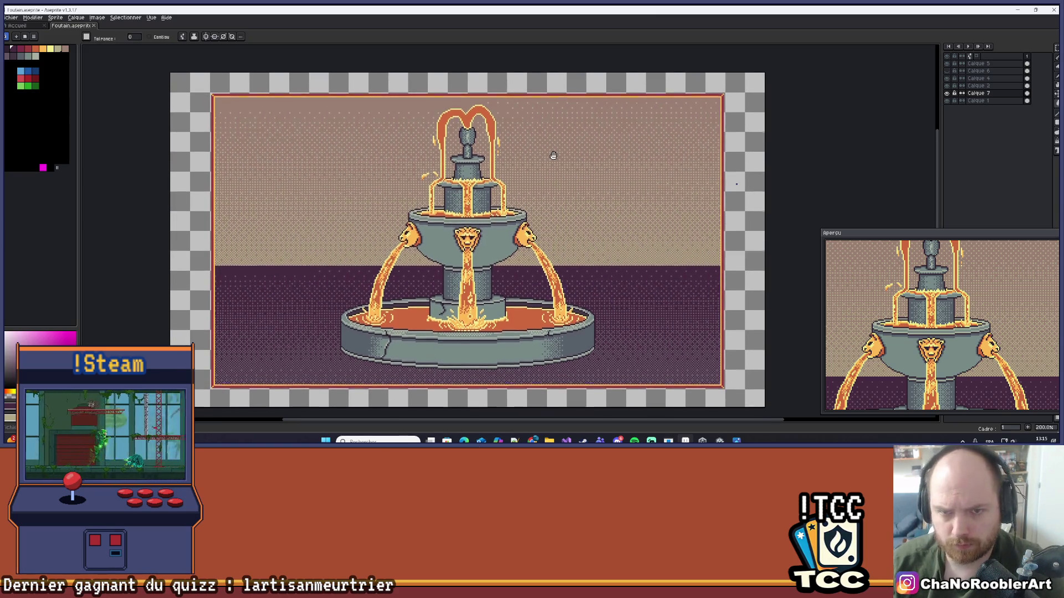
- Pan down-left over the fountain and switch to the Magic Wand tool
drag(551, 159, 529, 179)
scroll(571, 177, up, 2)
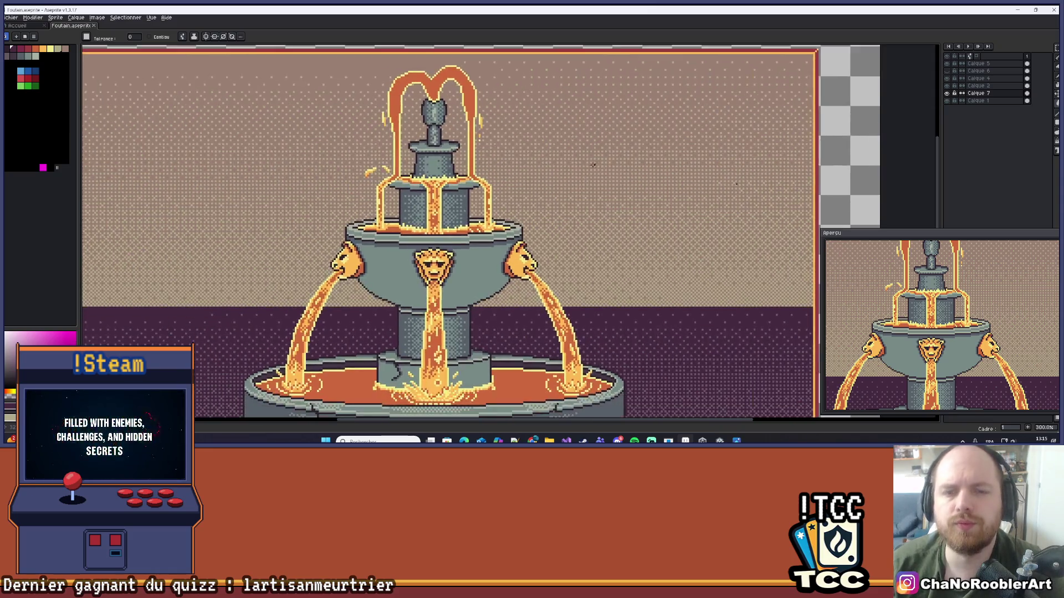
scroll(581, 174, down, 2)
key(w)
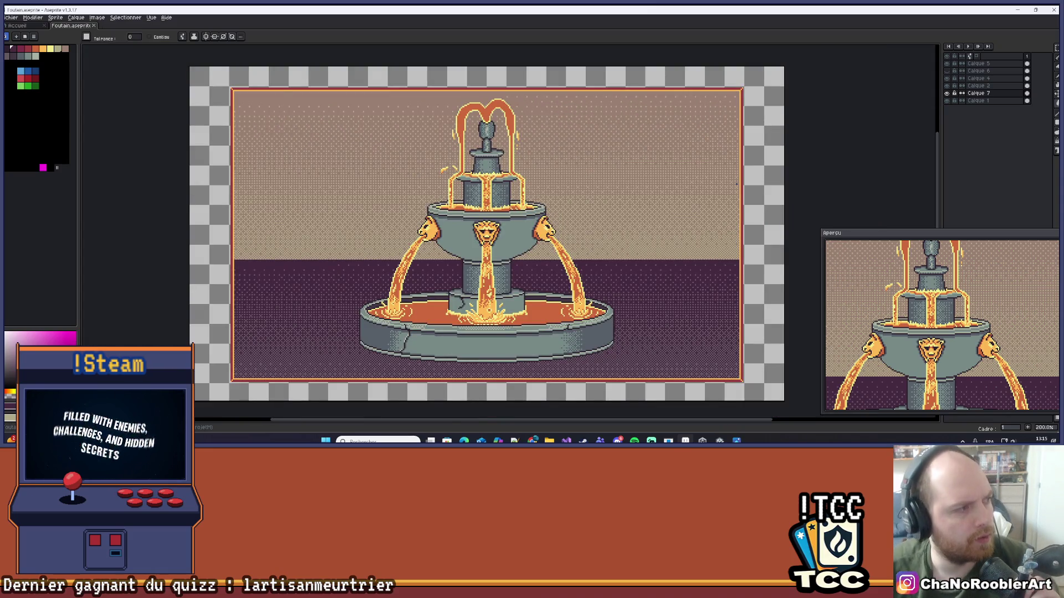